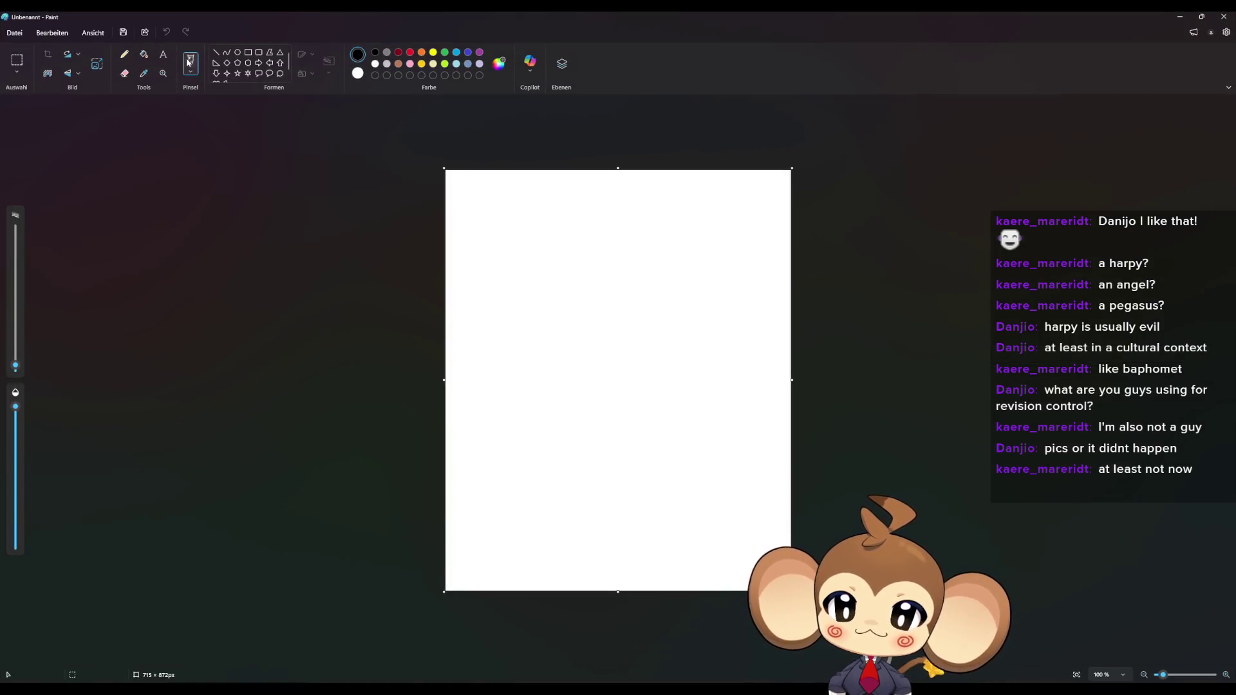
# Step: Fill the blank canvas solid black, then draw a test pencil stroke on it
pyautogui.click(144, 57)
pyautogui.click(506, 288)
pyautogui.click(124, 54)
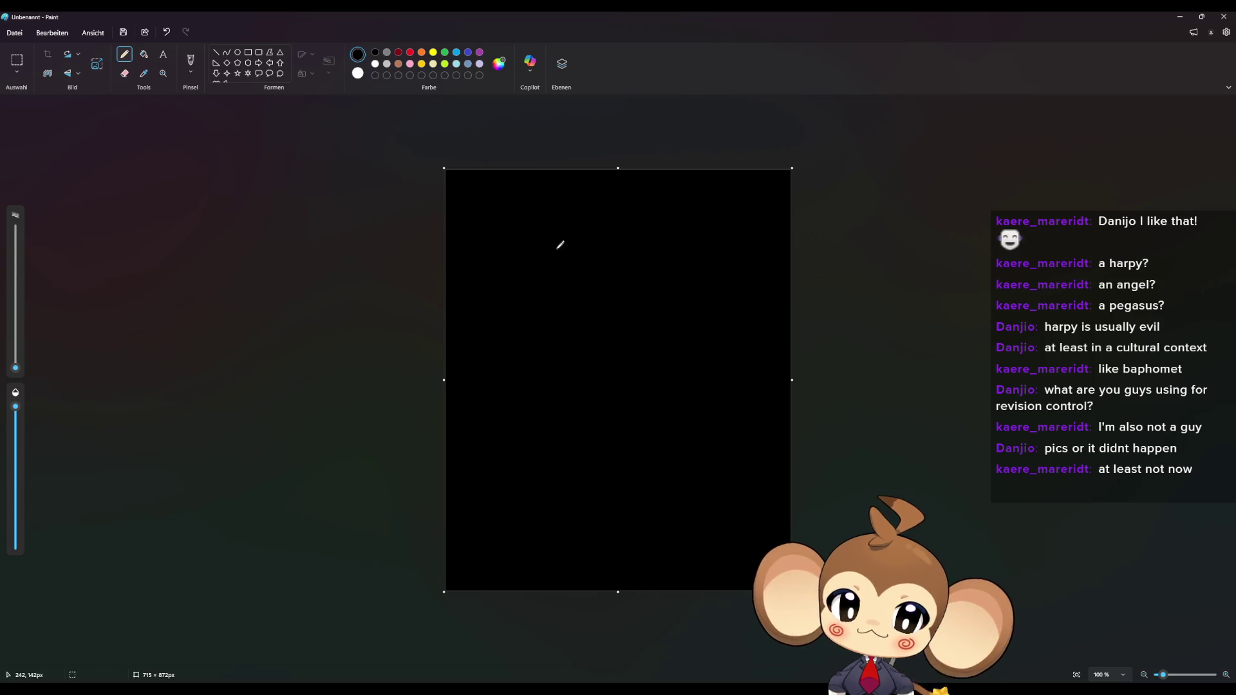
pyautogui.moveTo(483, 193); pyautogui.dragTo(495, 190)
# Step: Undo the test stroke, set the pencil to 6px, and handwrite Dragon in white at top left
pyautogui.hotkey('ctrl', 'z')
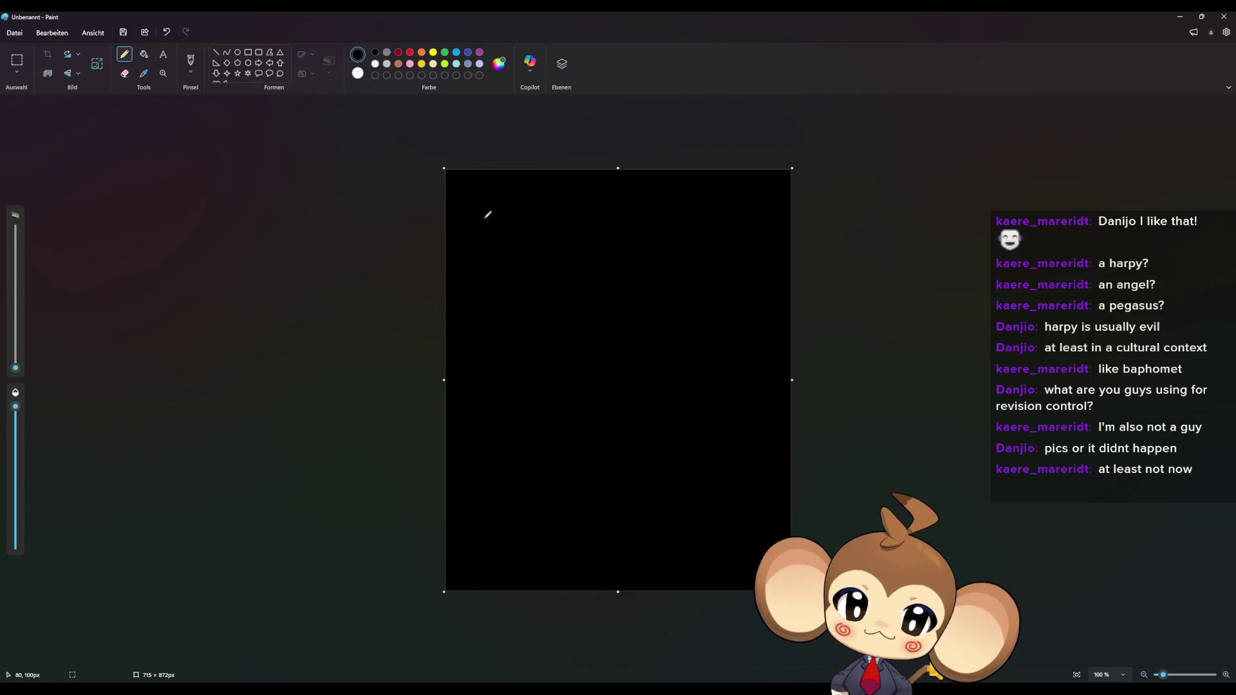
pyautogui.moveTo(15, 367); pyautogui.dragTo(16, 363)
pyautogui.moveTo(474, 195)
pyautogui.mouseDown()
pyautogui.moveTo(472, 216)
pyautogui.moveTo(508, 209)
pyautogui.moveTo(539, 229)
pyautogui.moveTo(580, 211)
pyautogui.moveTo(591, 225)
pyautogui.mouseUp()
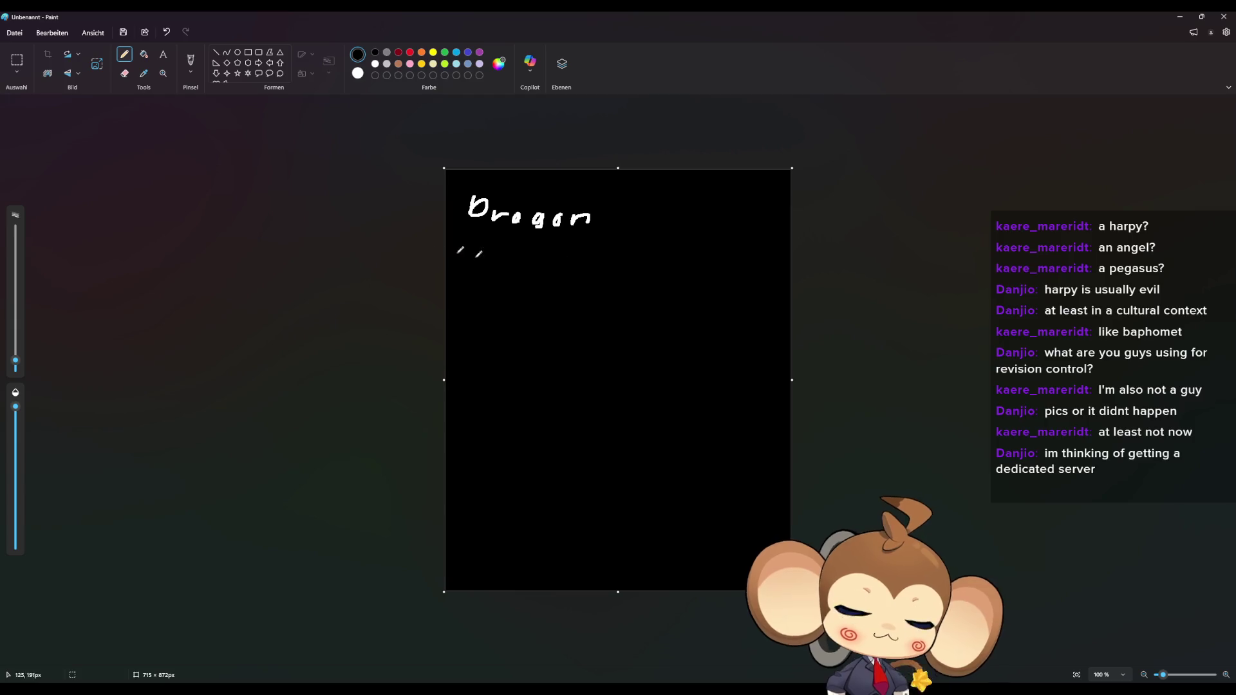
# Step: Handwrite Griffin in white on the line below Dragon
pyautogui.moveTo(477, 246)
pyautogui.mouseDown()
pyautogui.moveTo(470, 263)
pyautogui.moveTo(503, 252)
pyautogui.mouseUp()
pyautogui.moveTo(512, 251)
pyautogui.mouseDown()
pyautogui.moveTo(525, 277)
pyautogui.moveTo(536, 259)
pyautogui.mouseUp()
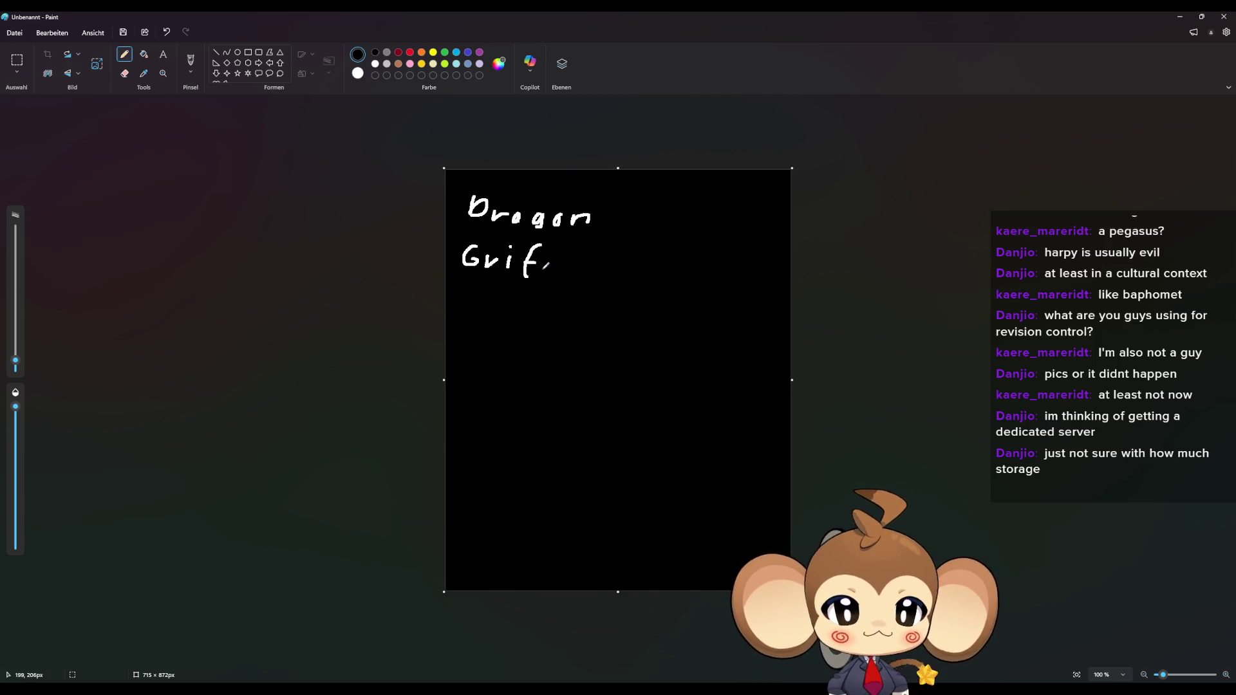
pyautogui.moveTo(557, 261)
pyautogui.mouseDown()
pyautogui.moveTo(555, 277)
pyautogui.moveTo(582, 269)
pyautogui.moveTo(578, 278)
pyautogui.mouseUp()
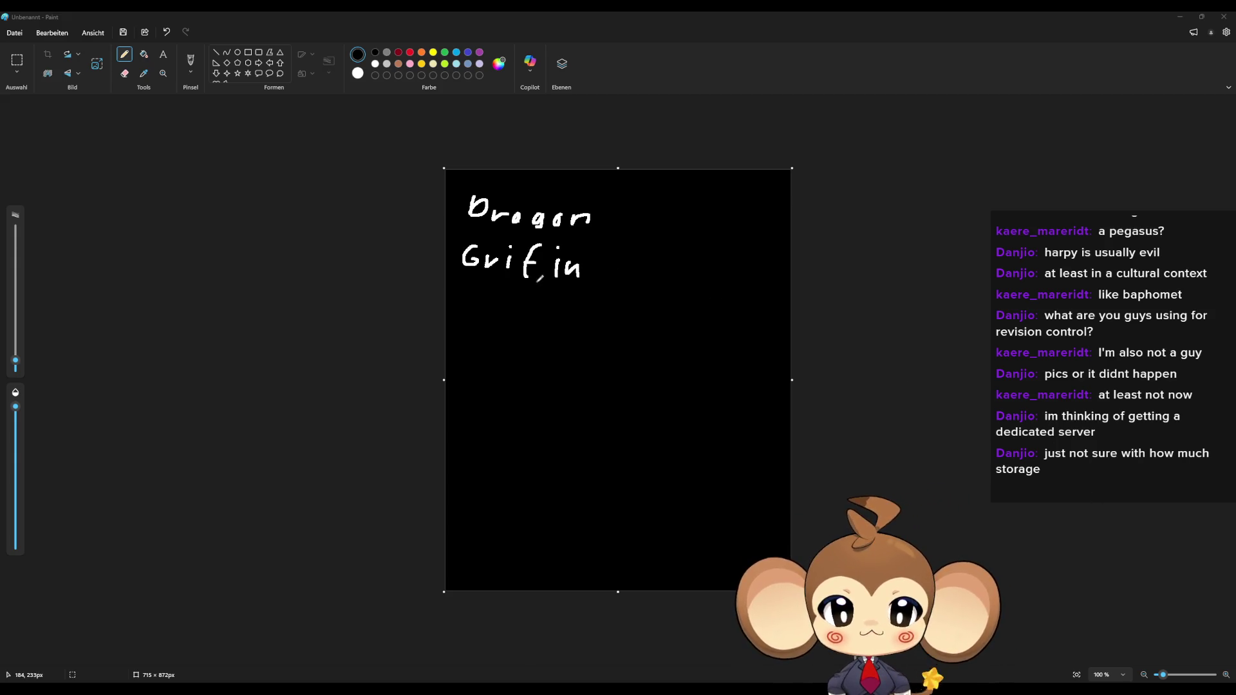
pyautogui.moveTo(540, 279)
pyautogui.mouseDown()
pyautogui.moveTo(550, 246)
pyautogui.moveTo(533, 264)
pyautogui.mouseUp()
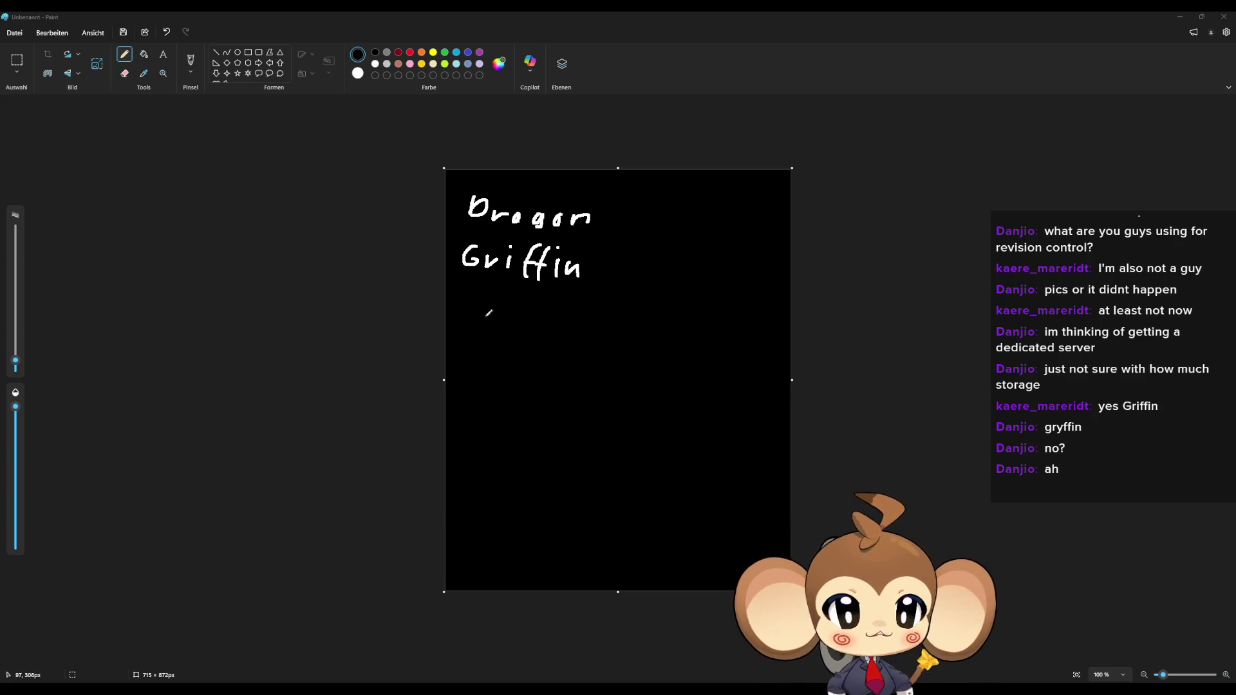
# Step: Handwrite Phenix below Griffin, then overwrite the e with an o to spell Phoenix
pyautogui.moveTo(468, 300)
pyautogui.mouseDown()
pyautogui.moveTo(481, 322)
pyautogui.moveTo(523, 315)
pyautogui.moveTo(548, 331)
pyautogui.mouseUp()
pyautogui.click(541, 307)
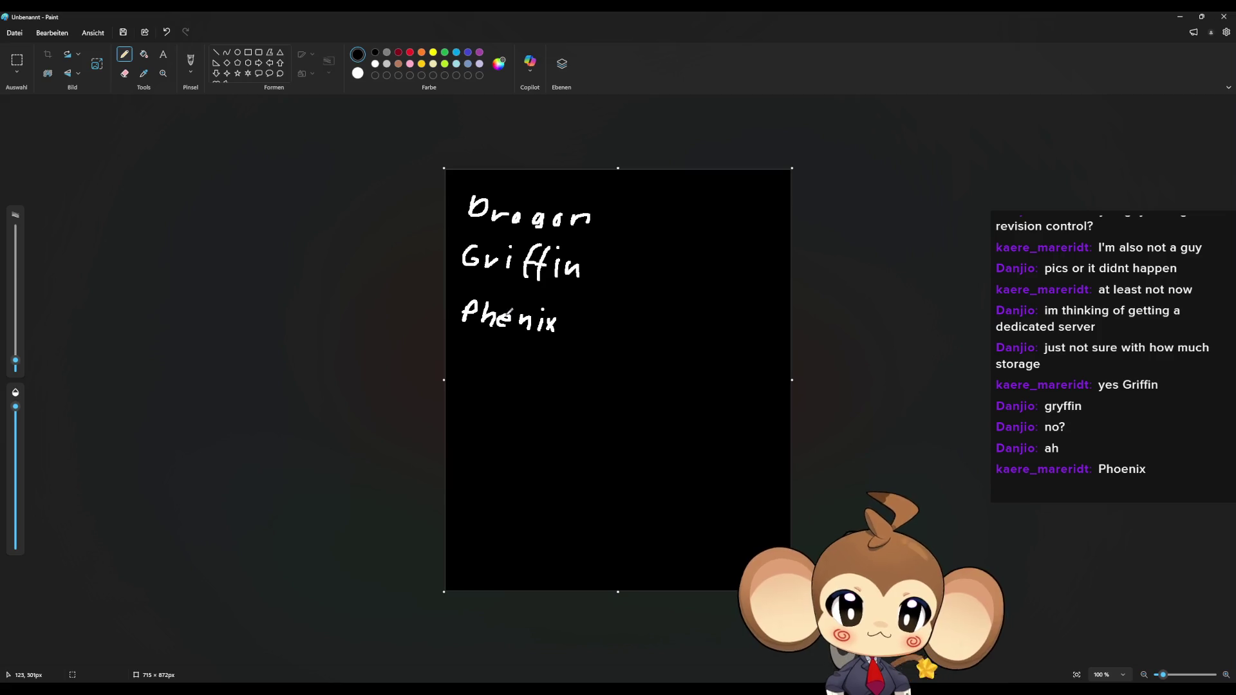
pyautogui.moveTo(504, 310)
pyautogui.mouseDown()
pyautogui.moveTo(496, 325)
pyautogui.moveTo(506, 312)
pyautogui.moveTo(517, 331)
pyautogui.mouseUp()
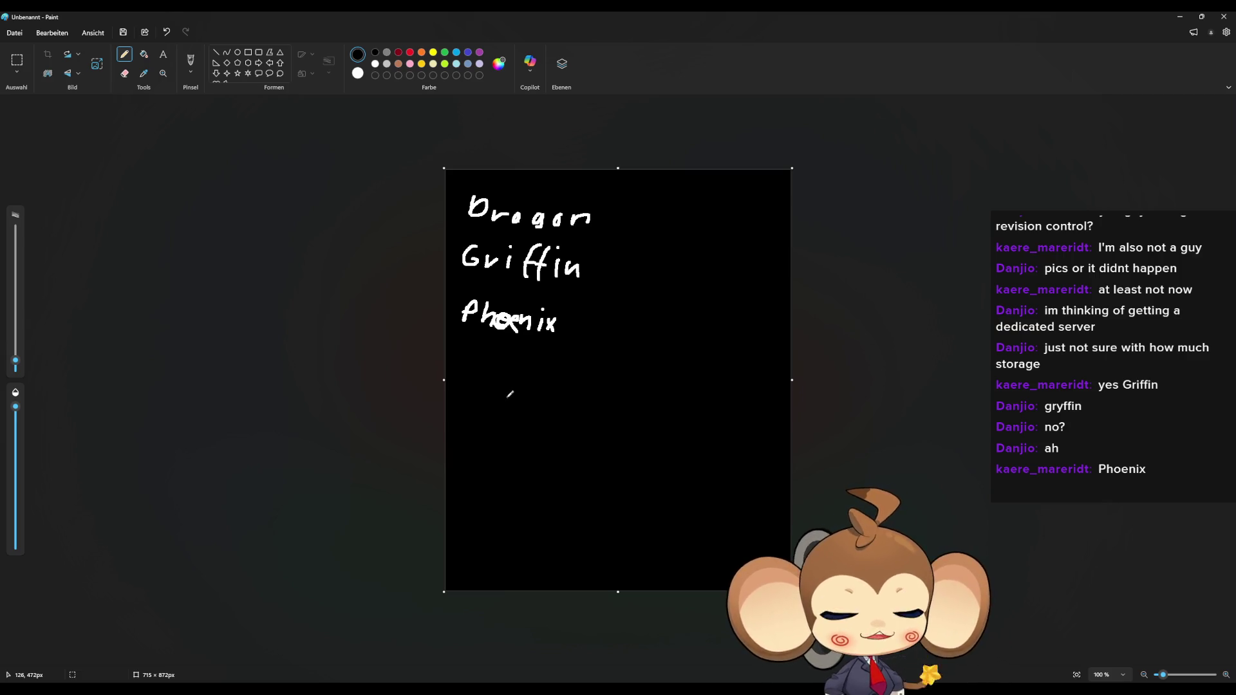
# Step: Handwrite Harpy in white beneath Phoenix
pyautogui.moveTo(464, 341); pyautogui.dragTo(463, 369)
pyautogui.moveTo(478, 342)
pyautogui.mouseDown()
pyautogui.moveTo(477, 368)
pyautogui.moveTo(479, 354)
pyautogui.moveTo(495, 367)
pyautogui.moveTo(512, 358)
pyautogui.moveTo(519, 376)
pyautogui.moveTo(553, 372)
pyautogui.mouseUp()
pyautogui.moveTo(563, 358); pyautogui.dragTo(536, 397)
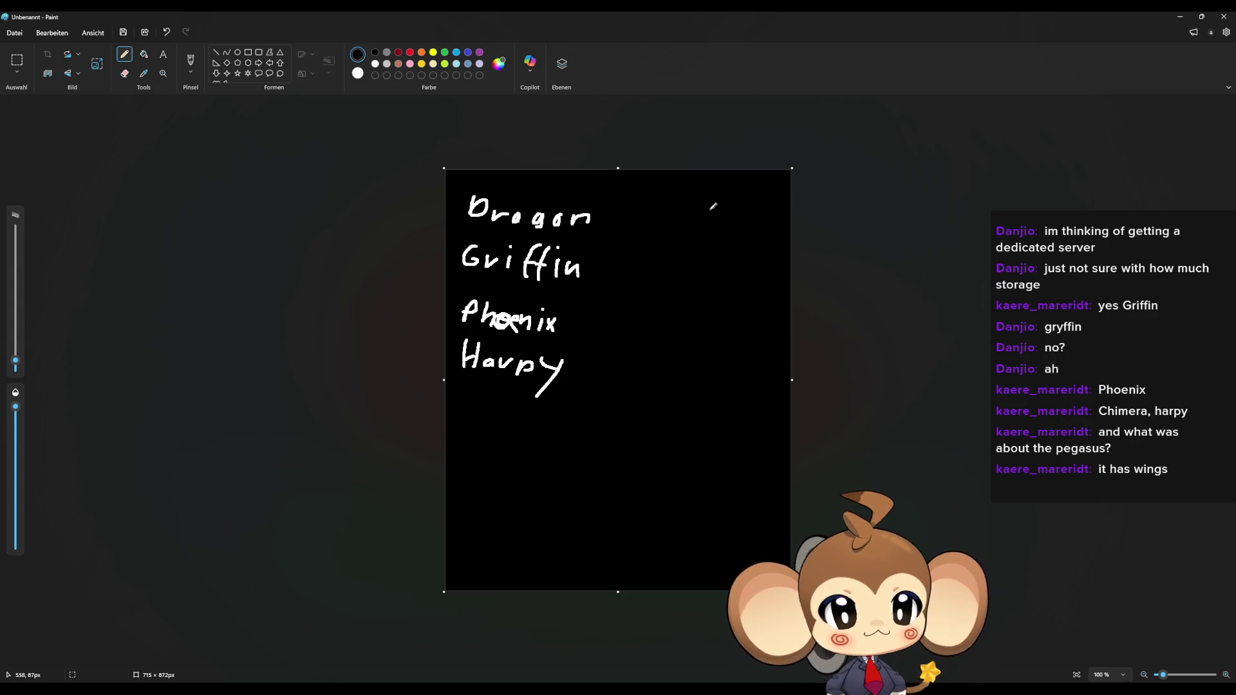
# Step: Handwrite Pegasus and Unicorn in white in the canvas's top-right area
pyautogui.moveTo(696, 217)
pyautogui.mouseDown()
pyautogui.moveTo(731, 223)
pyautogui.moveTo(730, 243)
pyautogui.moveTo(786, 240)
pyautogui.moveTo(781, 252)
pyautogui.mouseUp()
pyautogui.moveTo(694, 258)
pyautogui.mouseDown()
pyautogui.moveTo(715, 284)
pyautogui.moveTo(766, 273)
pyautogui.moveTo(783, 294)
pyautogui.mouseUp()
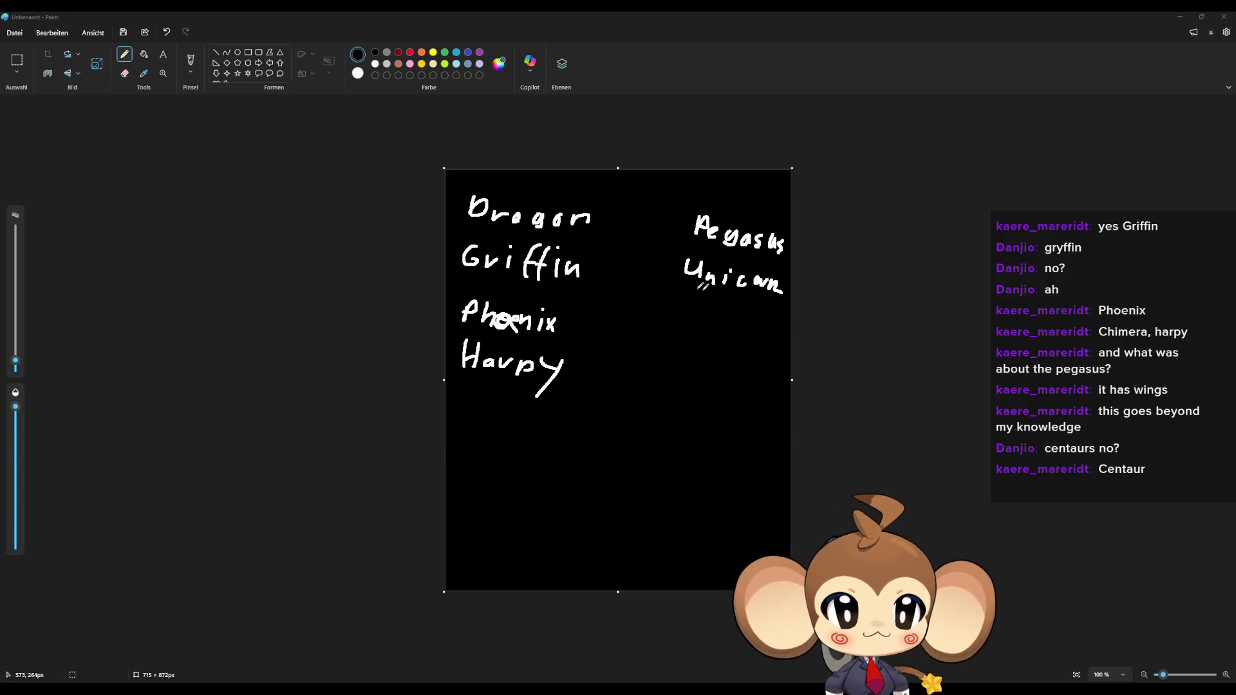
# Step: Handwrite Centaur below Unicorn and draw a curved bracket left of that column
pyautogui.moveTo(694, 300)
pyautogui.mouseDown()
pyautogui.moveTo(690, 316)
pyautogui.moveTo(710, 307)
pyautogui.moveTo(706, 317)
pyautogui.moveTo(732, 323)
pyautogui.moveTo(746, 311)
pyautogui.moveTo(752, 327)
pyautogui.moveTo(771, 325)
pyautogui.mouseUp()
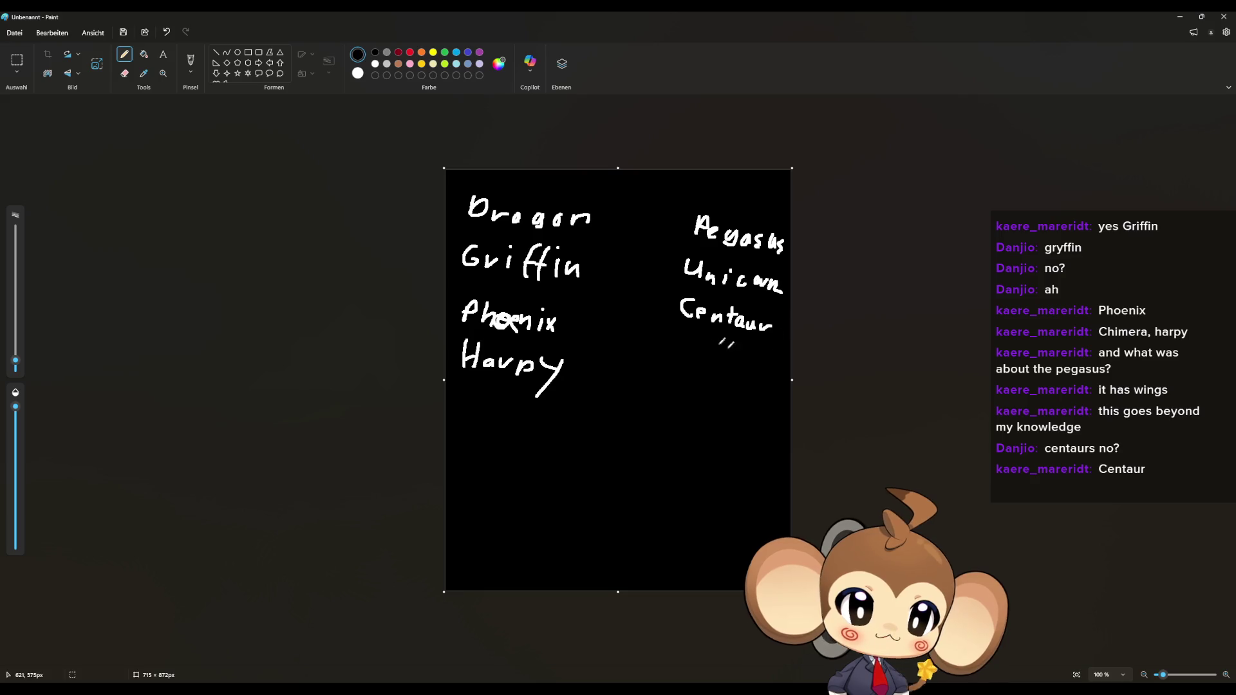
pyautogui.moveTo(677, 345)
pyautogui.mouseDown()
pyautogui.moveTo(659, 258)
pyautogui.moveTo(702, 204)
pyautogui.mouseUp()
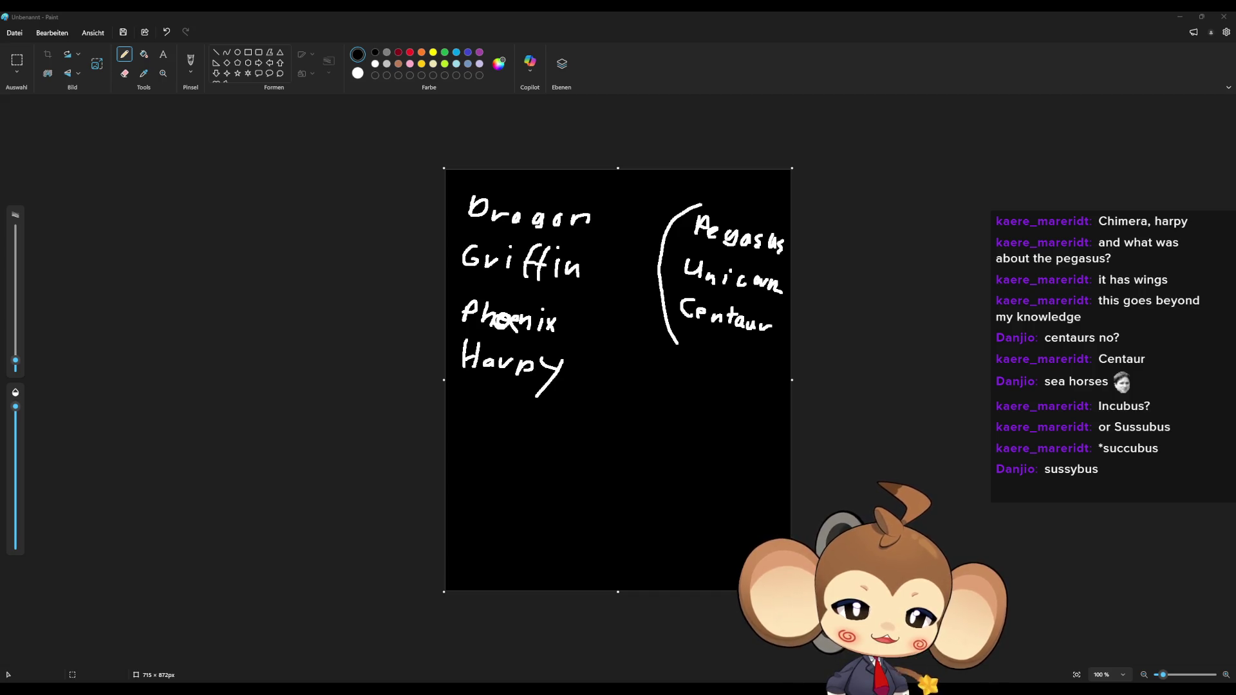
# Step: Bring up fishy.png with its crab, swordfish and shark sketches in Photos
pyautogui.hotkey('alt', 'Tab')
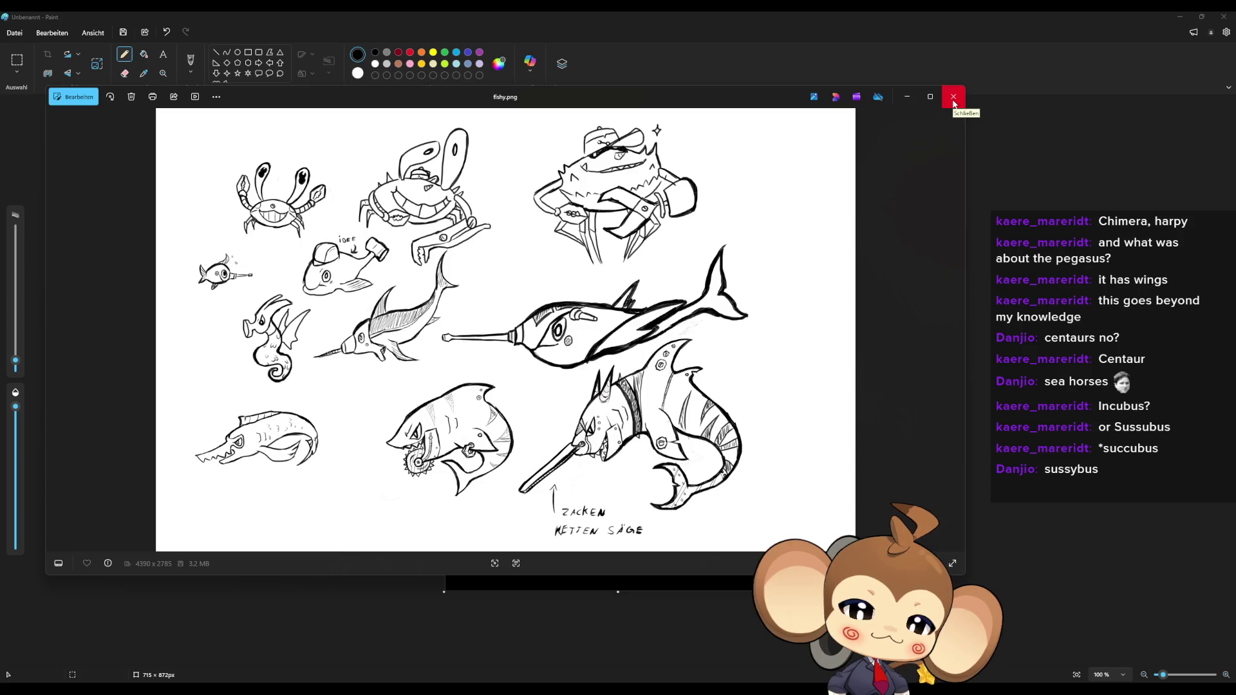
# Step: Close the fishy.png viewer and begin quitting Paint
pyautogui.click(954, 103)
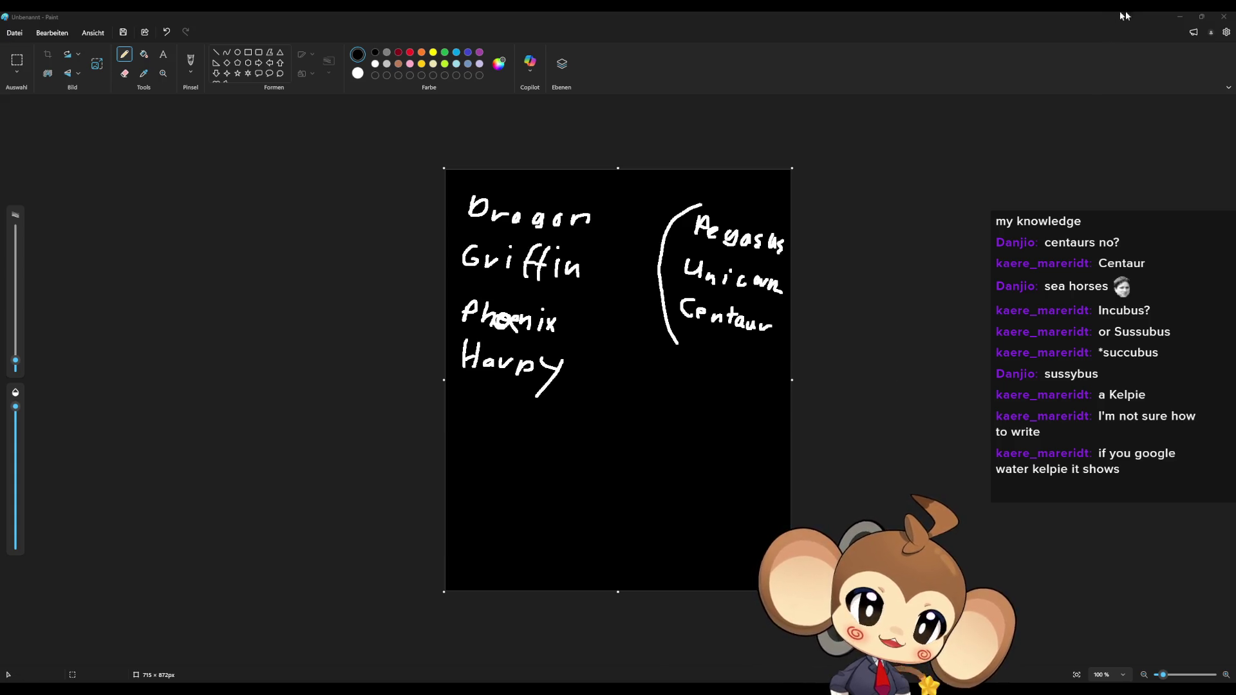
pyautogui.click(1223, 16)
# Step: Quit Paint without saving and orbit the Unreal viewport to look down over the white floor
pyautogui.click(624, 376)
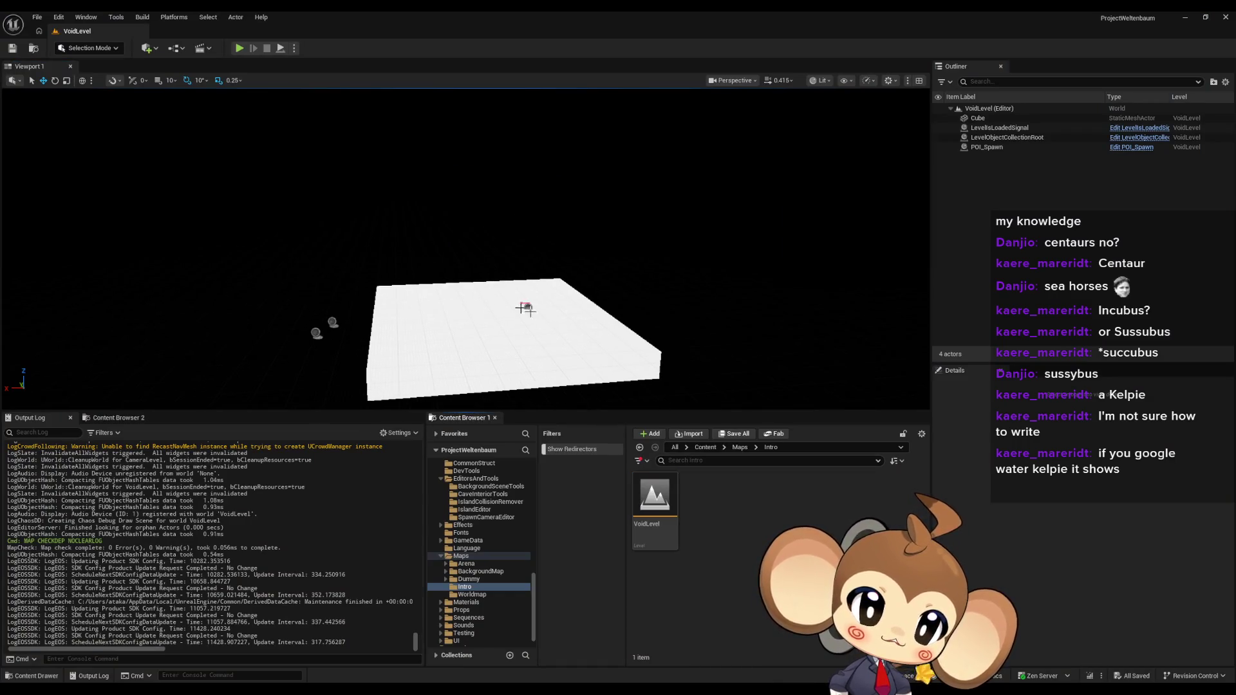
pyautogui.moveTo(518, 306)
pyautogui.mouseDown(button='right')
pyautogui.moveTo(508, 376)
pyautogui.moveTo(535, 383)
pyautogui.mouseUp(button='right')
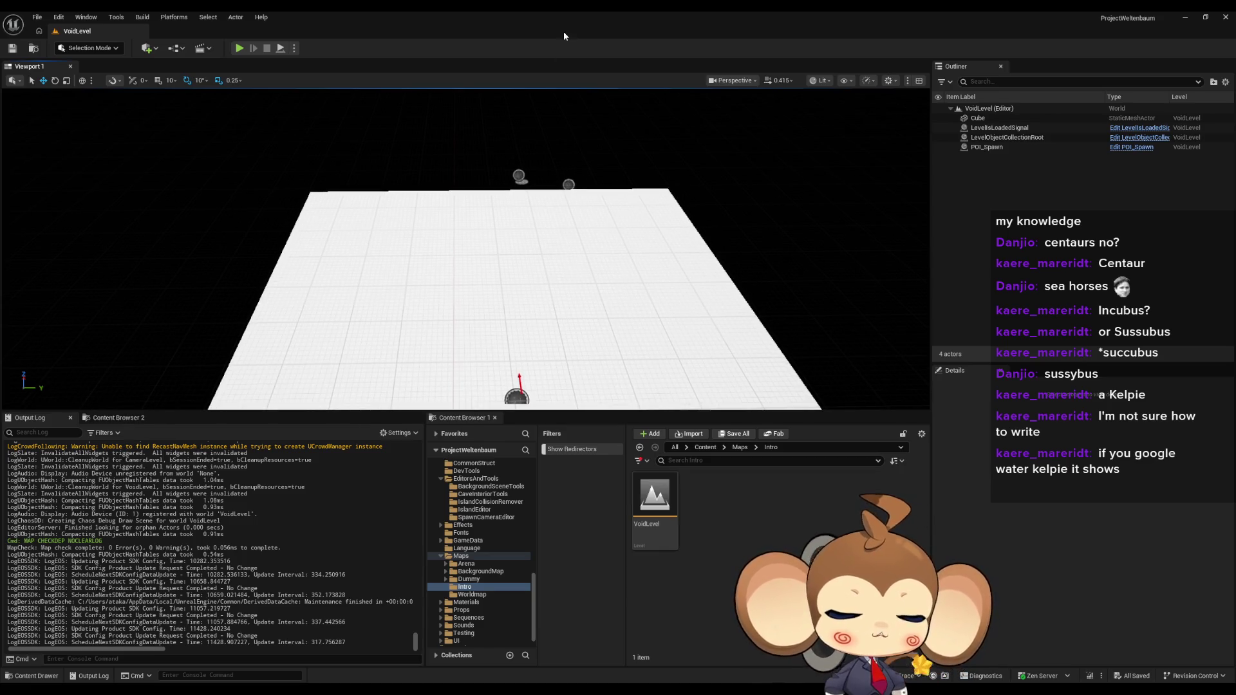
pyautogui.moveTo(575, 263); pyautogui.dragTo(598, 241, button='right')
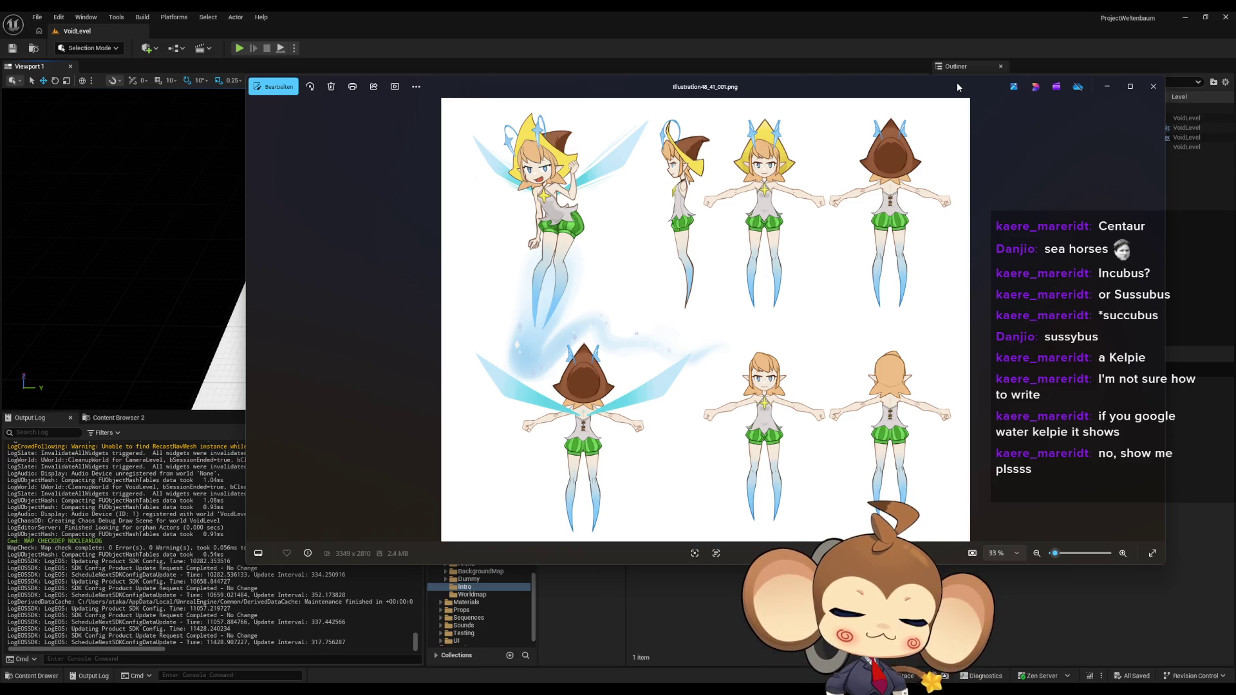
# Step: Dismiss the fairy turnaround sheet to return to the Unreal VoidLevel view
pyautogui.hotkey('alt', 'Tab')
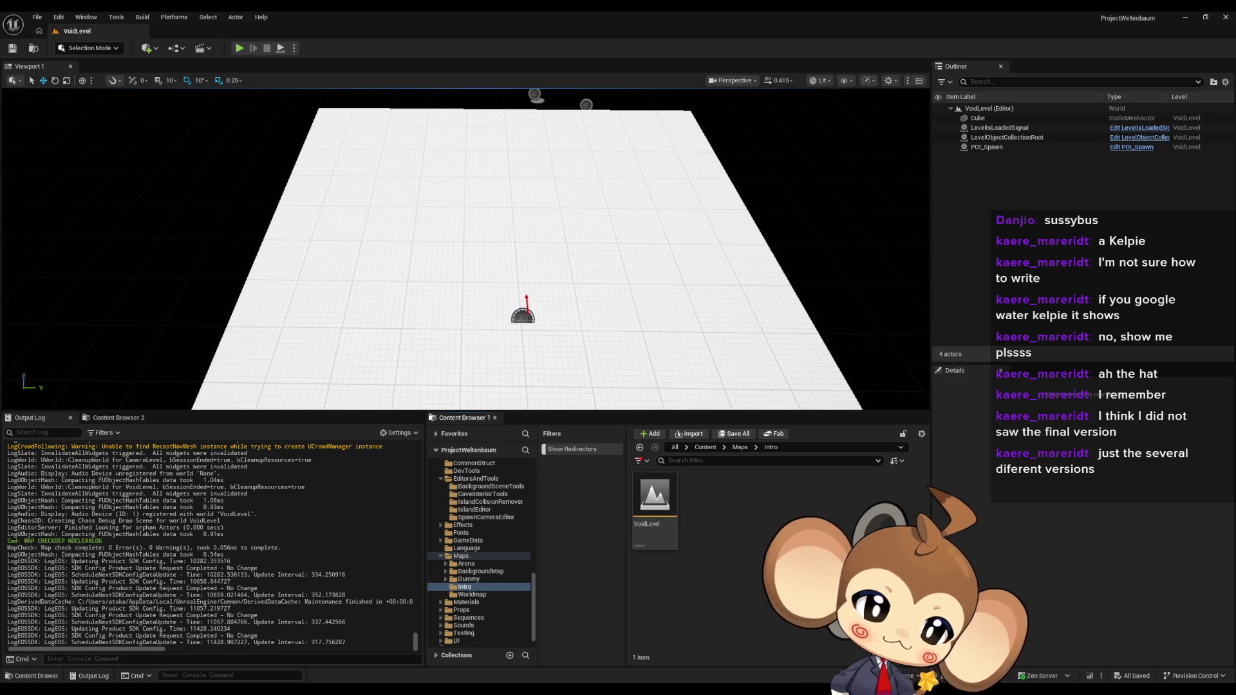
# Step: Select the floor Cube and uncheck Visible under Rendering in its Details panel
pyautogui.moveTo(458, 323)
pyautogui.mouseDown(button='right')
pyautogui.moveTo(490, 283)
pyautogui.moveTo(469, 322)
pyautogui.moveTo(479, 316)
pyautogui.mouseUp(button='right')
pyautogui.click(463, 289)
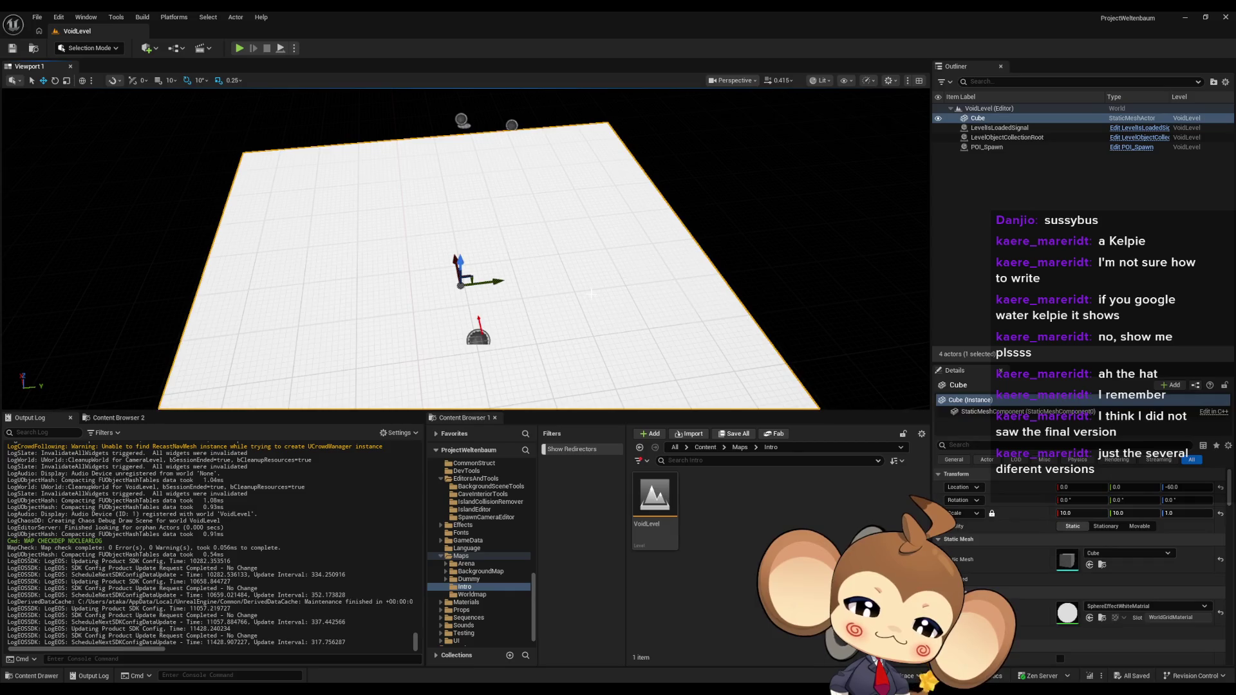
pyautogui.scroll(-4, 1061, 620)
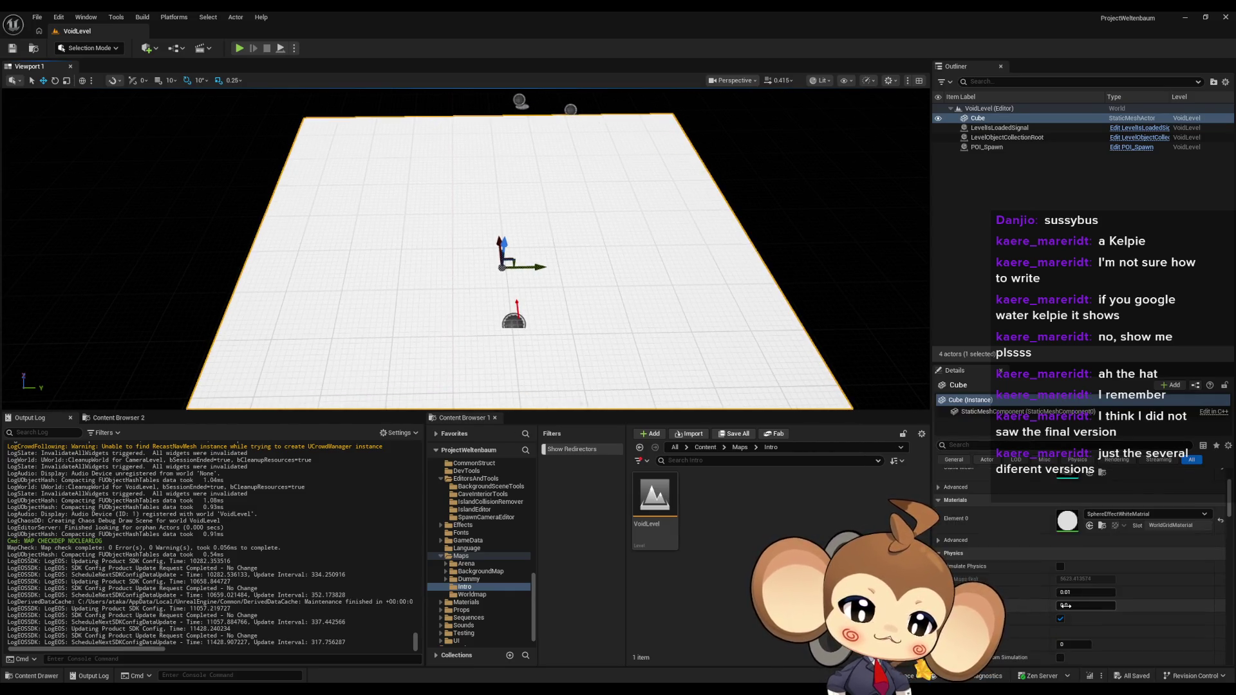
pyautogui.scroll(-5, 1064, 608)
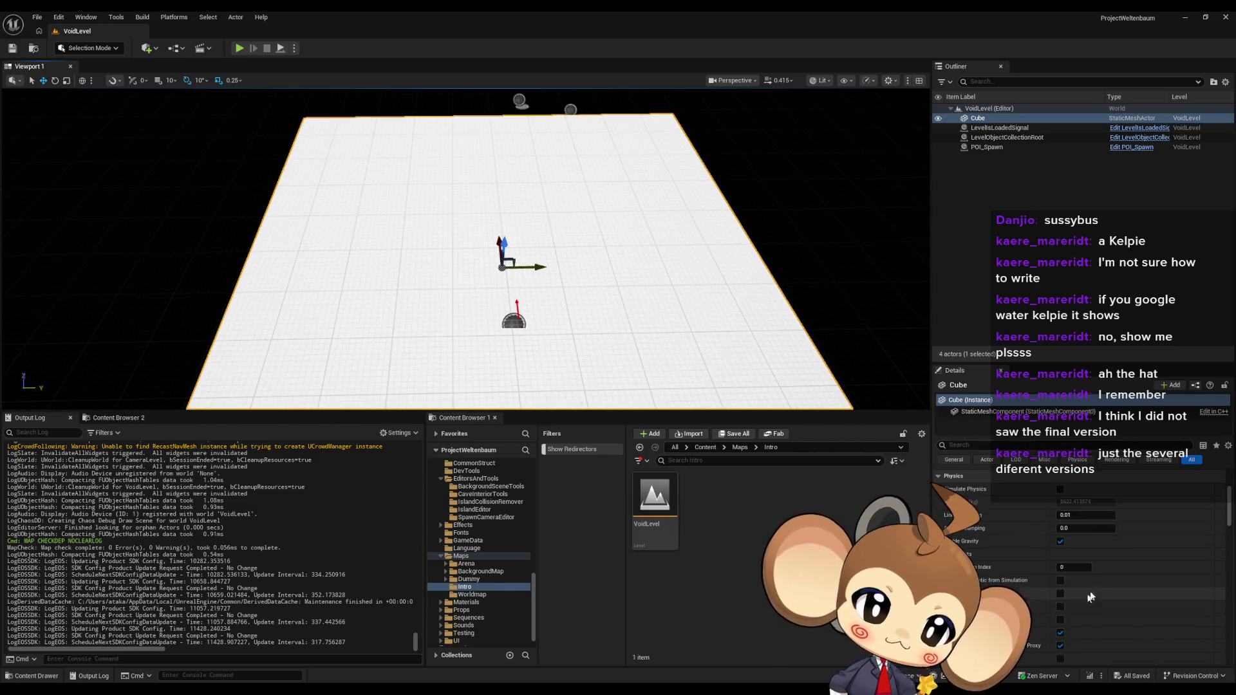
pyautogui.scroll(-5, 1114, 565)
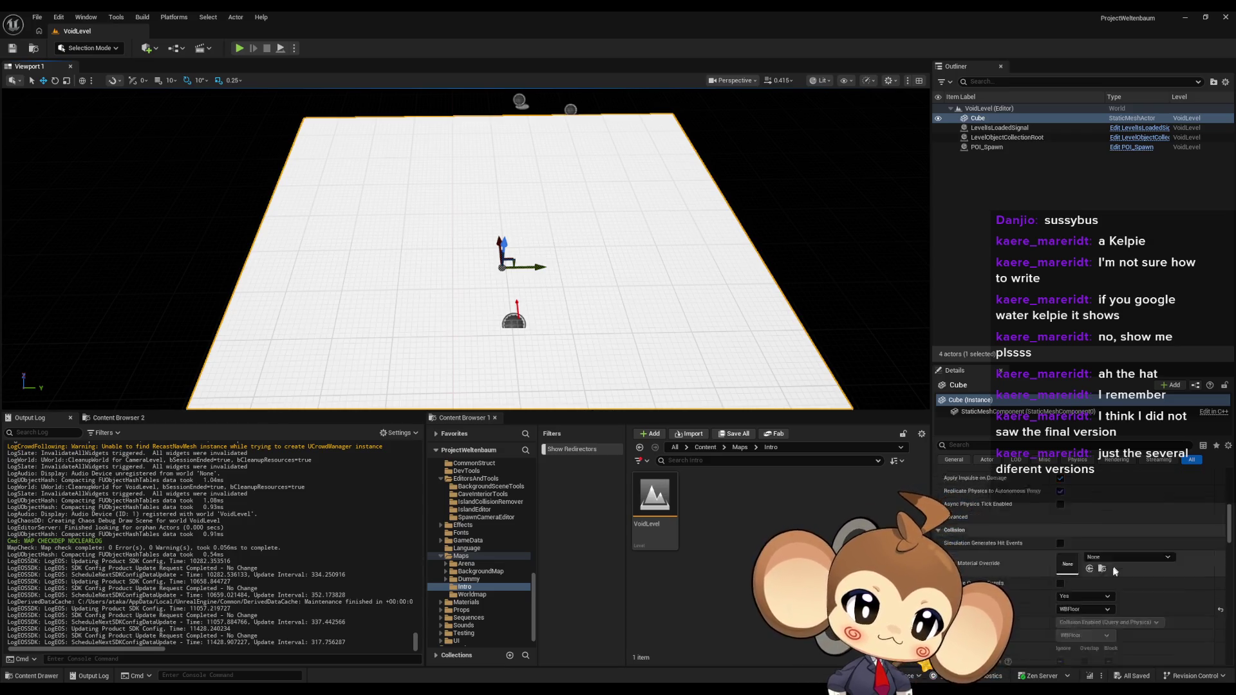
pyautogui.scroll(-5, 1121, 566)
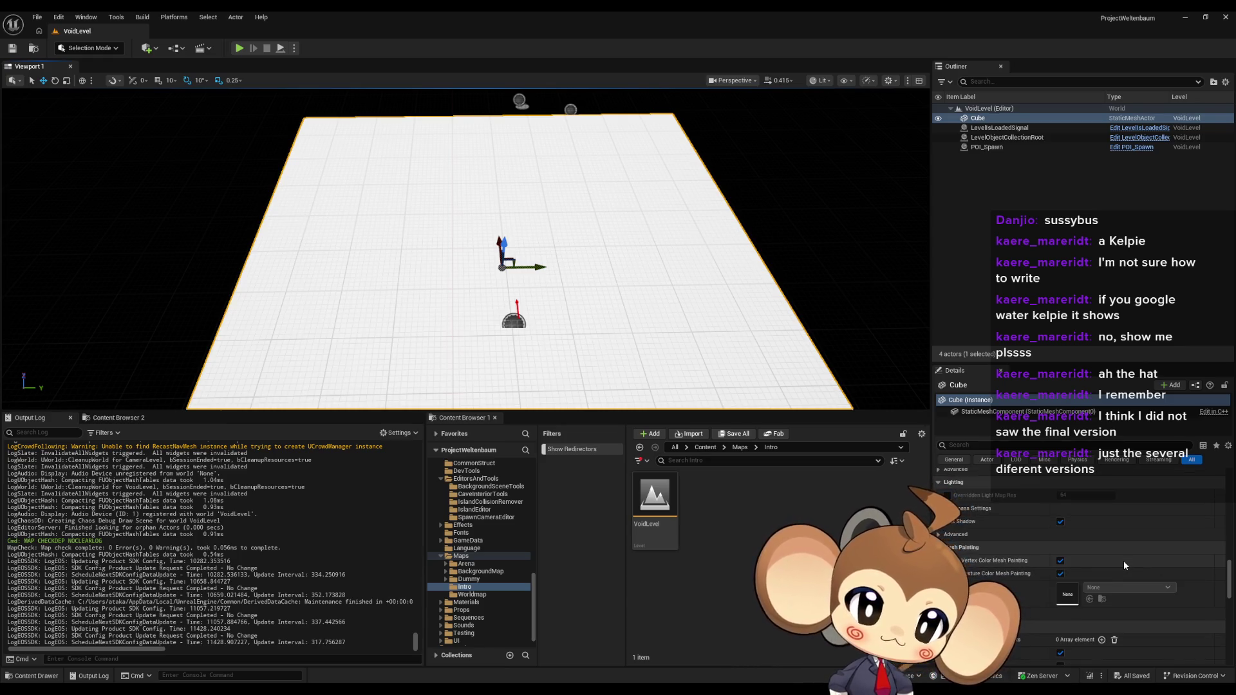
pyautogui.scroll(-3, 1122, 562)
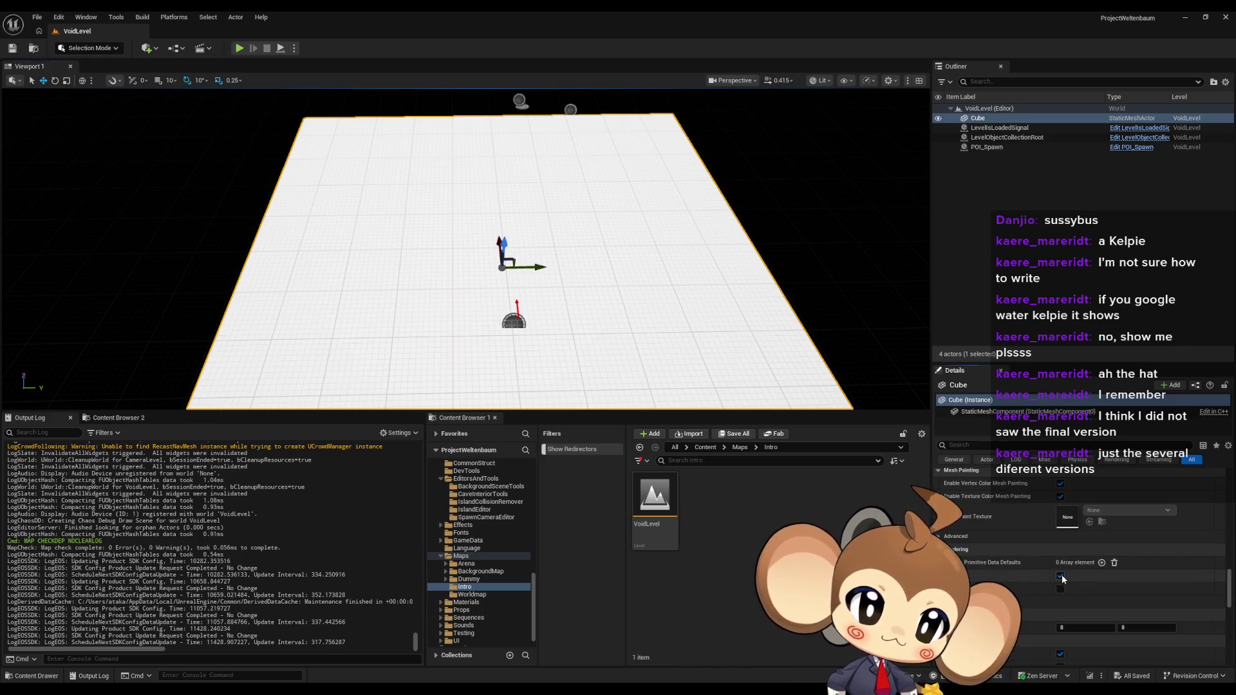
pyautogui.click(1059, 575)
# Step: Test-play VoidLevel briefly, then save it, load the Main level from Content and play Main
pyautogui.click(239, 49)
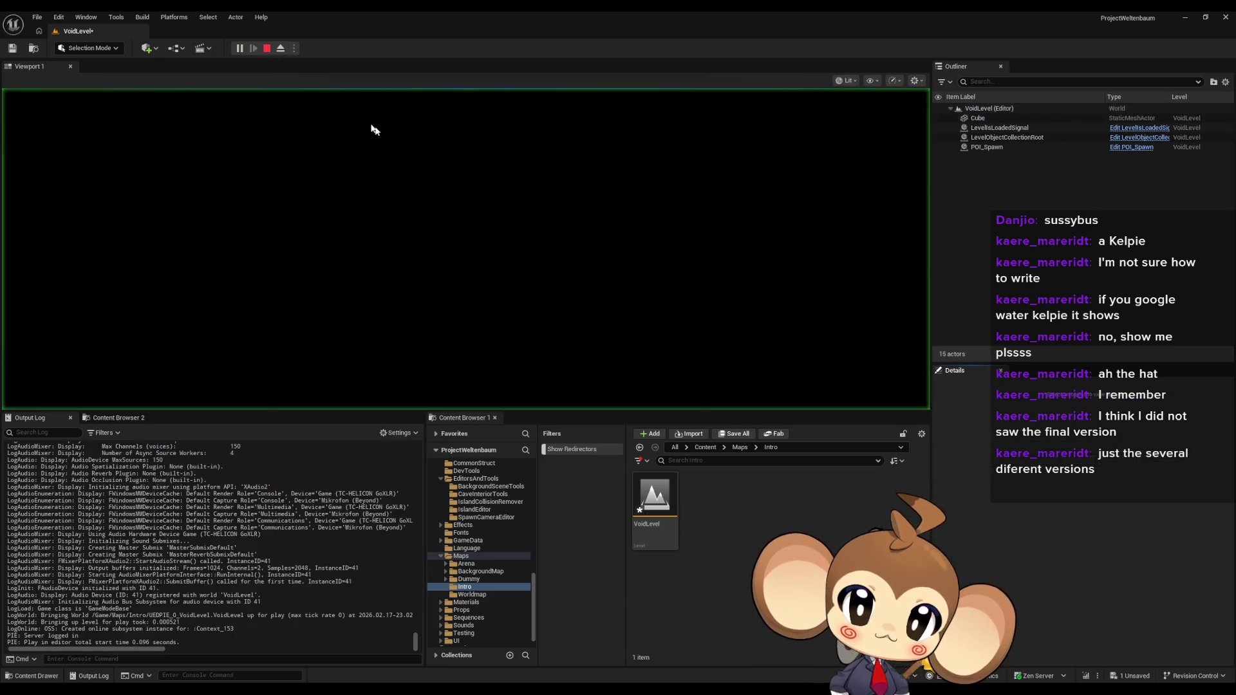
pyautogui.click(268, 50)
pyautogui.click(705, 447)
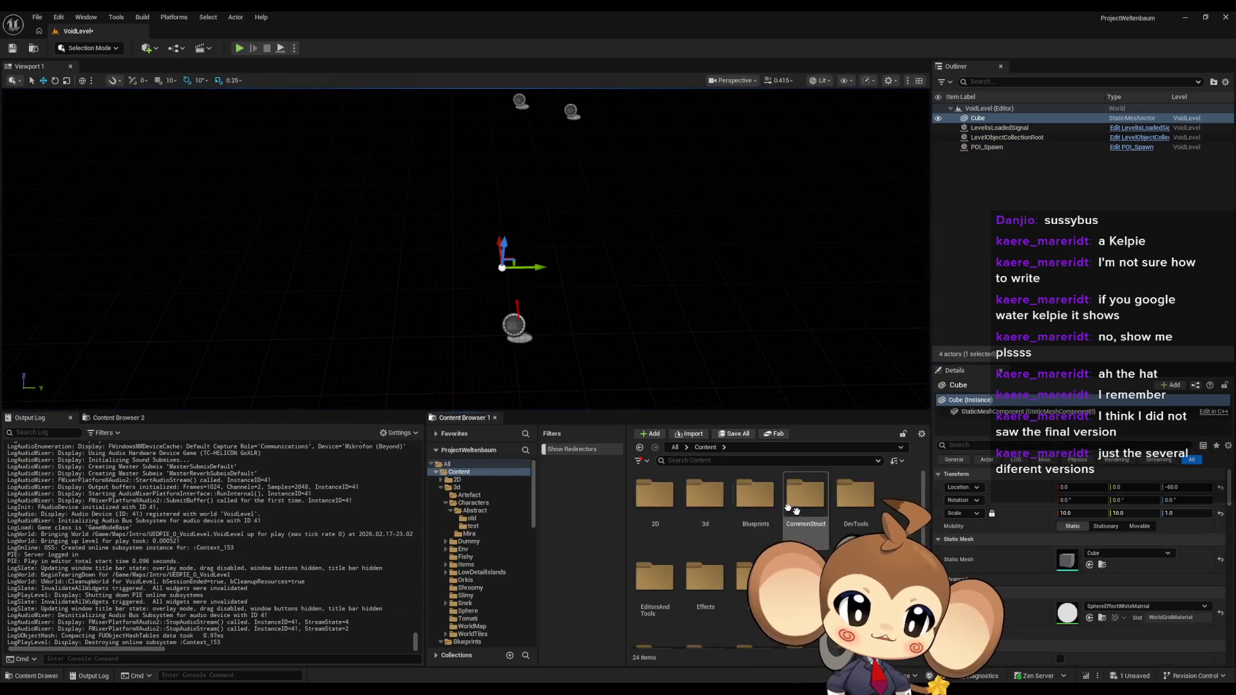
pyautogui.doubleClick(840, 520)
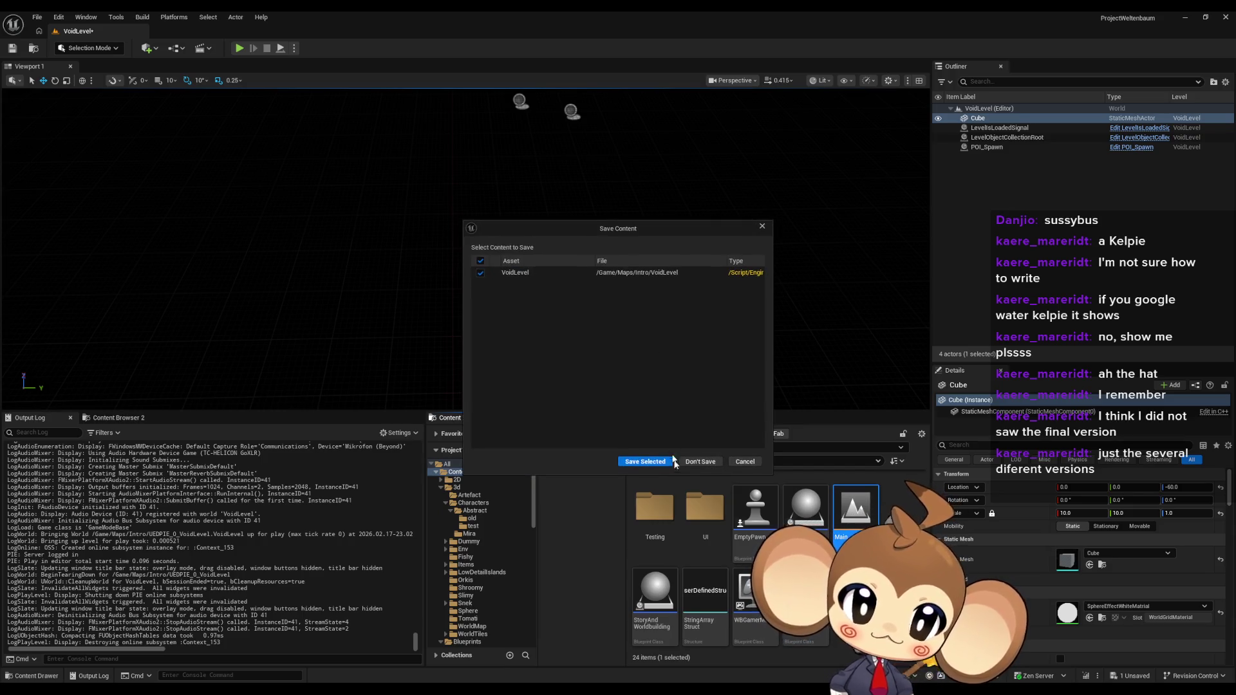
pyautogui.click(657, 460)
pyautogui.click(239, 48)
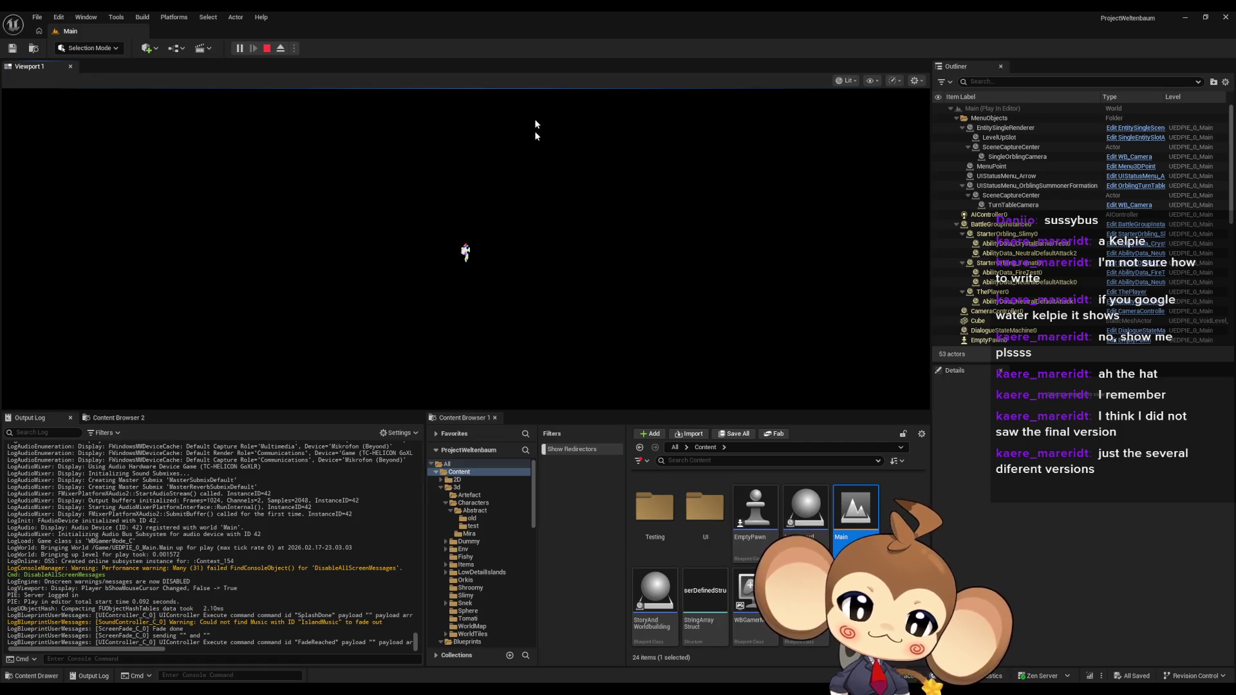
# Step: Eject from the player in the running Main level, re-possess it, then switch to immersive fullscreen
pyautogui.click(532, 331)
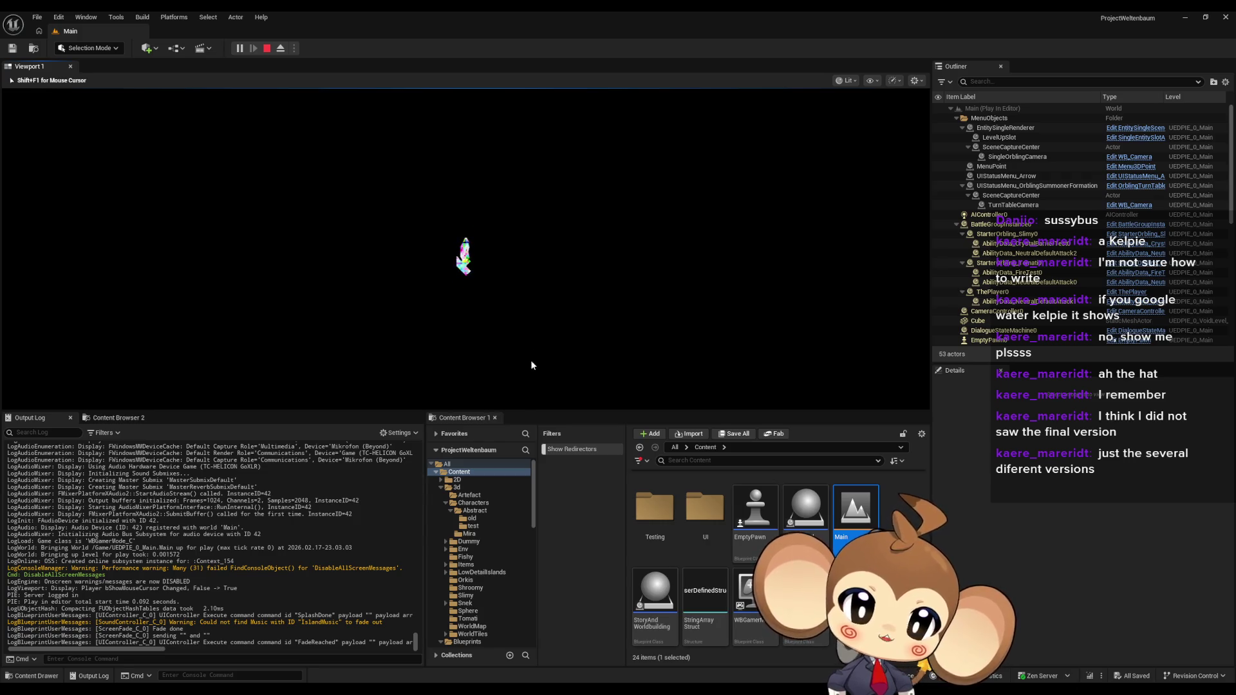
pyautogui.click(584, 293)
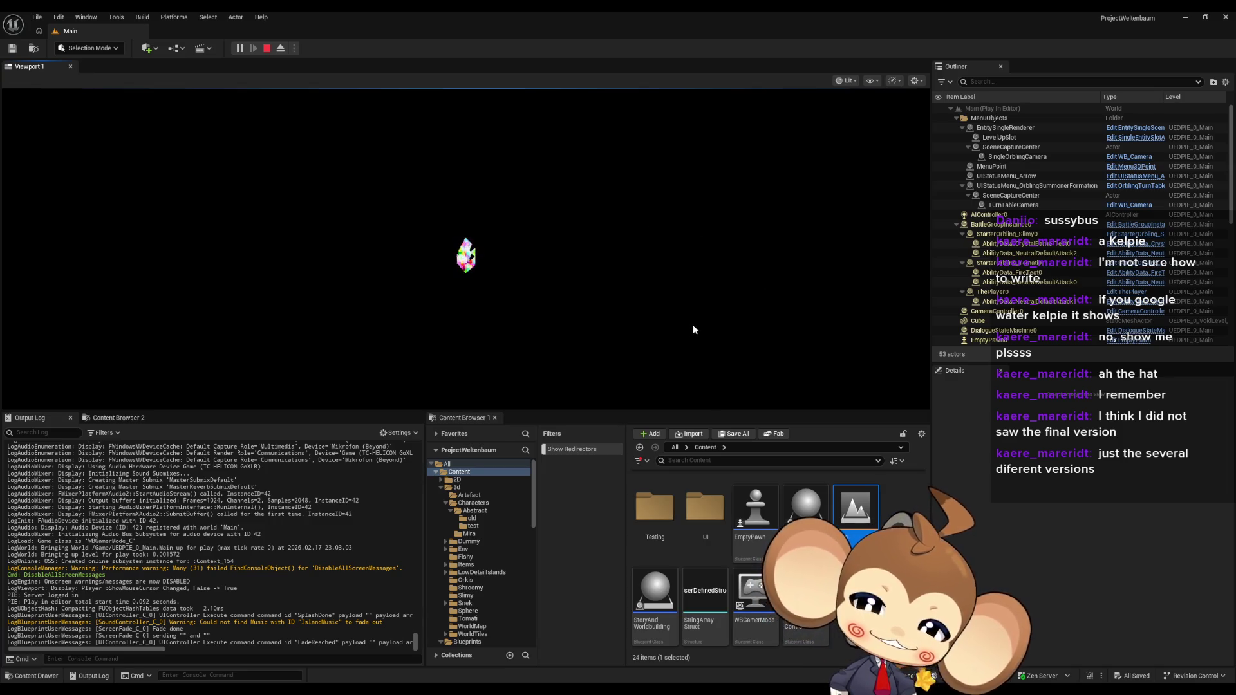
pyautogui.press('F8')
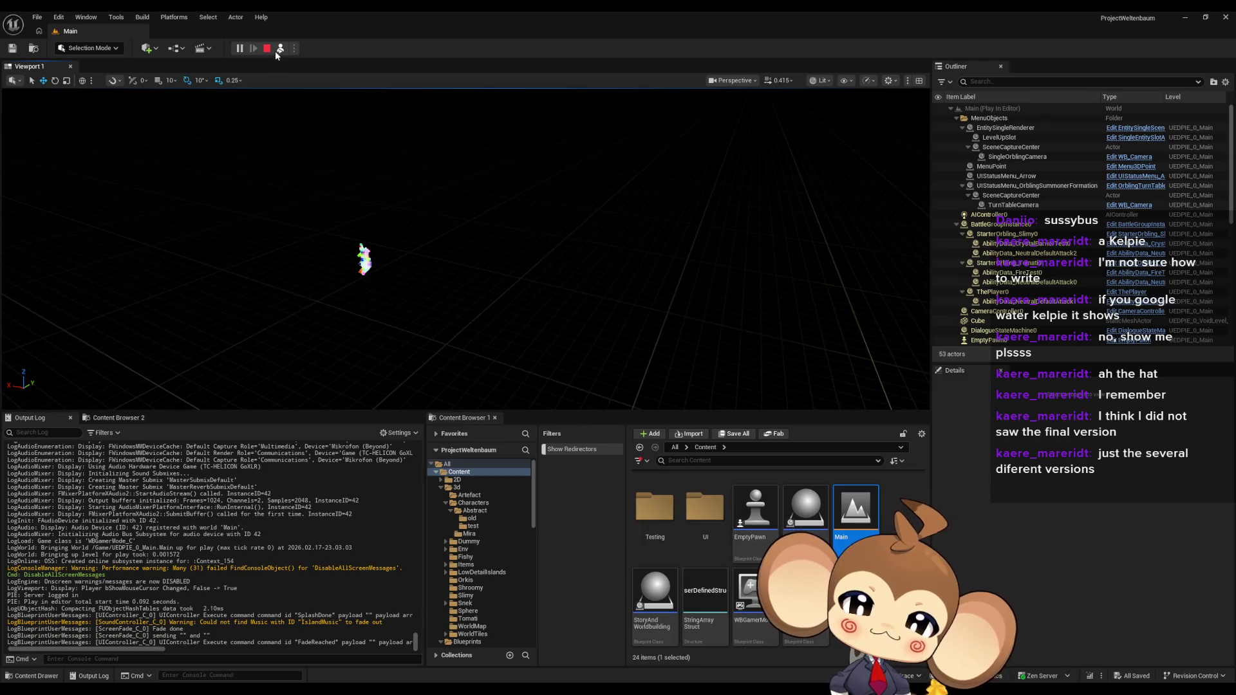
pyautogui.click(279, 48)
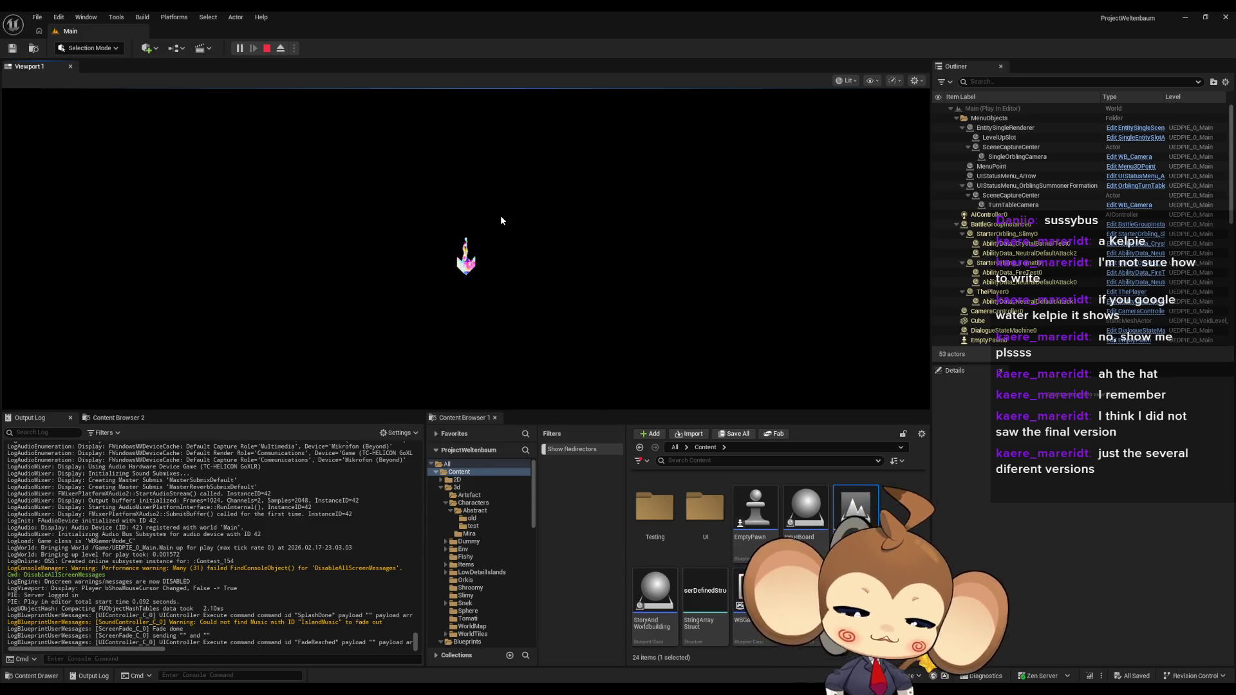
pyautogui.press('F11')
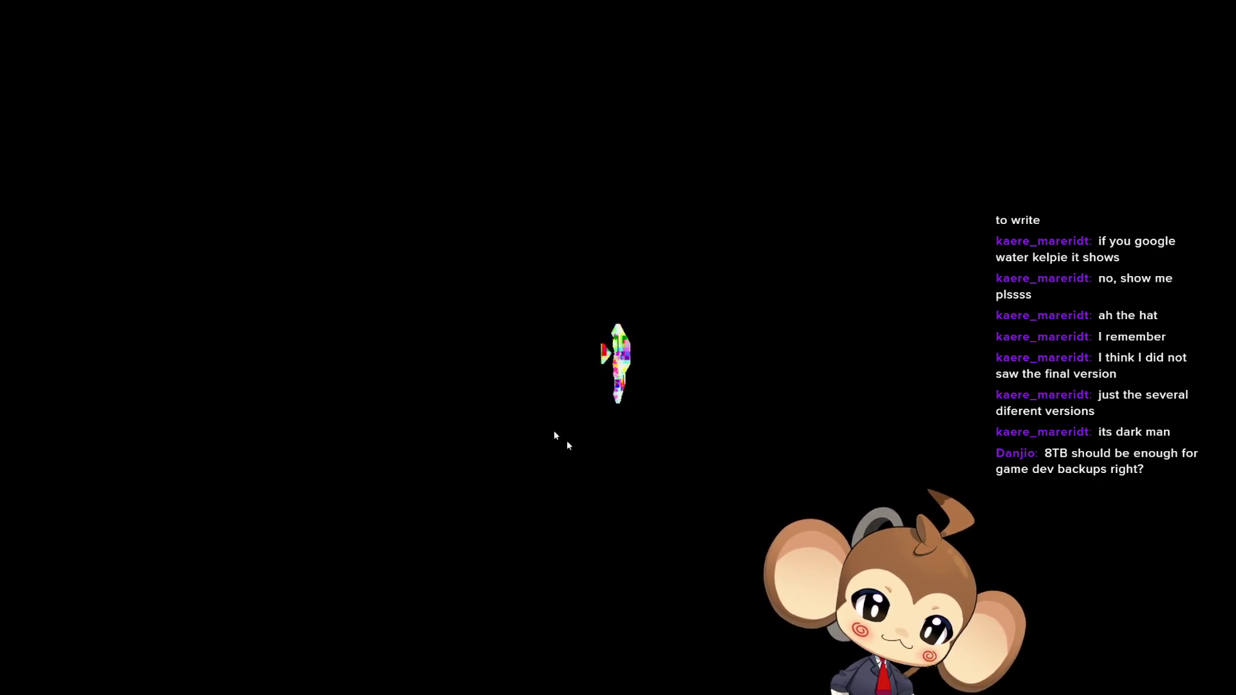
# Step: Leave immersive mode, stop the play session and look around the room
pyautogui.press('F11')
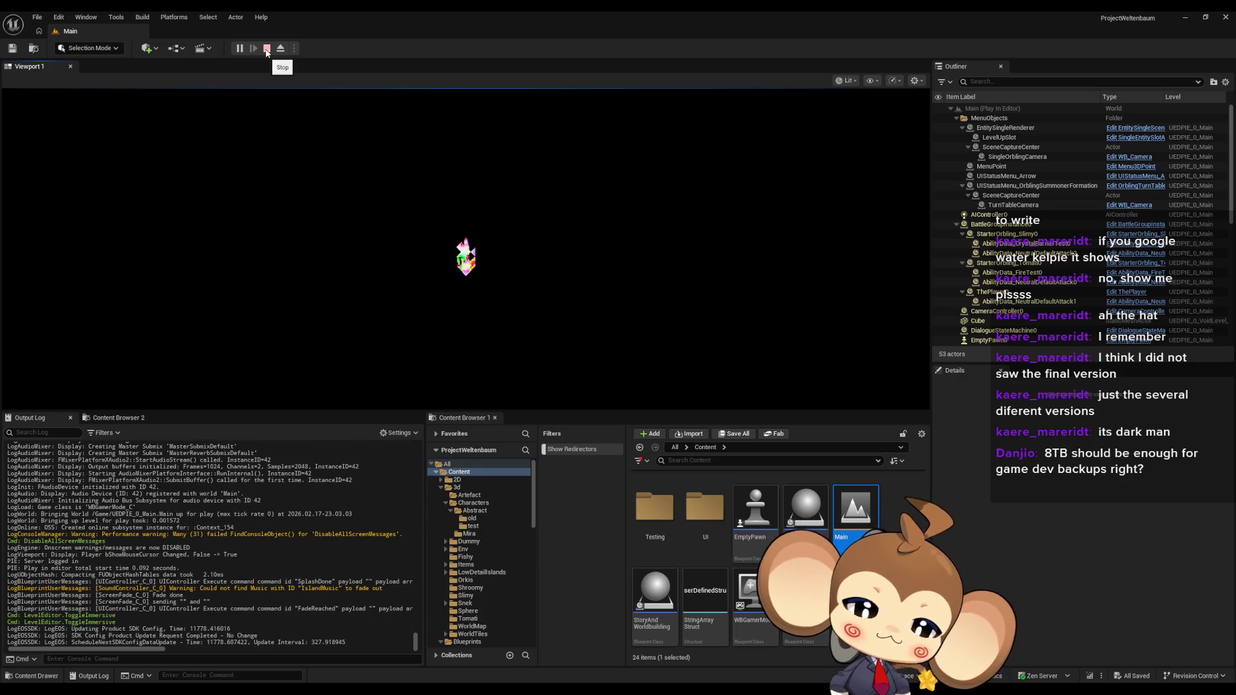
pyautogui.click(267, 50)
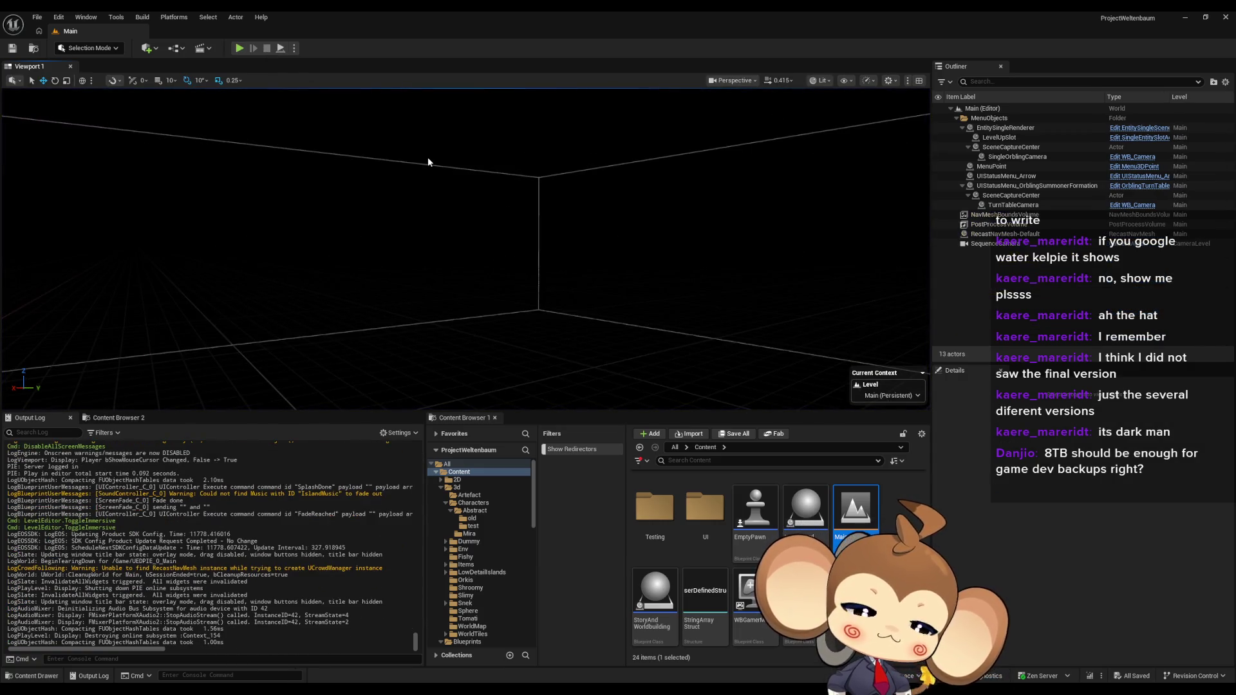
pyautogui.moveTo(428, 157); pyautogui.dragTo(422, 231, button='right')
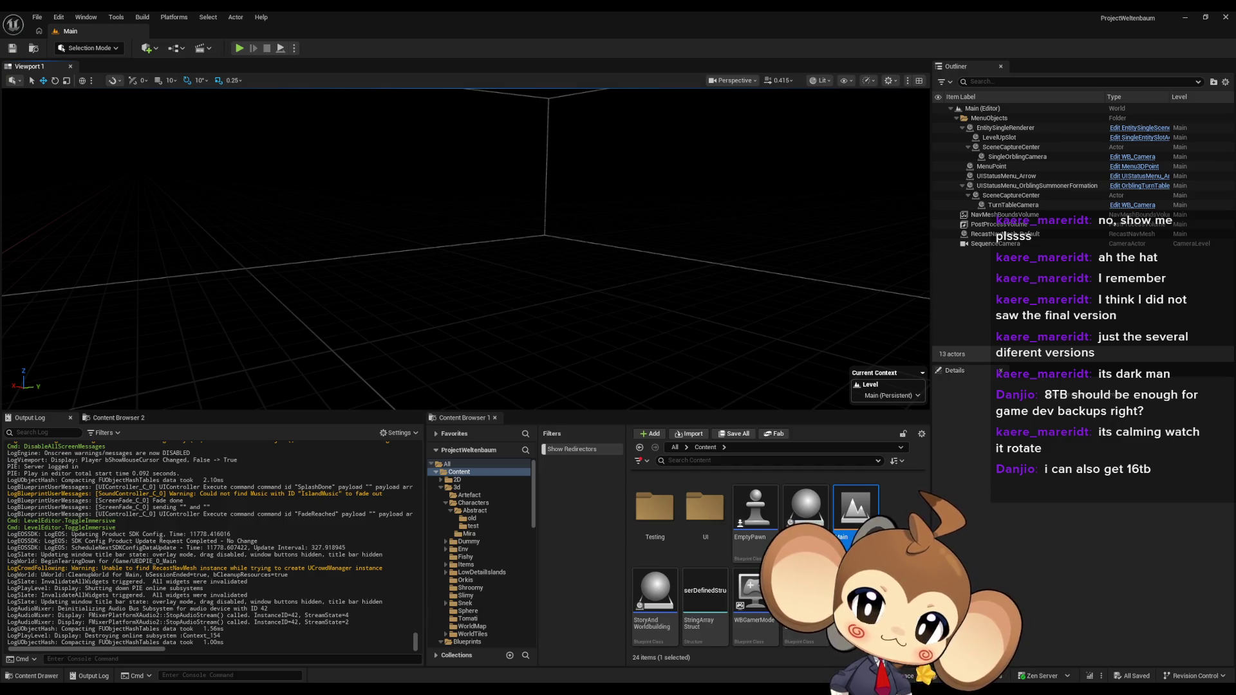
pyautogui.moveTo(422, 231); pyautogui.dragTo(417, 229, button='right')
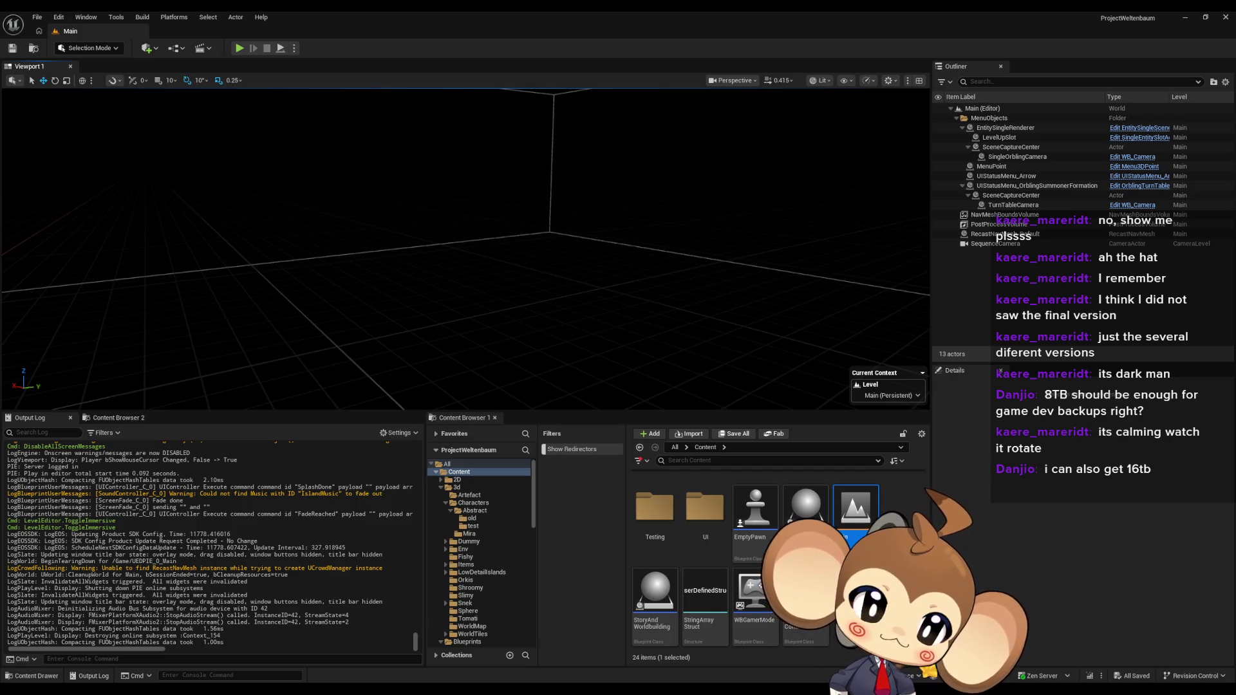
pyautogui.moveTo(417, 229)
pyautogui.mouseDown(button='right')
pyautogui.moveTo(505, 231)
pyautogui.moveTo(359, 232)
pyautogui.moveTo(361, 245)
pyautogui.mouseUp(button='right')
# Step: Fly into the wireframe cube and frame the view on the SequenceCamera
pyautogui.press('Up')
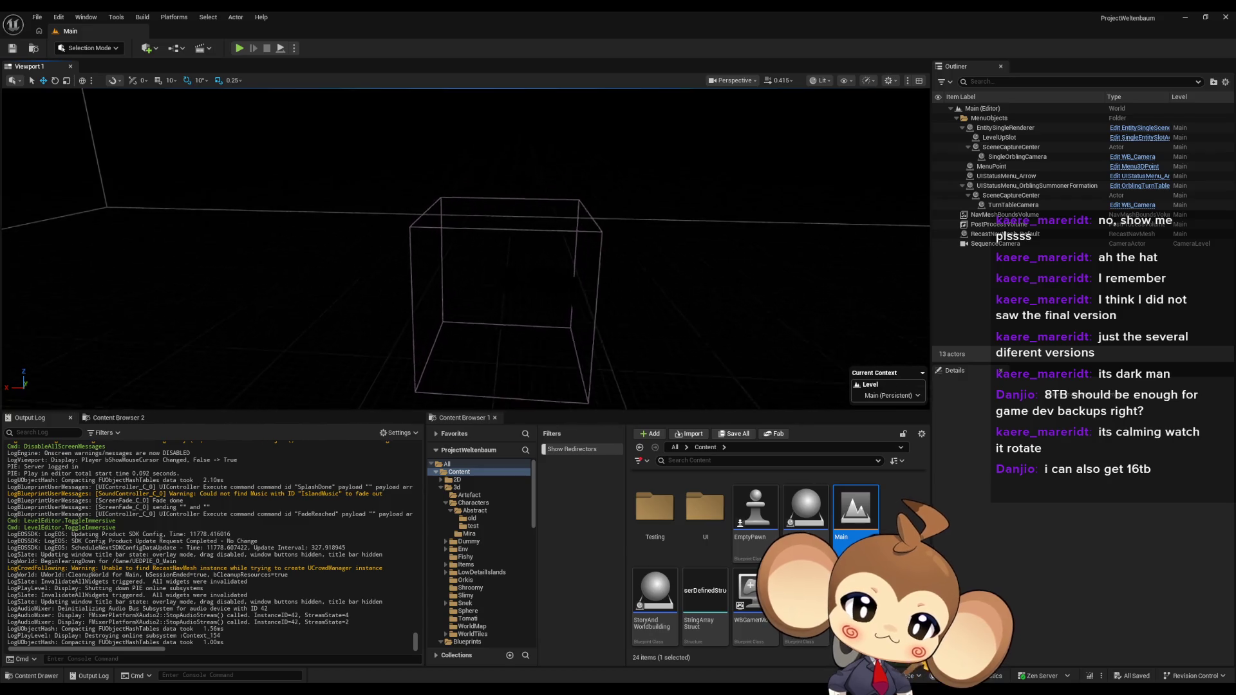
pyautogui.press('Up')
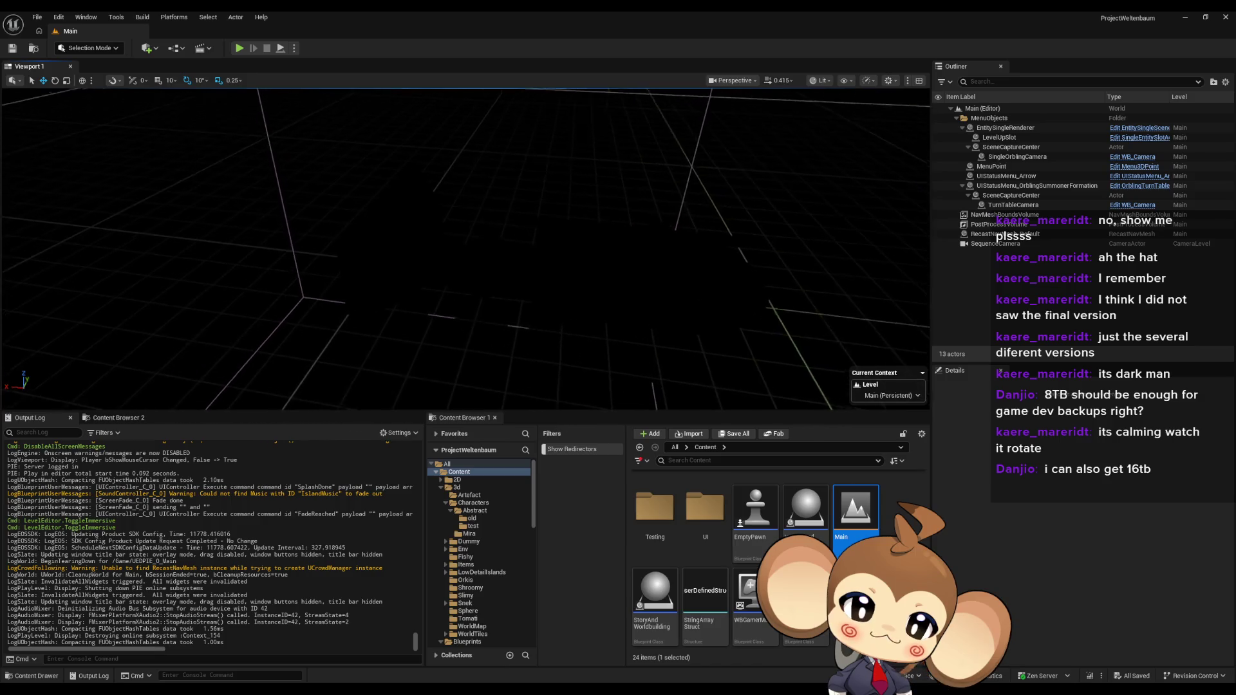
pyautogui.click(639, 374)
pyautogui.press('f')
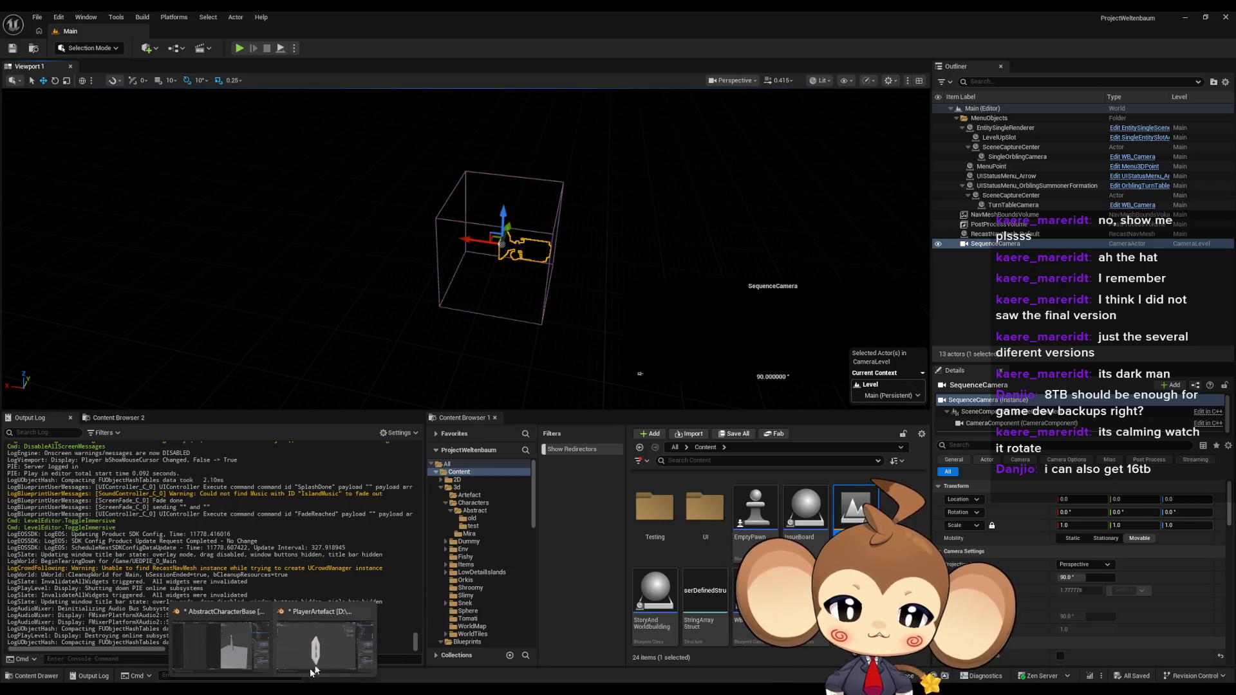
# Step: Bring Blender forward, save PlayerArtefact.blend and close the Blender window
pyautogui.click(329, 654)
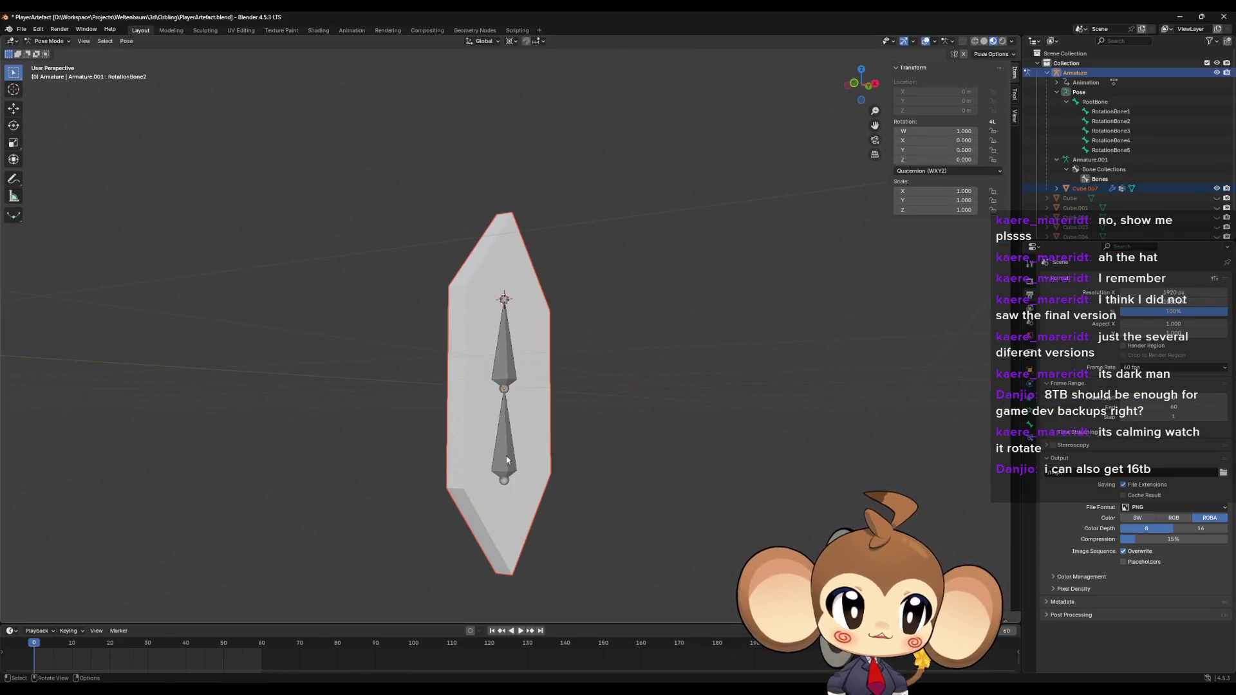
pyautogui.scroll(-4, 507, 409)
pyautogui.moveTo(507, 410)
pyautogui.mouseDown(button='middle')
pyautogui.moveTo(549, 375)
pyautogui.moveTo(533, 384)
pyautogui.moveTo(545, 387)
pyautogui.moveTo(542, 361)
pyautogui.mouseUp(button='middle')
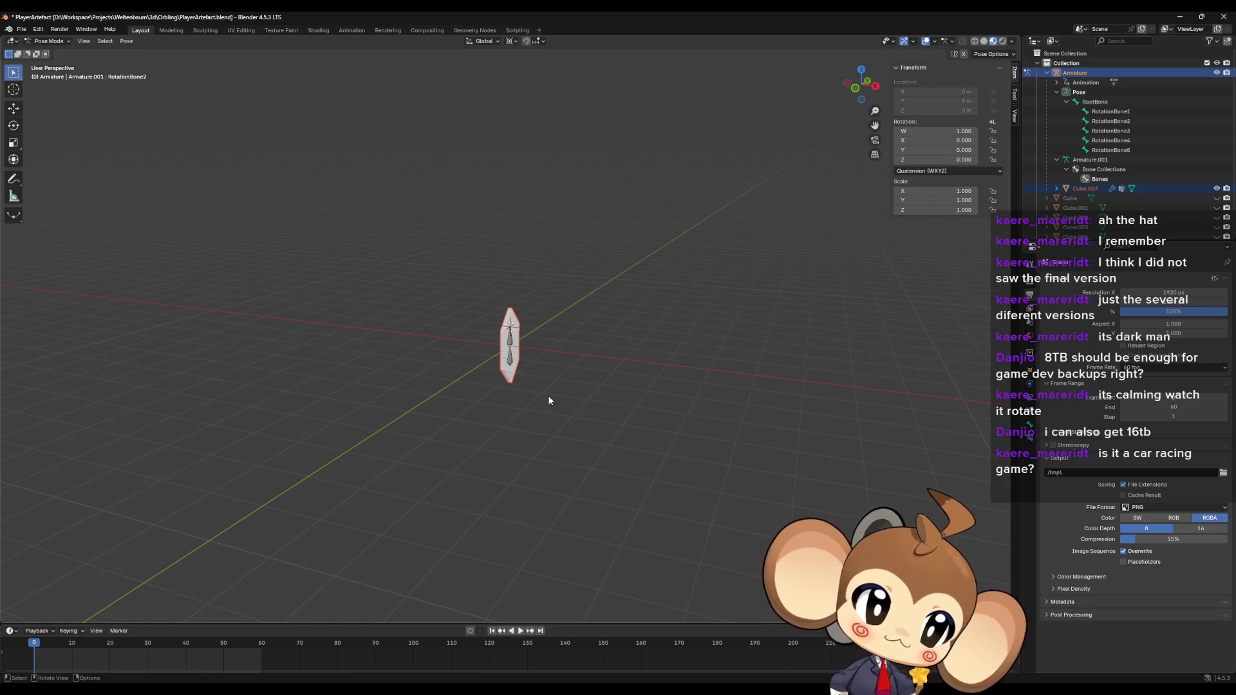
pyautogui.click(22, 29)
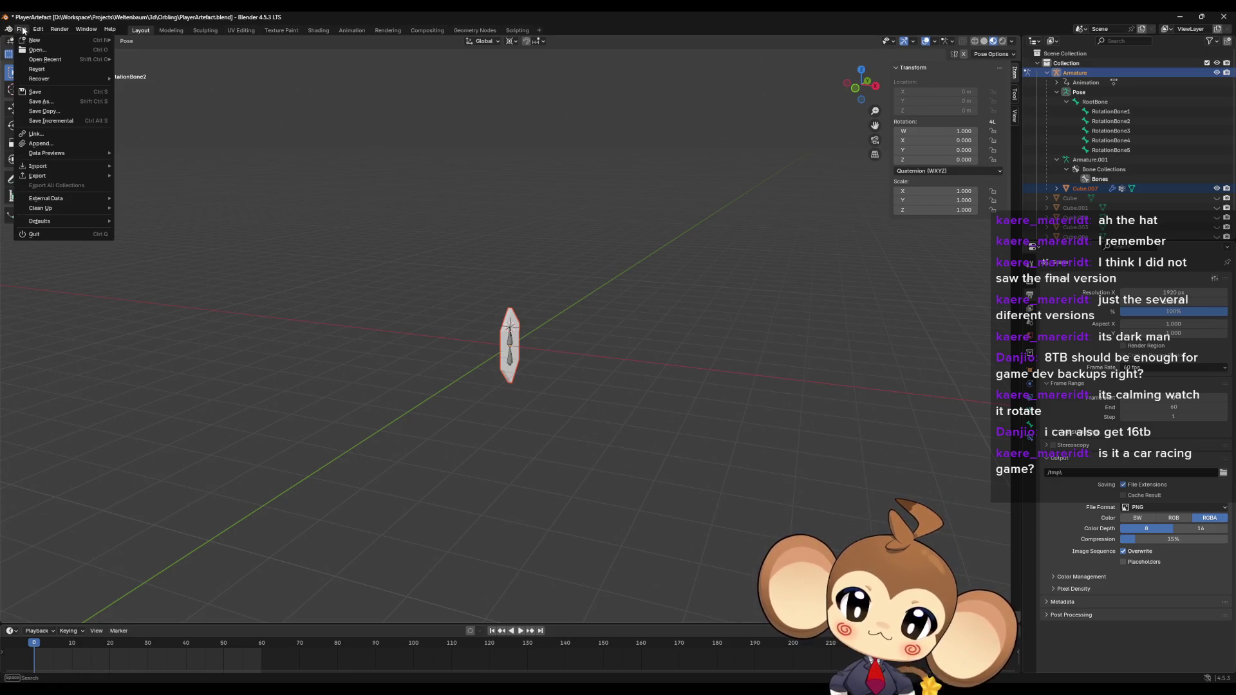
pyautogui.click(37, 92)
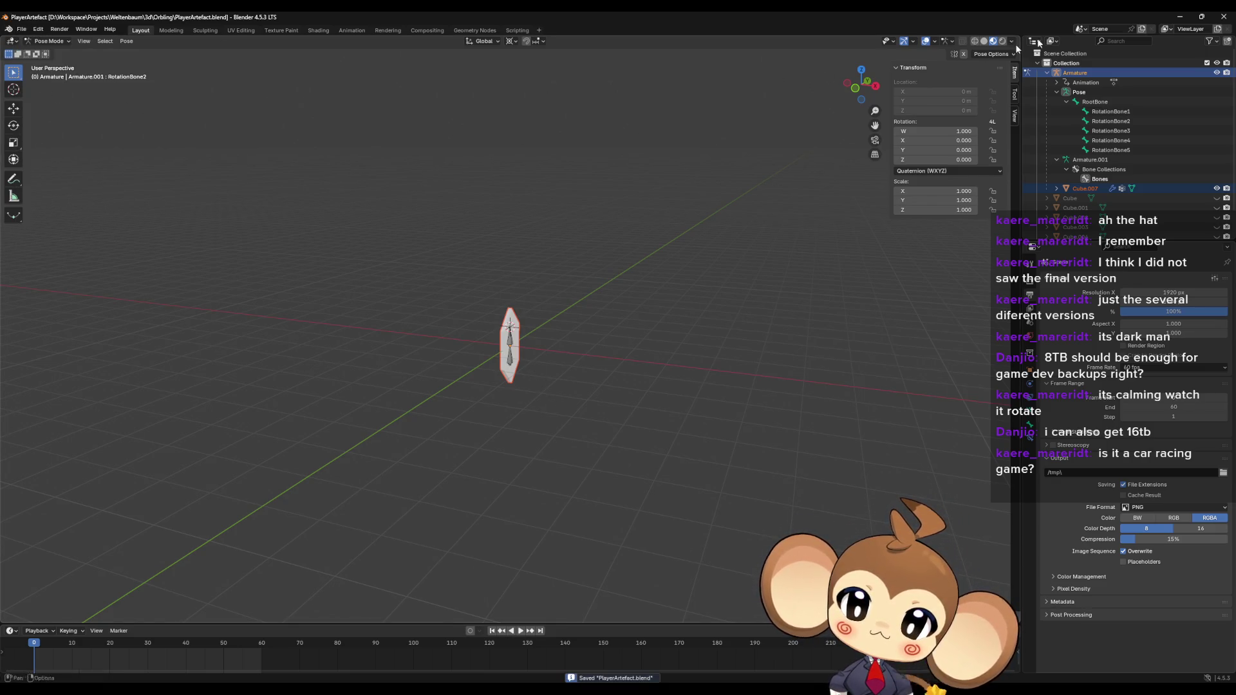
pyautogui.click(1227, 16)
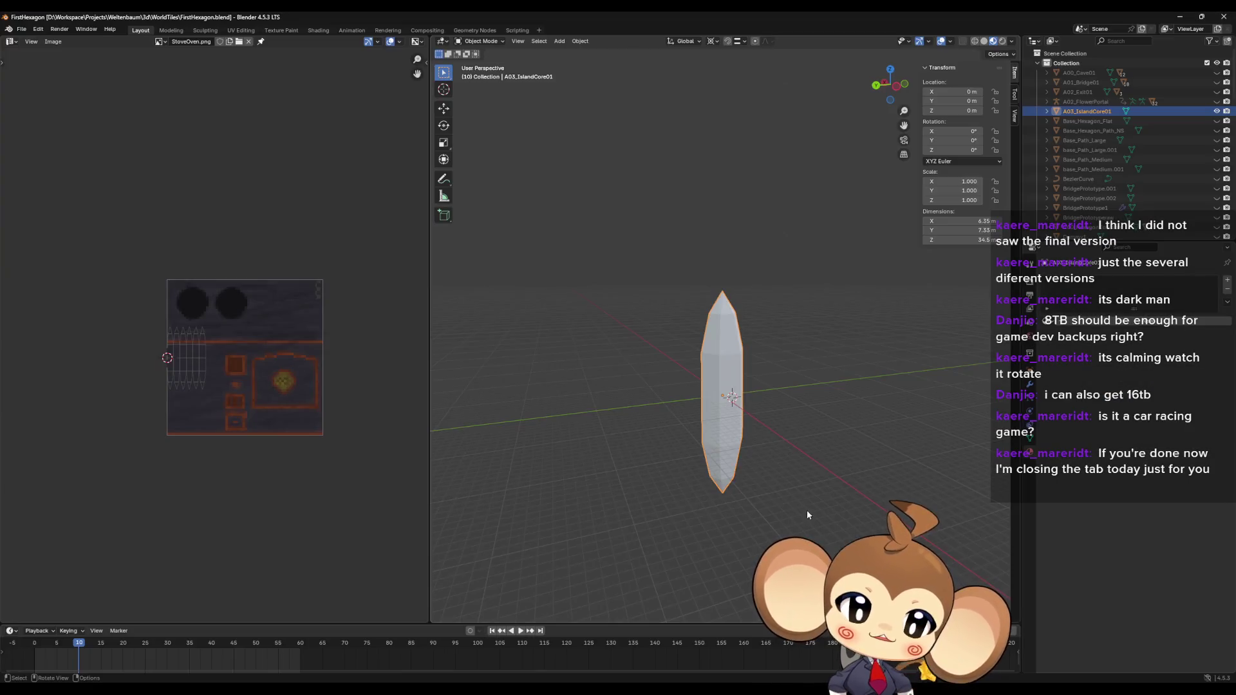
# Step: Select Base_Hexagon_Flat, then A03_IslandCore01, and hide the crystal in the viewport
pyautogui.moveTo(663, 431)
pyautogui.mouseDown(button='middle')
pyautogui.moveTo(701, 466)
pyautogui.moveTo(772, 426)
pyautogui.mouseUp(button='middle')
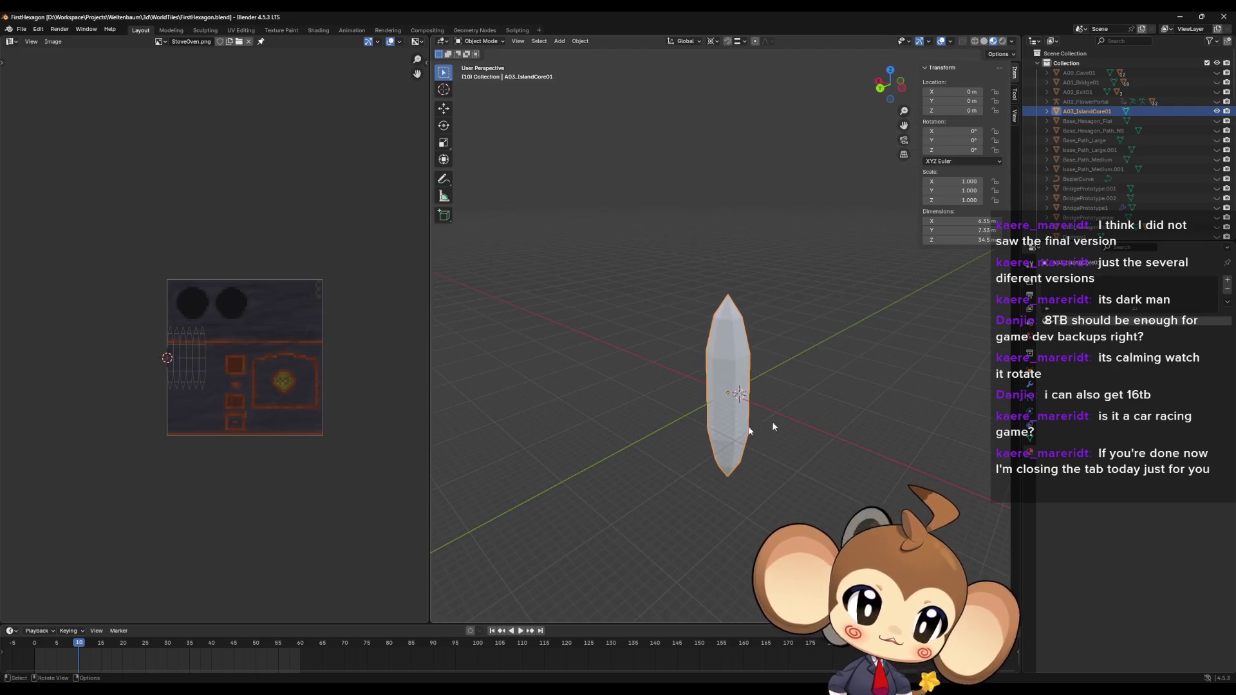
pyautogui.click(1090, 120)
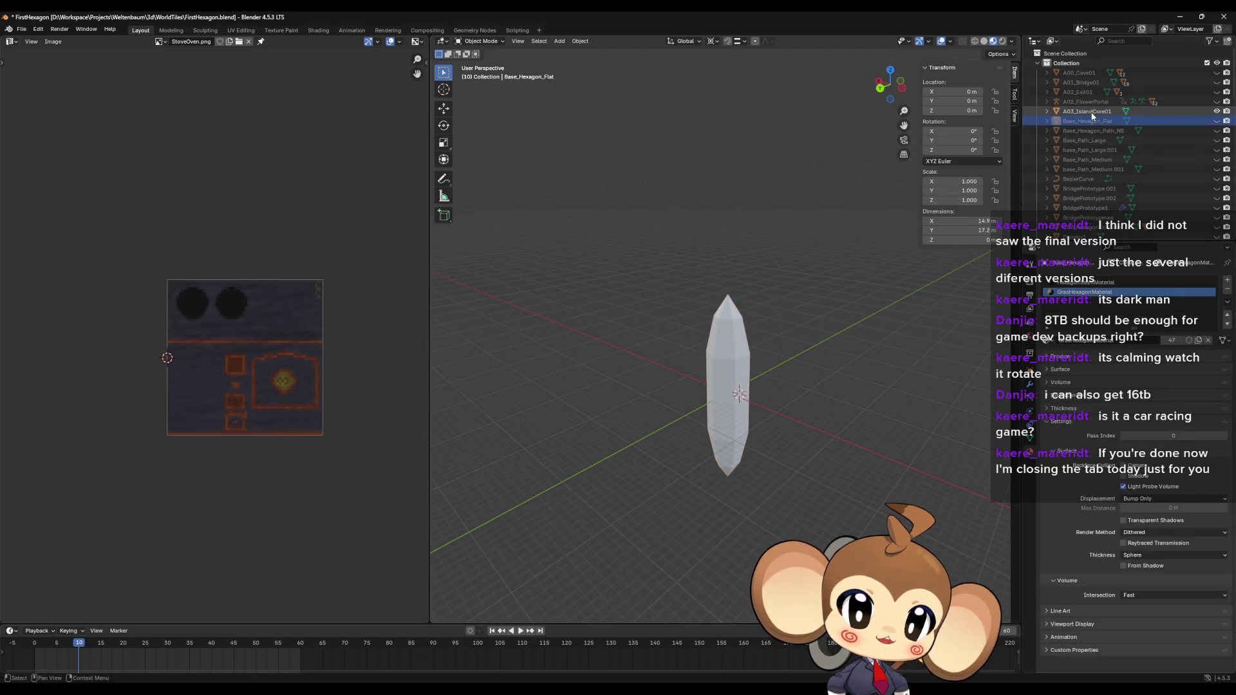
pyautogui.click(1087, 111)
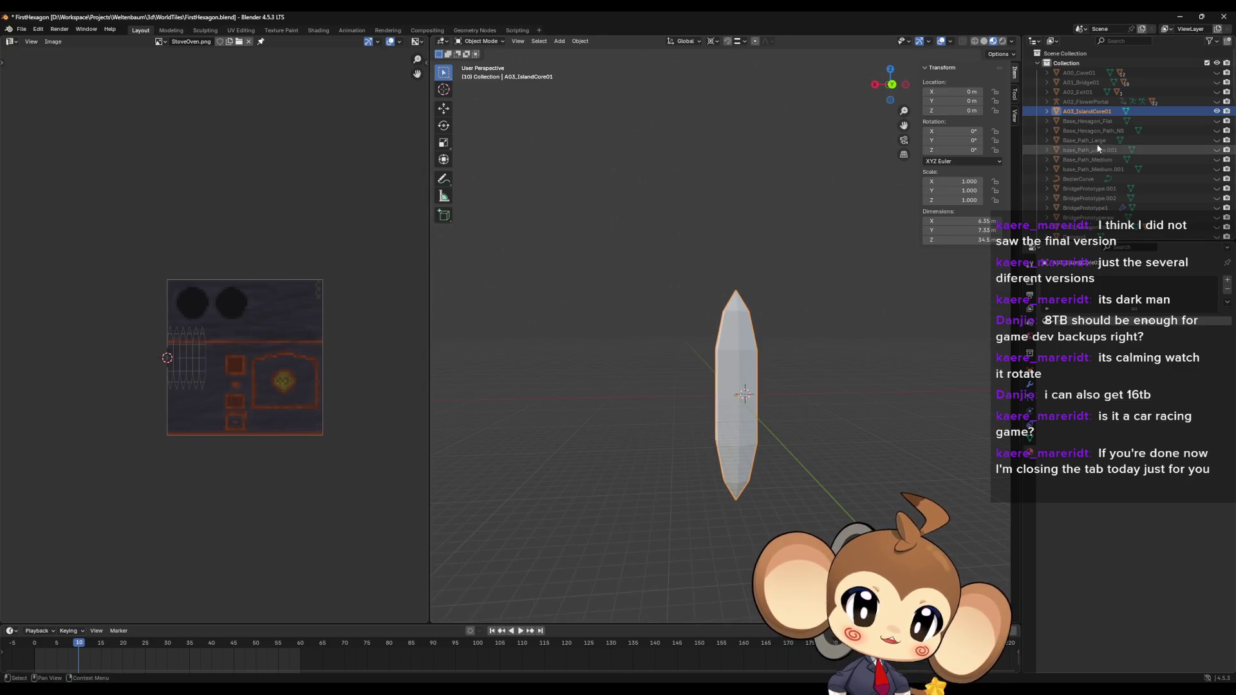
pyautogui.click(1216, 111)
pyautogui.scroll(-8, 1113, 202)
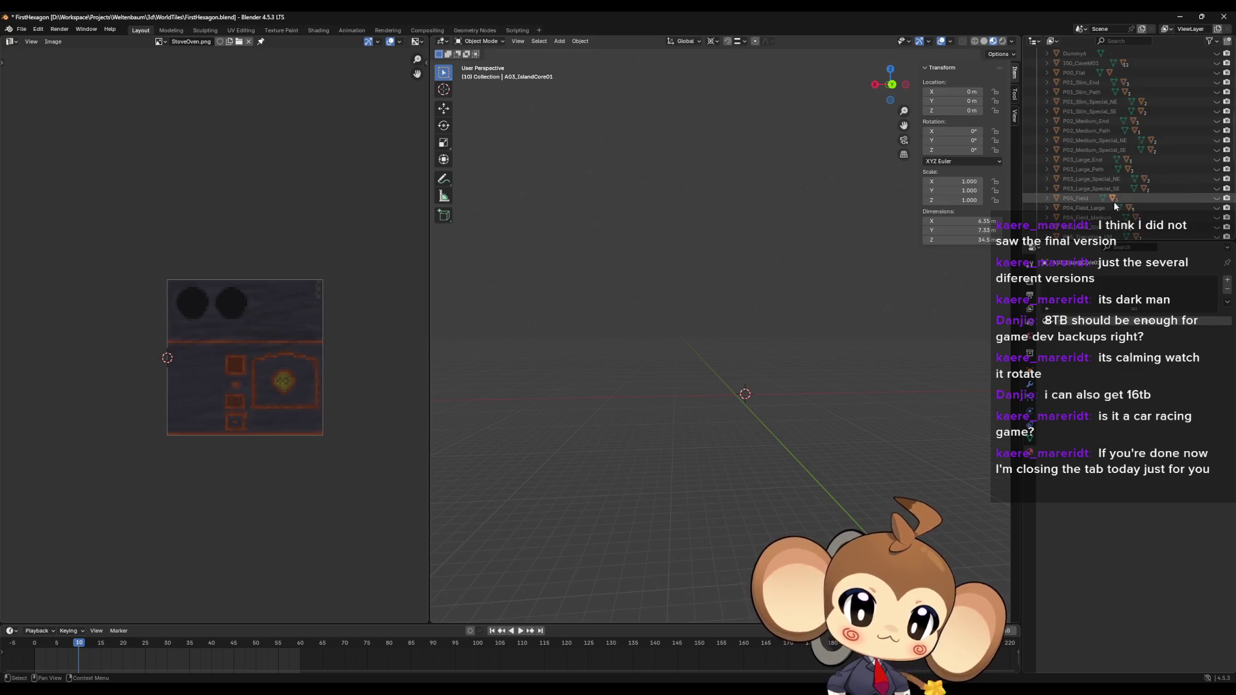
pyautogui.scroll(-8, 1113, 203)
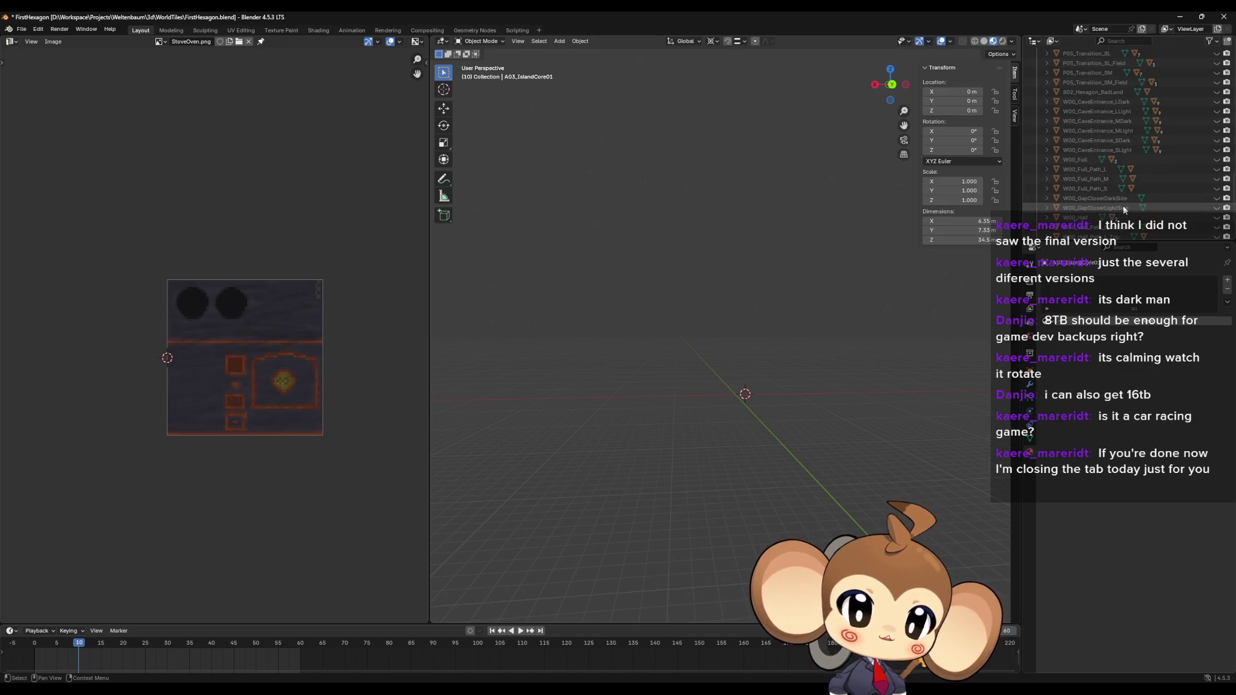
pyautogui.scroll(3, 1125, 208)
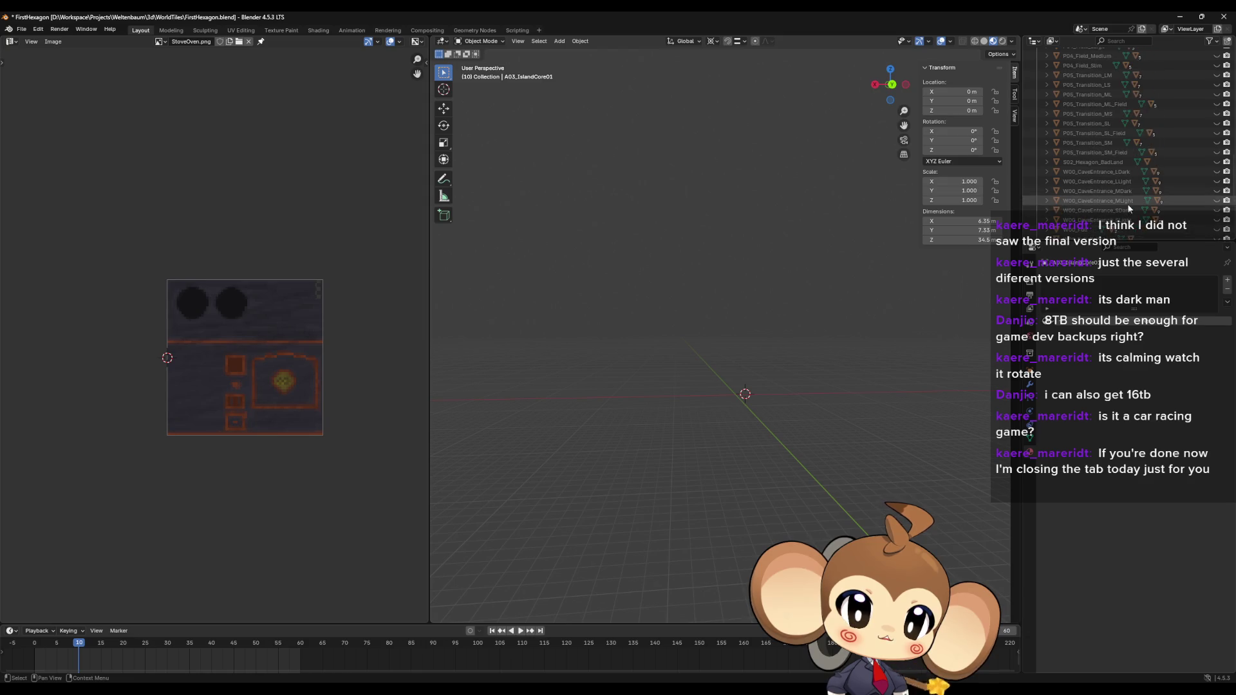
pyautogui.scroll(9, 1127, 204)
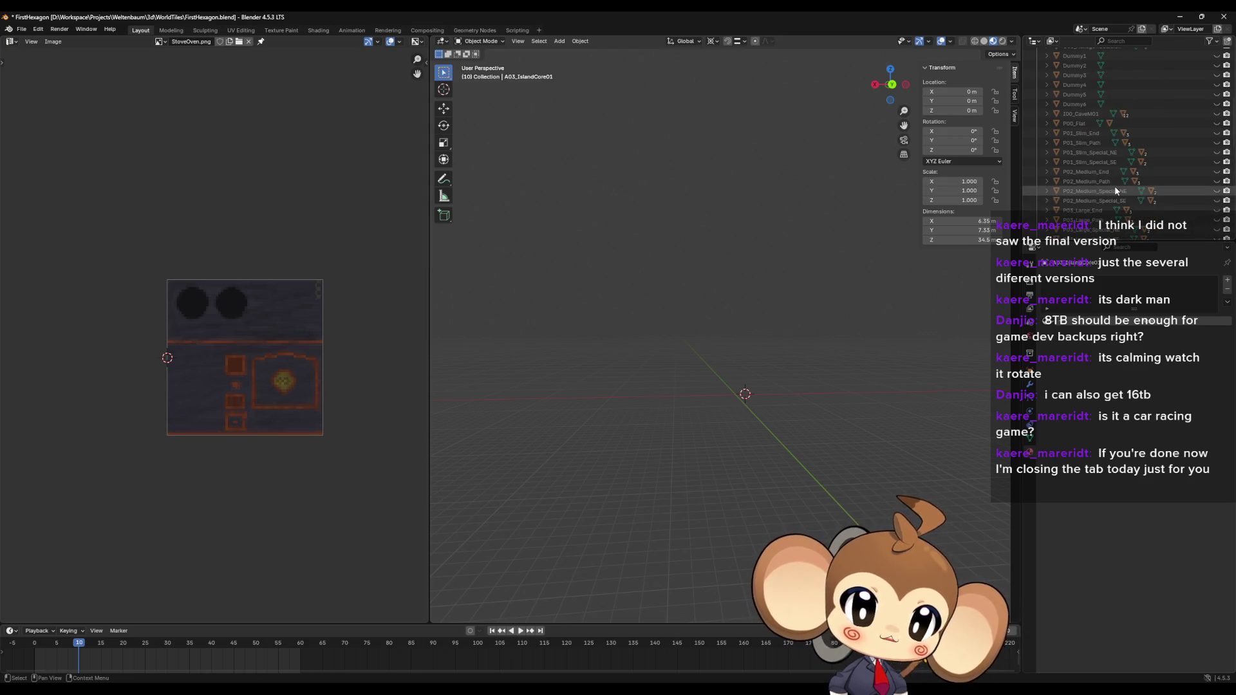
pyautogui.scroll(5, 1115, 190)
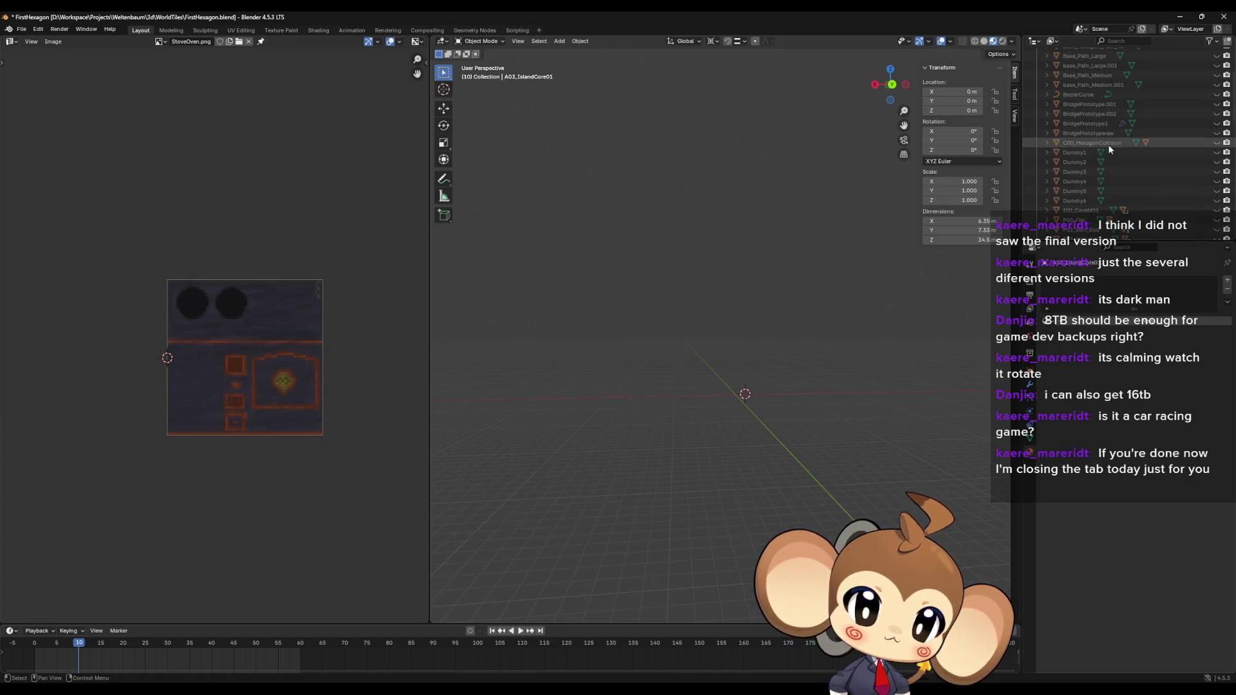
# Step: Briefly unhide a hidden mesh, then close FirstHexagon.blend without saving
pyautogui.click(1217, 143)
pyautogui.click(1216, 143)
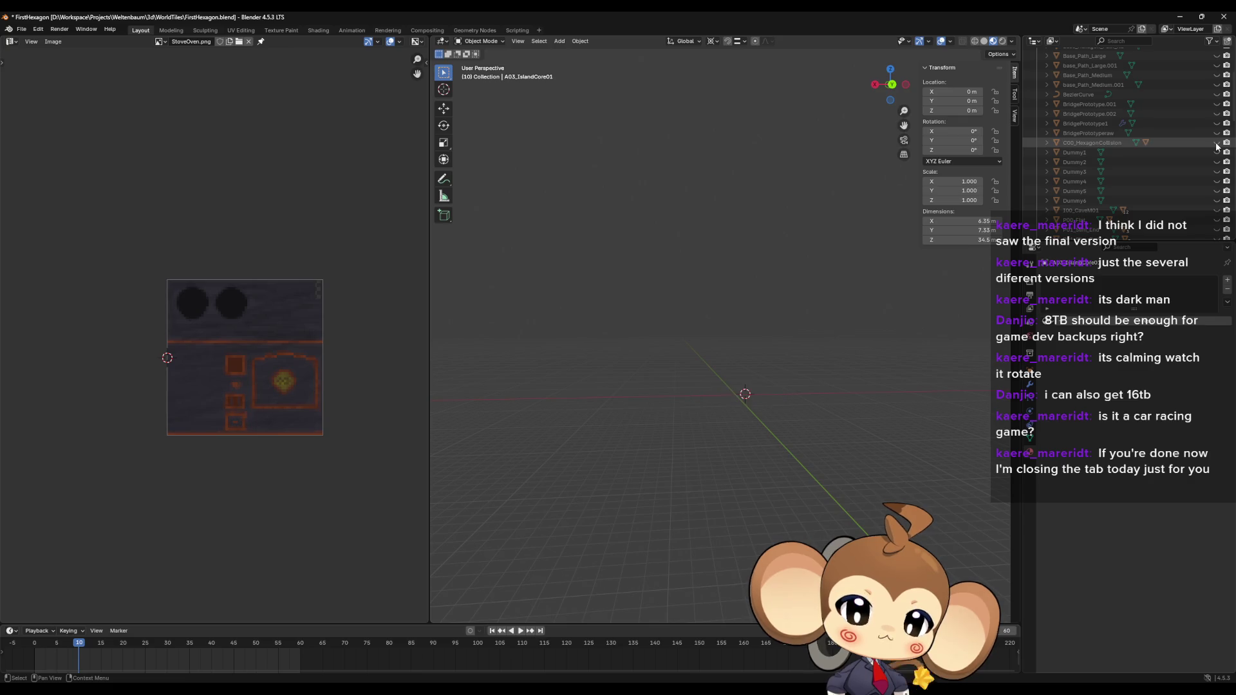
pyautogui.scroll(5, 1206, 200)
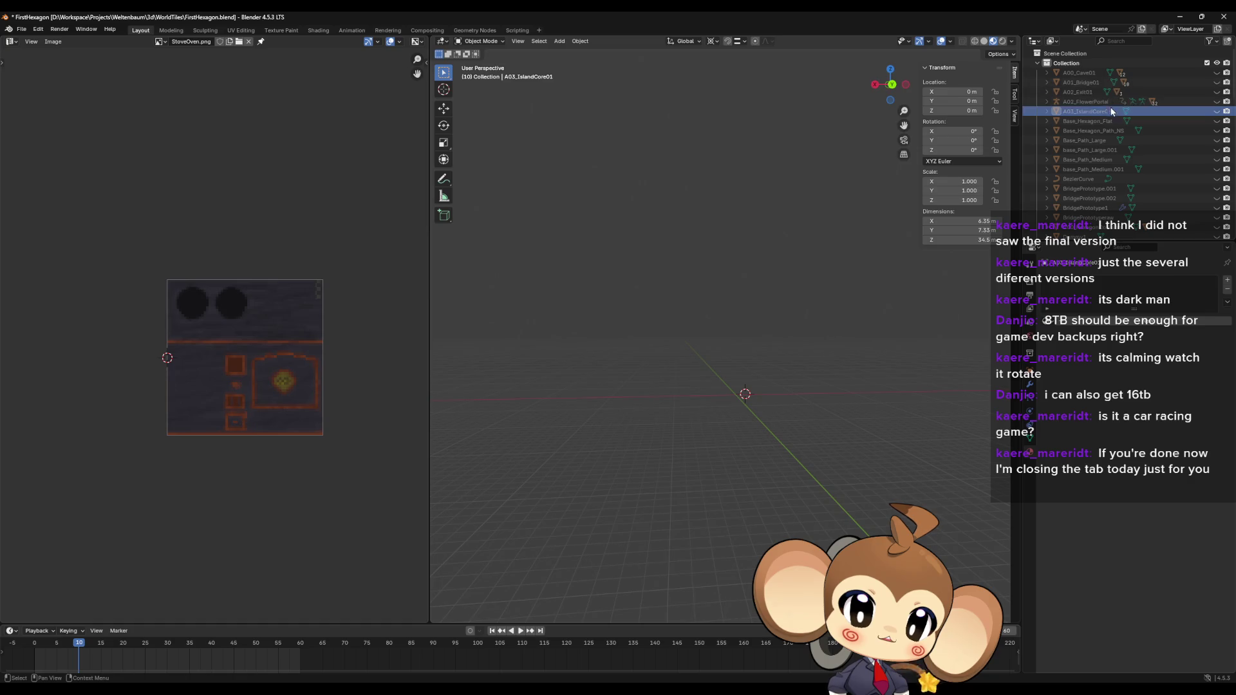
pyautogui.scroll(-3, 1117, 186)
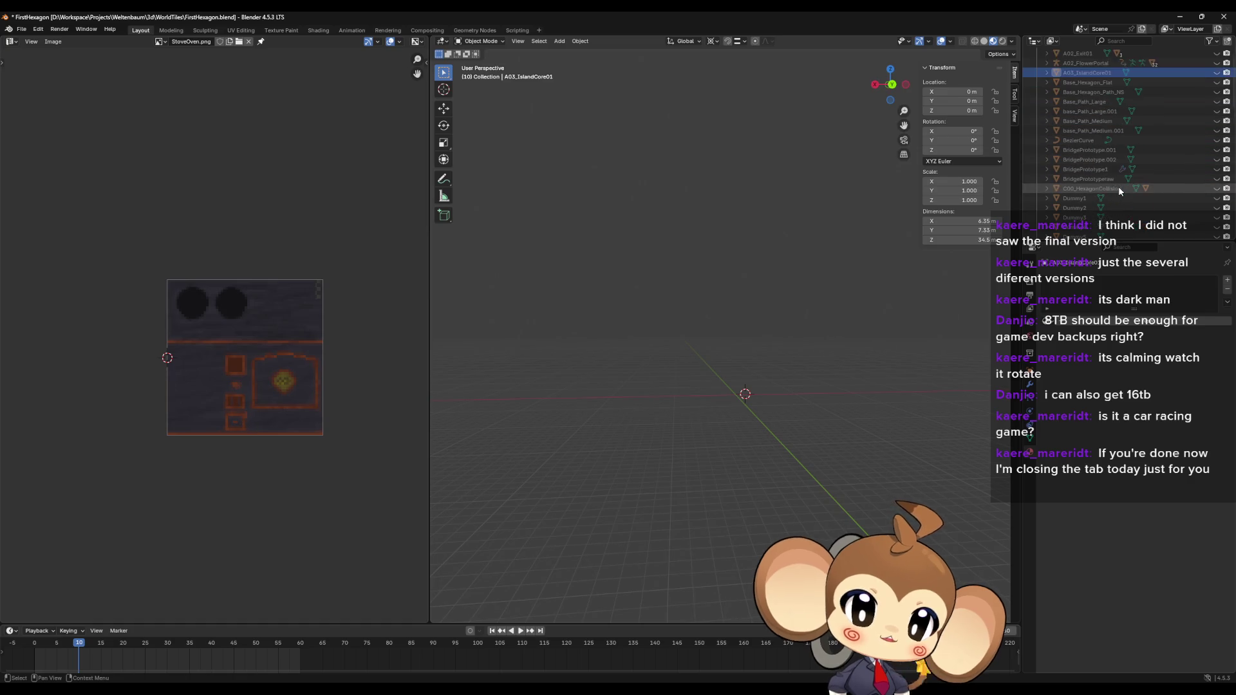
pyautogui.scroll(-4, 1118, 187)
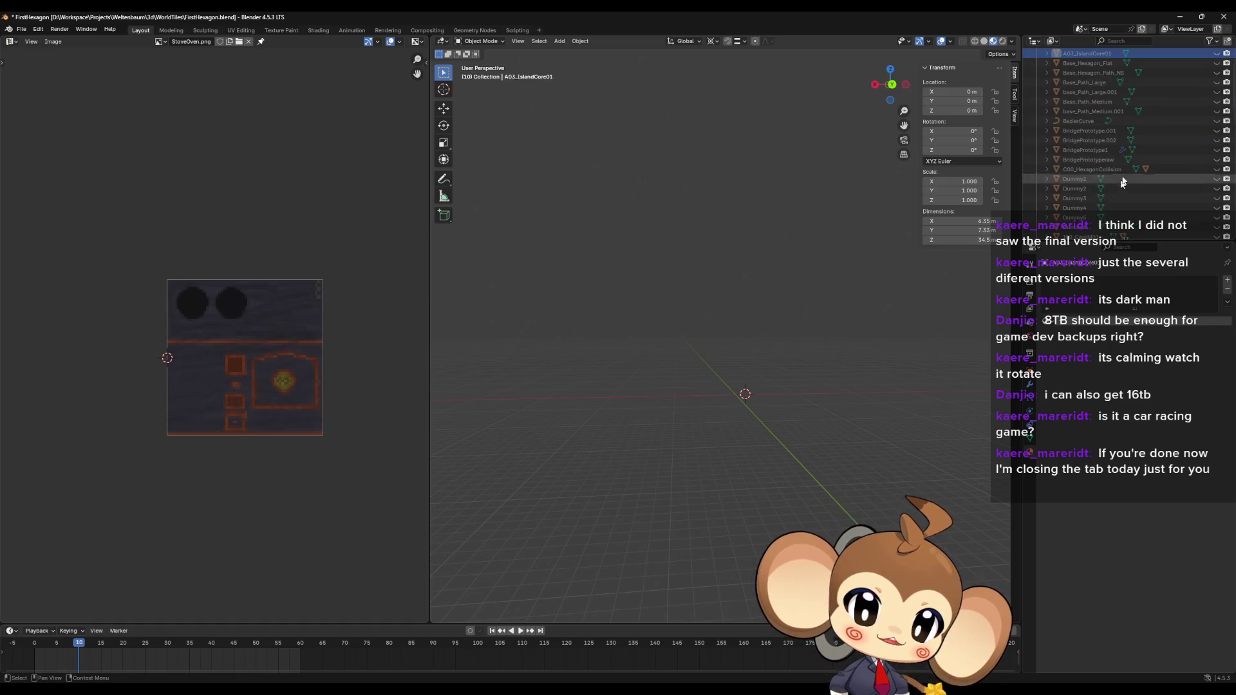
pyautogui.click(1221, 18)
pyautogui.click(630, 367)
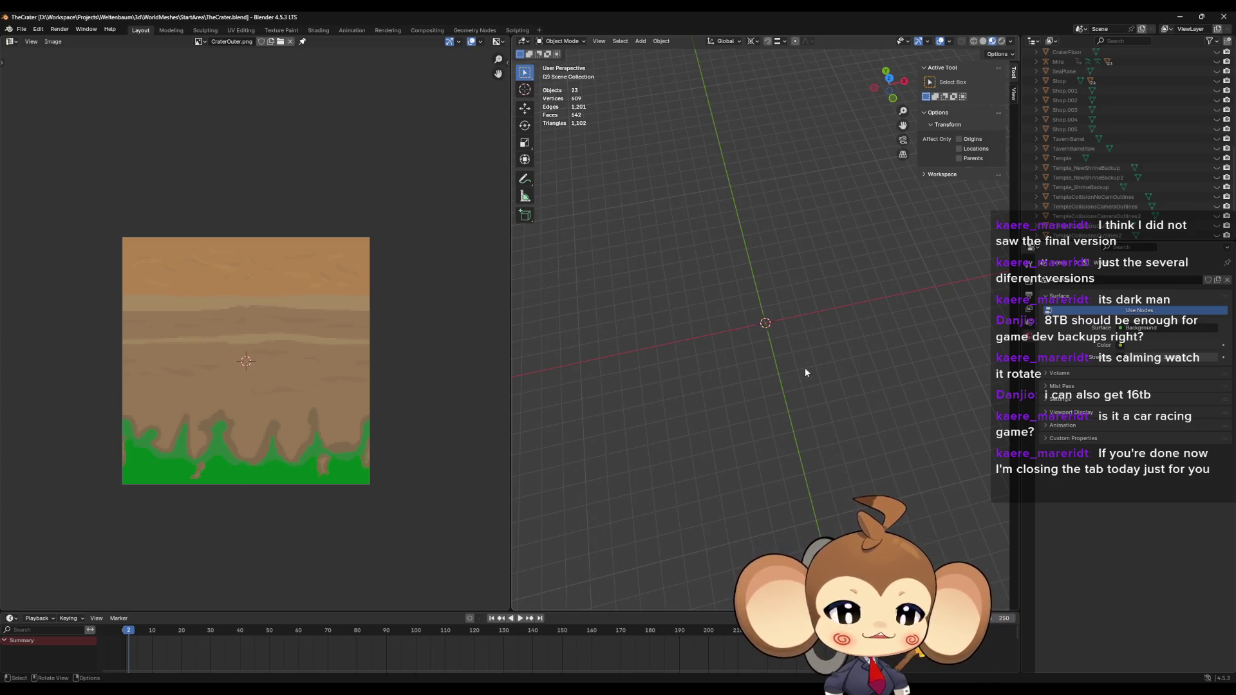
# Step: Orbit the empty scene and toggle CraterCrystal2's visibility on and off to preview it
pyautogui.moveTo(804, 367); pyautogui.dragTo(855, 327, button='middle')
pyautogui.scroll(15, 1116, 197)
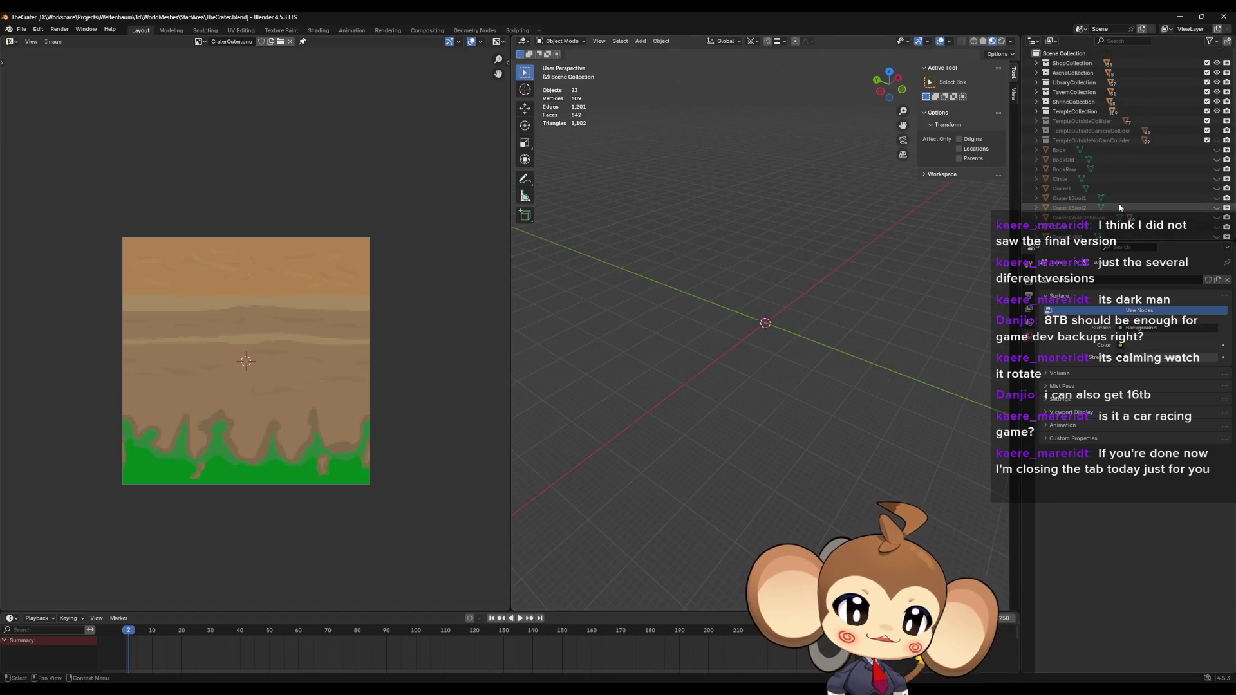
pyautogui.scroll(-2, 1126, 172)
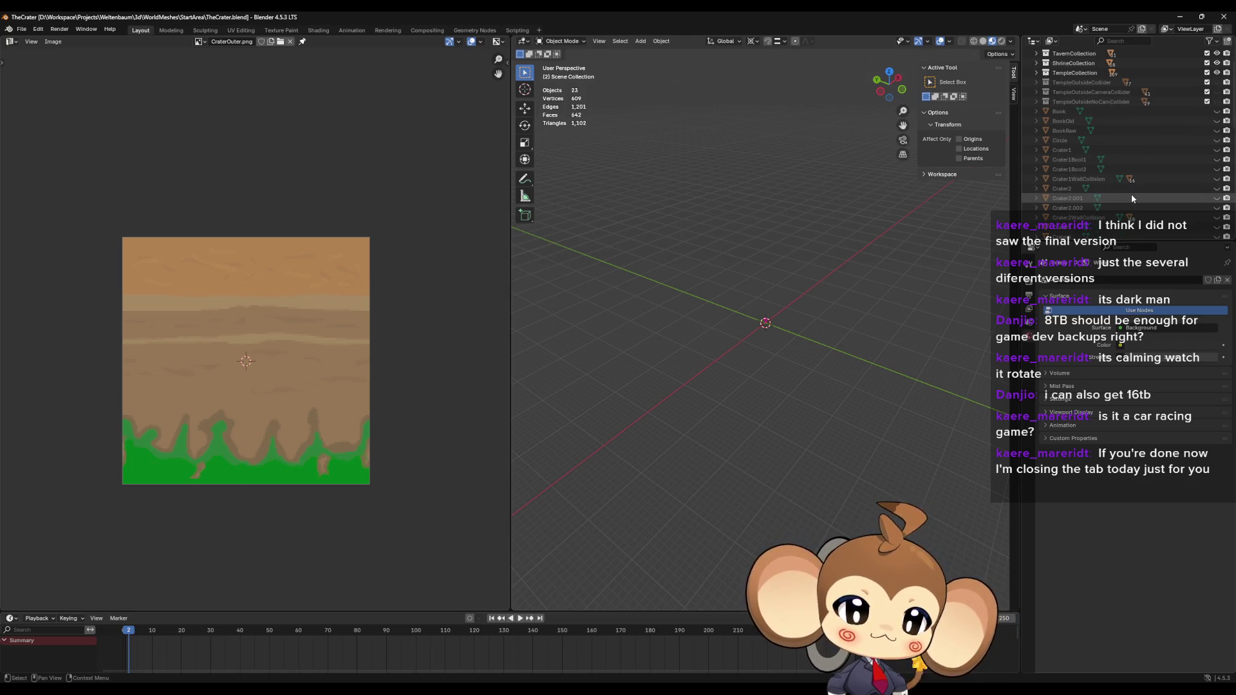
pyautogui.scroll(-2, 1129, 195)
pyautogui.scroll(-1, 1130, 198)
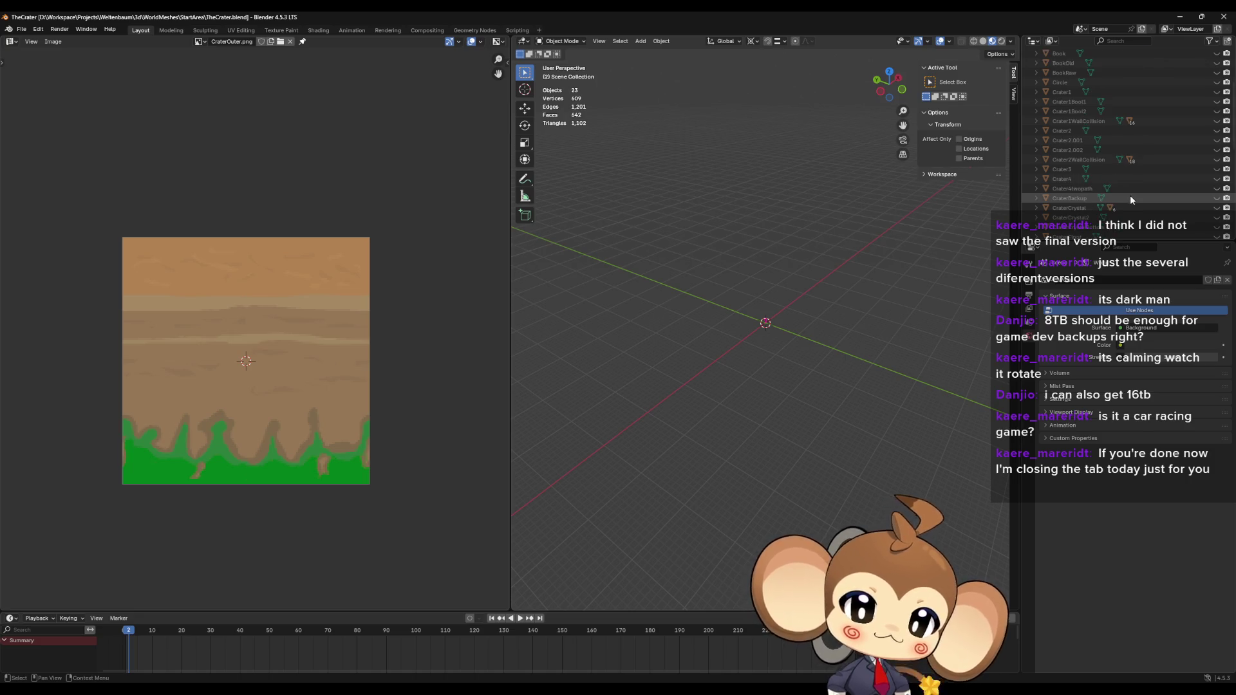
pyautogui.scroll(-1, 1110, 199)
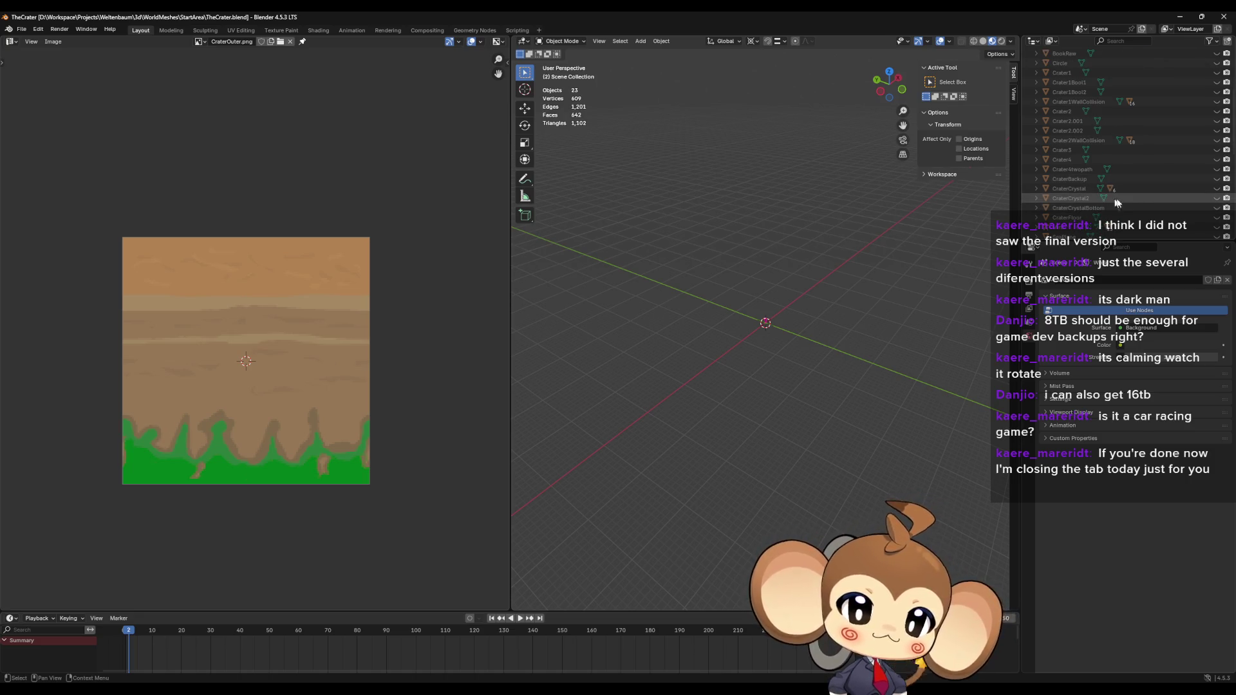
pyautogui.click(1215, 199)
pyautogui.click(1215, 199)
pyautogui.click(1216, 199)
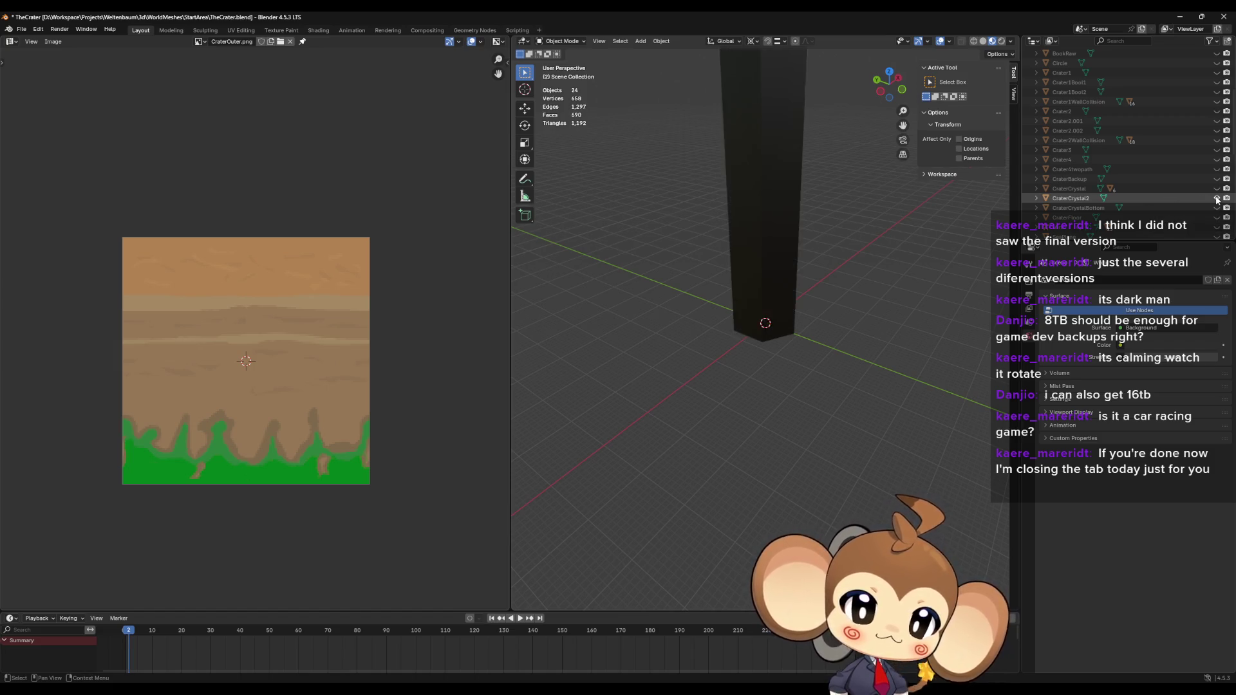
pyautogui.click(1215, 199)
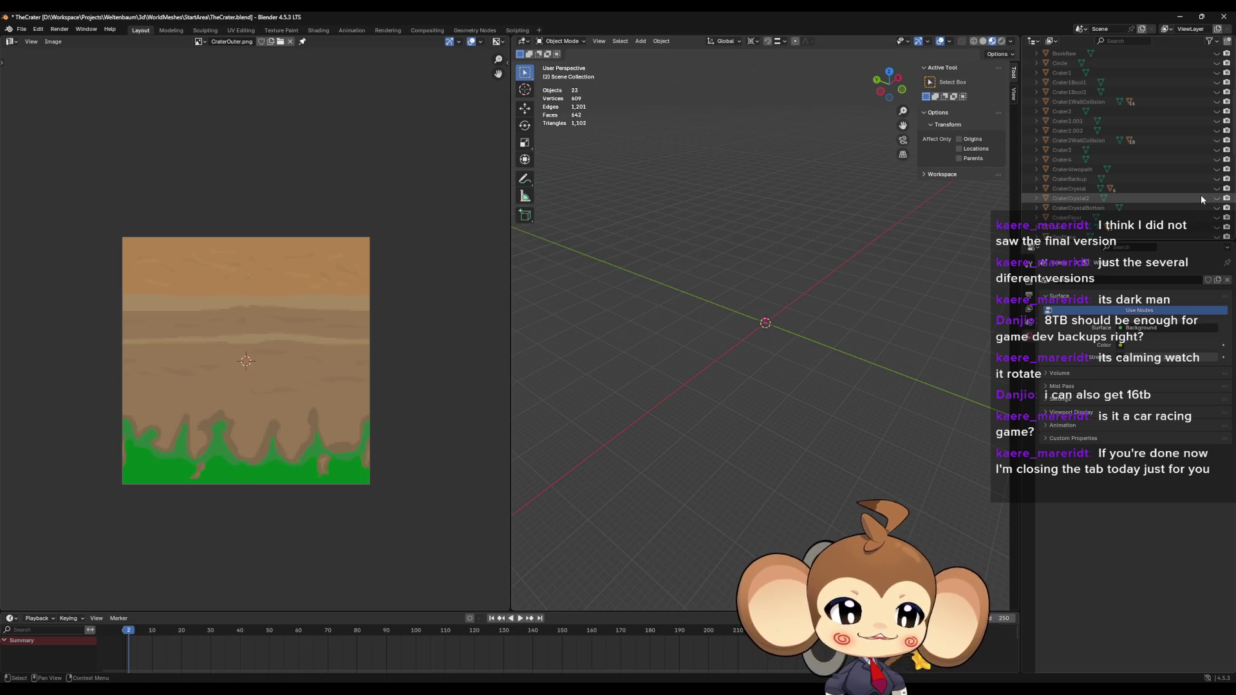
# Step: Preview CraterCrystalBottom, CraterCrystal2, CraterCrystal and Crater4 one at a time, leaving them hidden
pyautogui.scroll(-1, 1199, 195)
pyautogui.scroll(-1, 1178, 190)
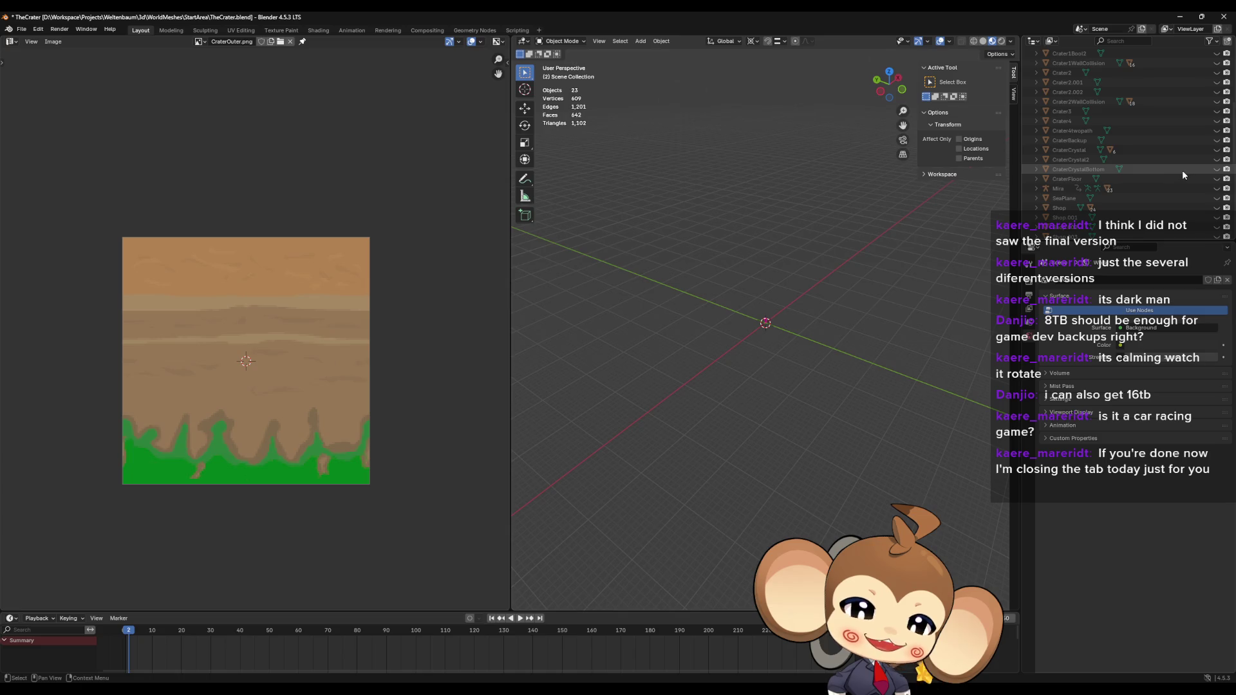
pyautogui.click(1216, 169)
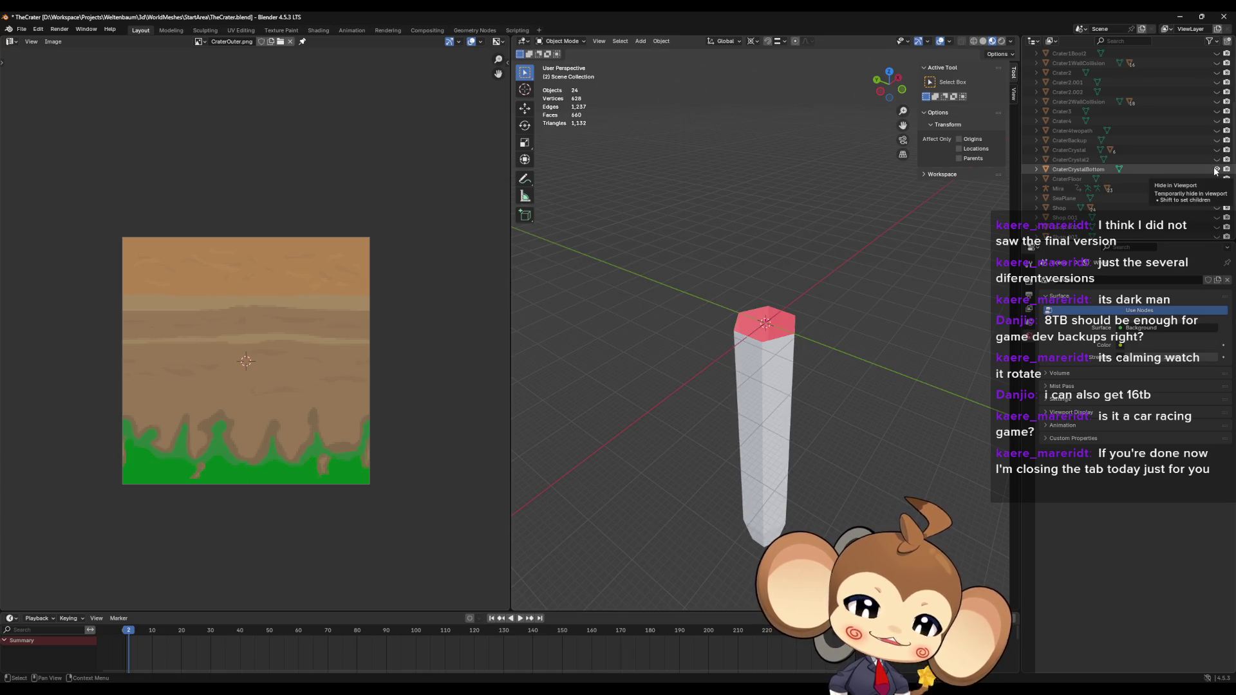
pyautogui.click(1215, 169)
pyautogui.click(1216, 159)
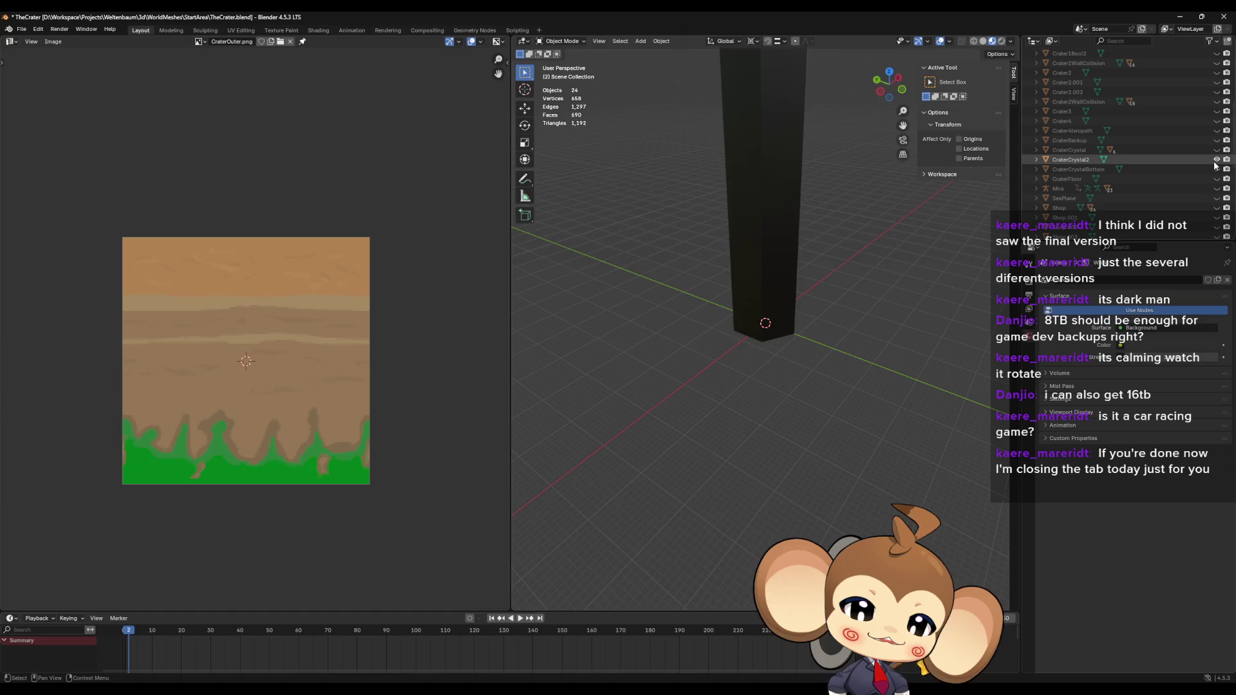
pyautogui.click(1214, 162)
pyautogui.click(1214, 156)
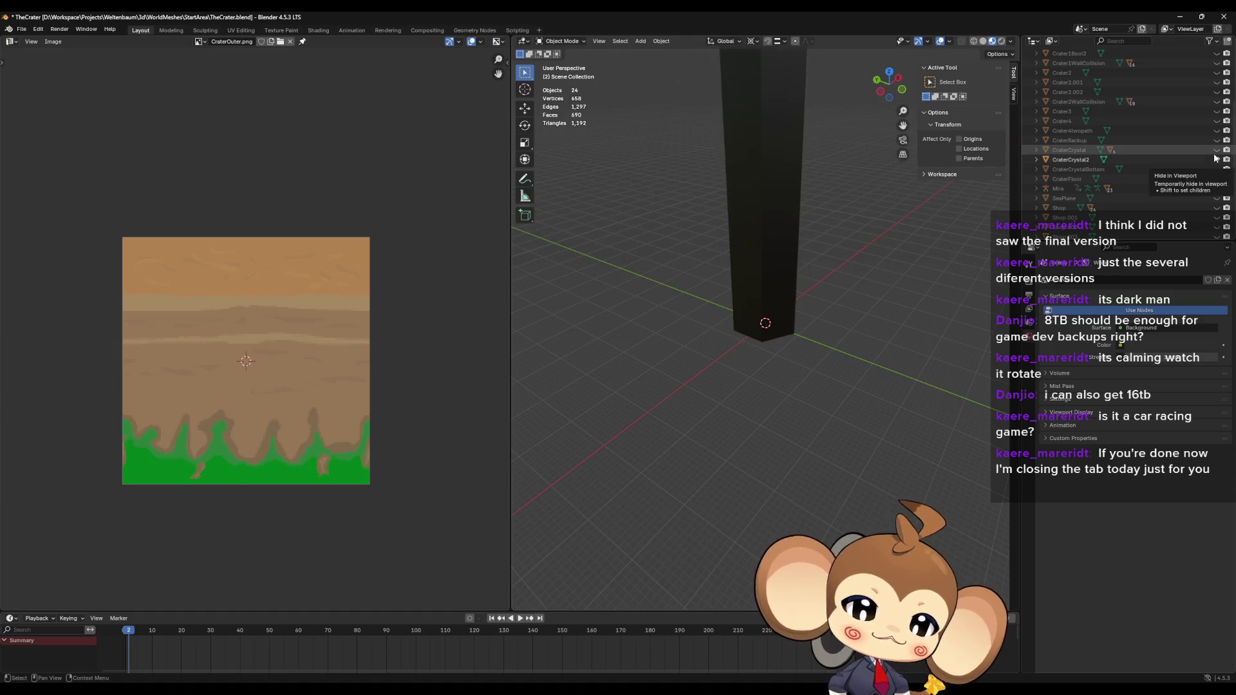
pyautogui.click(1215, 159)
pyautogui.click(1216, 150)
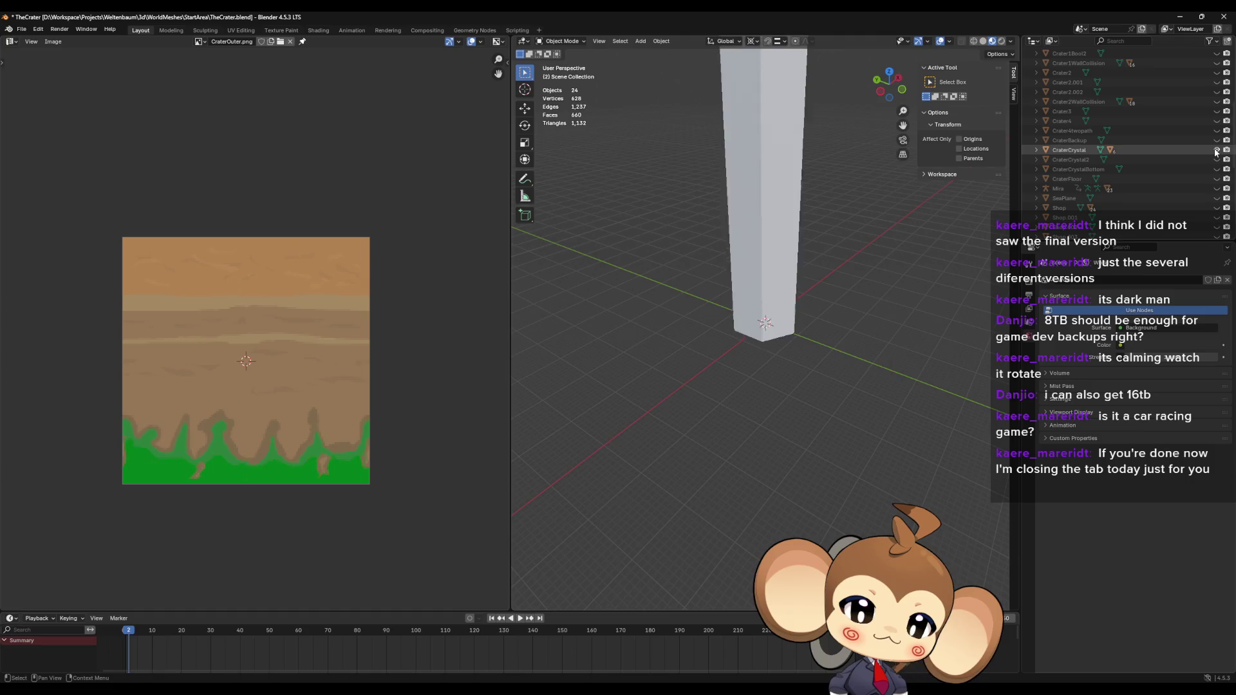
pyautogui.click(1215, 150)
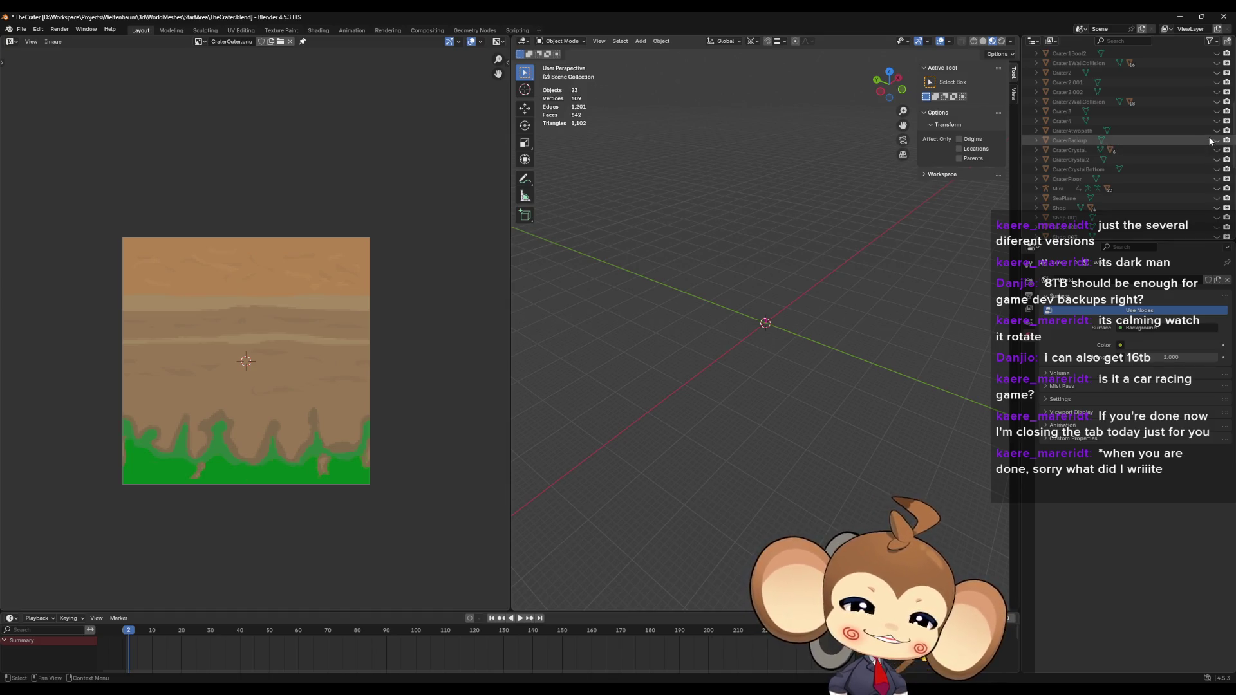
pyautogui.scroll(1, 1208, 136)
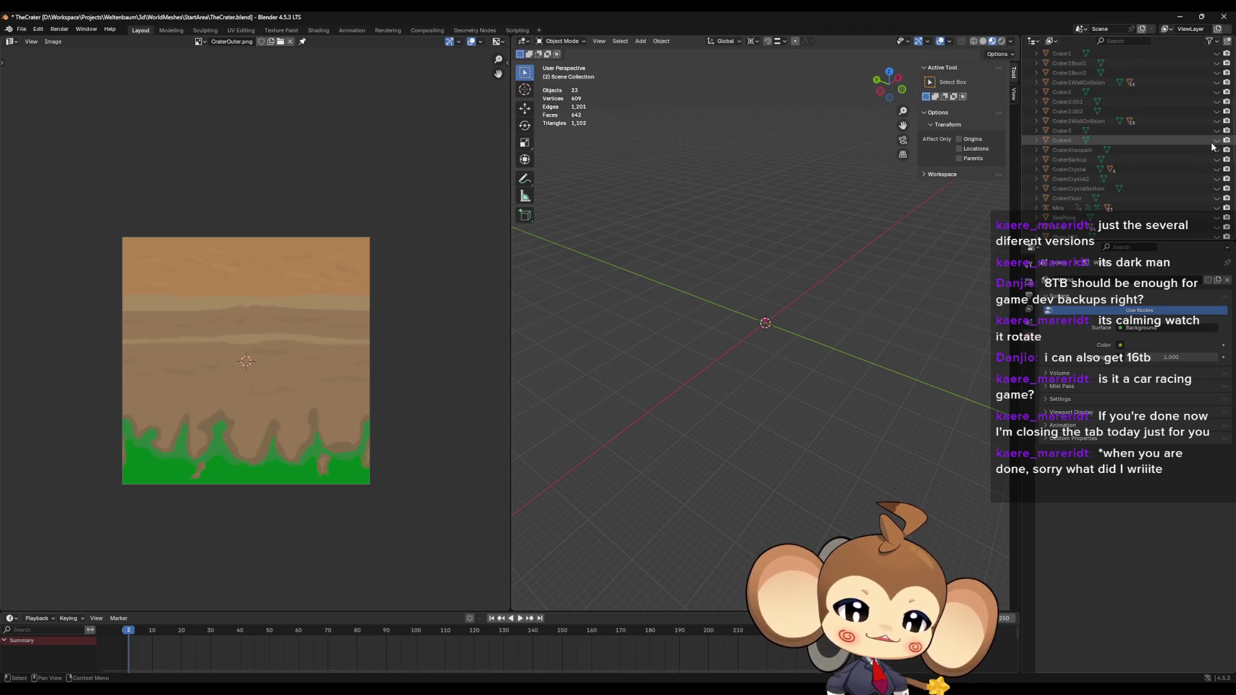
pyautogui.click(1217, 142)
pyautogui.click(1217, 142)
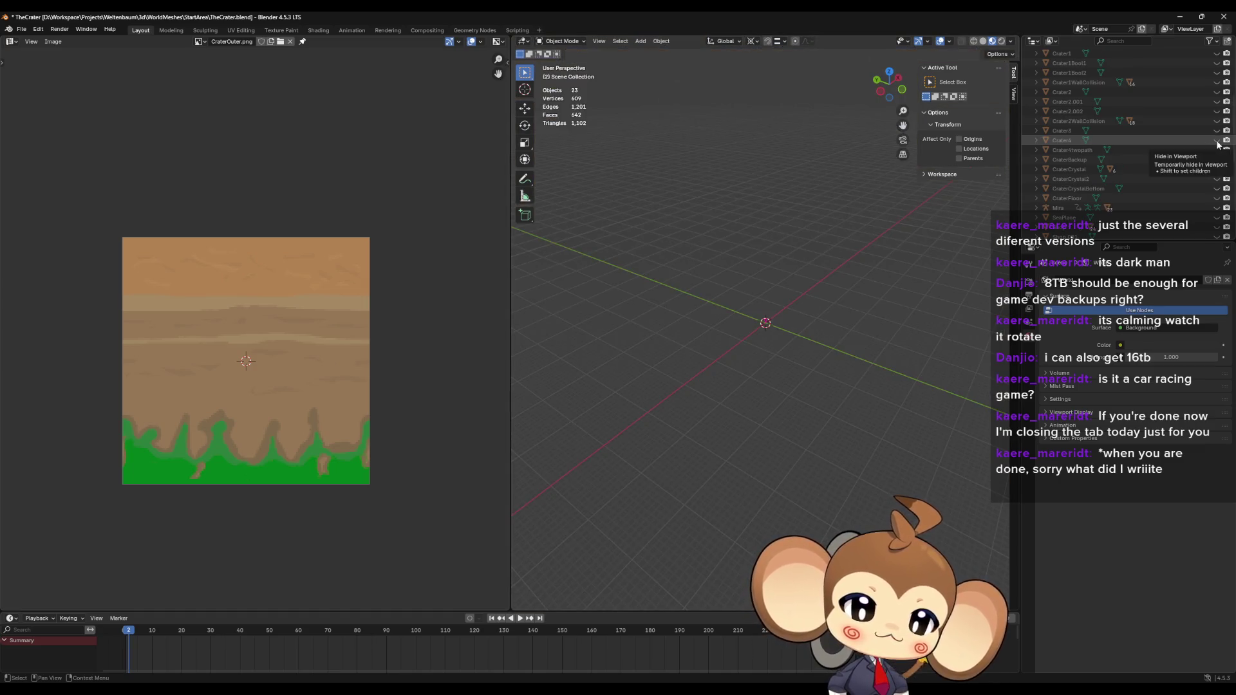
# Step: Show CraterCrystal2 with CraterCrystalBottom beneath it and orbit around the two-part crystal
pyautogui.click(1216, 179)
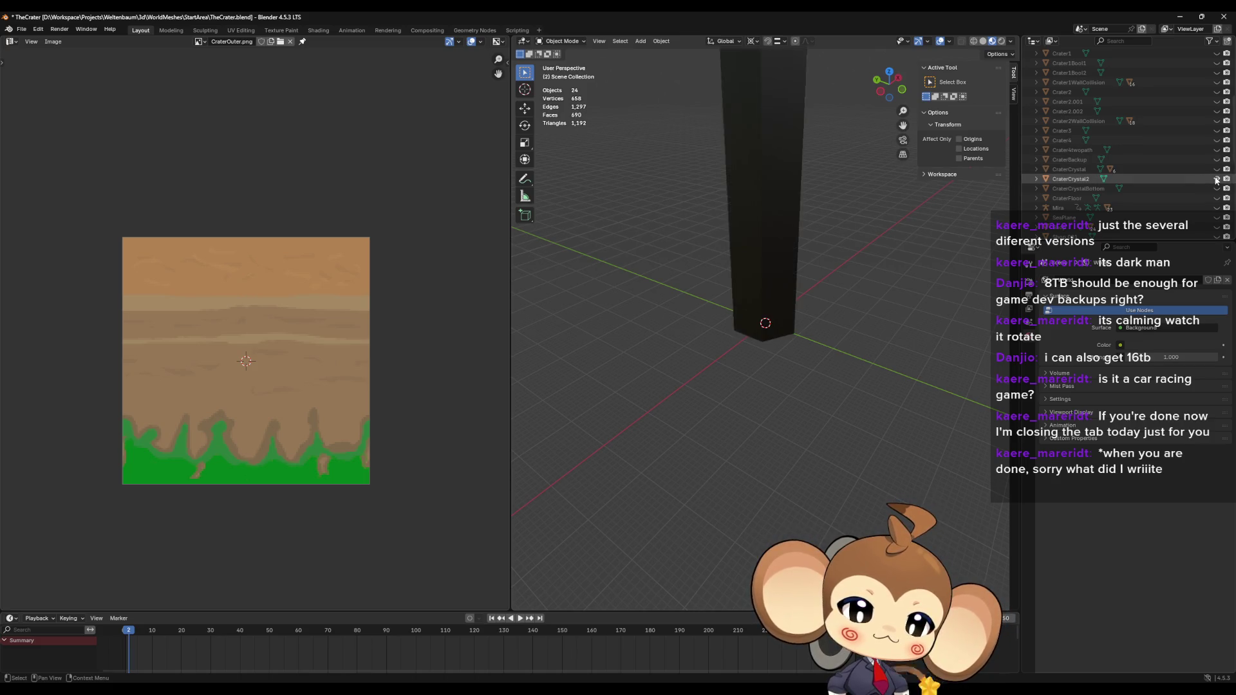
pyautogui.click(1216, 170)
pyautogui.click(1216, 169)
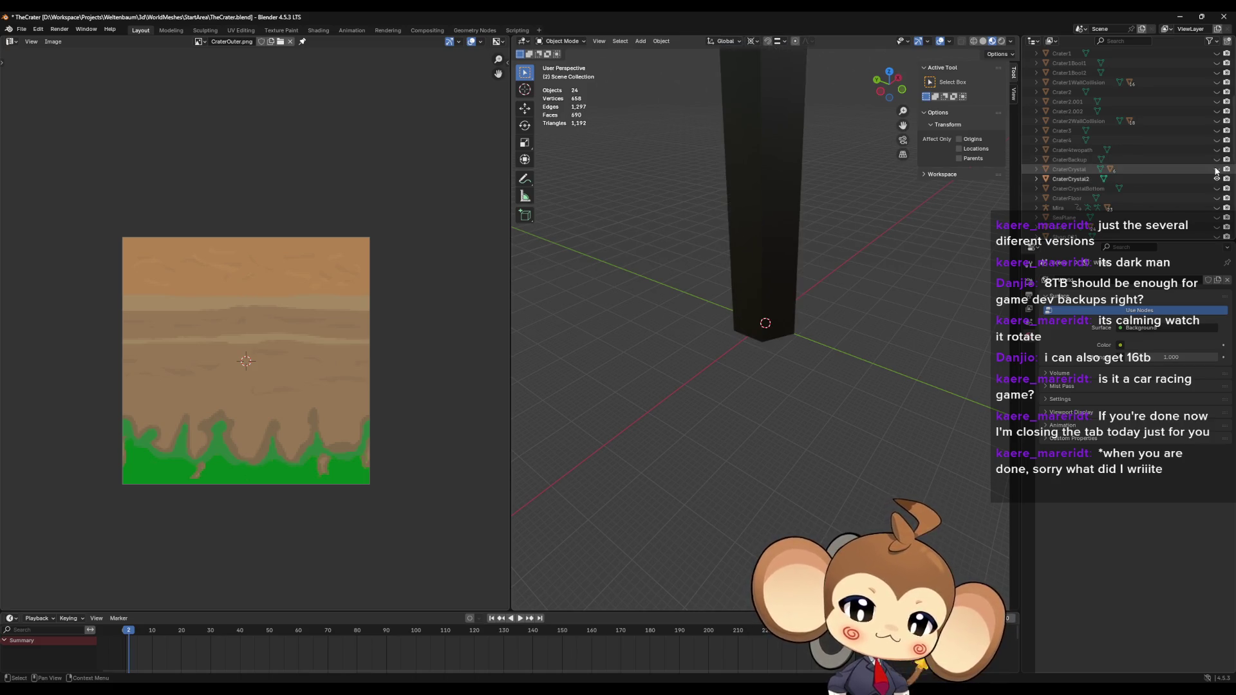
pyautogui.click(1216, 189)
pyautogui.scroll(-3, 684, 301)
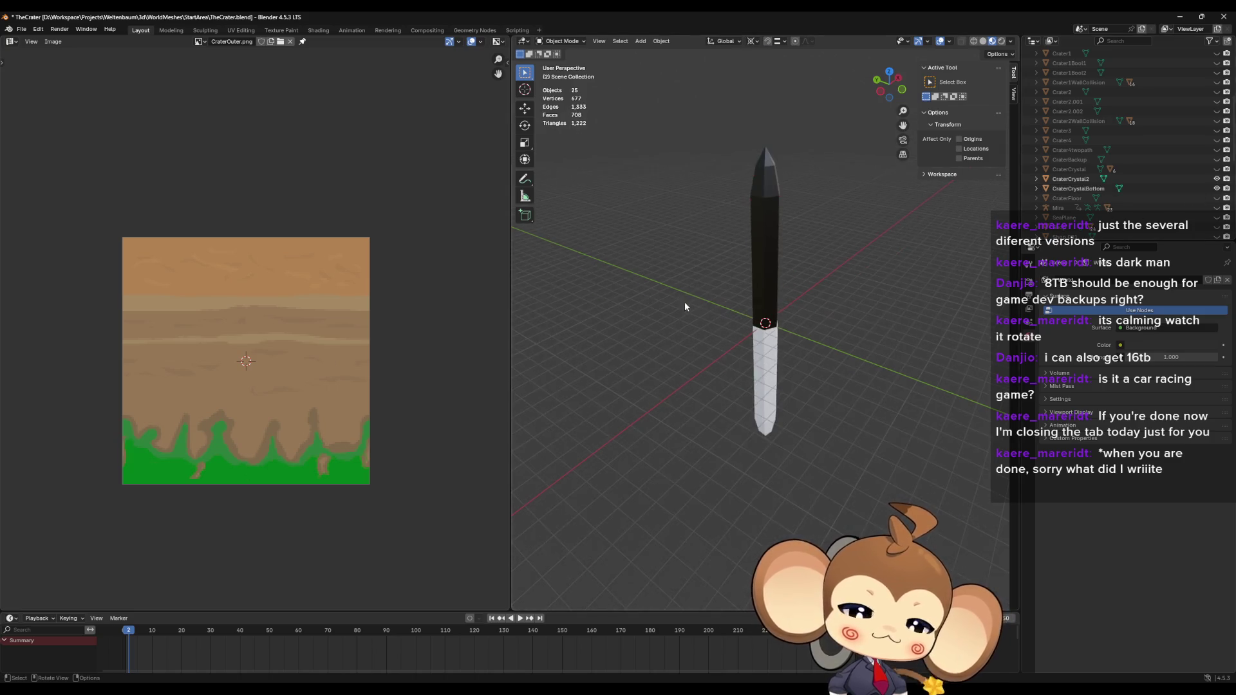
pyautogui.moveTo(685, 301)
pyautogui.mouseDown(button='middle')
pyautogui.moveTo(757, 287)
pyautogui.moveTo(590, 304)
pyautogui.moveTo(856, 344)
pyautogui.moveTo(956, 339)
pyautogui.moveTo(964, 319)
pyautogui.moveTo(894, 287)
pyautogui.moveTo(808, 322)
pyautogui.moveTo(784, 354)
pyautogui.mouseUp(button='middle')
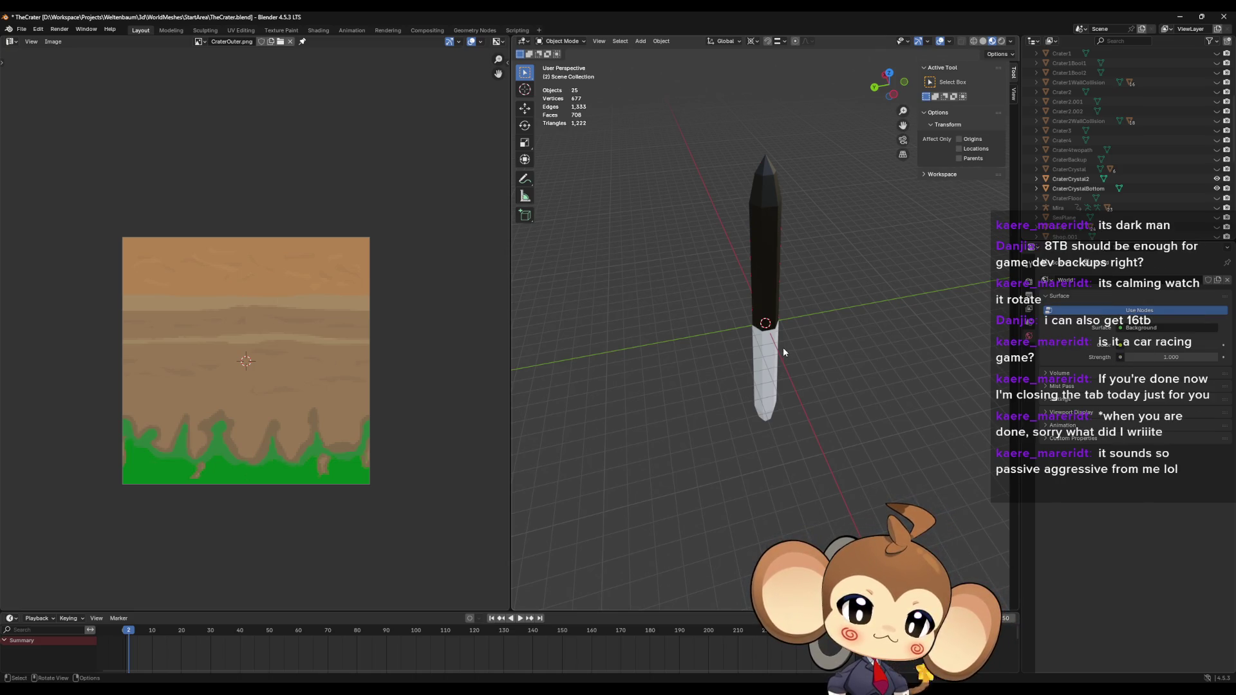
pyautogui.moveTo(783, 346)
pyautogui.mouseDown(button='middle')
pyautogui.moveTo(758, 280)
pyautogui.moveTo(792, 278)
pyautogui.moveTo(785, 329)
pyautogui.moveTo(790, 283)
pyautogui.moveTo(830, 273)
pyautogui.mouseUp(button='middle')
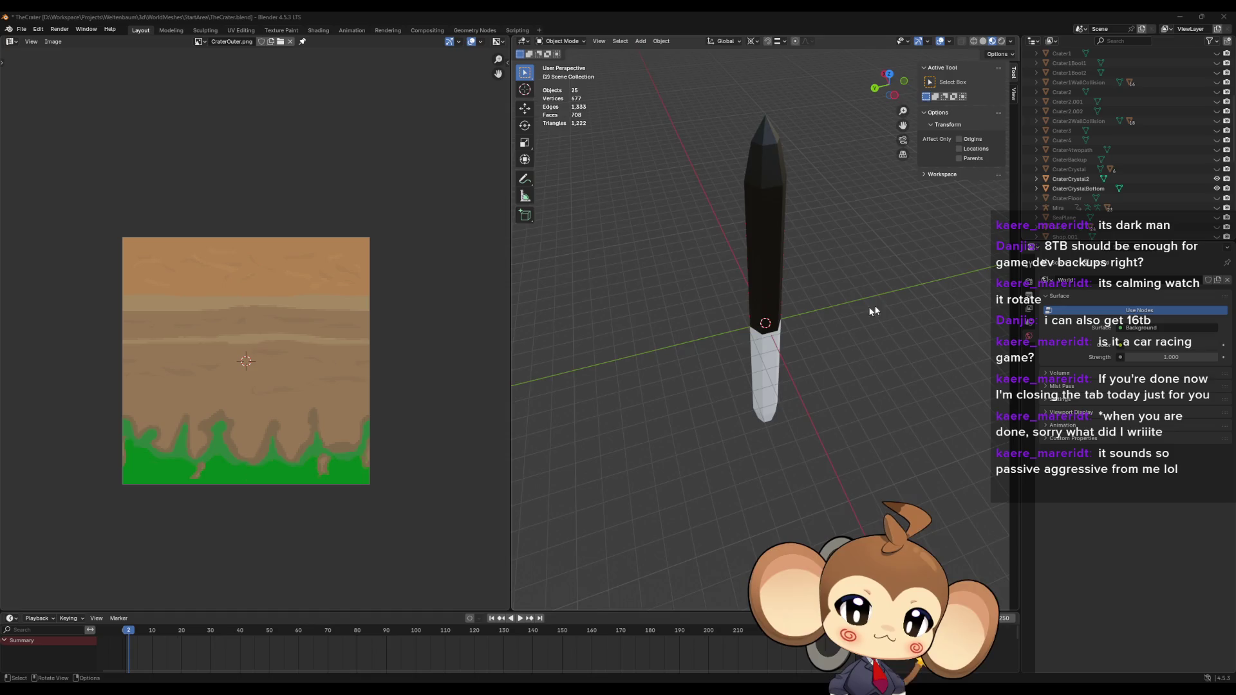
pyautogui.moveTo(871, 311)
pyautogui.mouseDown(button='middle')
pyautogui.moveTo(856, 256)
pyautogui.moveTo(839, 281)
pyautogui.moveTo(836, 231)
pyautogui.moveTo(853, 220)
pyautogui.moveTo(855, 312)
pyautogui.moveTo(904, 245)
pyautogui.moveTo(520, 246)
pyautogui.moveTo(646, 243)
pyautogui.moveTo(607, 245)
pyautogui.mouseUp(button='middle')
pyautogui.click(768, 257)
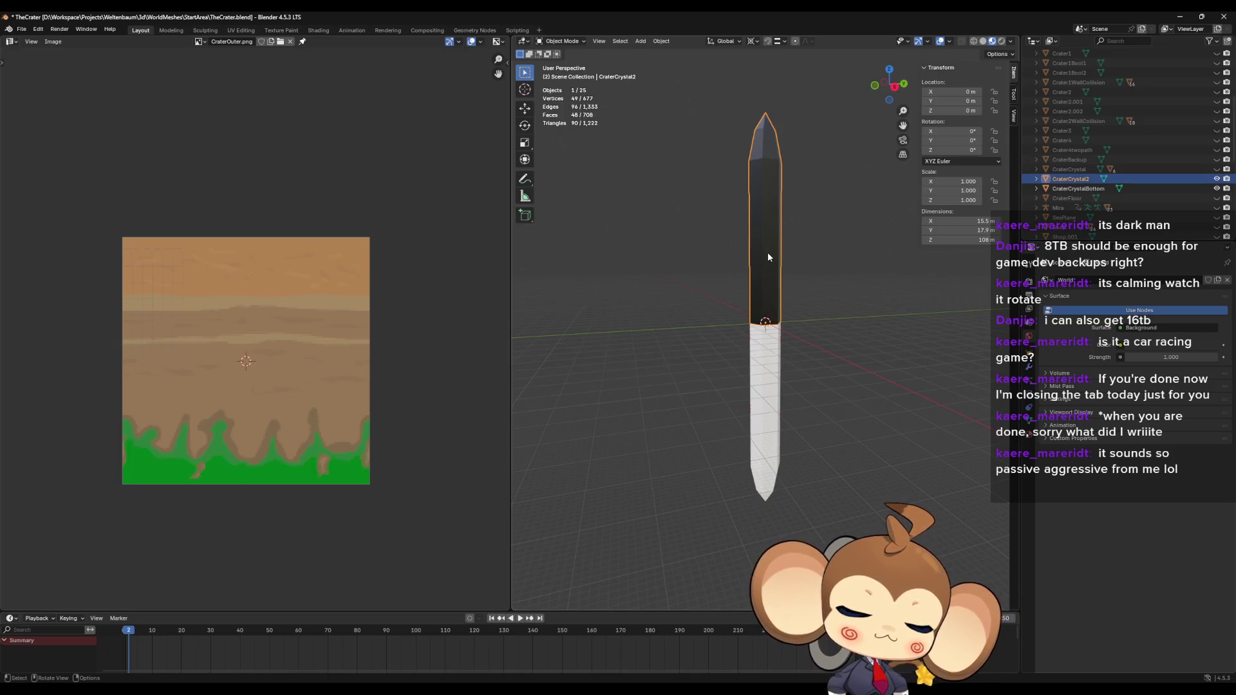
pyautogui.press('Tab')
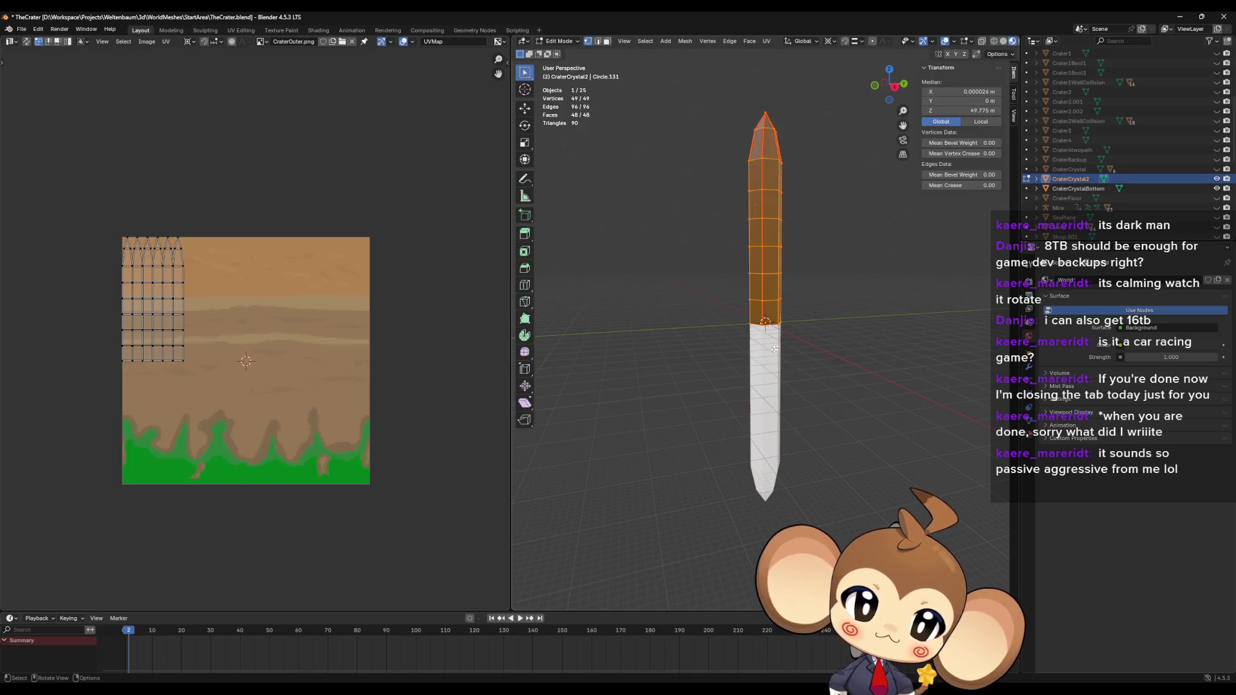
pyautogui.press('Tab')
pyautogui.click(768, 380)
pyautogui.press('Tab')
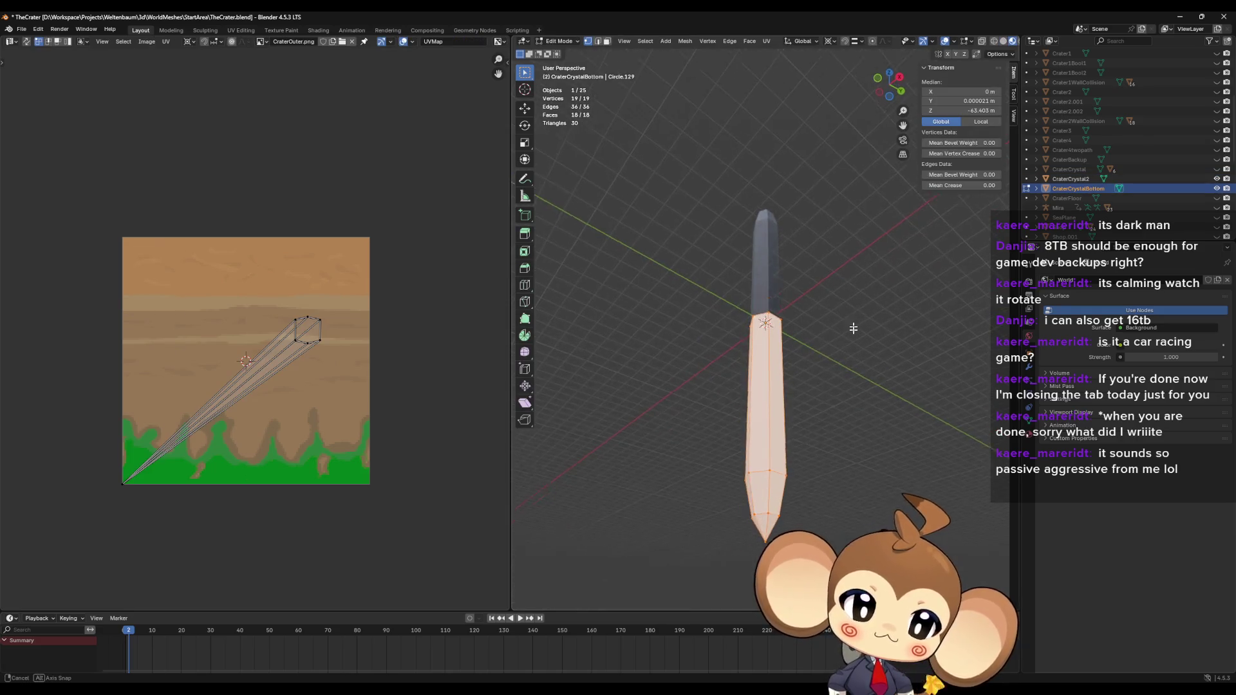
pyautogui.press('Tab')
pyautogui.click(766, 212)
pyautogui.moveTo(772, 245); pyautogui.dragTo(875, 241, button='middle')
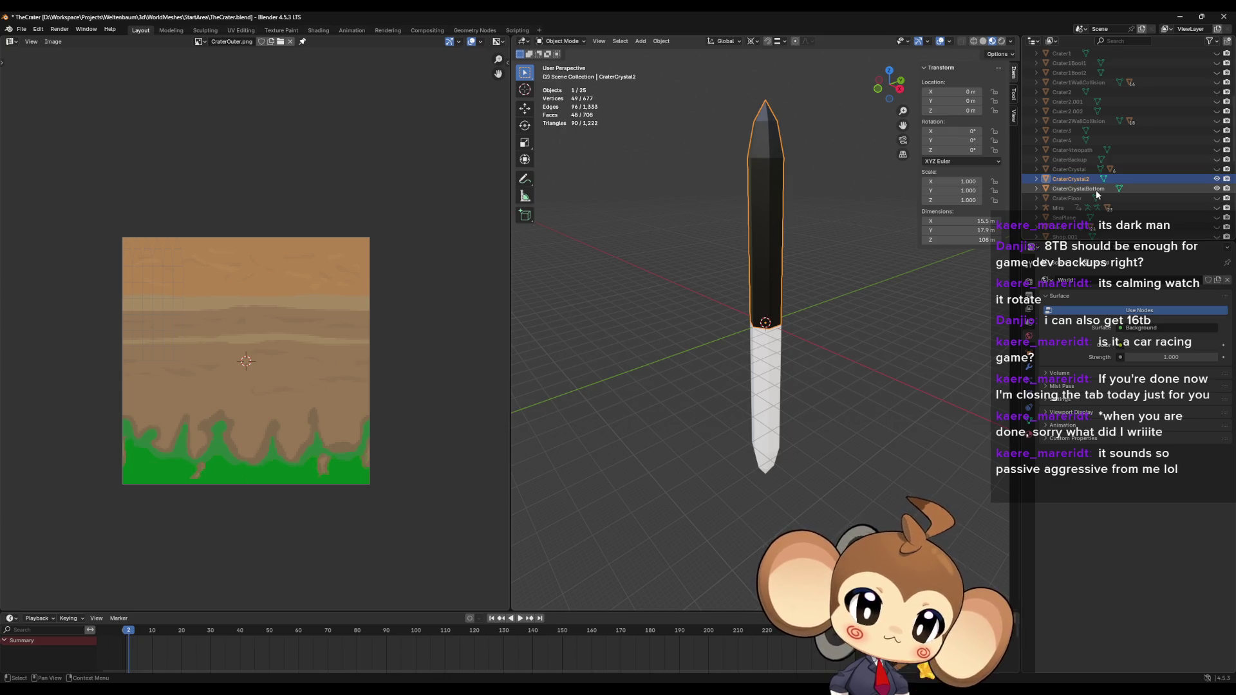
pyautogui.moveTo(852, 303)
pyautogui.mouseDown(button='middle')
pyautogui.moveTo(847, 401)
pyautogui.moveTo(849, 366)
pyautogui.mouseUp(button='middle')
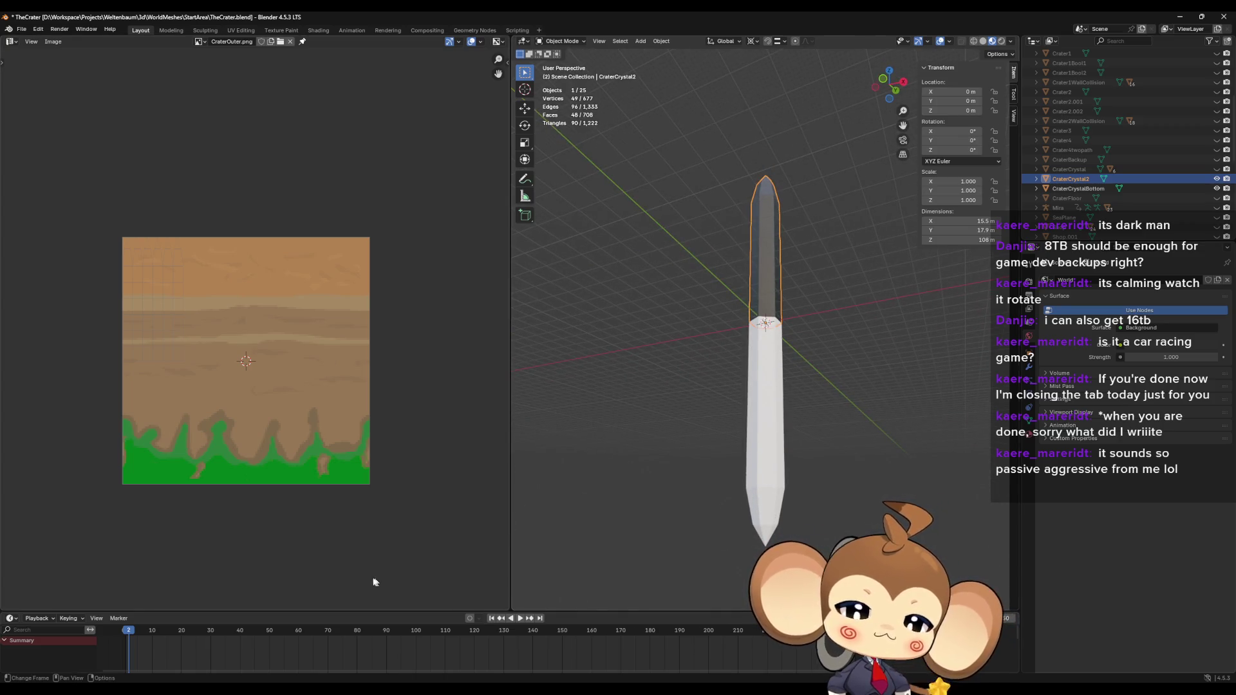
# Step: Close the AbstractCharacterBase Blender window
pyautogui.moveTo(274, 687)
pyautogui.moveTo(260, 637)
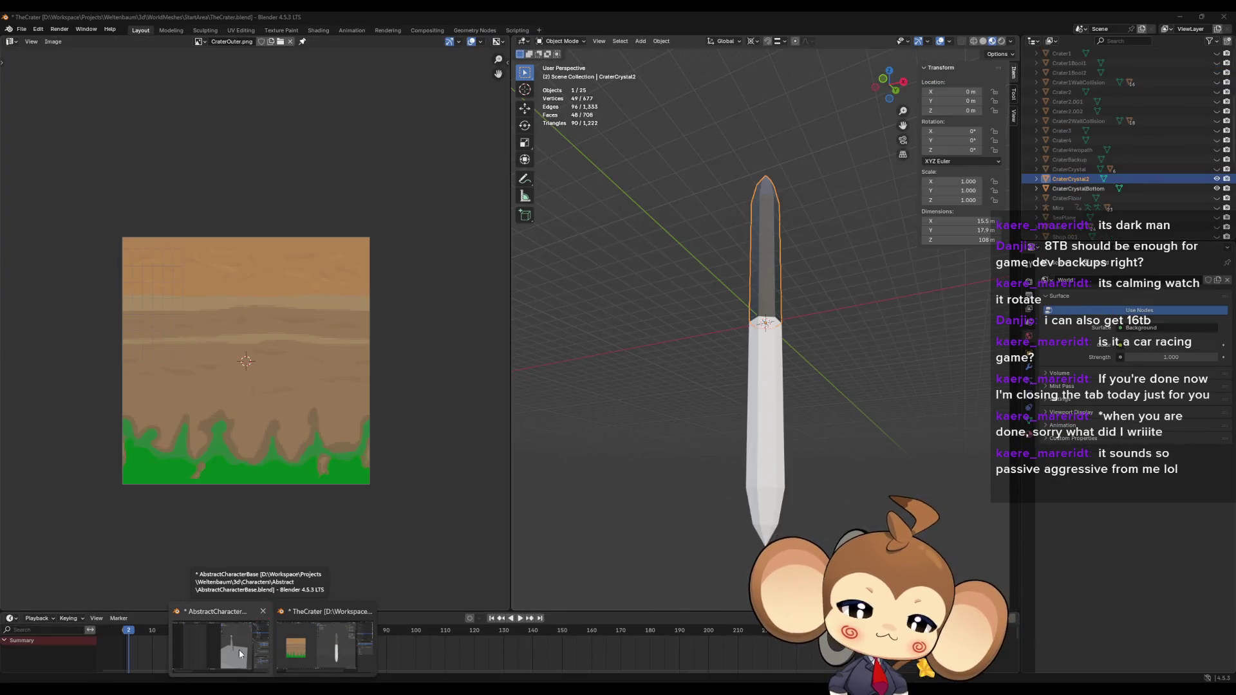
pyautogui.click(238, 650)
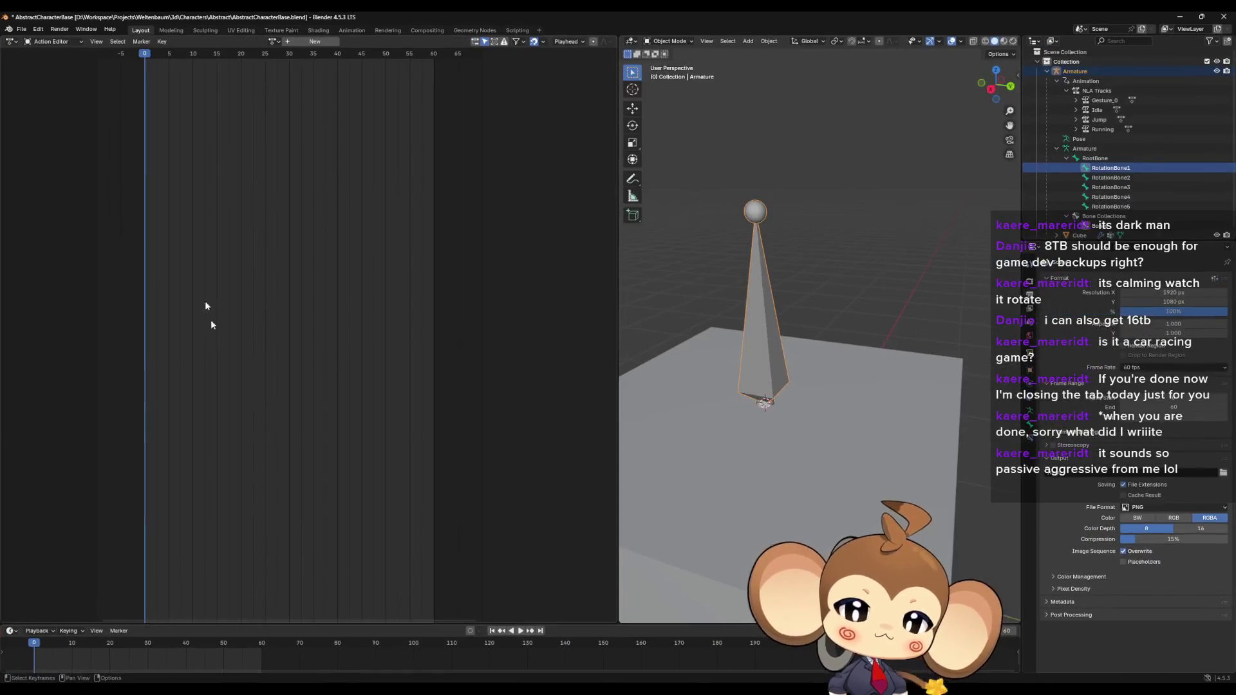
pyautogui.click(1223, 16)
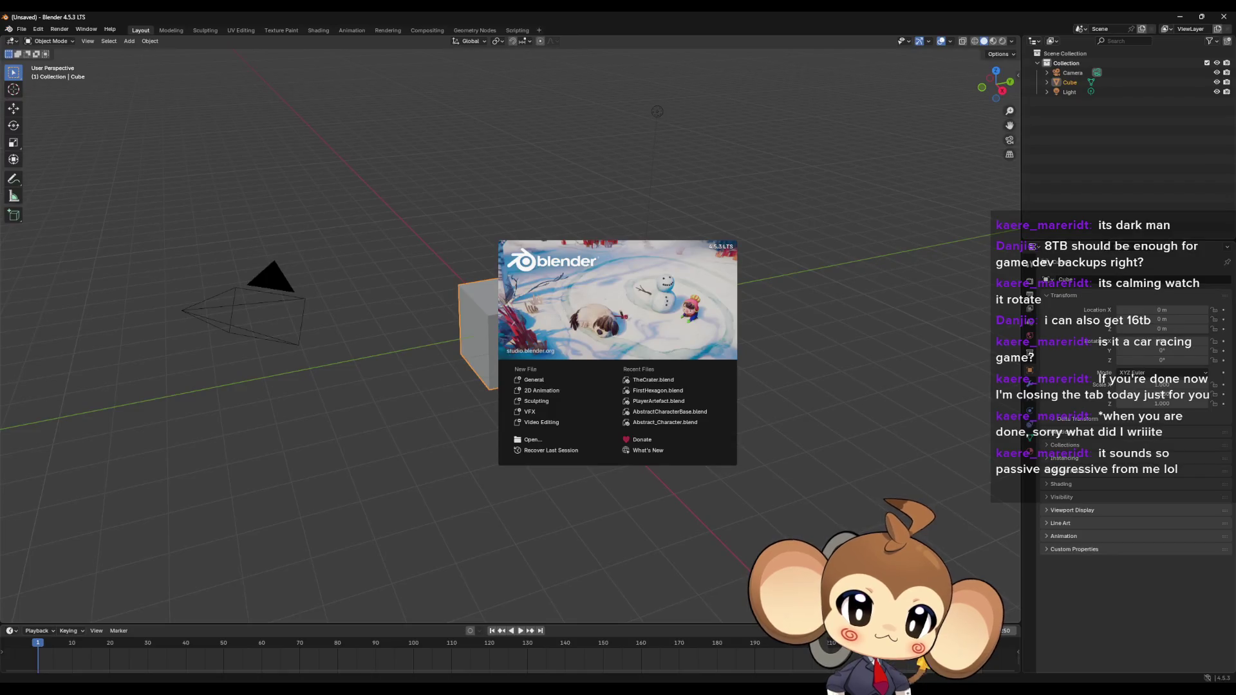
# Step: In the new session, delete the default camera, cube and light, then restore and close that window
pyautogui.click(840, 419)
pyautogui.press('a')
pyautogui.press('x')
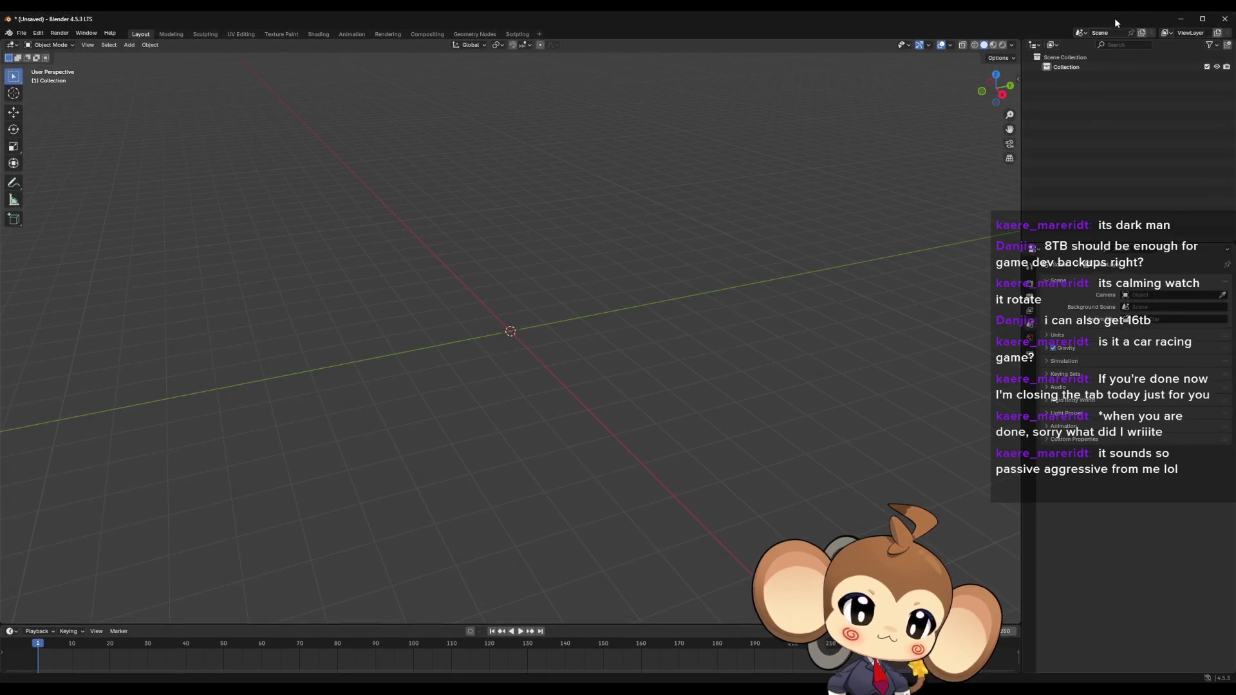
pyautogui.click(1201, 16)
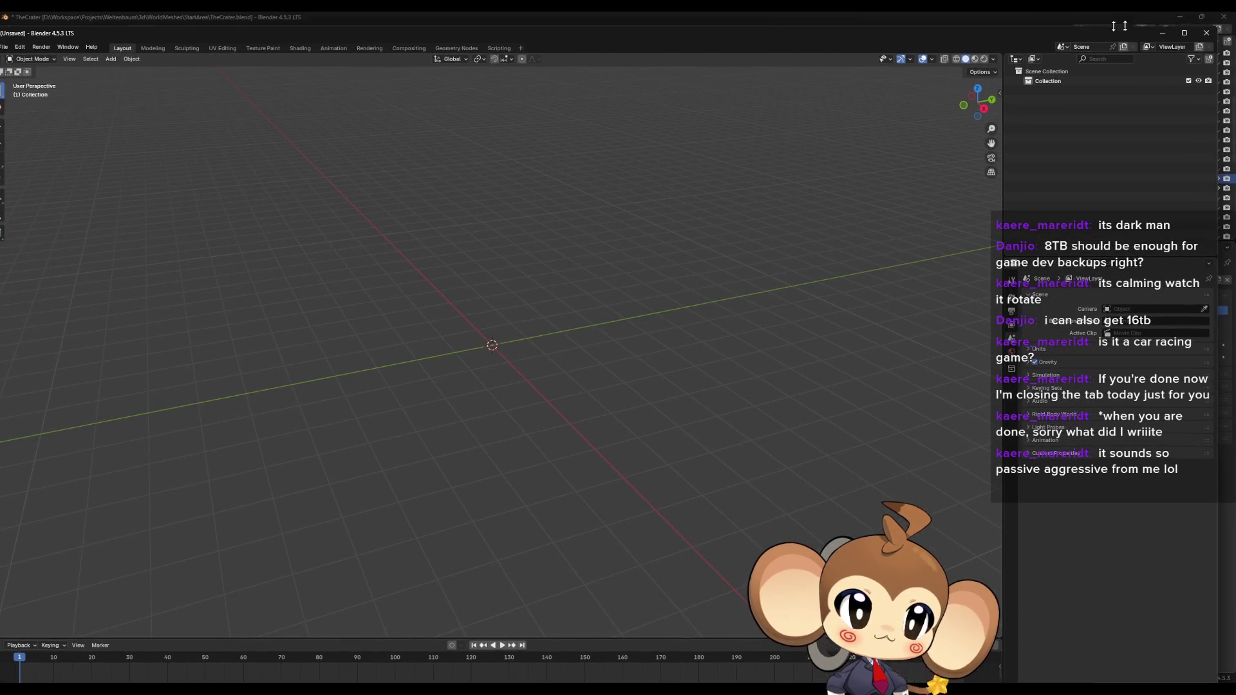
pyautogui.click(1206, 33)
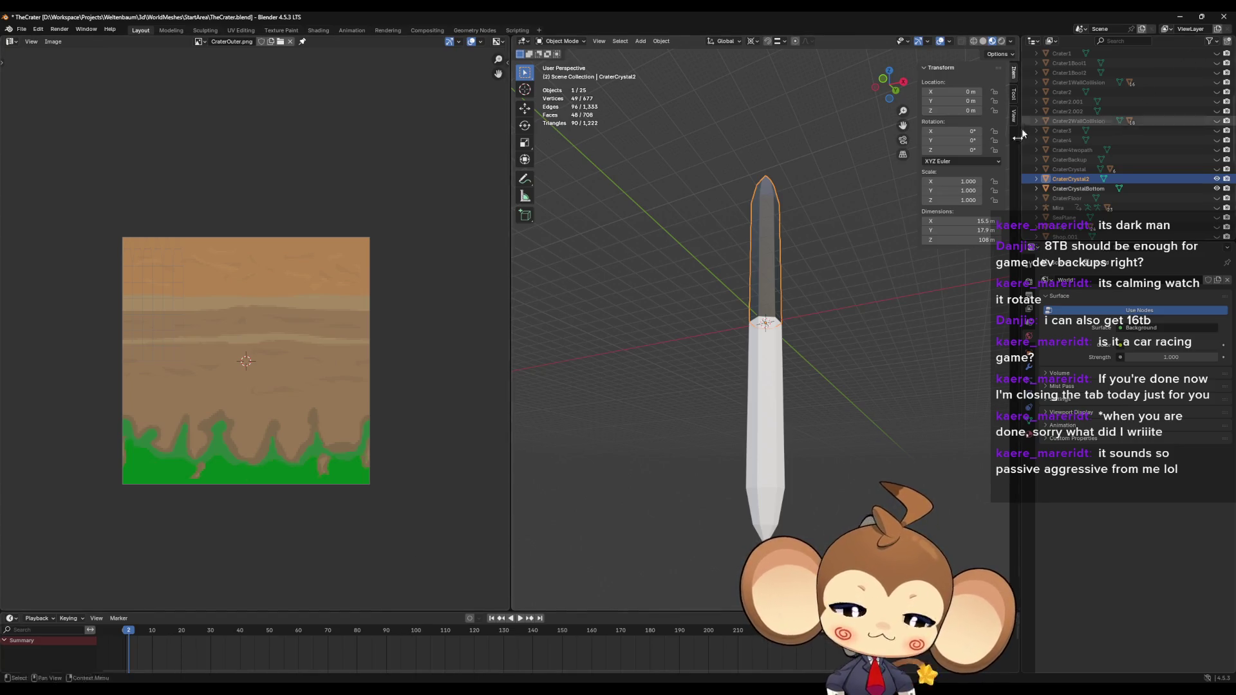
# Step: Move the unsaved window aside and copy CraterCrystal2 and CraterCrystalBottom from TheCrater.blend
pyautogui.click(325, 655)
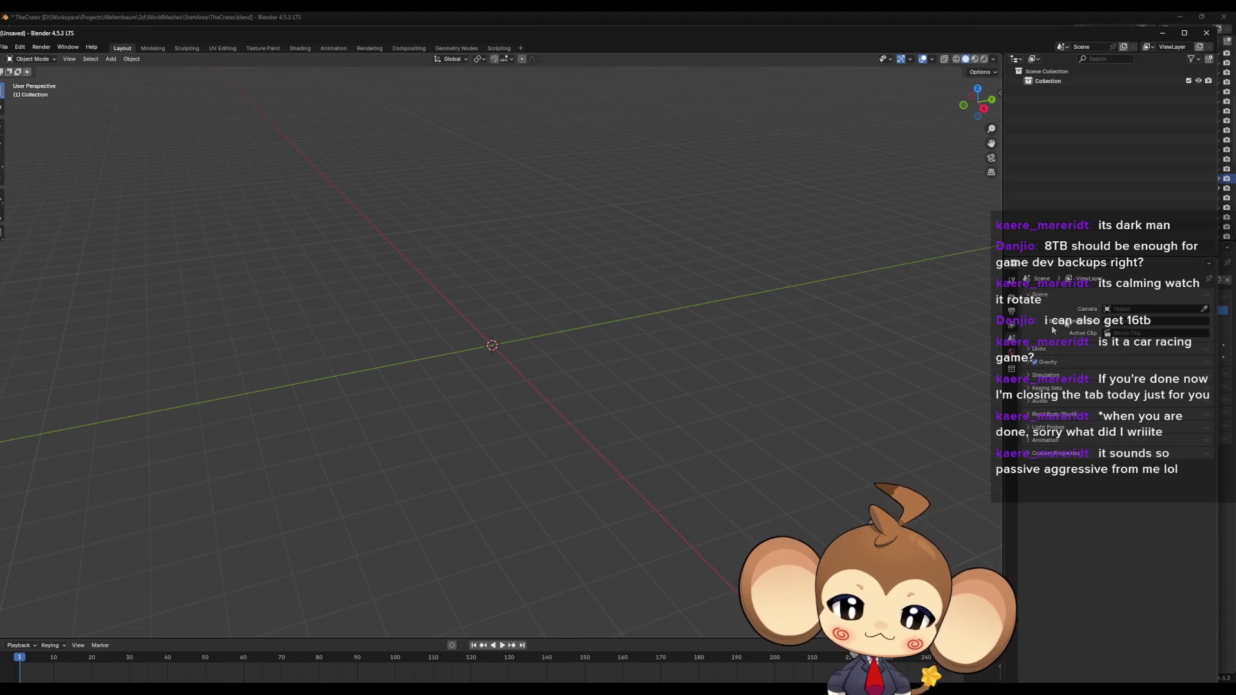
pyautogui.moveTo(1195, 51)
pyautogui.mouseDown()
pyautogui.moveTo(566, 50)
pyautogui.moveTo(803, 50)
pyautogui.mouseUp()
pyautogui.moveTo(687, 26)
pyautogui.mouseDown()
pyautogui.moveTo(687, 268)
pyautogui.moveTo(825, 228)
pyautogui.moveTo(860, 186)
pyautogui.mouseUp()
pyautogui.click(1064, 181)
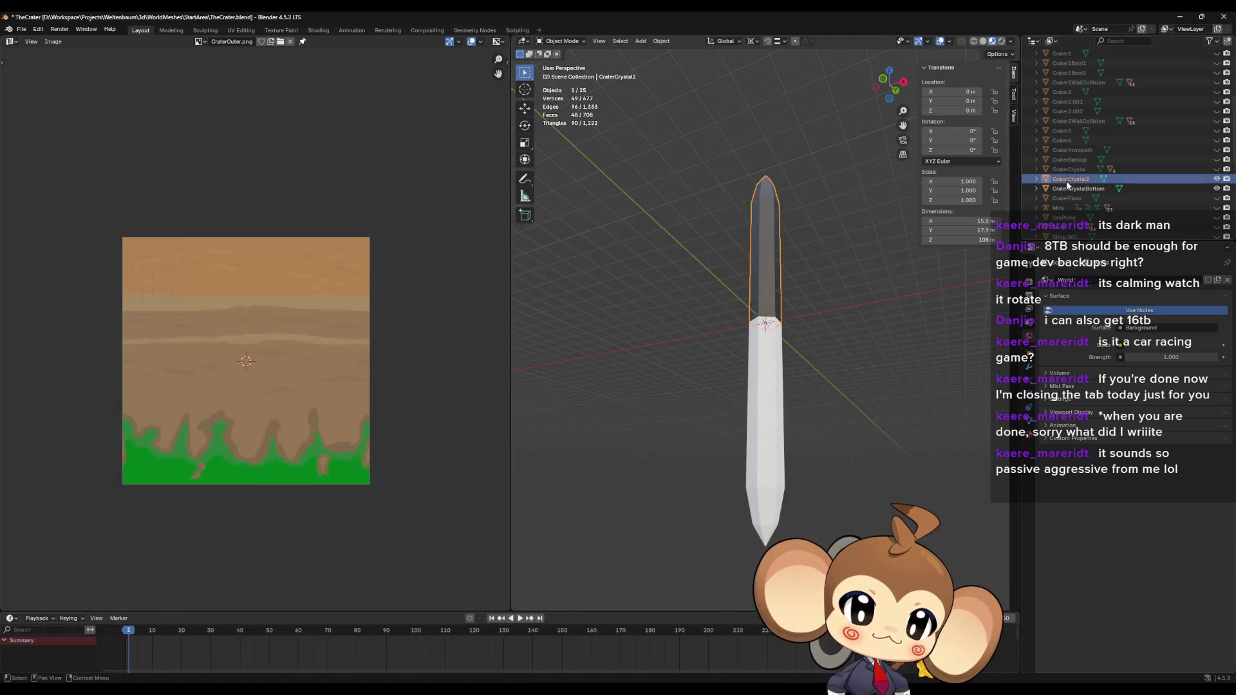
pyautogui.keyDown('ctrl'); pyautogui.click(1073, 189); pyautogui.keyUp('ctrl')
pyautogui.hotkey('ctrl', 'c')
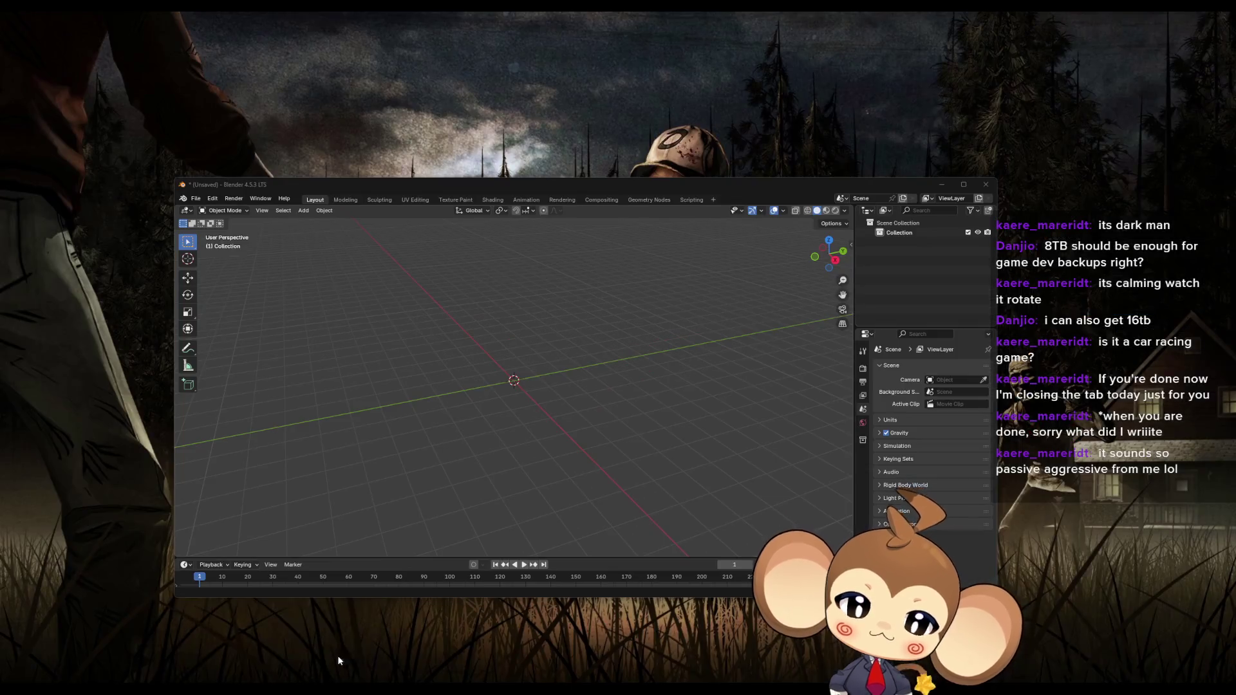
# Step: Paste both crystals into the maximized unsaved file and deselect them
pyautogui.click(337, 655)
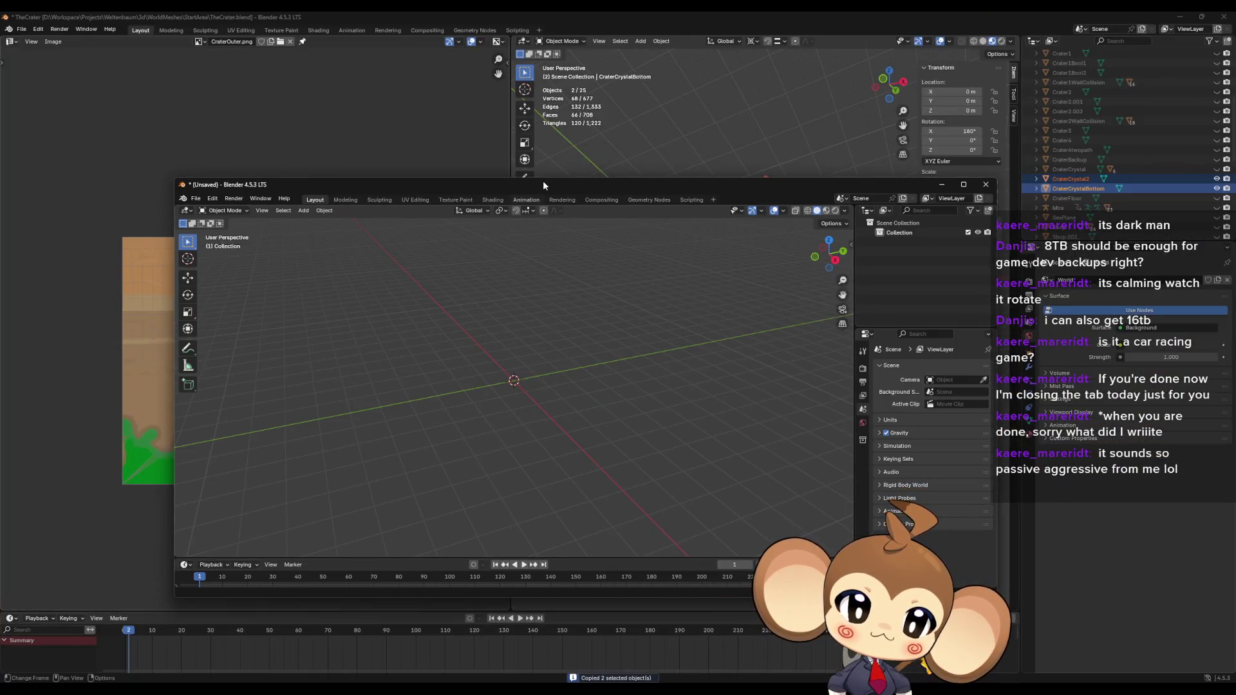
pyautogui.doubleClick(542, 185)
pyautogui.hotkey('ctrl', 'v')
pyautogui.scroll(-6, 675, 386)
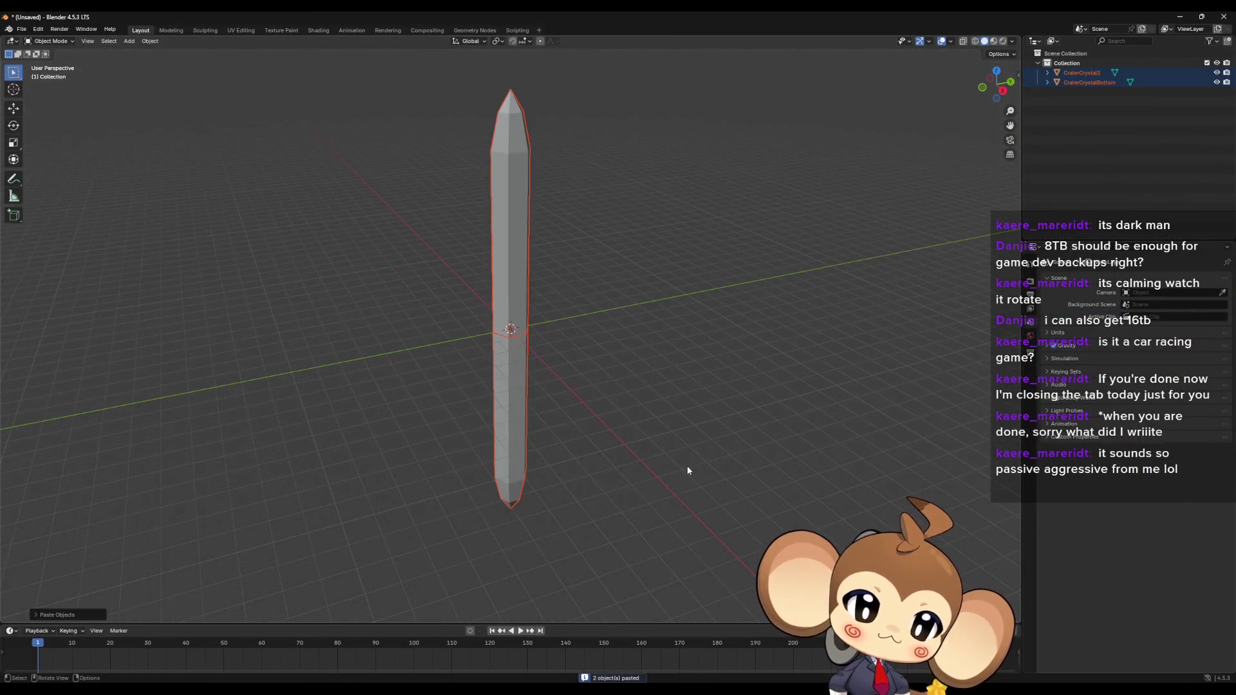
pyautogui.click(687, 470)
pyautogui.moveTo(687, 471)
pyautogui.mouseDown(button='middle')
pyautogui.moveTo(697, 427)
pyautogui.moveTo(734, 399)
pyautogui.moveTo(757, 466)
pyautogui.mouseUp(button='middle')
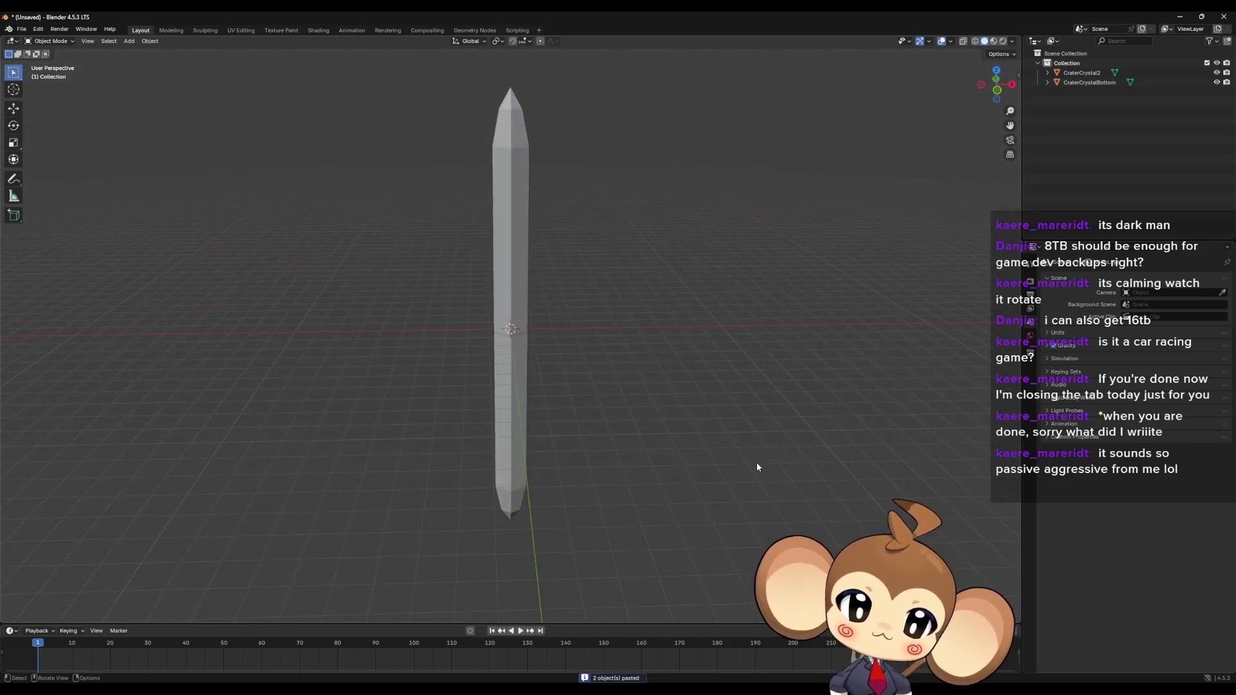
pyautogui.moveTo(666, 453)
pyautogui.mouseDown(button='middle')
pyautogui.moveTo(763, 453)
pyautogui.moveTo(739, 425)
pyautogui.moveTo(730, 441)
pyautogui.moveTo(582, 444)
pyautogui.moveTo(703, 464)
pyautogui.moveTo(645, 450)
pyautogui.moveTo(677, 434)
pyautogui.moveTo(673, 455)
pyautogui.moveTo(698, 455)
pyautogui.mouseUp(button='middle')
# Step: Zoom and orbit around the pasted crystal pillar to inspect it from higher angles
pyautogui.scroll(3, 649, 459)
pyautogui.scroll(-3, 714, 453)
pyautogui.scroll(-1, 702, 450)
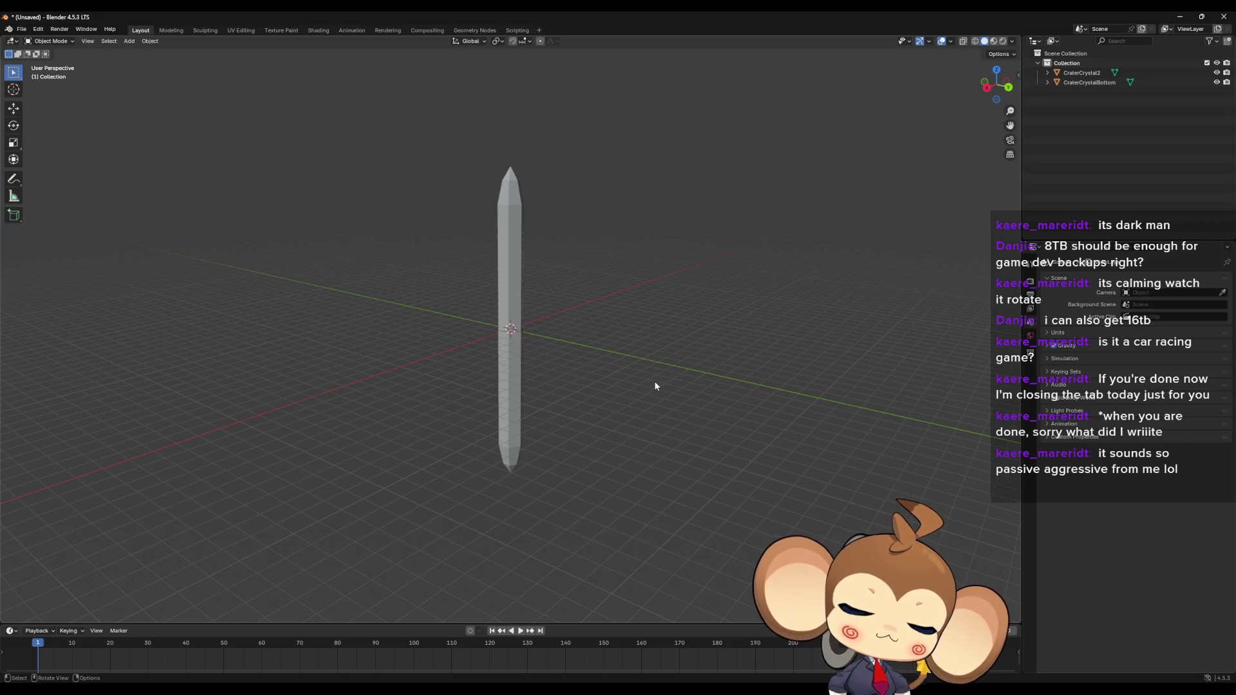
pyautogui.moveTo(627, 347)
pyautogui.mouseDown(button='middle')
pyautogui.moveTo(607, 353)
pyautogui.moveTo(618, 369)
pyautogui.moveTo(638, 341)
pyautogui.moveTo(634, 303)
pyautogui.moveTo(631, 345)
pyautogui.moveTo(601, 405)
pyautogui.moveTo(610, 373)
pyautogui.moveTo(628, 394)
pyautogui.moveTo(703, 354)
pyautogui.moveTo(695, 375)
pyautogui.mouseUp(button='middle')
pyautogui.scroll(3, 610, 377)
pyautogui.scroll(-4, 635, 361)
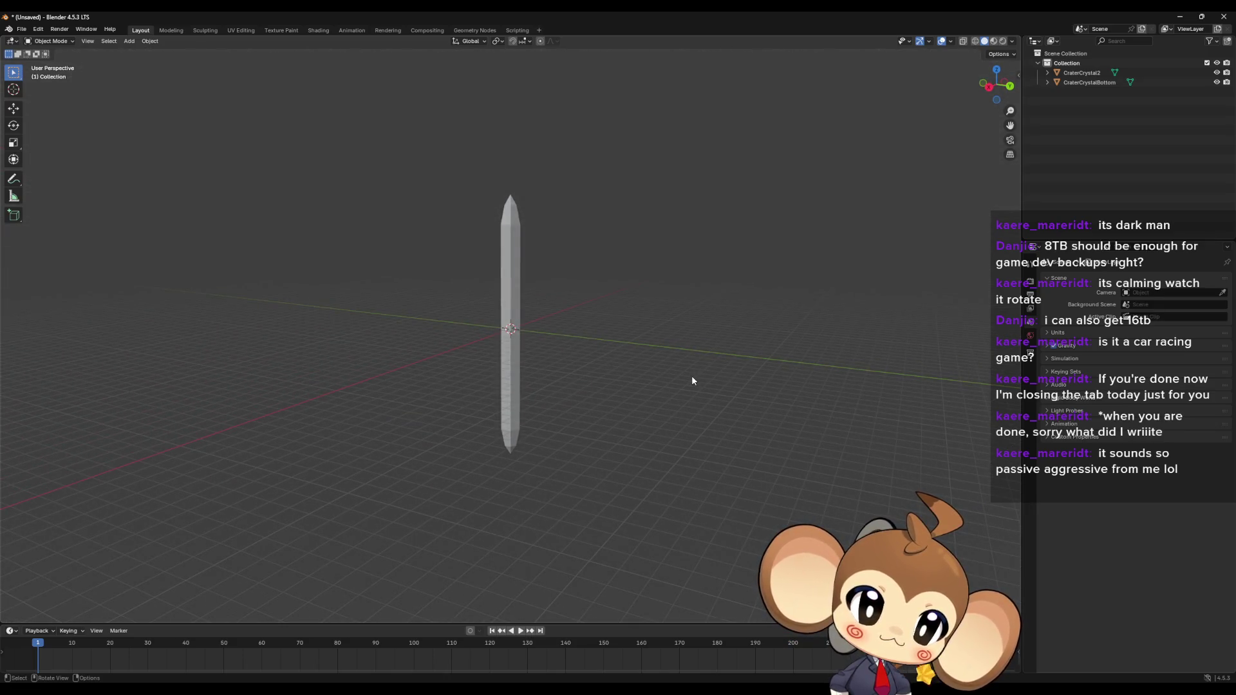
pyautogui.scroll(4, 670, 385)
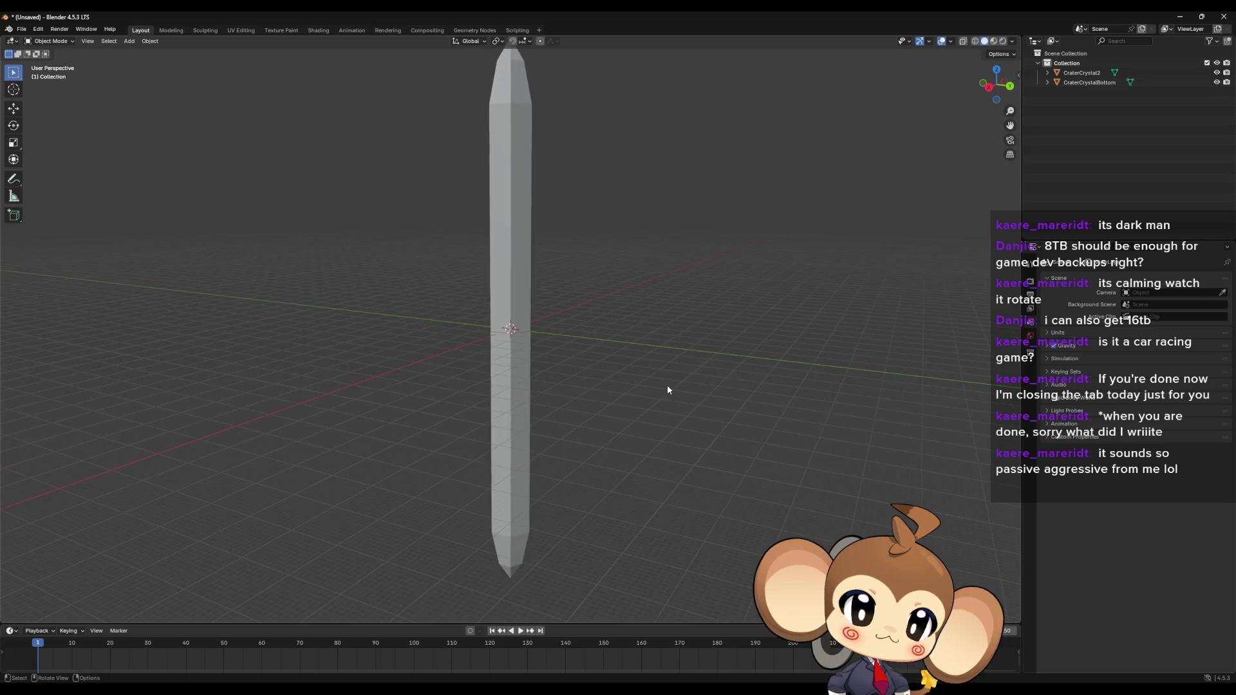
pyautogui.moveTo(667, 384); pyautogui.dragTo(717, 385, button='middle')
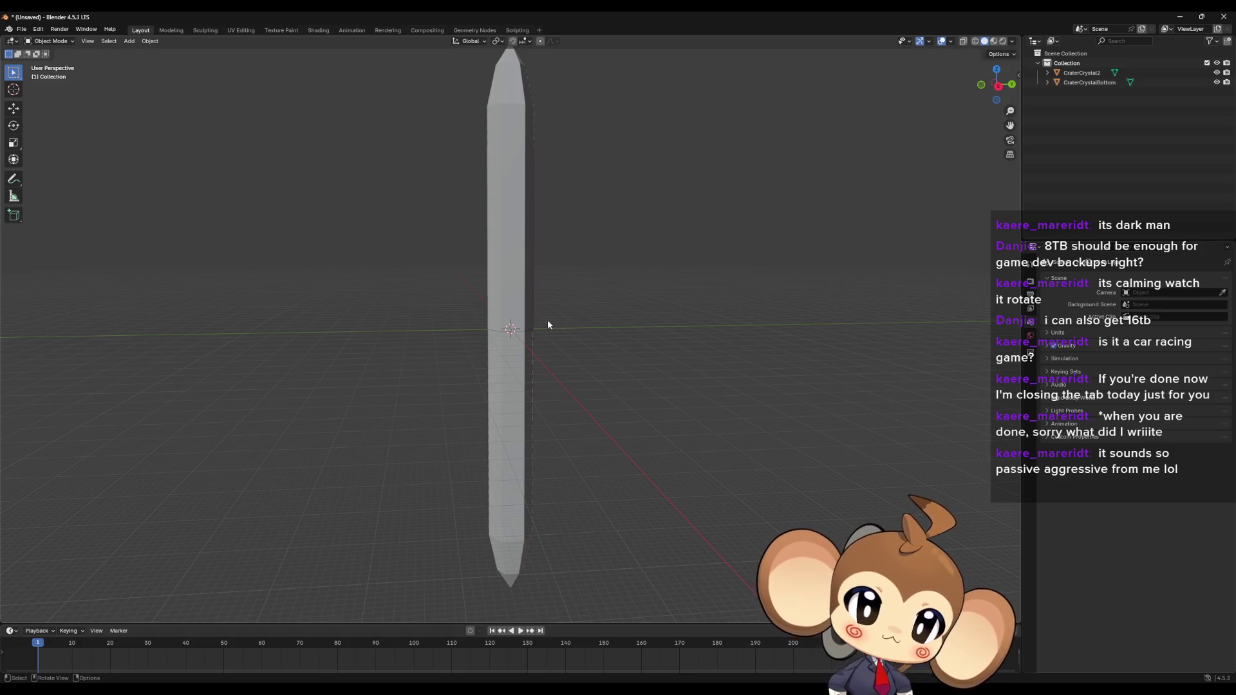
pyautogui.moveTo(548, 324)
pyautogui.mouseDown(button='middle')
pyautogui.moveTo(491, 373)
pyautogui.moveTo(516, 314)
pyautogui.moveTo(528, 369)
pyautogui.moveTo(512, 365)
pyautogui.mouseUp(button='middle')
# Step: Join CraterCrystal2 into CraterCrystalBottom and merge the overlapping vertices by distance
pyautogui.click(516, 315)
pyautogui.keyDown('shift'); pyautogui.click(533, 382); pyautogui.keyUp('shift')
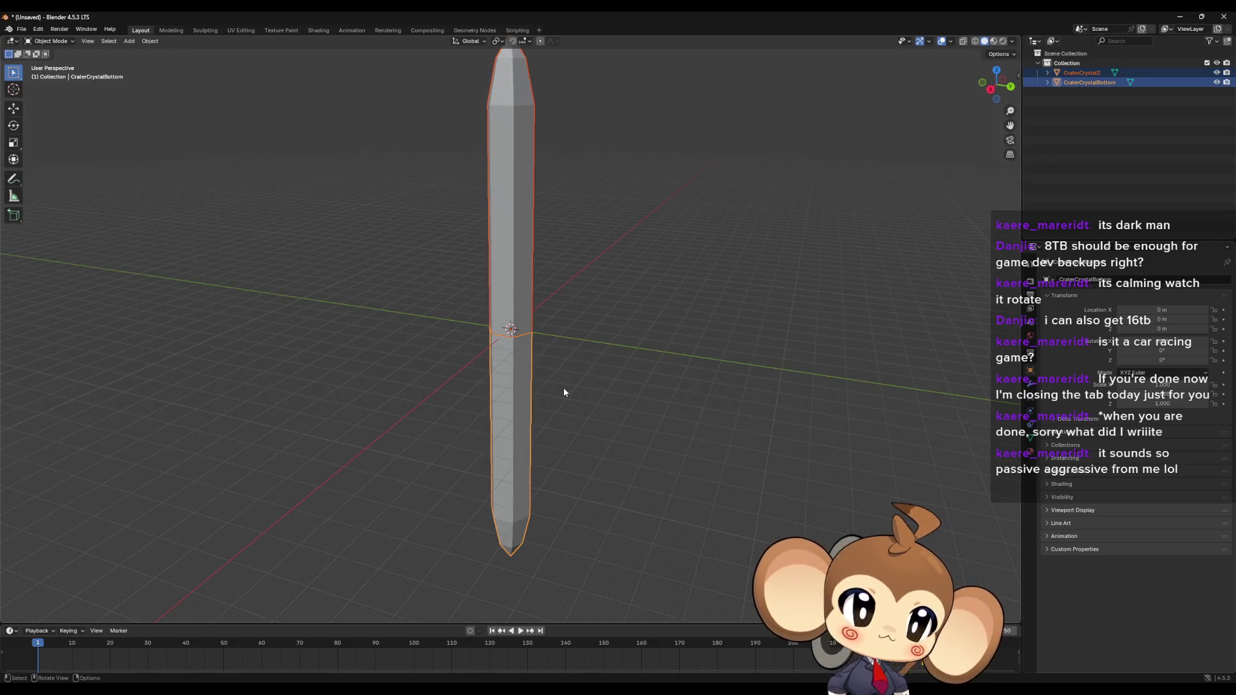
pyautogui.hotkey('ctrl', 'j')
pyautogui.press('Tab')
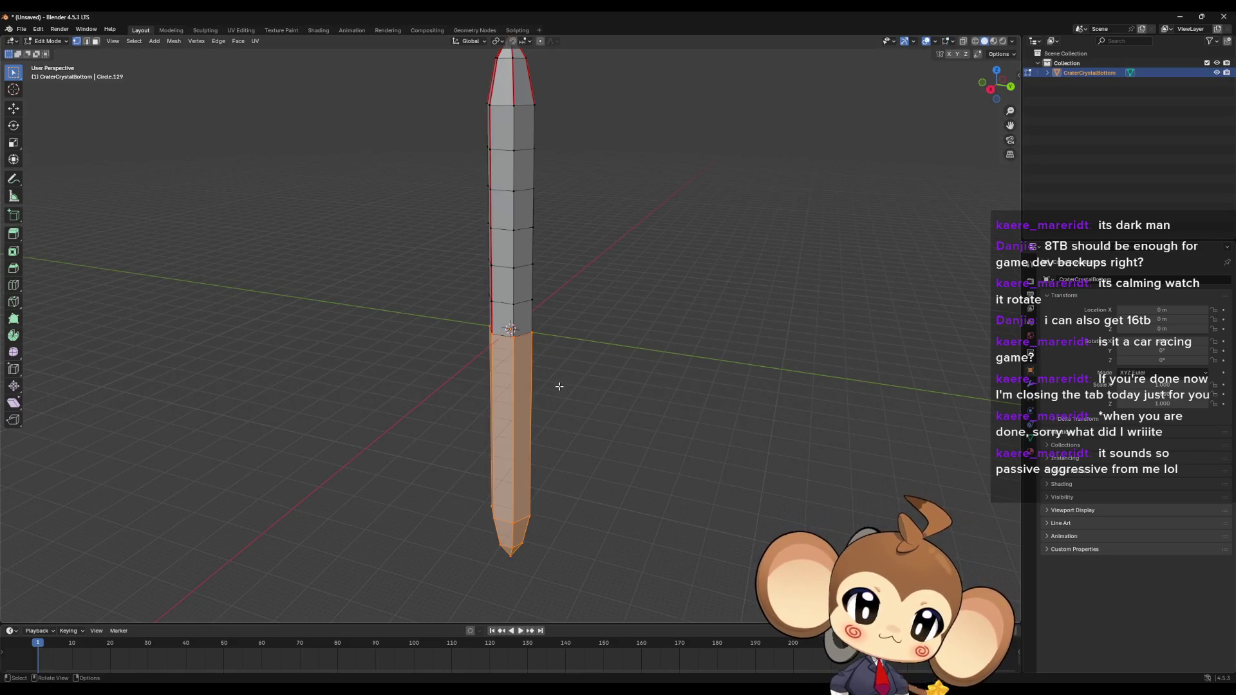
pyautogui.scroll(6, 558, 386)
pyautogui.press('a')
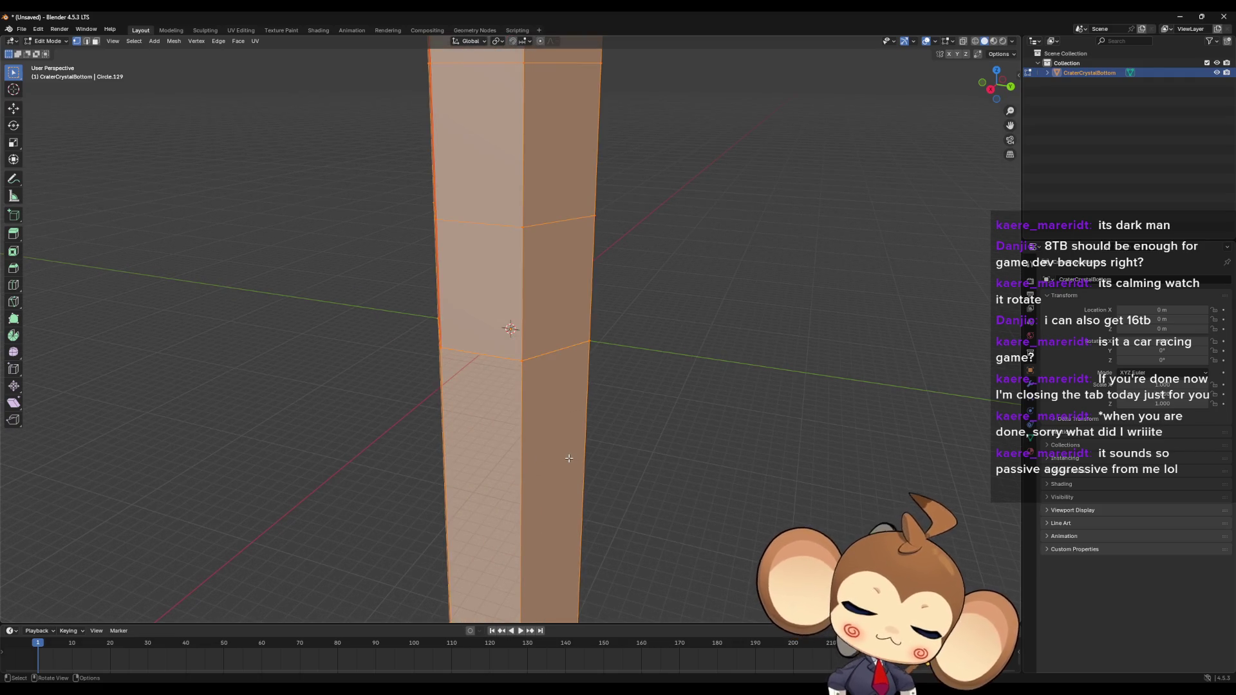
pyautogui.press('m')
pyautogui.click(553, 493)
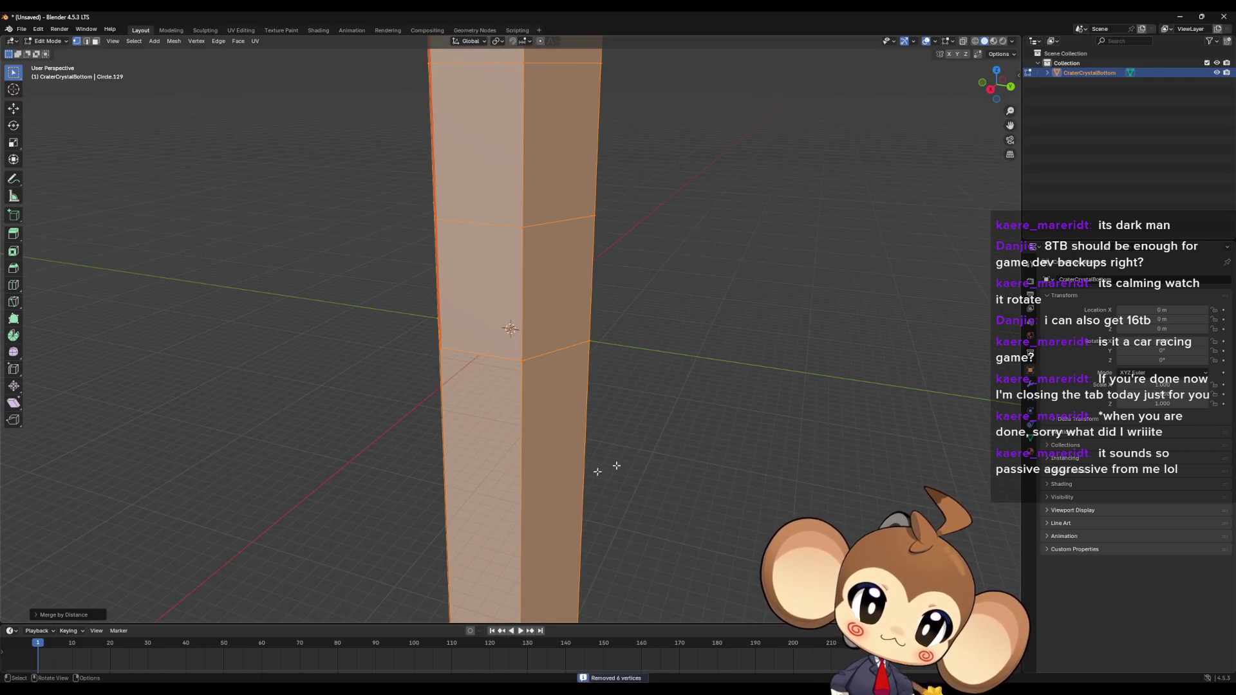
# Step: Try pulling a side vertex of the pillar outward, then undo the move
pyautogui.moveTo(612, 463); pyautogui.dragTo(695, 433, button='middle')
pyautogui.hotkey('alt', 'a')
pyautogui.moveTo(552, 332); pyautogui.dragTo(573, 358, button='middle')
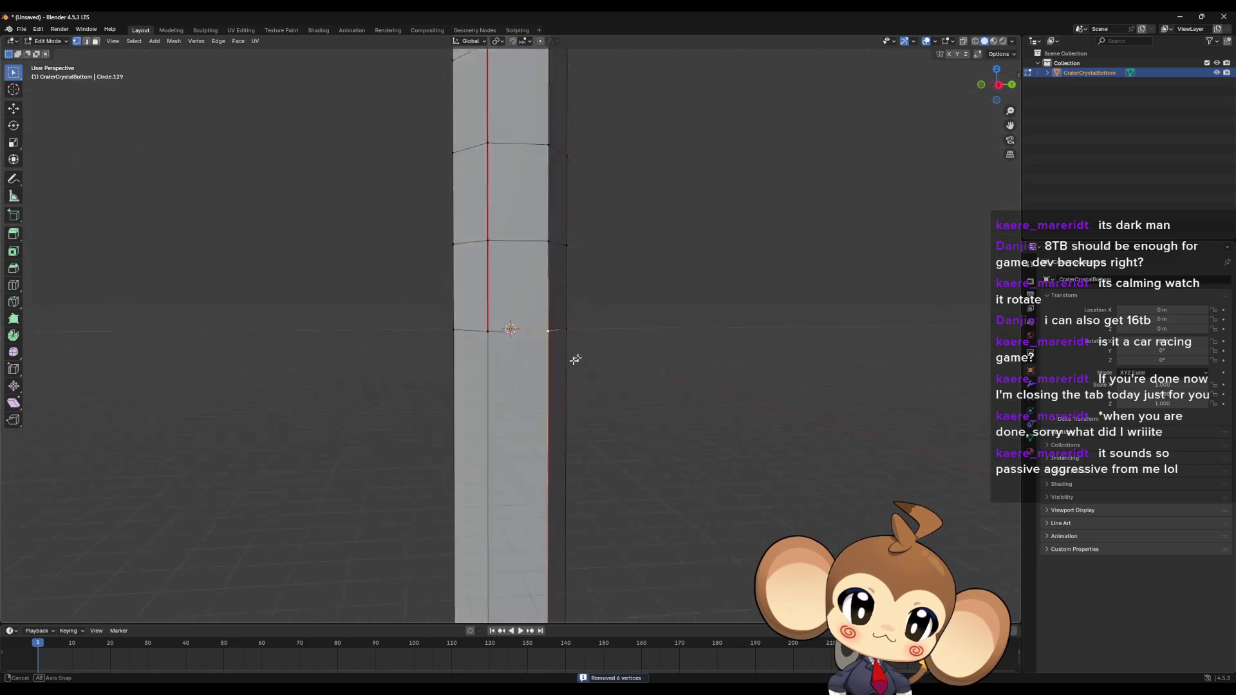
pyautogui.moveTo(574, 358)
pyautogui.mouseDown()
pyautogui.moveTo(584, 341)
pyautogui.moveTo(611, 396)
pyautogui.mouseUp()
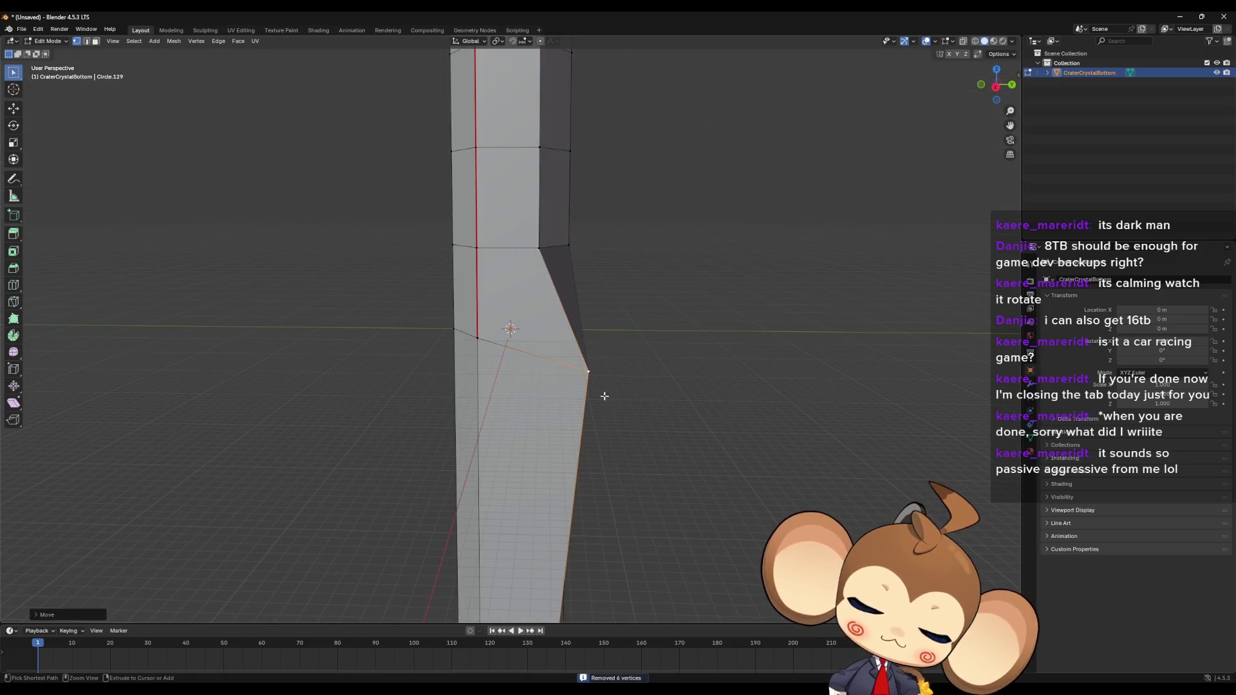
pyautogui.hotkey('ctrl', 'z')
pyautogui.scroll(-5, 608, 392)
pyautogui.moveTo(601, 367)
pyautogui.mouseDown(button='middle')
pyautogui.moveTo(588, 350)
pyautogui.moveTo(556, 350)
pyautogui.moveTo(558, 323)
pyautogui.mouseUp(button='middle')
# Step: Select a band of horizontal edge loops, dissolve its vertices, then undo it
pyautogui.moveTo(455, 156); pyautogui.dragTo(605, 314)
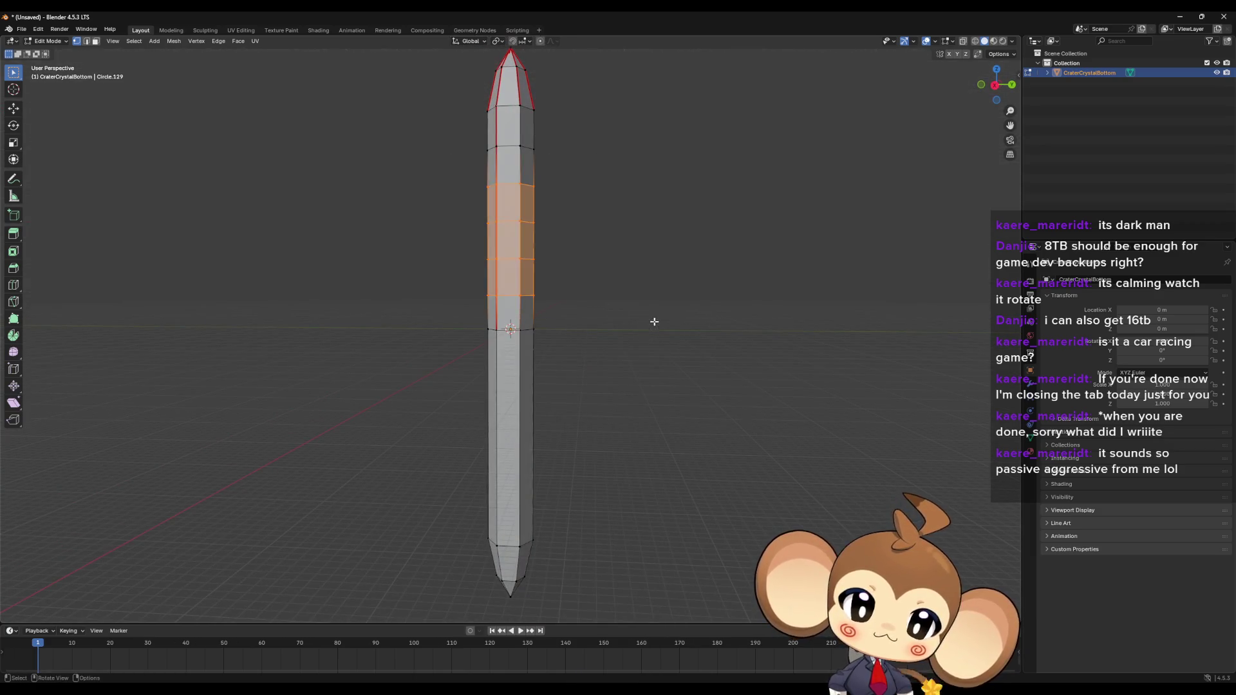
pyautogui.moveTo(654, 321)
pyautogui.mouseDown(button='middle')
pyautogui.moveTo(549, 328)
pyautogui.moveTo(515, 370)
pyautogui.moveTo(518, 354)
pyautogui.moveTo(593, 357)
pyautogui.mouseUp(button='middle')
pyautogui.keyDown('alt'); pyautogui.click(515, 303); pyautogui.keyUp('alt')
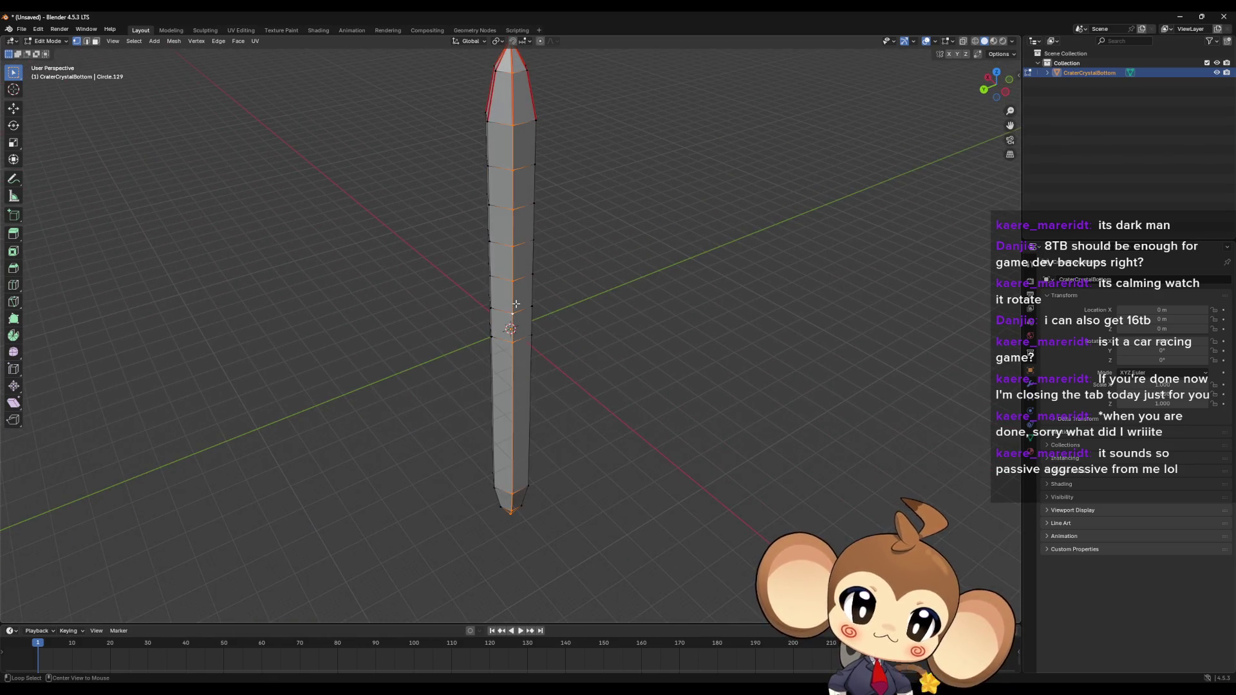
pyautogui.moveTo(515, 308)
pyautogui.mouseDown(button='middle')
pyautogui.moveTo(560, 350)
pyautogui.moveTo(678, 334)
pyautogui.moveTo(543, 325)
pyautogui.moveTo(517, 297)
pyautogui.mouseUp(button='middle')
pyautogui.keyDown('alt'); pyautogui.click(515, 299); pyautogui.keyUp('alt')
pyautogui.keyDown('alt'); pyautogui.click(513, 262); pyautogui.keyUp('alt')
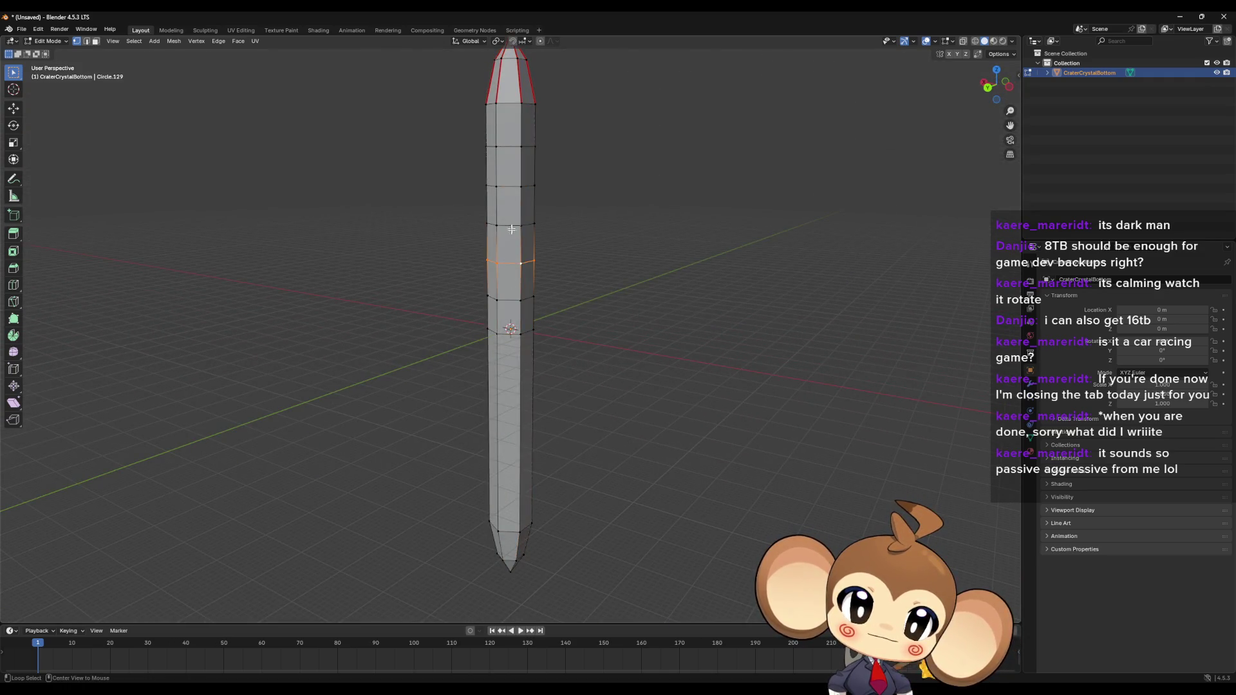
pyautogui.keyDown('alt'); pyautogui.keyDown('shift'); pyautogui.click(515, 300); pyautogui.keyUp('shift'); pyautogui.keyUp('alt')
pyautogui.keyDown('alt'); pyautogui.keyDown('shift'); pyautogui.click(520, 224); pyautogui.keyUp('shift'); pyautogui.keyUp('alt')
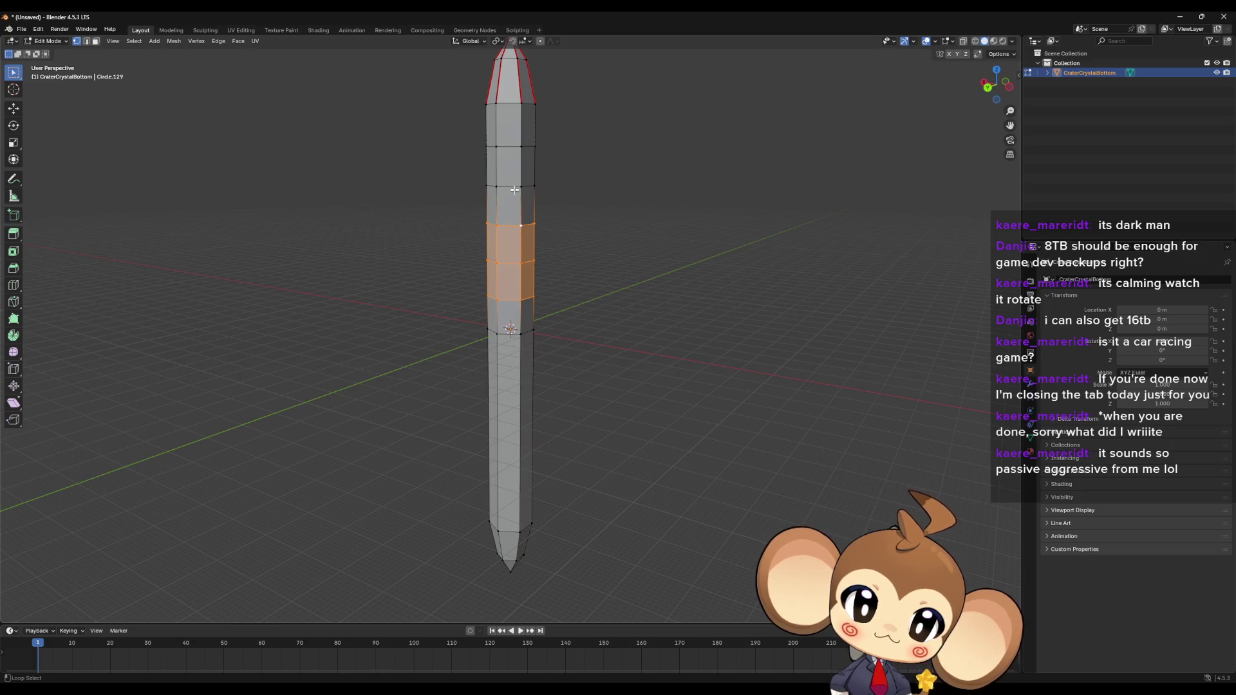
pyautogui.keyDown('alt'); pyautogui.keyDown('shift'); pyautogui.click(515, 187); pyautogui.keyUp('shift'); pyautogui.keyUp('alt')
pyautogui.keyDown('alt'); pyautogui.keyDown('shift'); pyautogui.click(521, 147); pyautogui.keyUp('shift'); pyautogui.keyUp('alt')
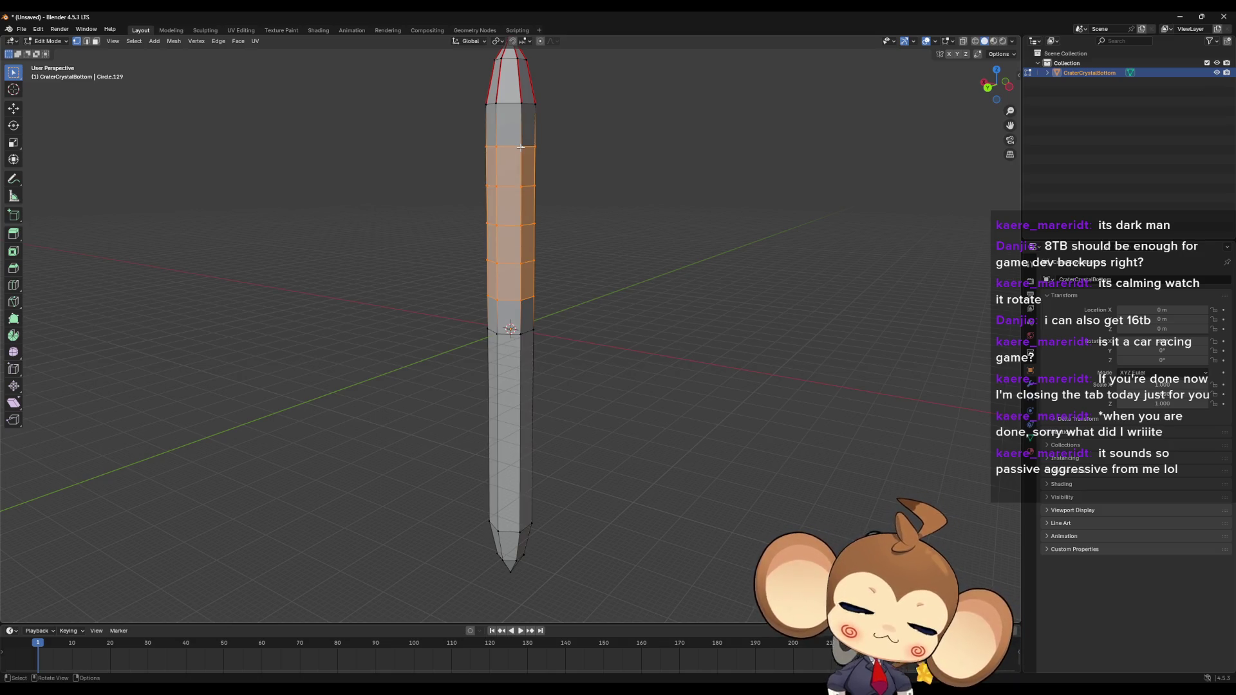
pyautogui.press('x')
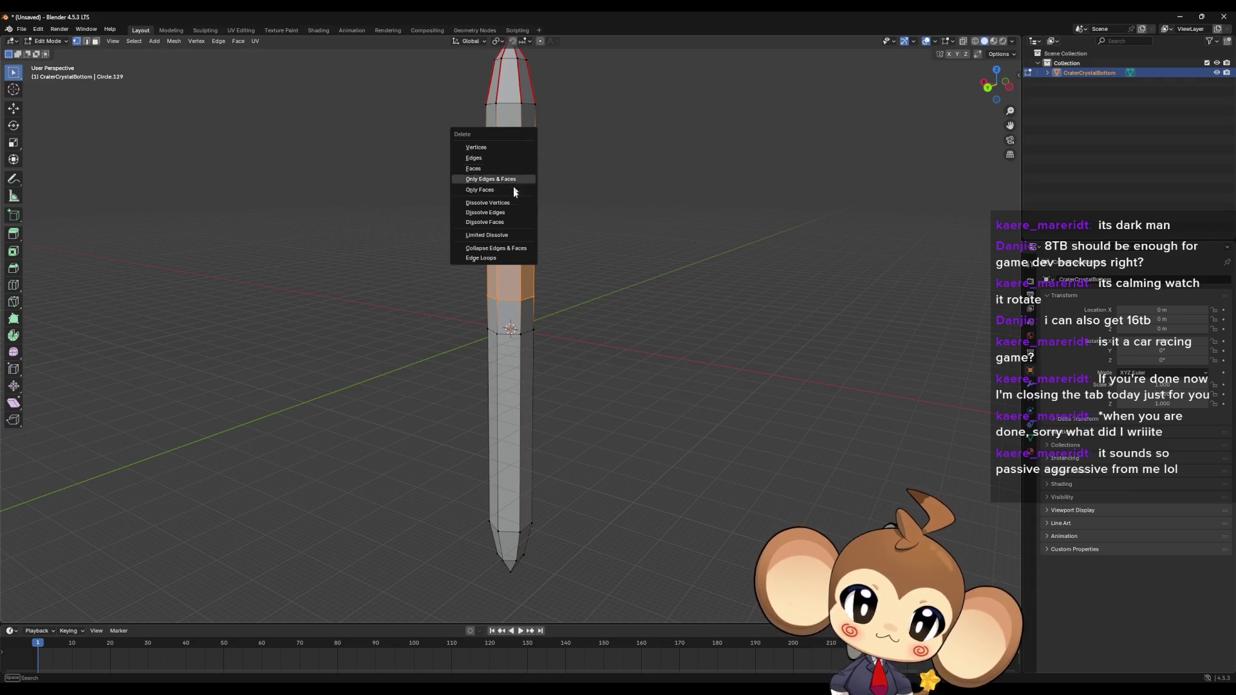
pyautogui.click(515, 201)
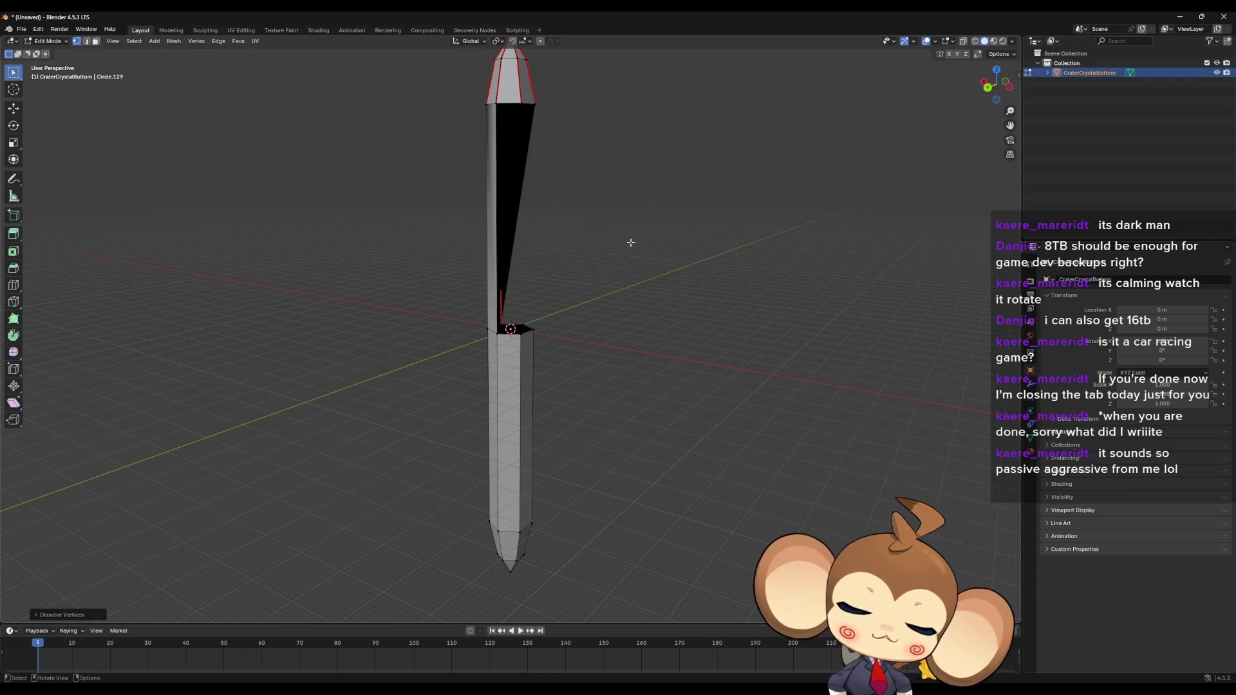
pyautogui.hotkey('ctrl', 'z')
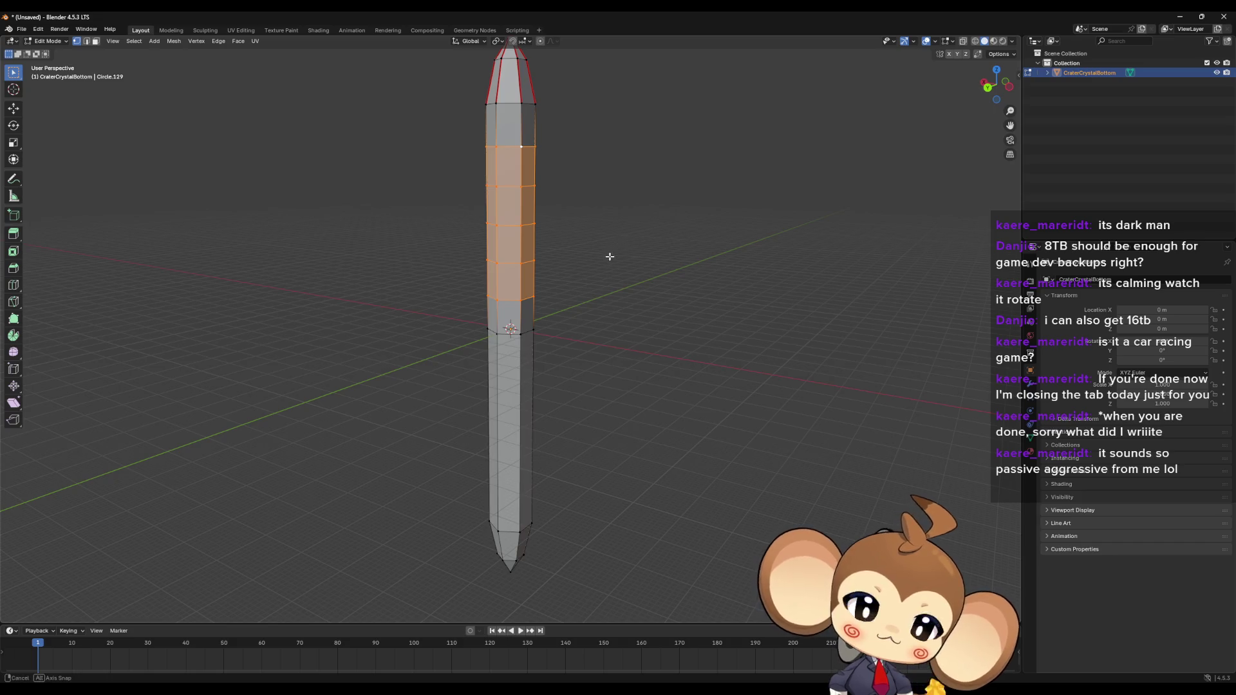
# Step: Dissolve a single horizontal loop's vertices, inspect the hole, and undo it
pyautogui.moveTo(610, 257); pyautogui.dragTo(574, 257, button='middle')
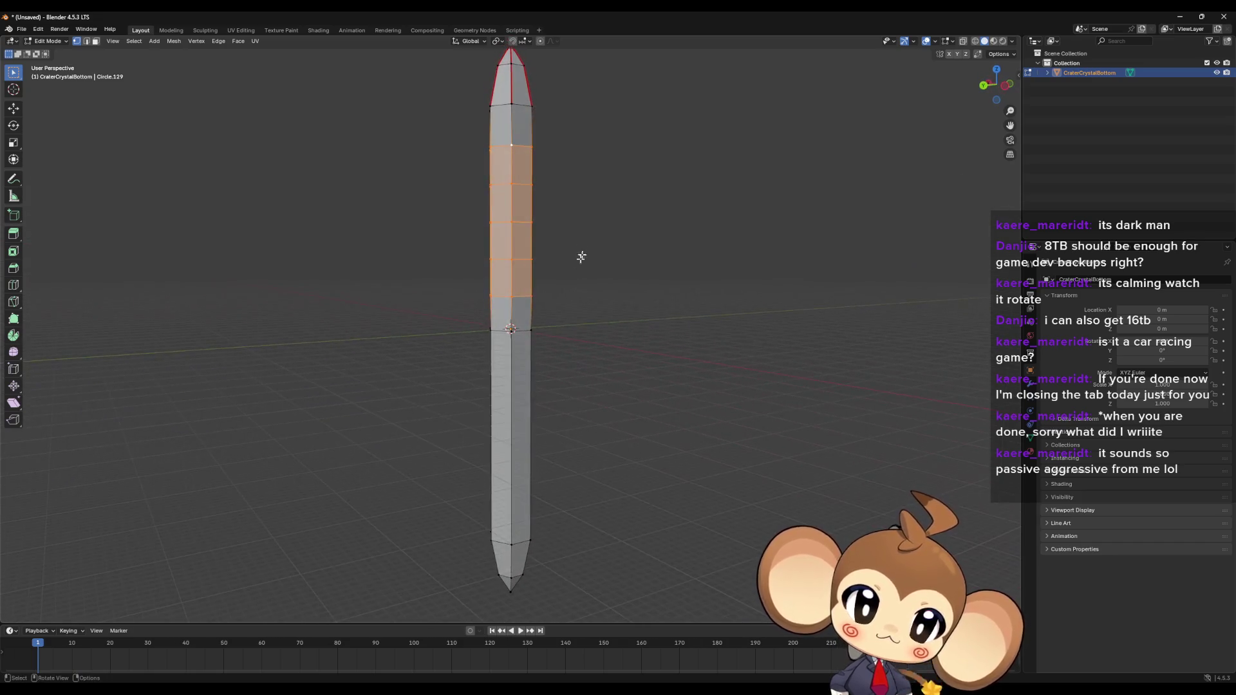
pyautogui.keyDown('alt'); pyautogui.click(508, 299); pyautogui.keyUp('alt')
pyautogui.press('x')
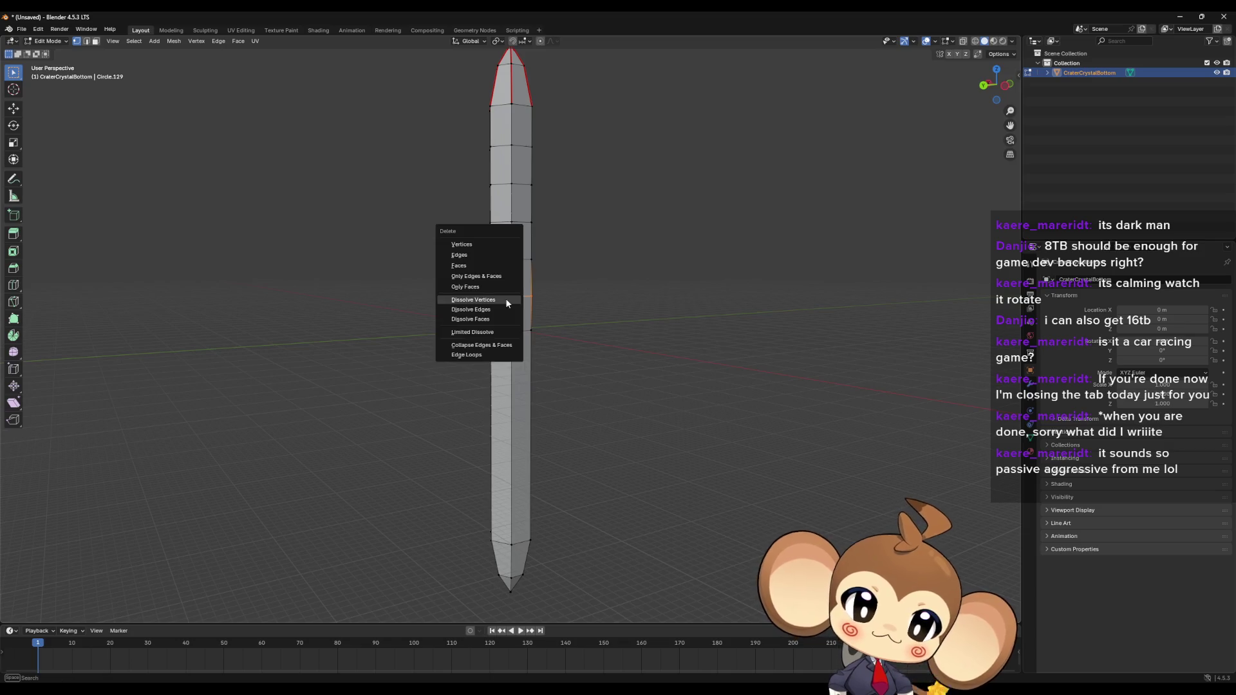
pyautogui.click(505, 299)
pyautogui.moveTo(549, 293)
pyautogui.mouseDown(button='middle')
pyautogui.moveTo(613, 303)
pyautogui.moveTo(594, 326)
pyautogui.mouseUp(button='middle')
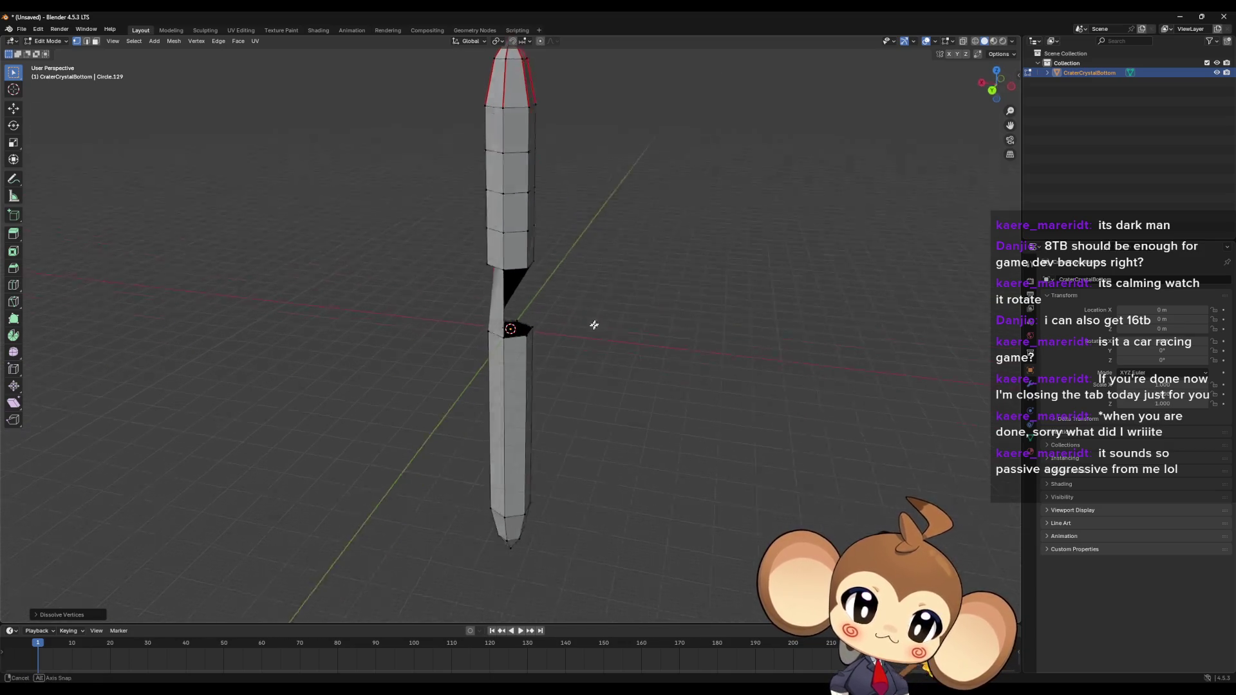
pyautogui.scroll(6, 593, 325)
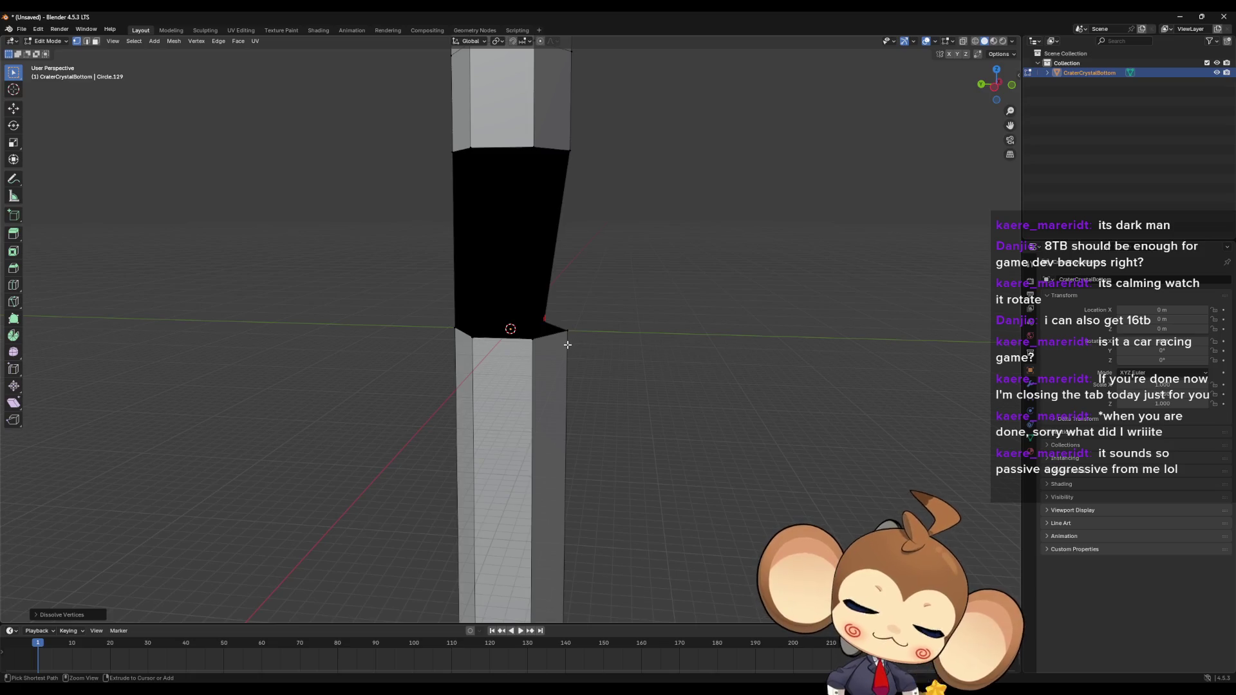
pyautogui.hotkey('ctrl', 'z')
pyautogui.scroll(3, 552, 229)
pyautogui.scroll(-3, 577, 247)
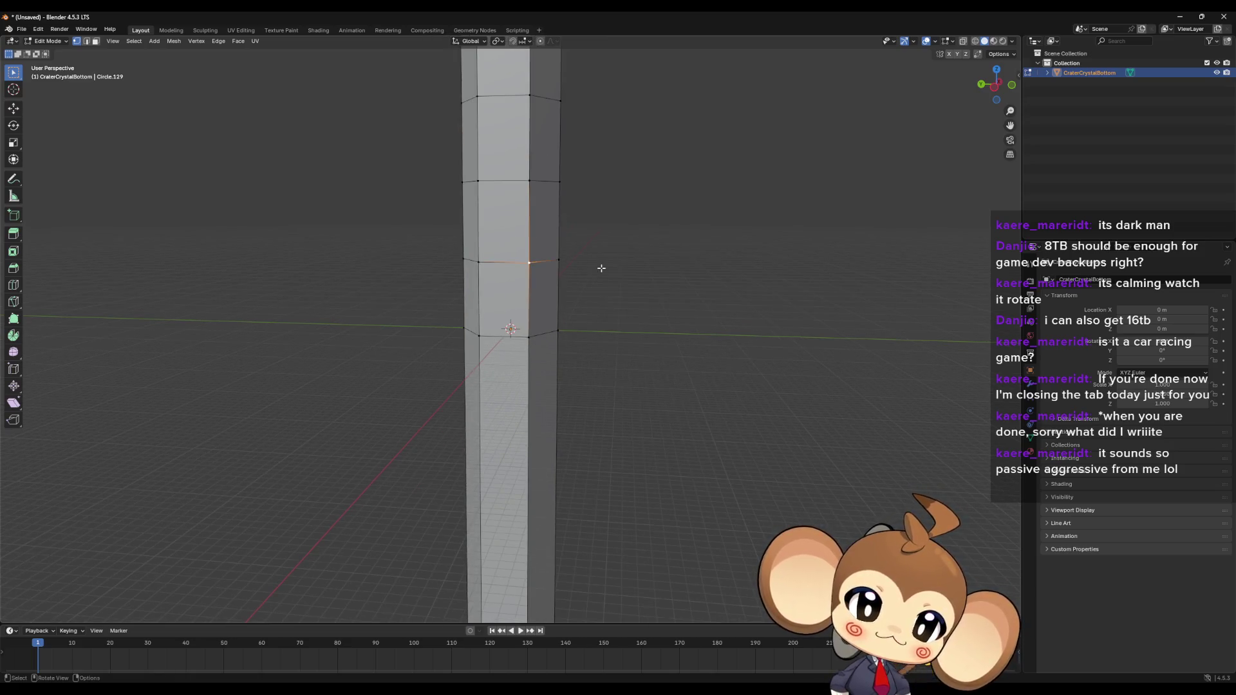
# Step: Dissolve a stray vertex on the pillar and select another vertex
pyautogui.moveTo(601, 268)
pyautogui.mouseDown(button='middle')
pyautogui.moveTo(565, 262)
pyautogui.moveTo(541, 176)
pyautogui.moveTo(545, 246)
pyautogui.mouseUp(button='middle')
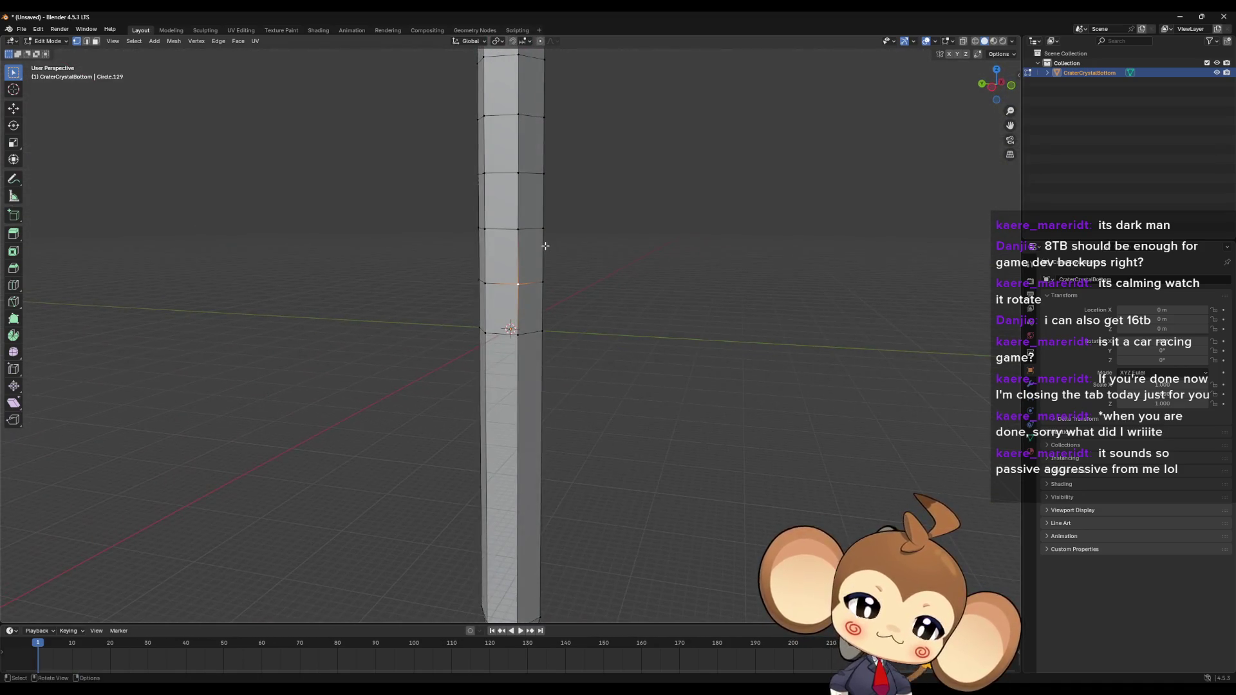
pyautogui.press('x')
pyautogui.click(546, 245)
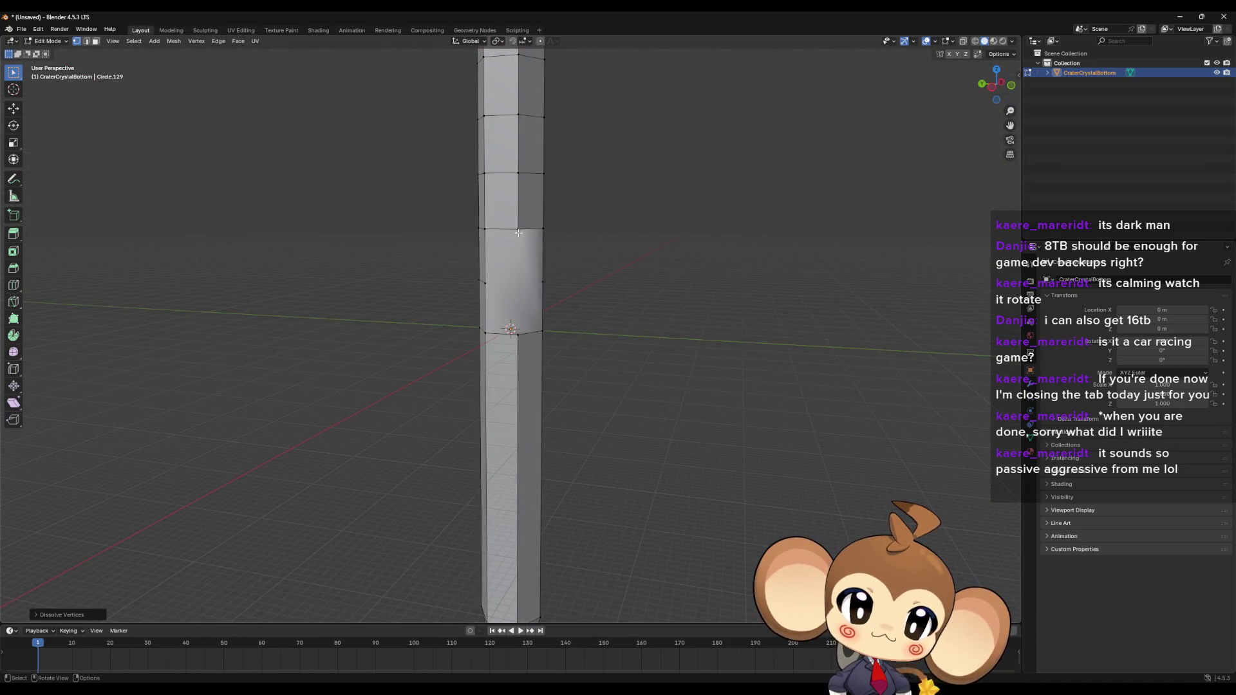
pyautogui.moveTo(518, 232); pyautogui.dragTo(543, 232, button='middle')
pyautogui.click(542, 285)
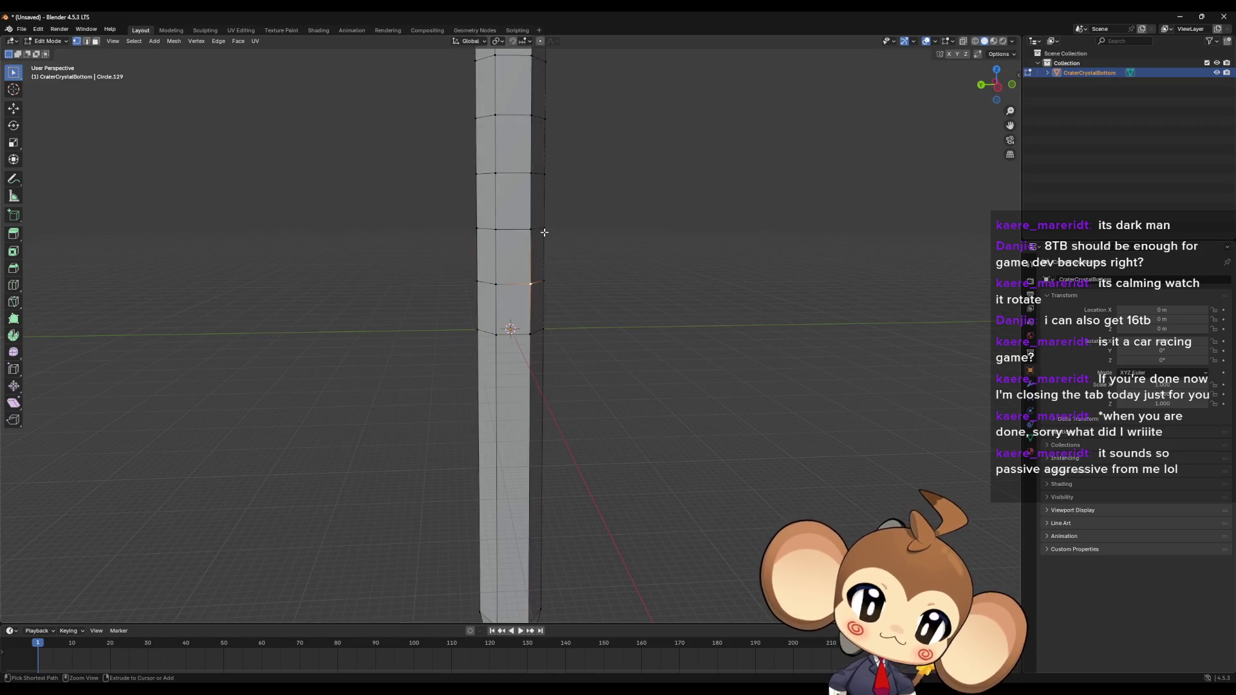
pyautogui.moveTo(543, 285); pyautogui.dragTo(414, 143, button='middle')
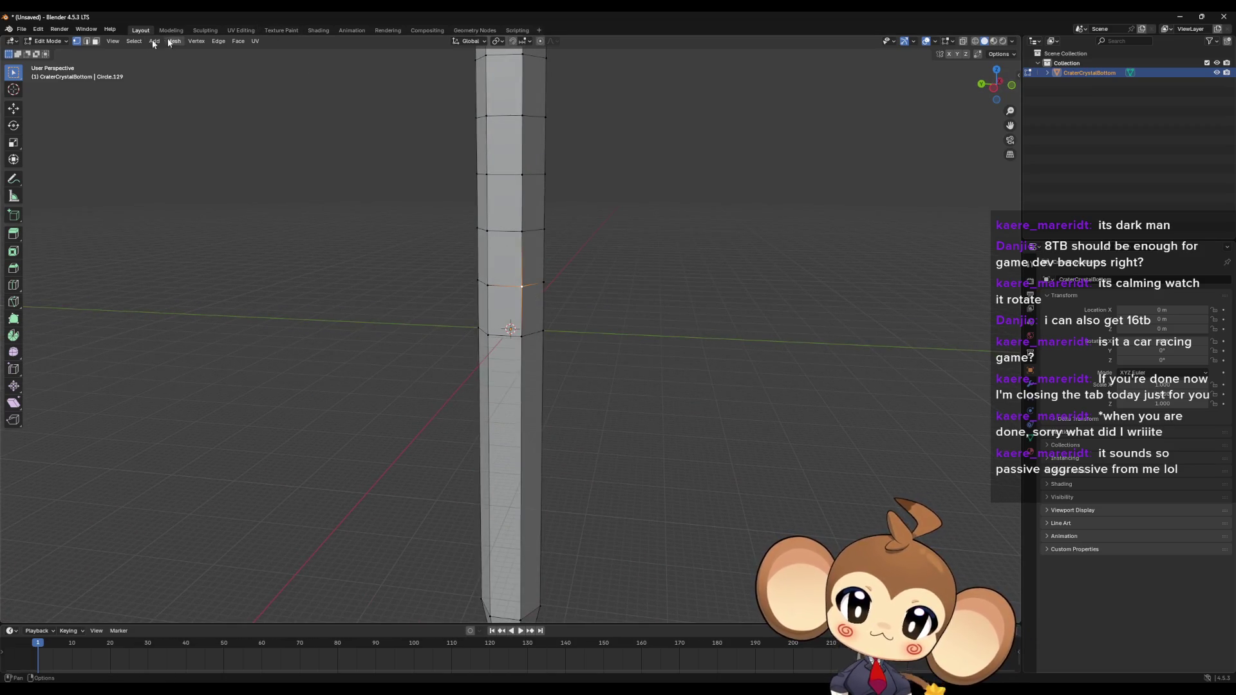
# Step: In edge mode, select the extra horizontal edge loops and dissolve them
pyautogui.press('2')
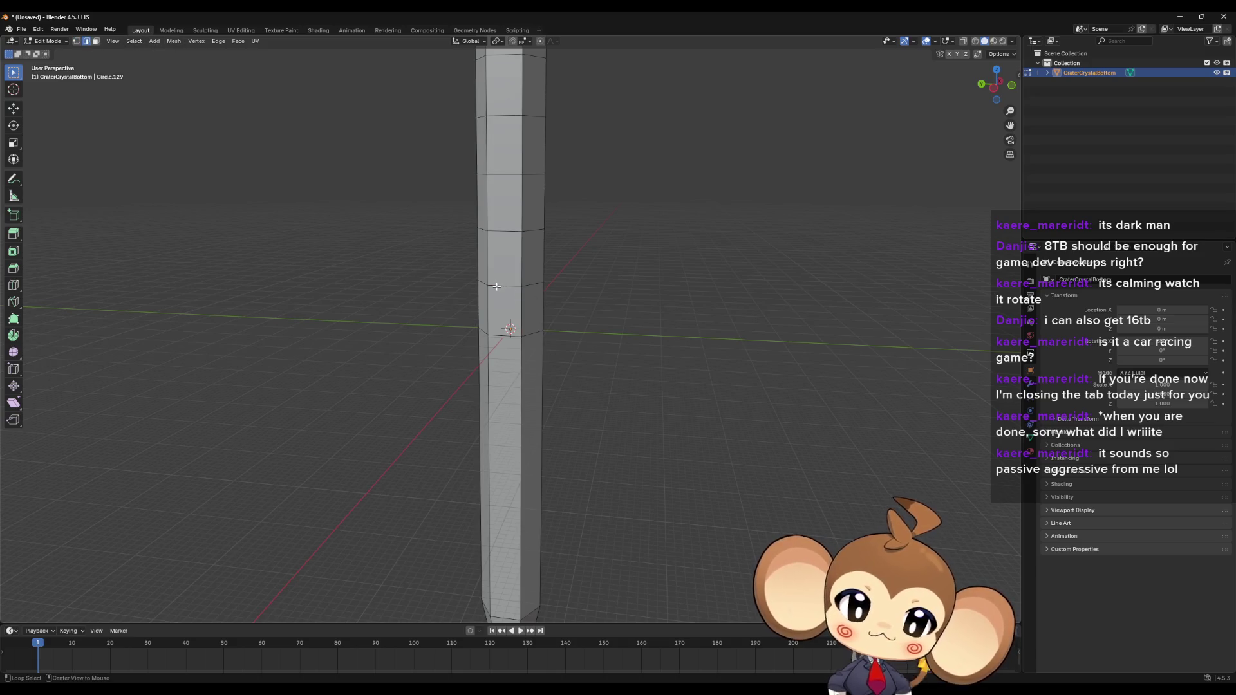
pyautogui.keyDown('alt'); pyautogui.click(499, 285); pyautogui.keyUp('alt')
pyautogui.keyDown('alt'); pyautogui.click(500, 230); pyautogui.keyUp('alt')
pyautogui.keyDown('alt'); pyautogui.click(508, 173); pyautogui.keyUp('alt')
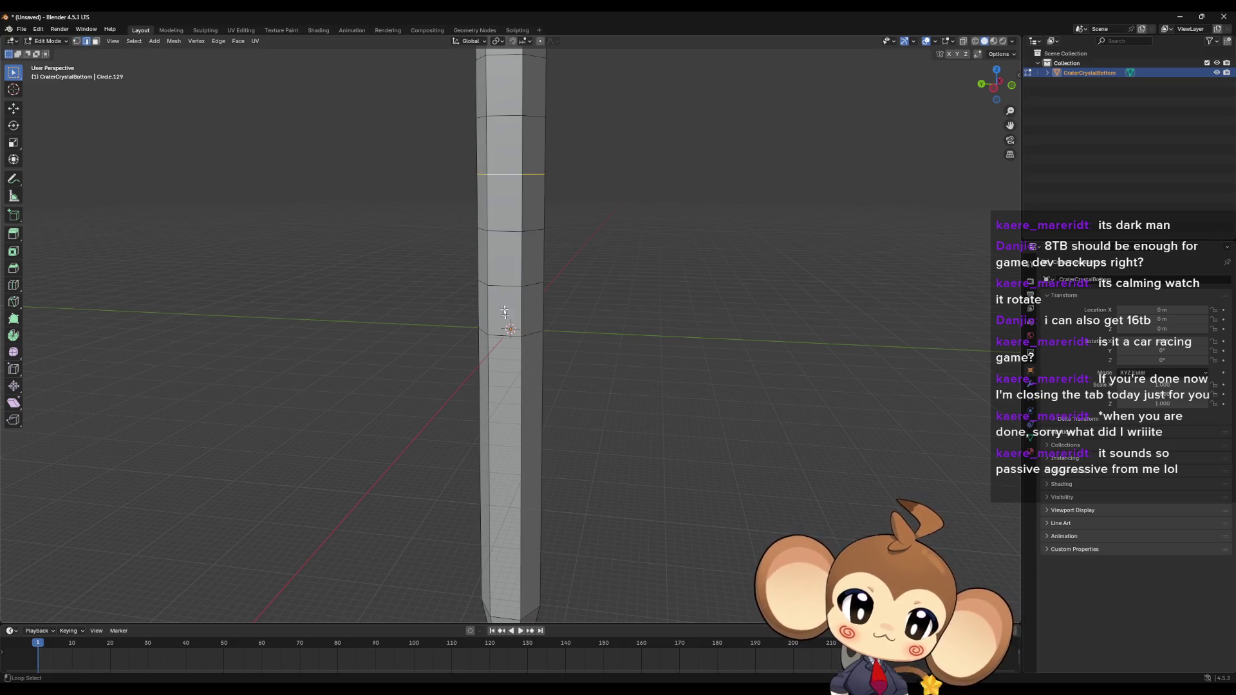
pyautogui.keyDown('alt'); pyautogui.keyDown('shift'); pyautogui.click(502, 284); pyautogui.keyUp('shift'); pyautogui.keyUp('alt')
pyautogui.keyDown('alt'); pyautogui.keyDown('shift'); pyautogui.click(504, 228); pyautogui.keyUp('shift'); pyautogui.keyUp('alt')
pyautogui.moveTo(557, 193)
pyautogui.mouseDown(button='middle')
pyautogui.moveTo(570, 284)
pyautogui.moveTo(531, 390)
pyautogui.mouseUp(button='middle')
pyautogui.keyDown('alt'); pyautogui.keyDown('shift'); pyautogui.click(537, 375); pyautogui.keyUp('shift'); pyautogui.keyUp('alt')
pyautogui.keyDown('alt'); pyautogui.keyDown('shift'); pyautogui.click(537, 315); pyautogui.keyUp('shift'); pyautogui.keyUp('alt')
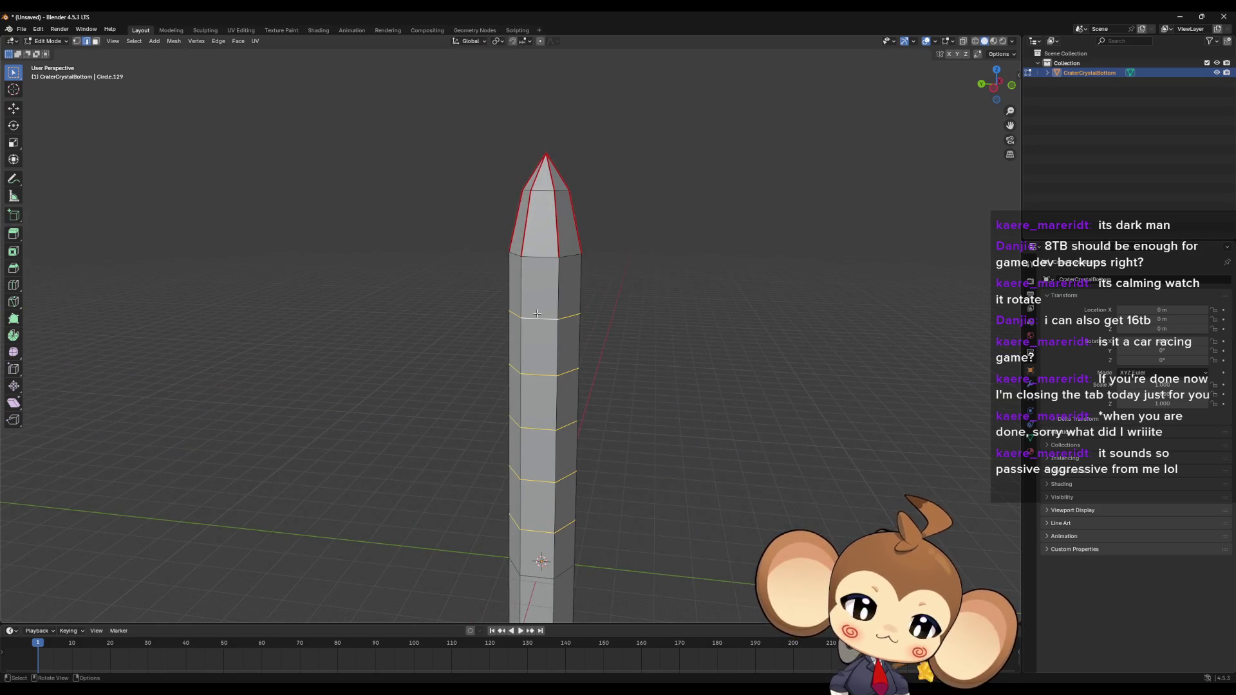
pyautogui.press('x')
pyautogui.click(534, 323)
pyautogui.moveTo(712, 394)
pyautogui.mouseDown(button='middle')
pyautogui.moveTo(695, 419)
pyautogui.moveTo(731, 457)
pyautogui.moveTo(837, 491)
pyautogui.moveTo(717, 466)
pyautogui.moveTo(695, 480)
pyautogui.moveTo(729, 486)
pyautogui.mouseUp(button='middle')
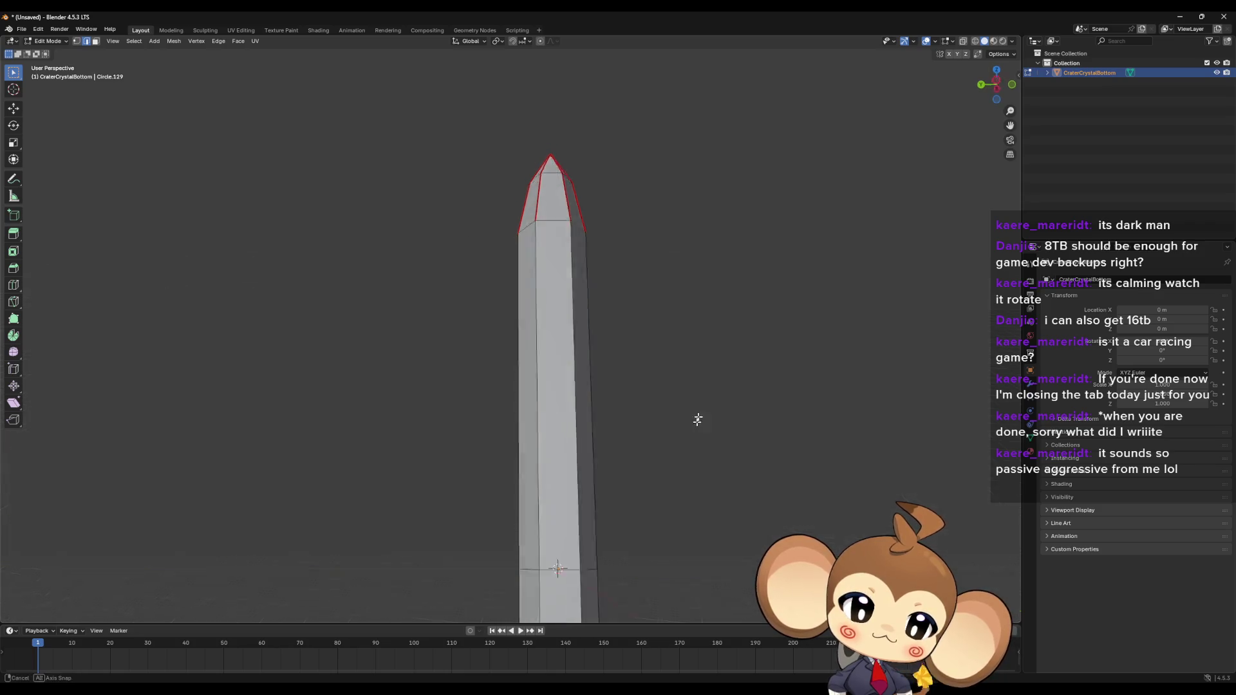
# Step: Select the whole mesh and clear every seam on the crystal pillar
pyautogui.press('a')
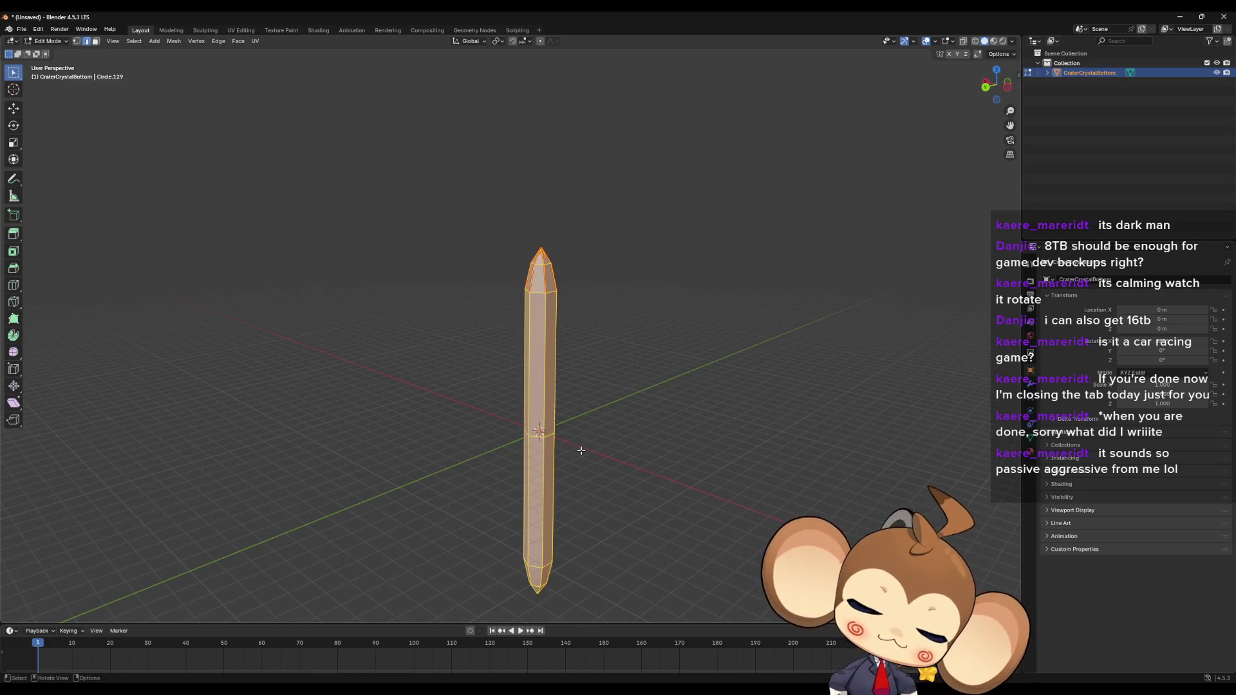
pyautogui.hotkey('ctrl', 'e')
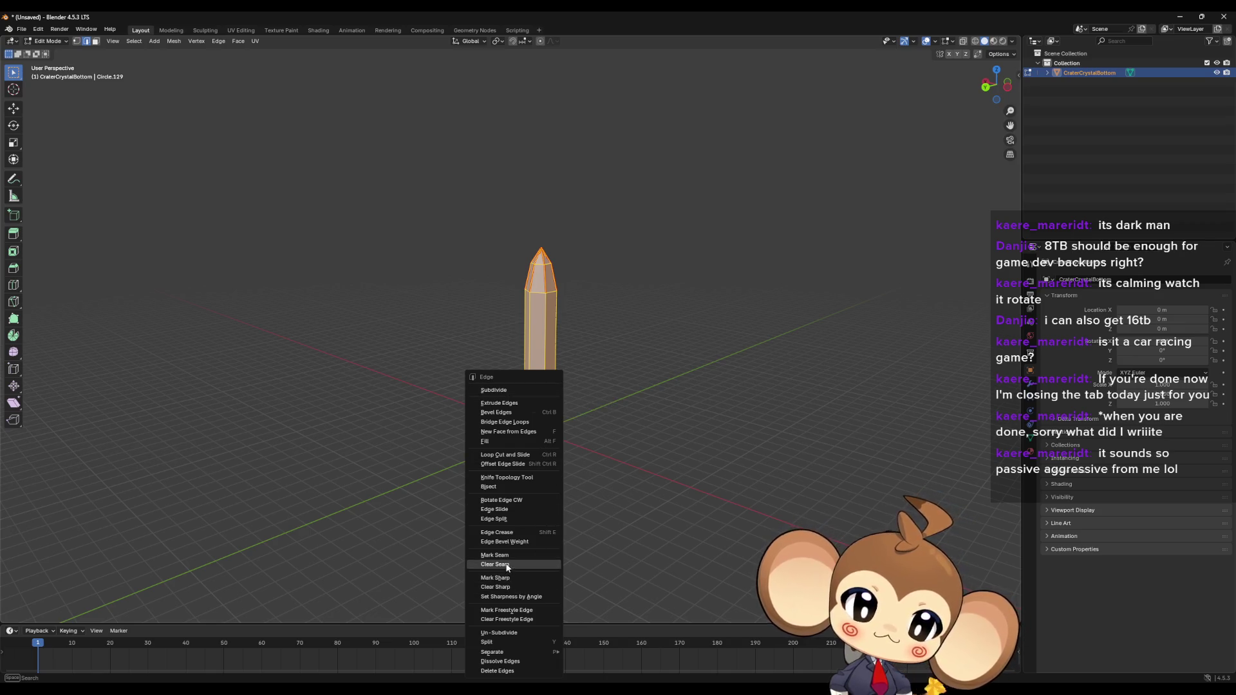
pyautogui.click(640, 484)
pyautogui.scroll(-3, 608, 502)
pyautogui.scroll(5, 637, 495)
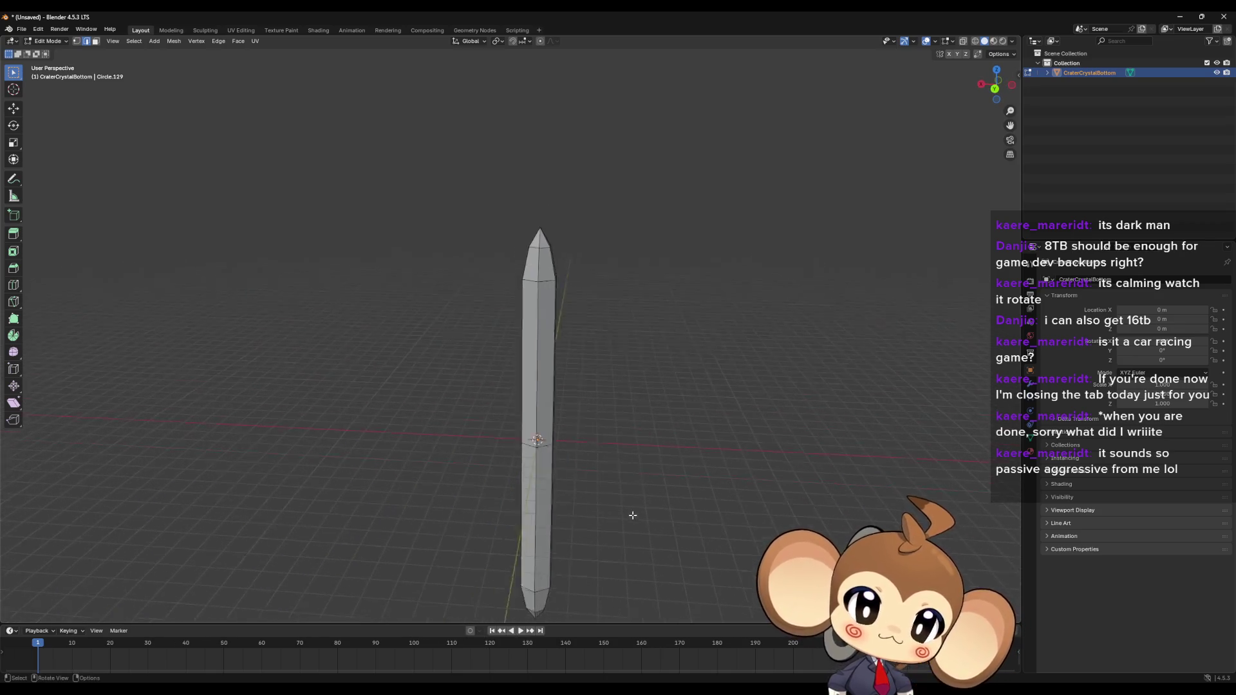
# Step: Inspect the pillar from new angles and show its Object Data properties
pyautogui.moveTo(643, 480)
pyautogui.mouseDown(button='middle')
pyautogui.moveTo(607, 487)
pyautogui.moveTo(682, 494)
pyautogui.moveTo(605, 488)
pyautogui.moveTo(637, 516)
pyautogui.moveTo(602, 509)
pyautogui.moveTo(651, 524)
pyautogui.moveTo(574, 523)
pyautogui.mouseUp(button='middle')
pyautogui.scroll(-4, 672, 496)
pyautogui.scroll(3, 603, 523)
pyautogui.scroll(-3, 644, 522)
pyautogui.moveTo(659, 518)
pyautogui.mouseDown(button='middle')
pyautogui.moveTo(334, 444)
pyautogui.moveTo(604, 505)
pyautogui.moveTo(701, 509)
pyautogui.mouseUp(button='middle')
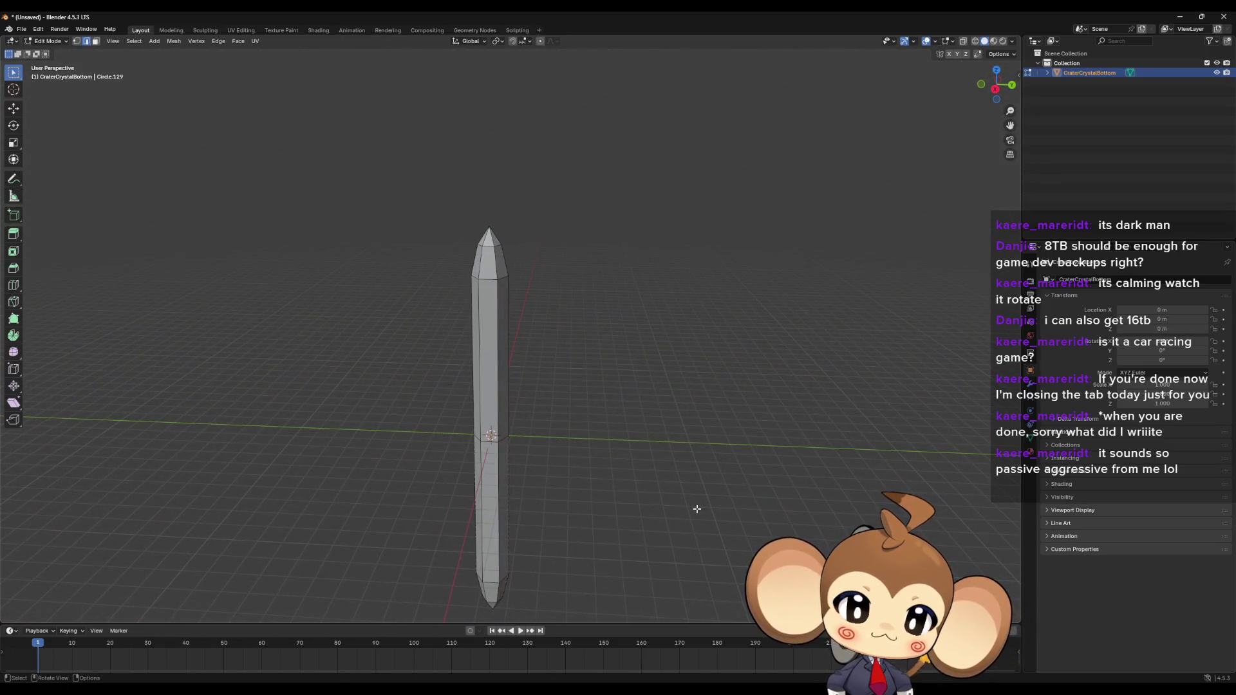
pyautogui.scroll(-3, 692, 512)
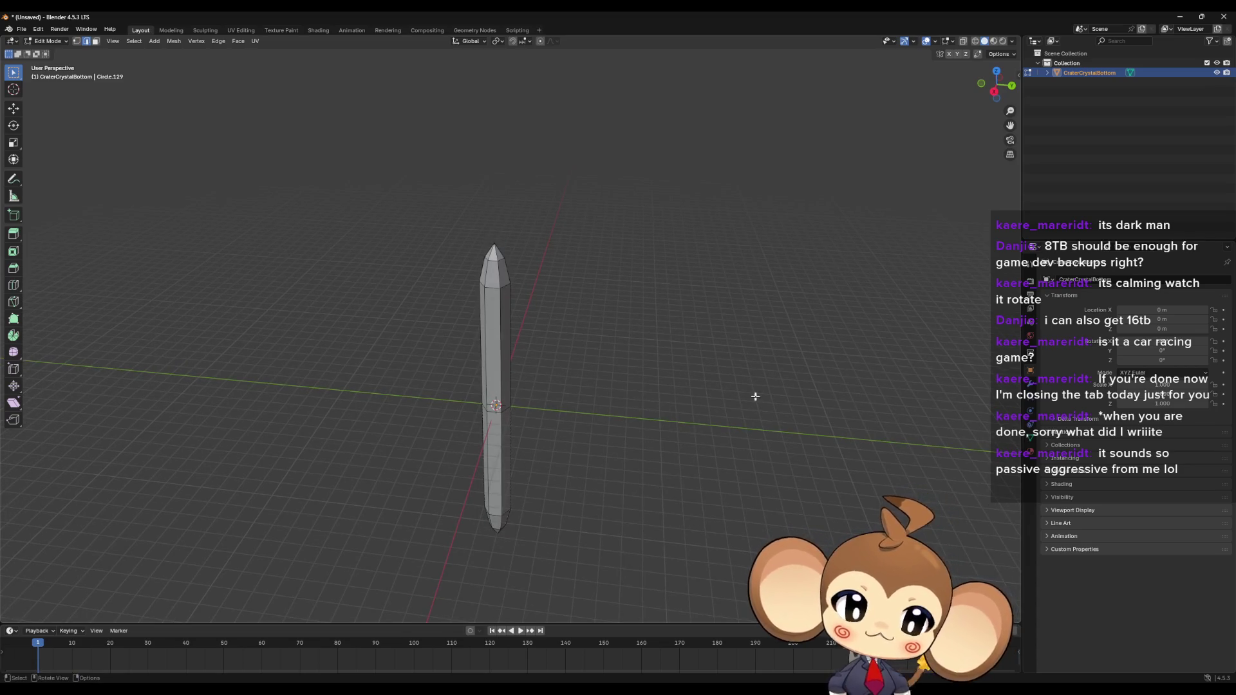
pyautogui.scroll(2, 731, 451)
pyautogui.click(1031, 440)
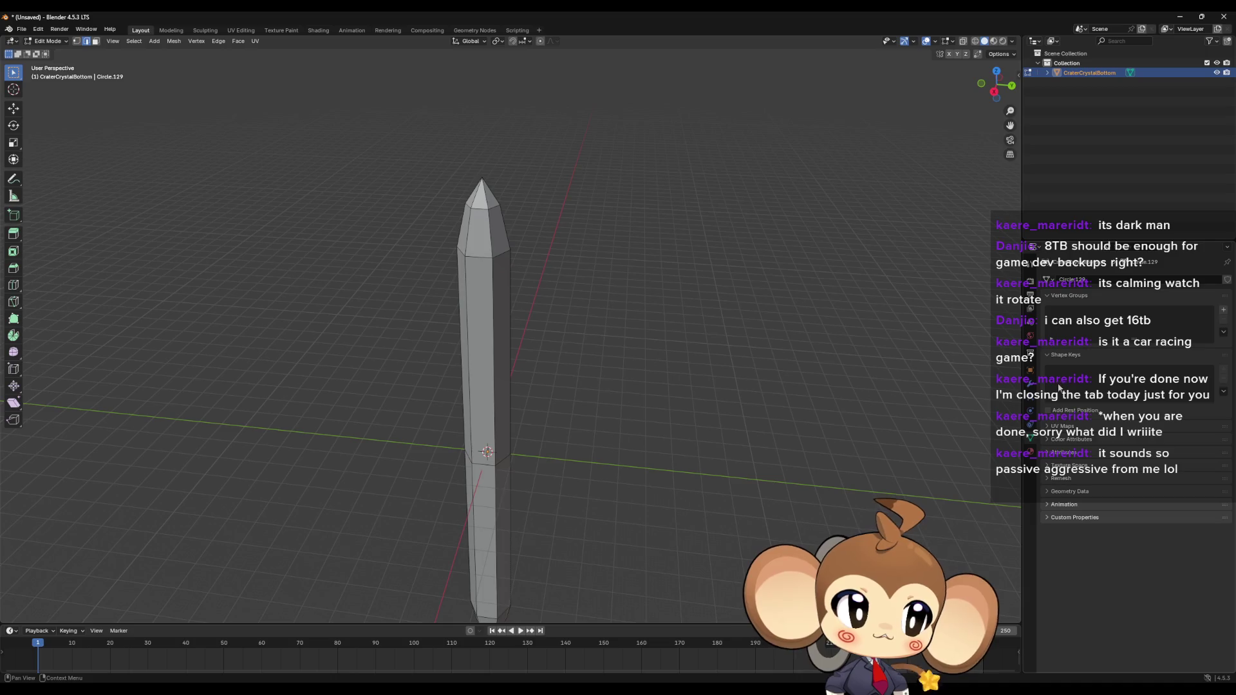
pyautogui.moveTo(769, 471)
pyautogui.mouseDown(button='middle')
pyautogui.moveTo(695, 474)
pyautogui.moveTo(722, 413)
pyautogui.mouseUp(button='middle')
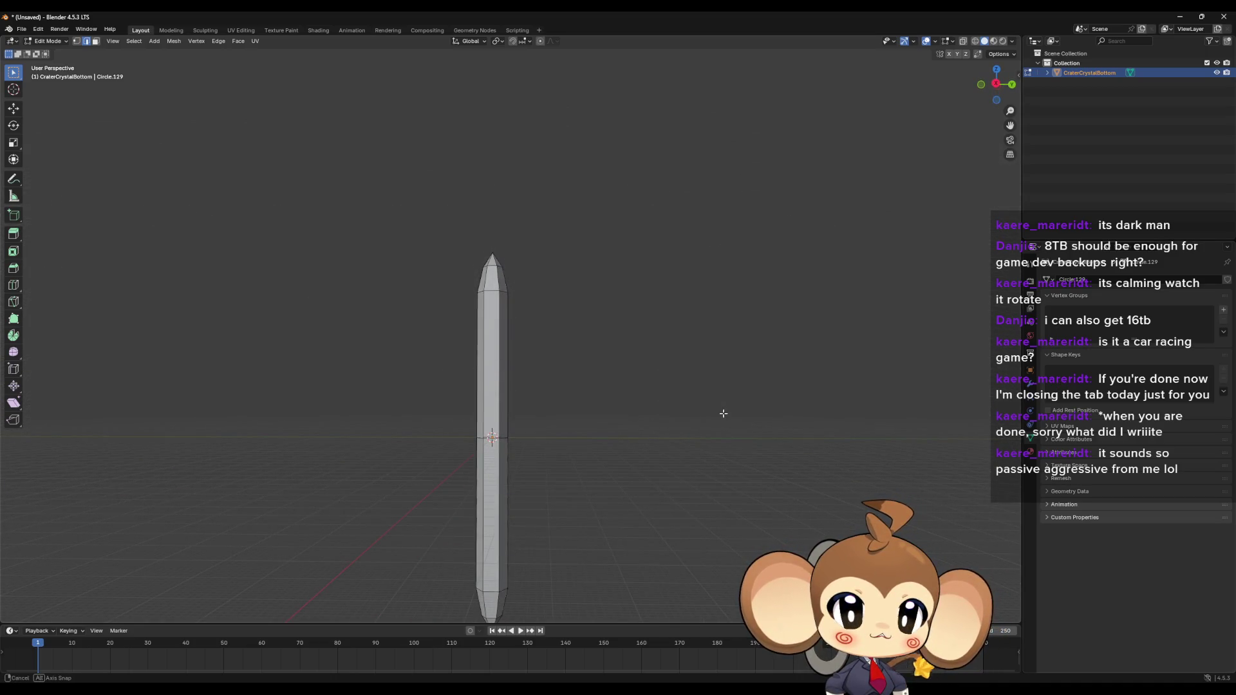
pyautogui.moveTo(723, 413); pyautogui.dragTo(723, 413, button='middle')
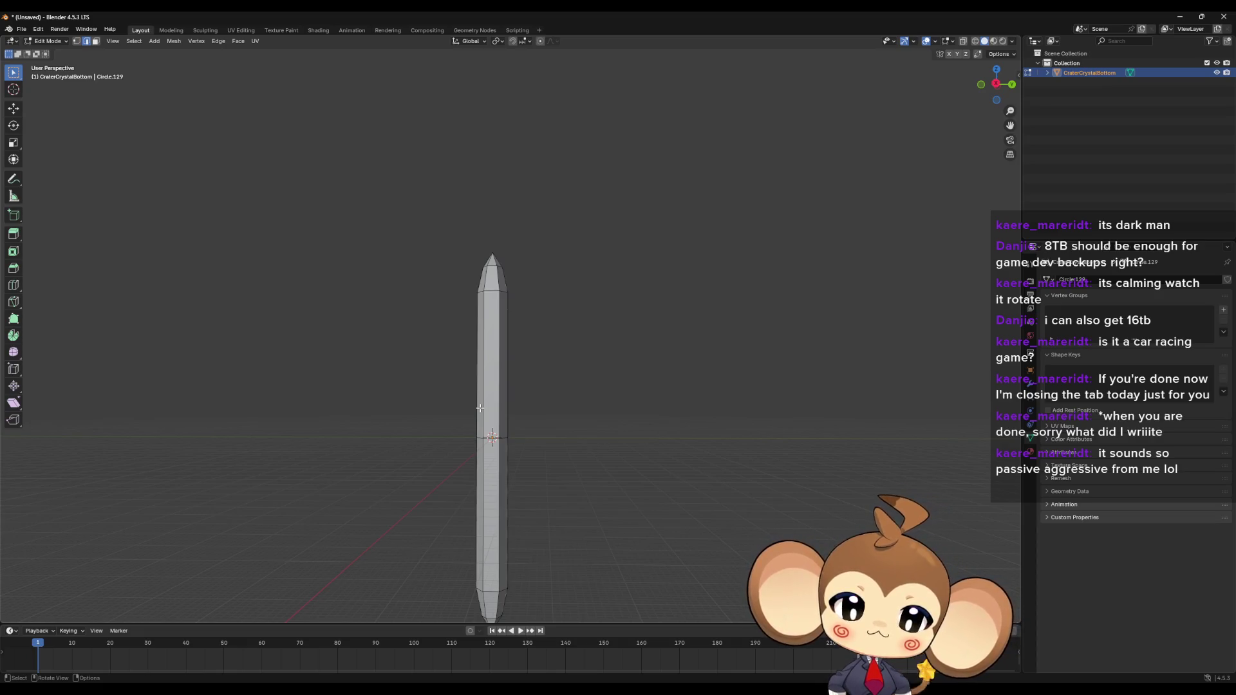
pyautogui.moveTo(478, 396)
pyautogui.mouseDown(button='middle')
pyautogui.moveTo(565, 414)
pyautogui.moveTo(601, 494)
pyautogui.moveTo(659, 483)
pyautogui.moveTo(527, 518)
pyautogui.moveTo(634, 453)
pyautogui.moveTo(607, 471)
pyautogui.mouseUp(button='middle')
pyautogui.press('a')
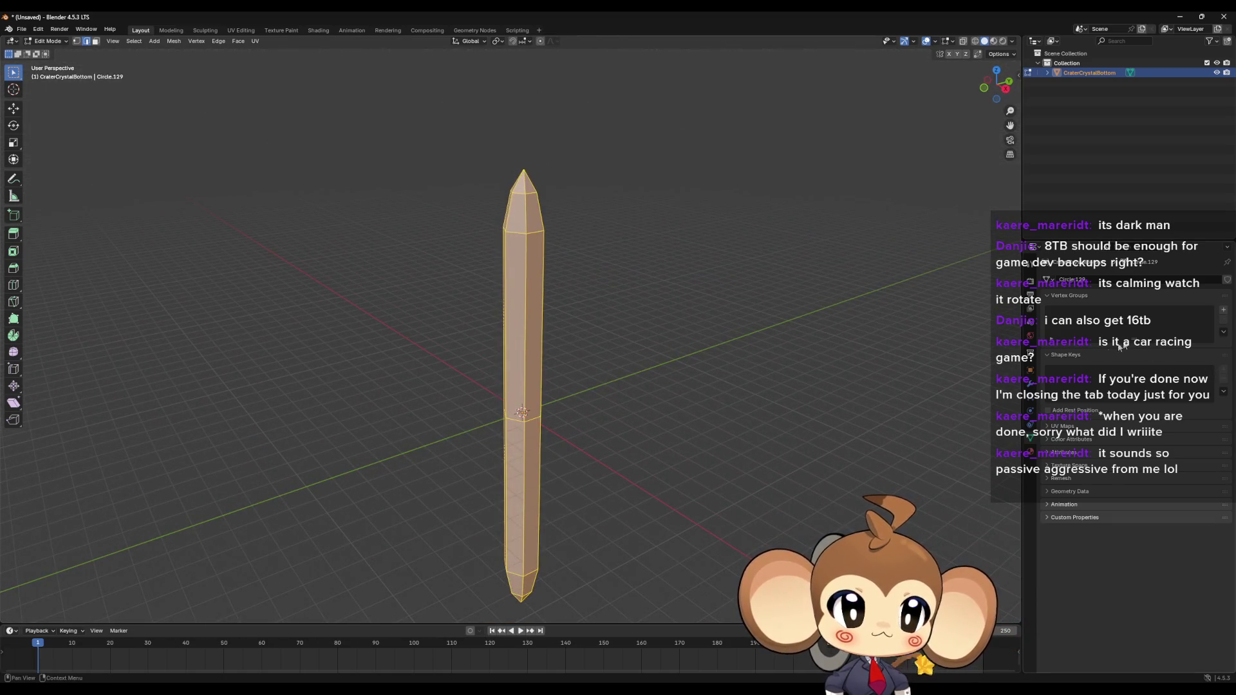
# Step: Back in Object Mode, add a Basis shape key plus five more shape keys
pyautogui.press('Tab')
pyautogui.click(1223, 371)
pyautogui.click(1222, 371)
pyautogui.click(1222, 371)
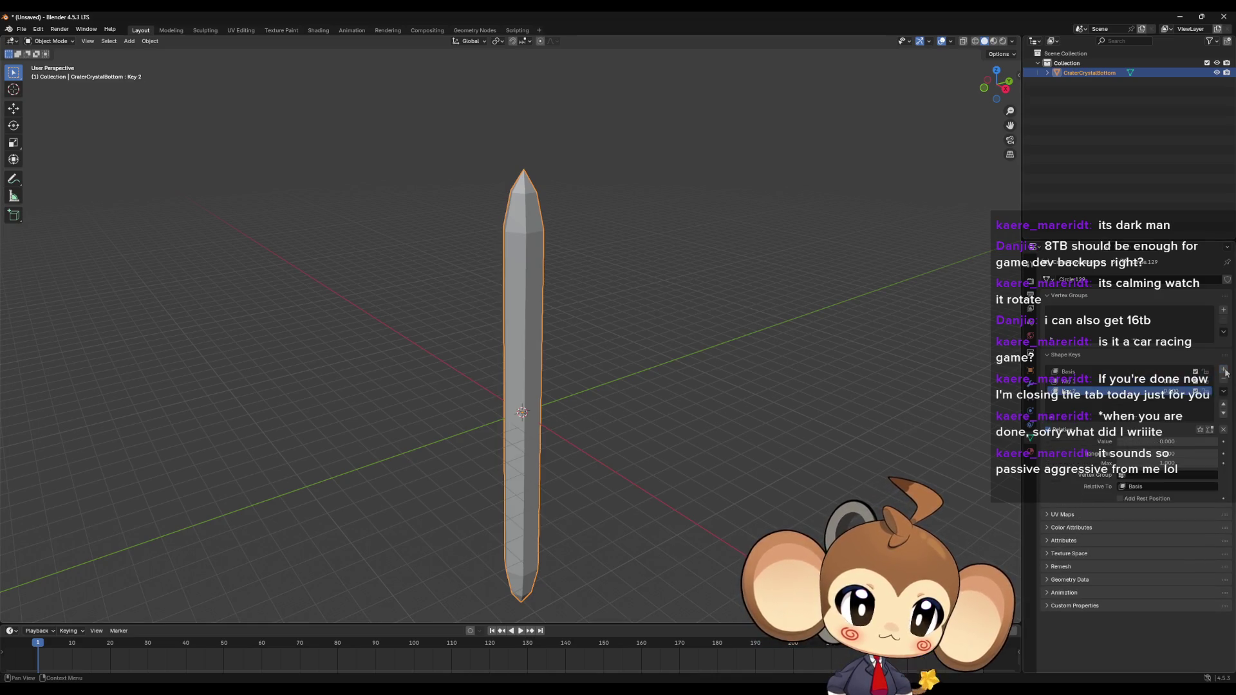
pyautogui.click(1223, 371)
pyautogui.click(1222, 371)
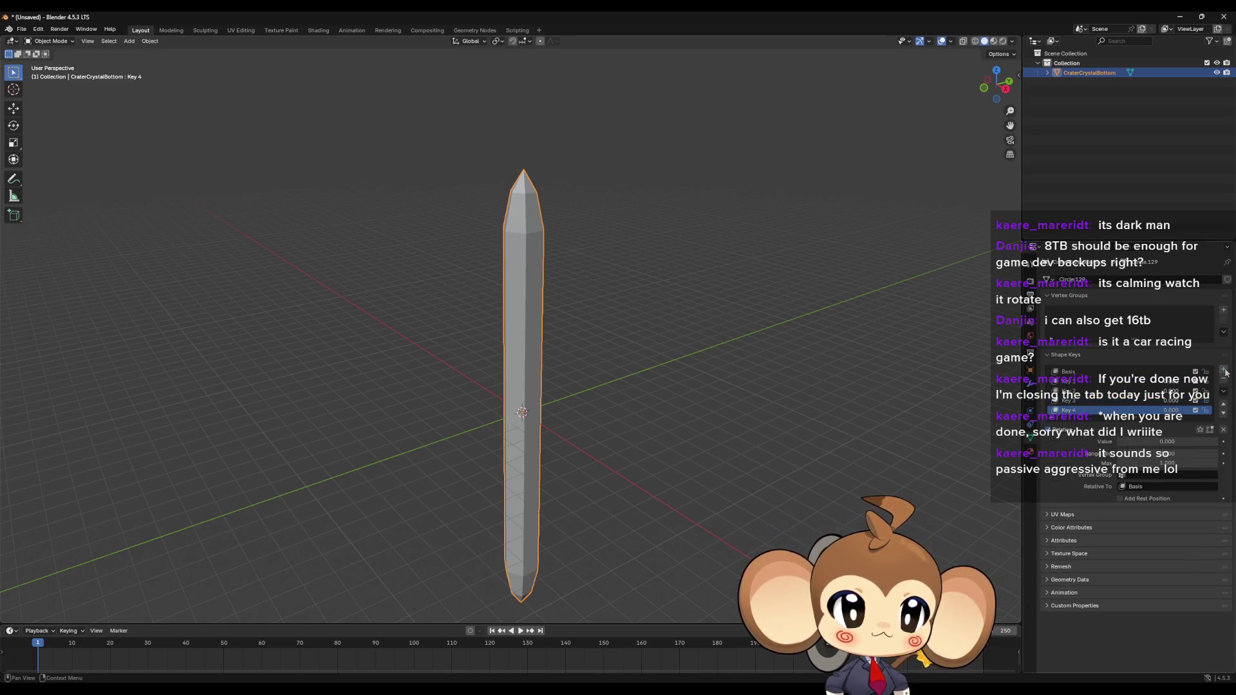
pyautogui.click(1222, 371)
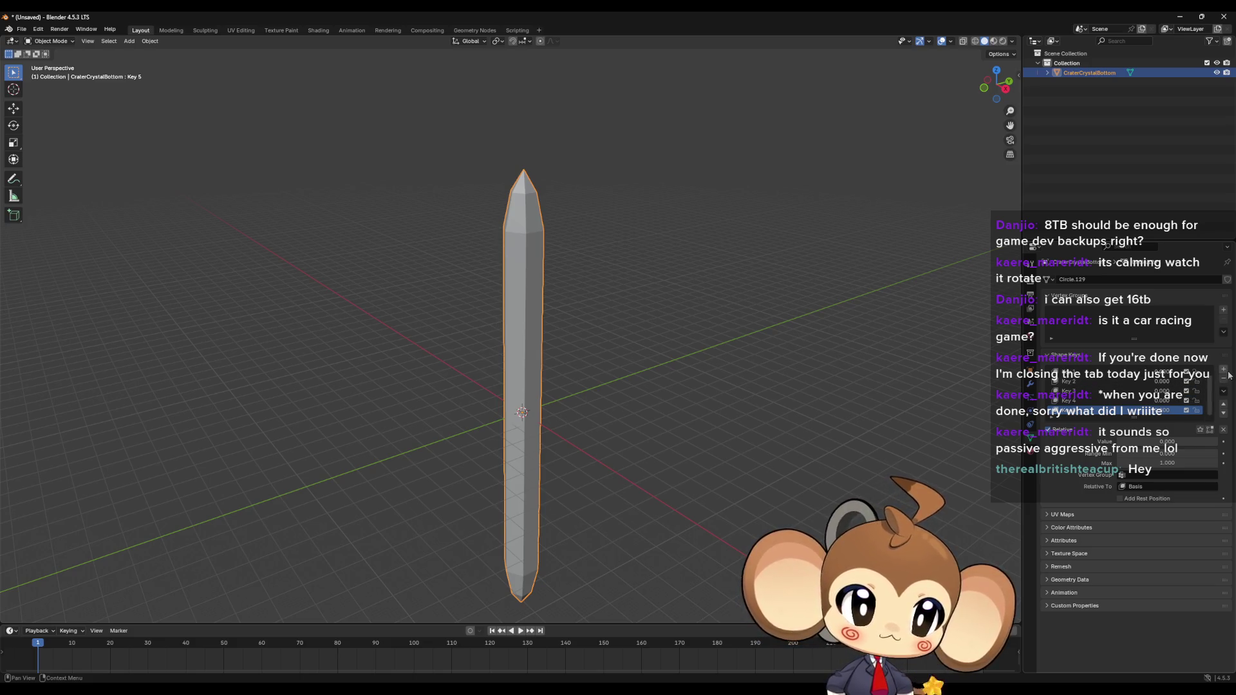
pyautogui.click(1224, 372)
# Step: Make Key 1 active and try renaming it by pasting a name, then clear it
pyautogui.click(1068, 381)
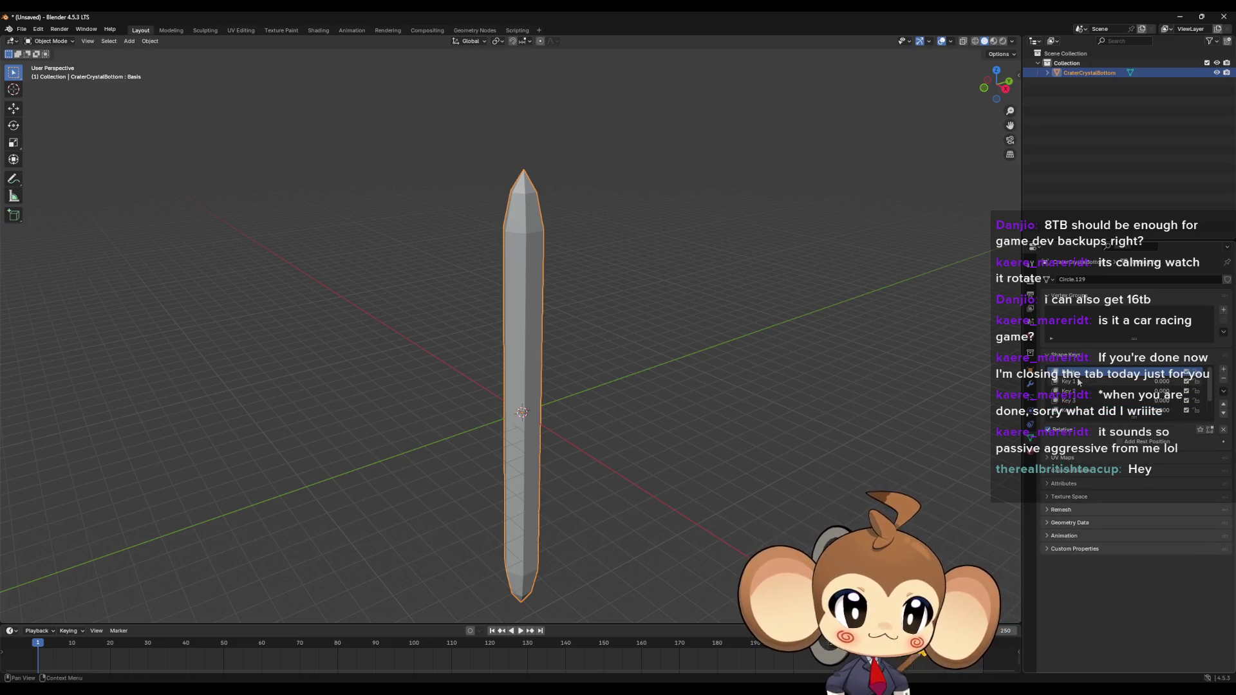
pyautogui.doubleClick(1062, 389)
pyautogui.write('CraterCrystalBottom')
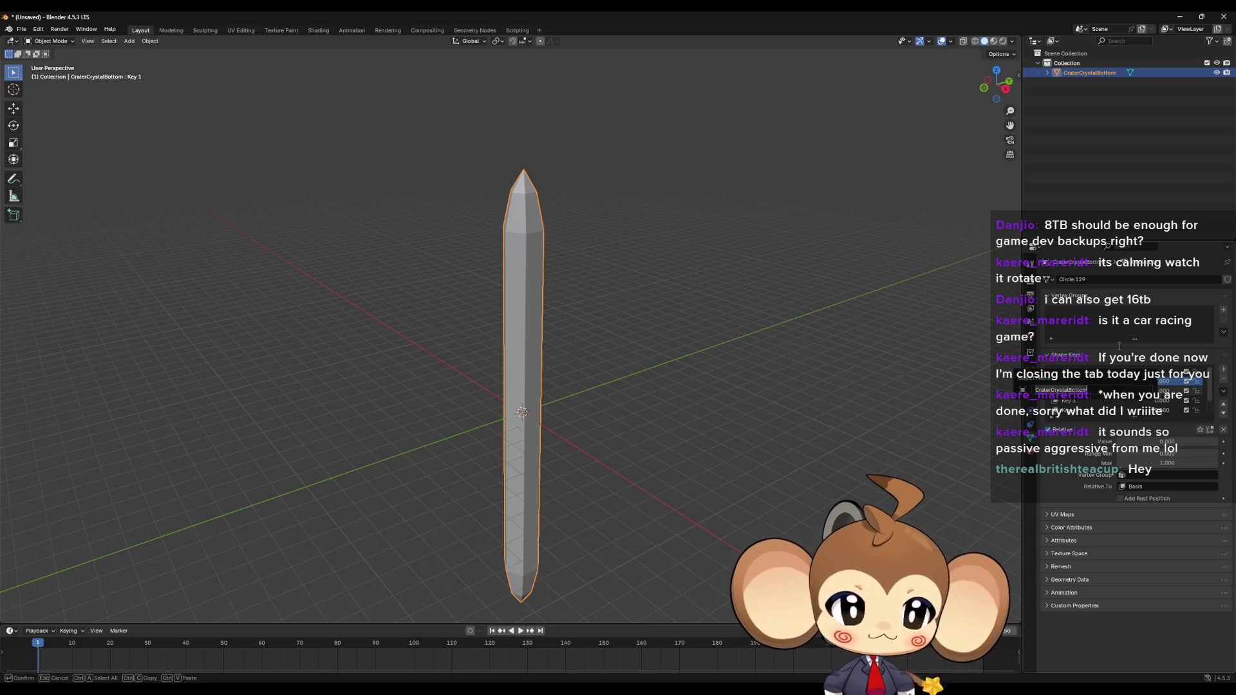
pyautogui.hotkey('ctrl', 'BackSpace')
pyautogui.write('Red')
pyautogui.press('Return')
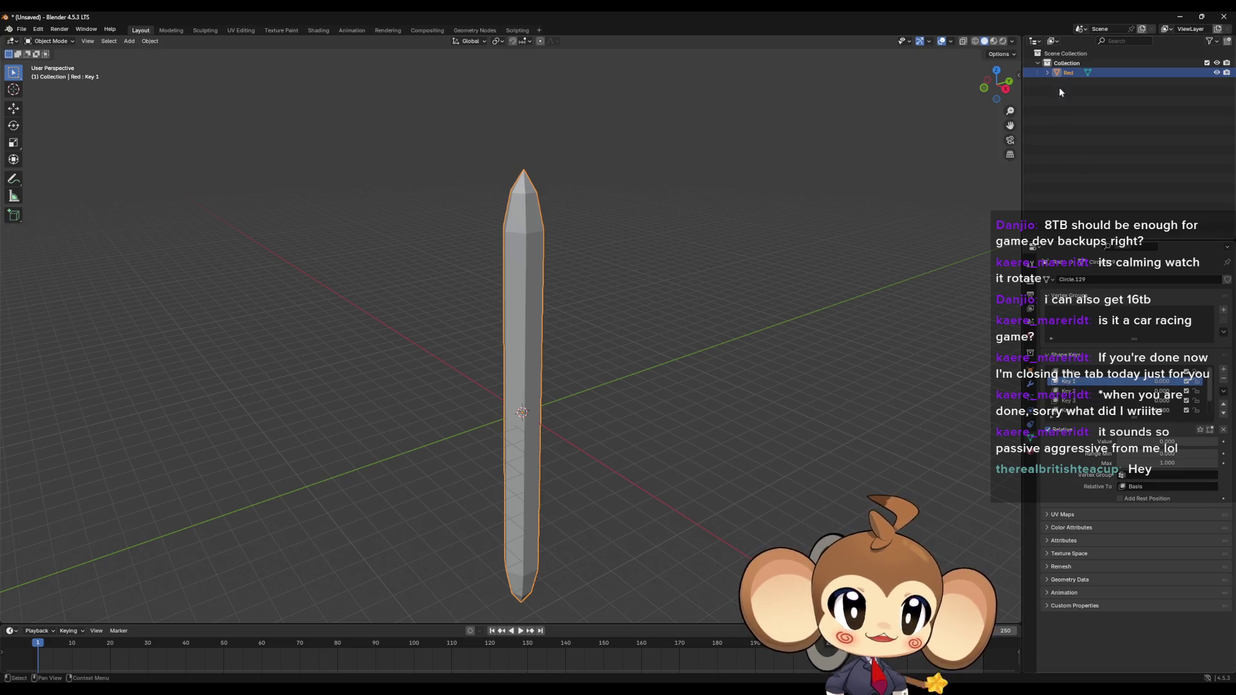
# Step: Rename the object to 'Crystal'
pyautogui.press('F2')
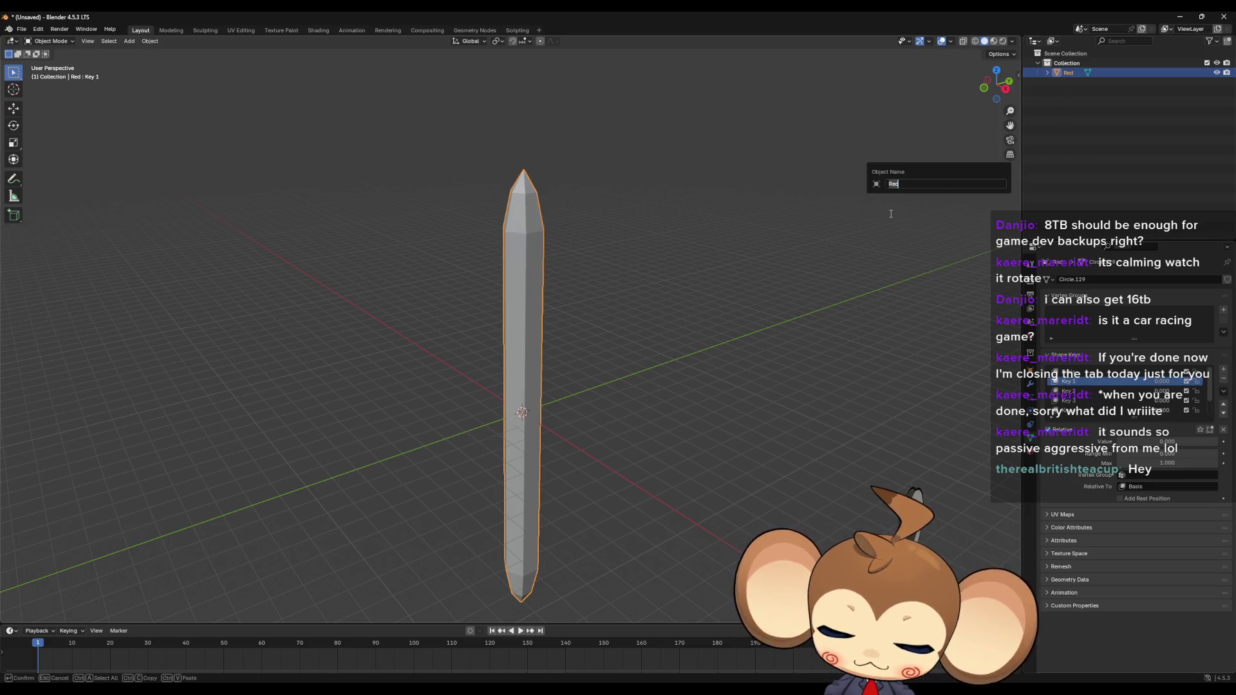
pyautogui.write('Crysta')
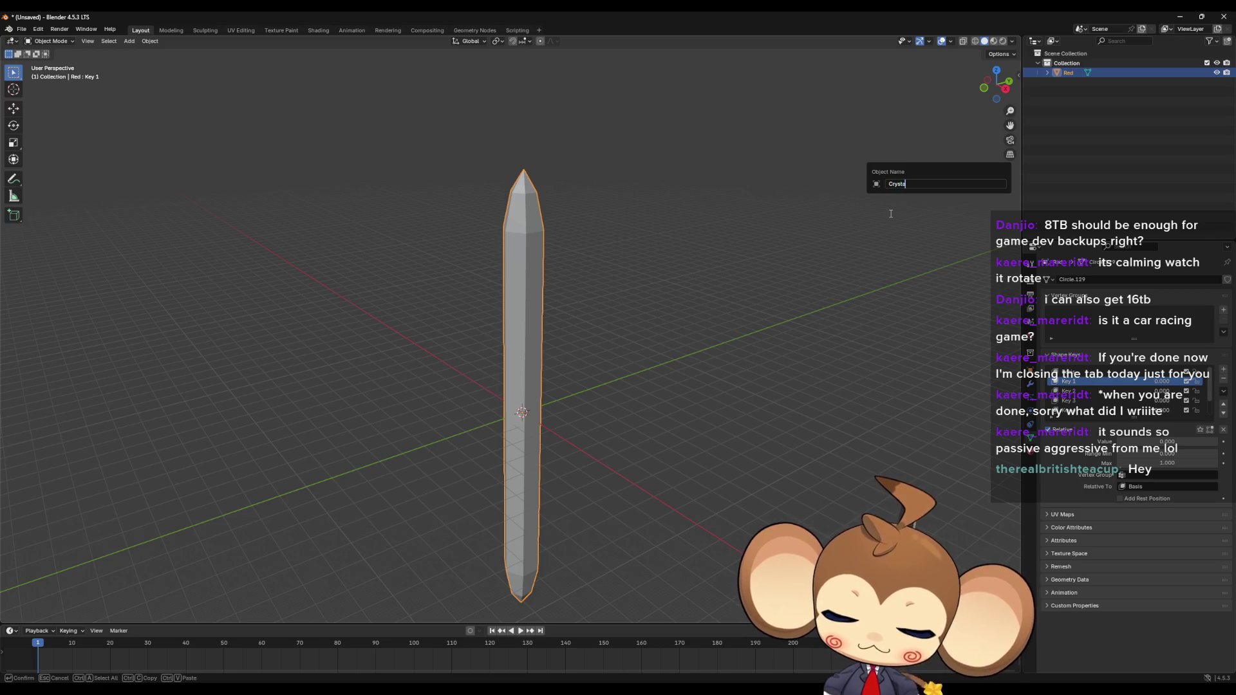
pyautogui.write('l')
pyautogui.press('Return')
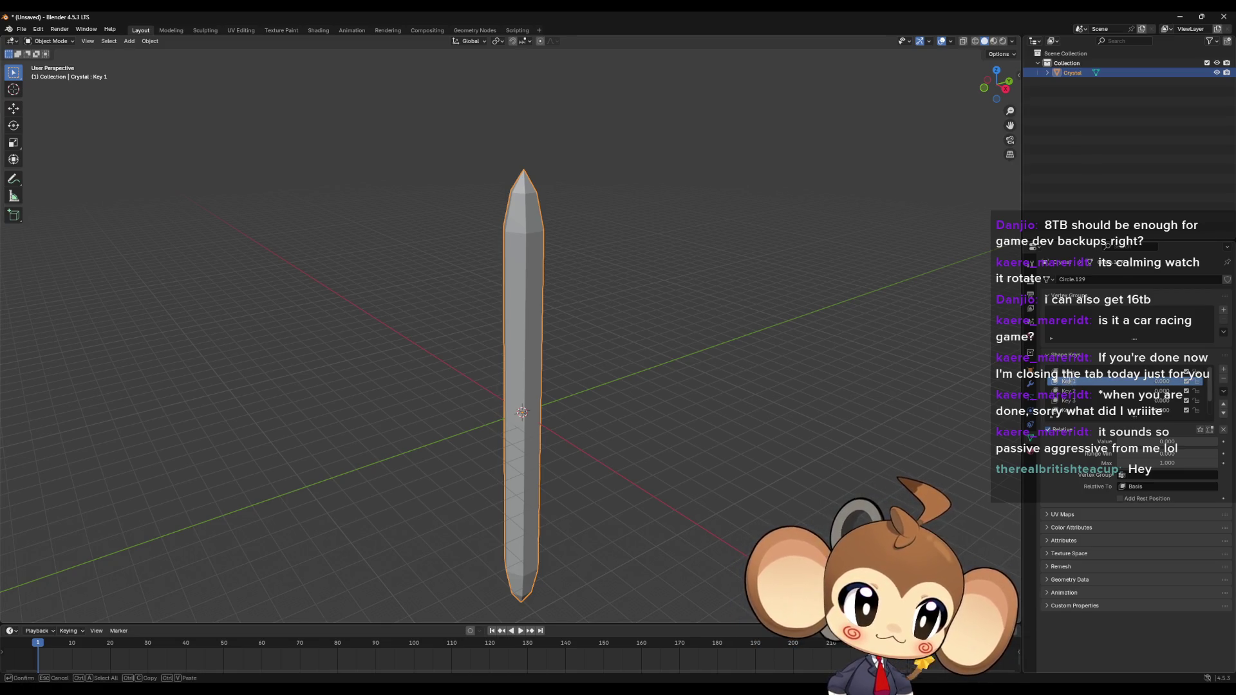
# Step: Rename the first three shape keys RED, BLUE and GREEN
pyautogui.doubleClick(1068, 381)
pyautogui.write('Re')
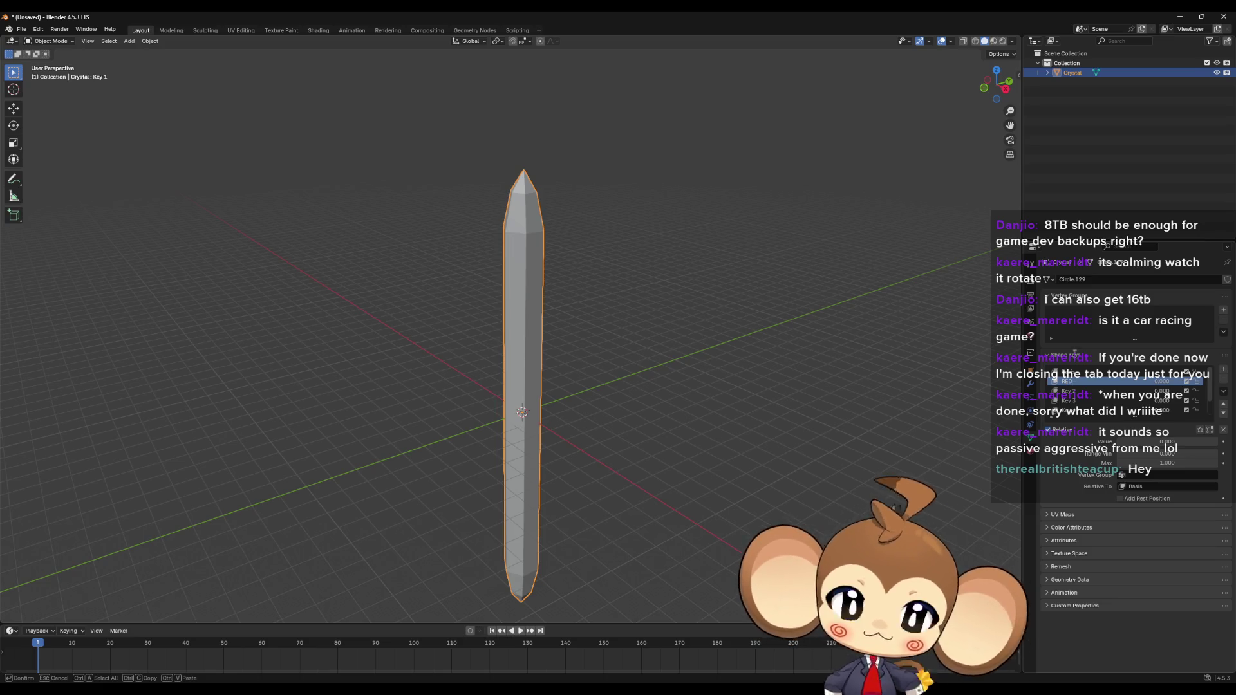
pyautogui.click(1068, 390)
pyautogui.doubleClick(1068, 390)
pyautogui.write('BLUE')
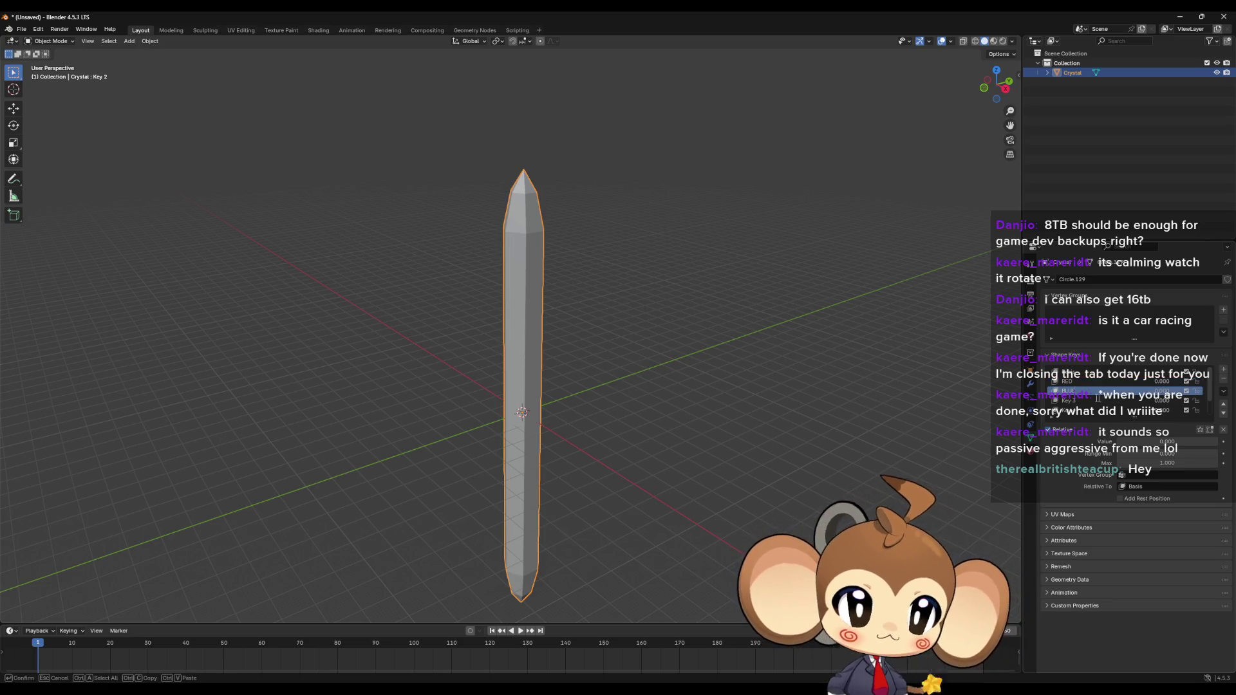
pyautogui.press('Return')
pyautogui.doubleClick(1068, 400)
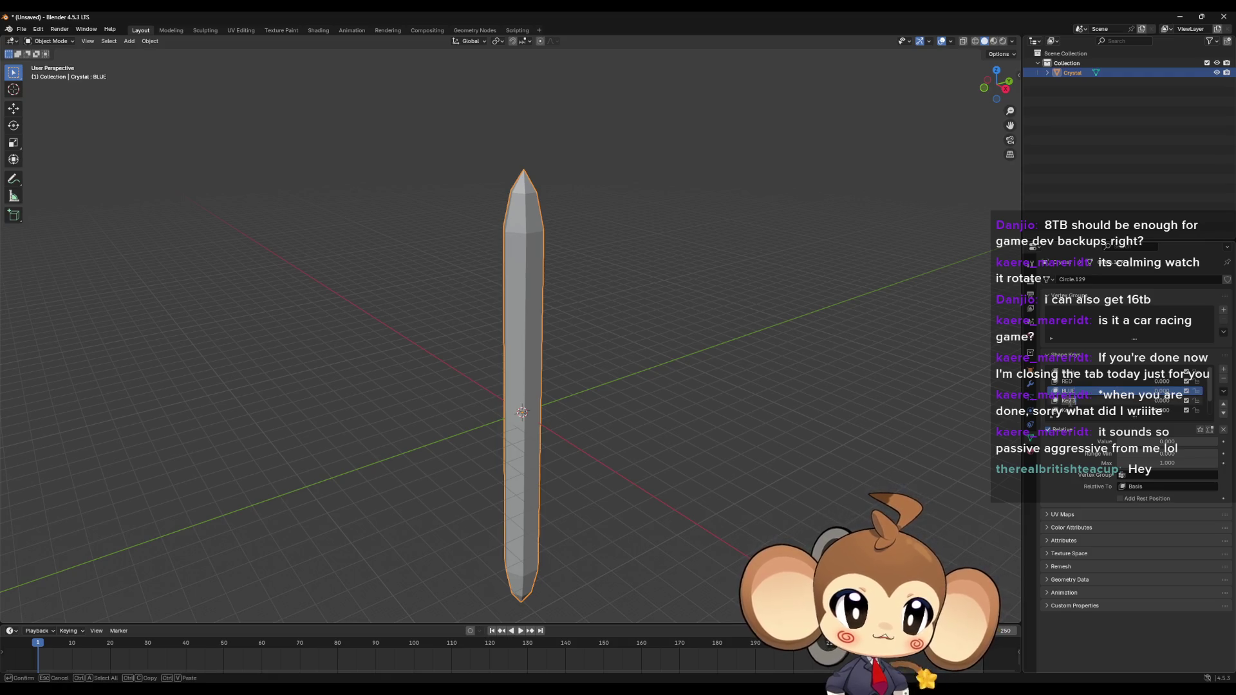
pyautogui.write('GREEN')
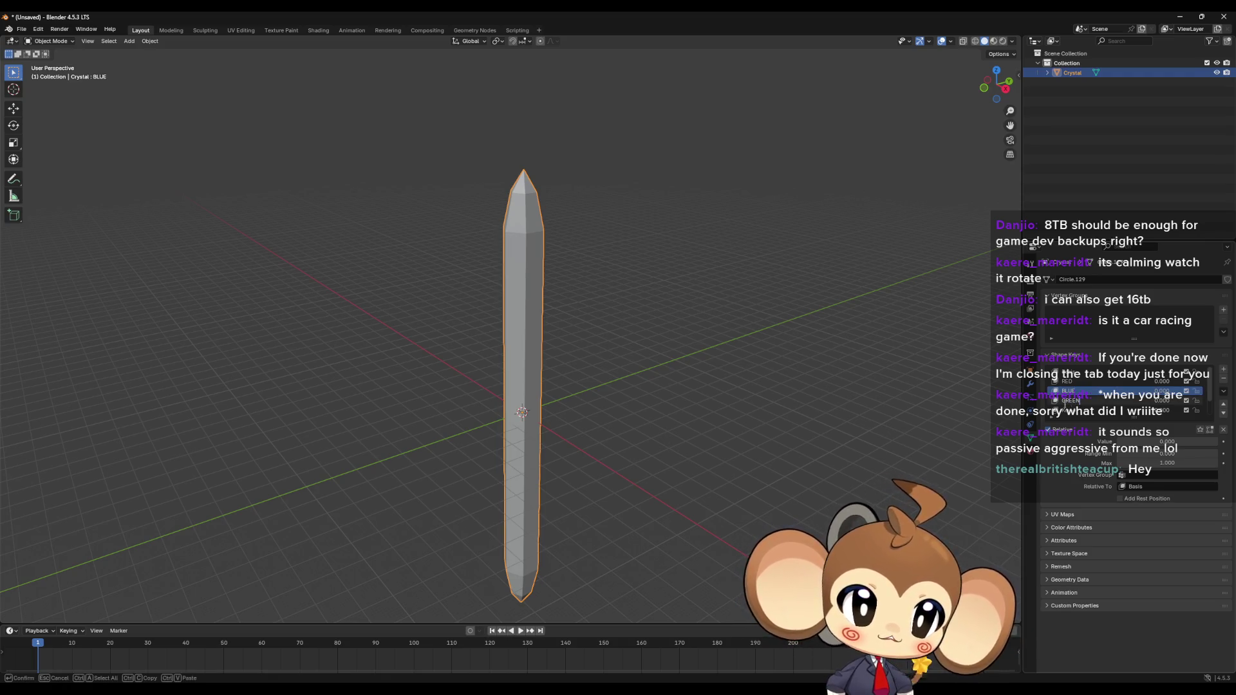
pyautogui.press('Return')
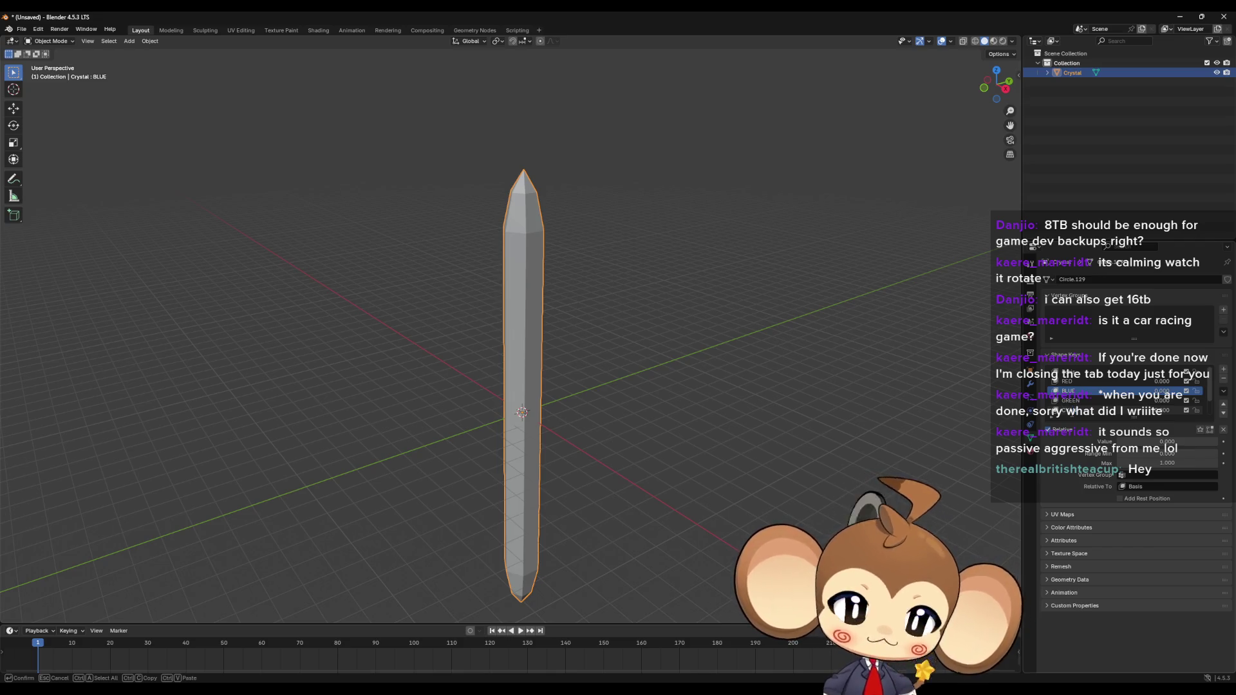
# Step: Scroll the Shape Keys list and rename Key 5 to YELLOW
pyautogui.scroll(-1, 1093, 396)
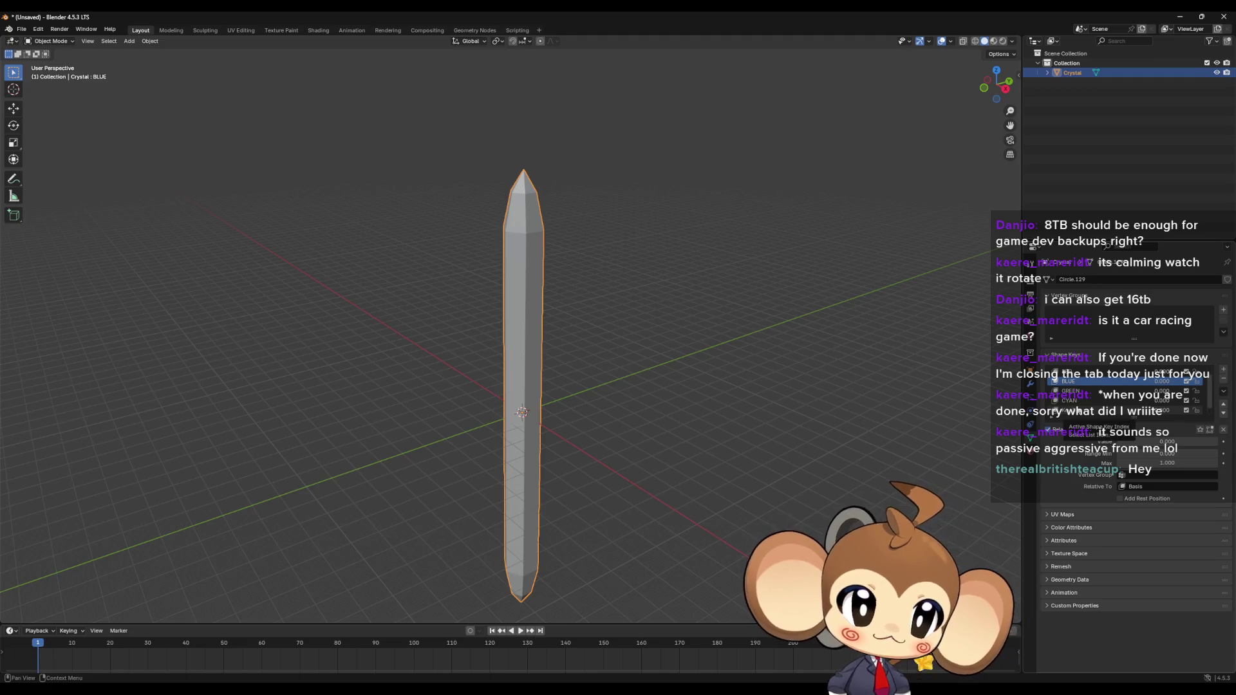
pyautogui.scroll(-1, 1094, 396)
pyautogui.doubleClick(1068, 400)
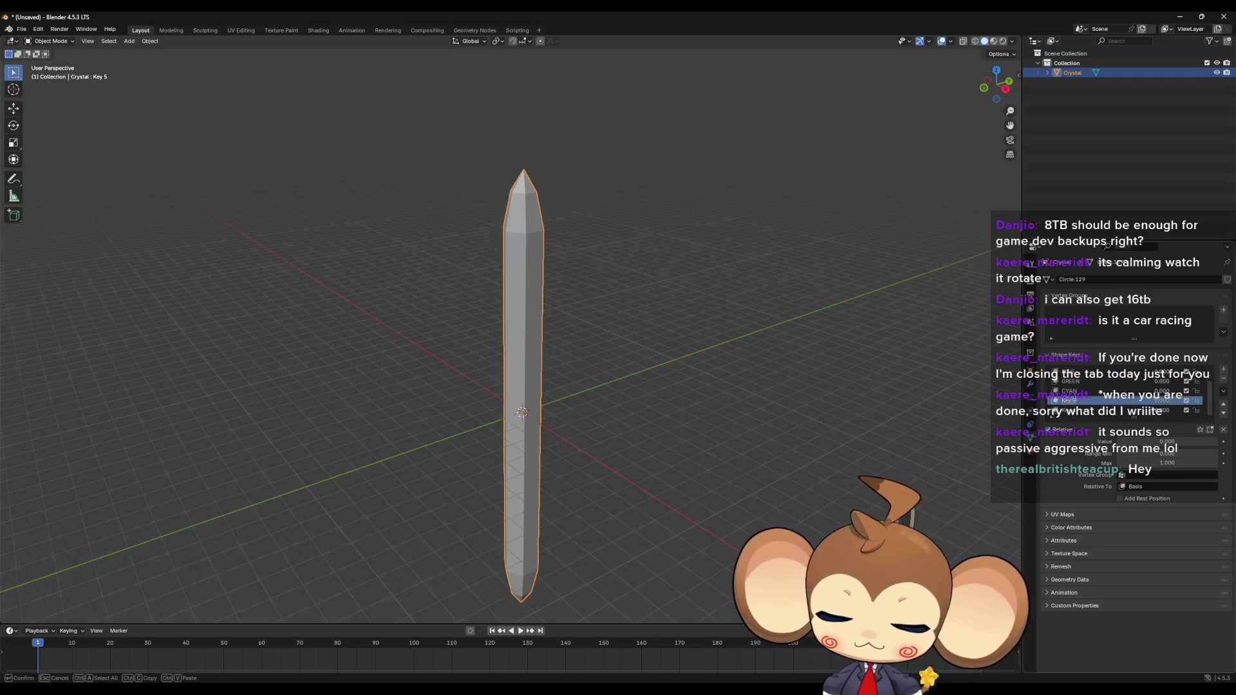
pyautogui.write('YELLOW')
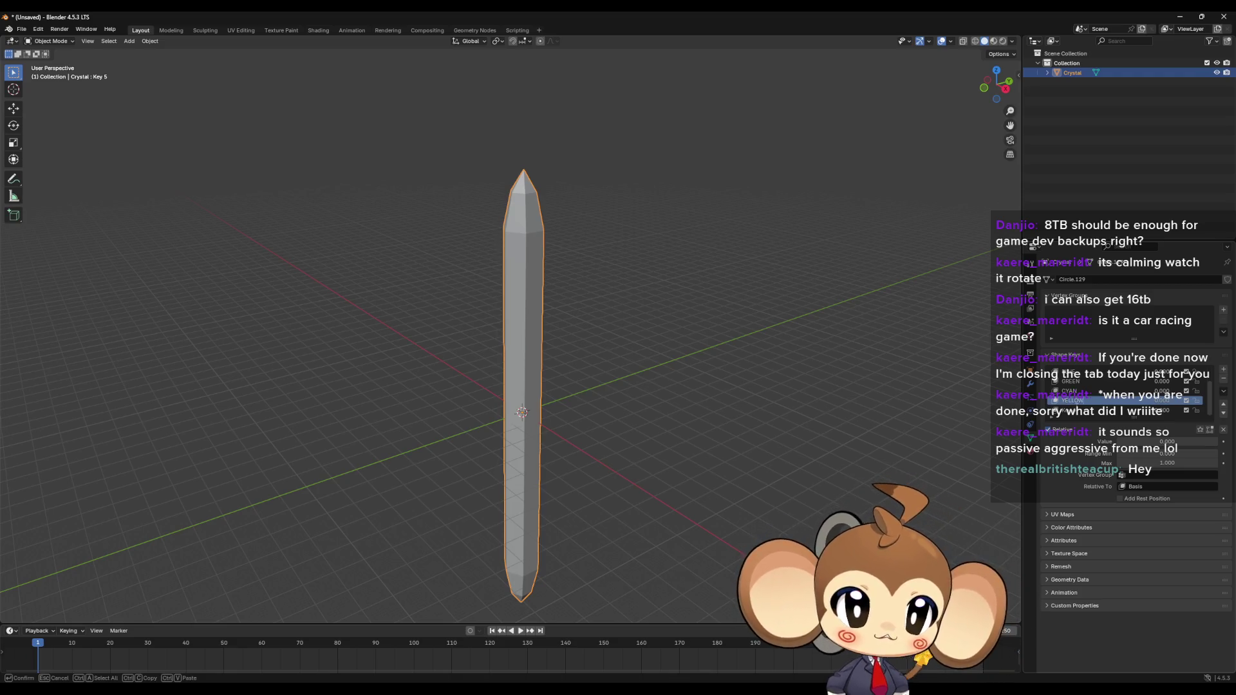
pyautogui.press('Return')
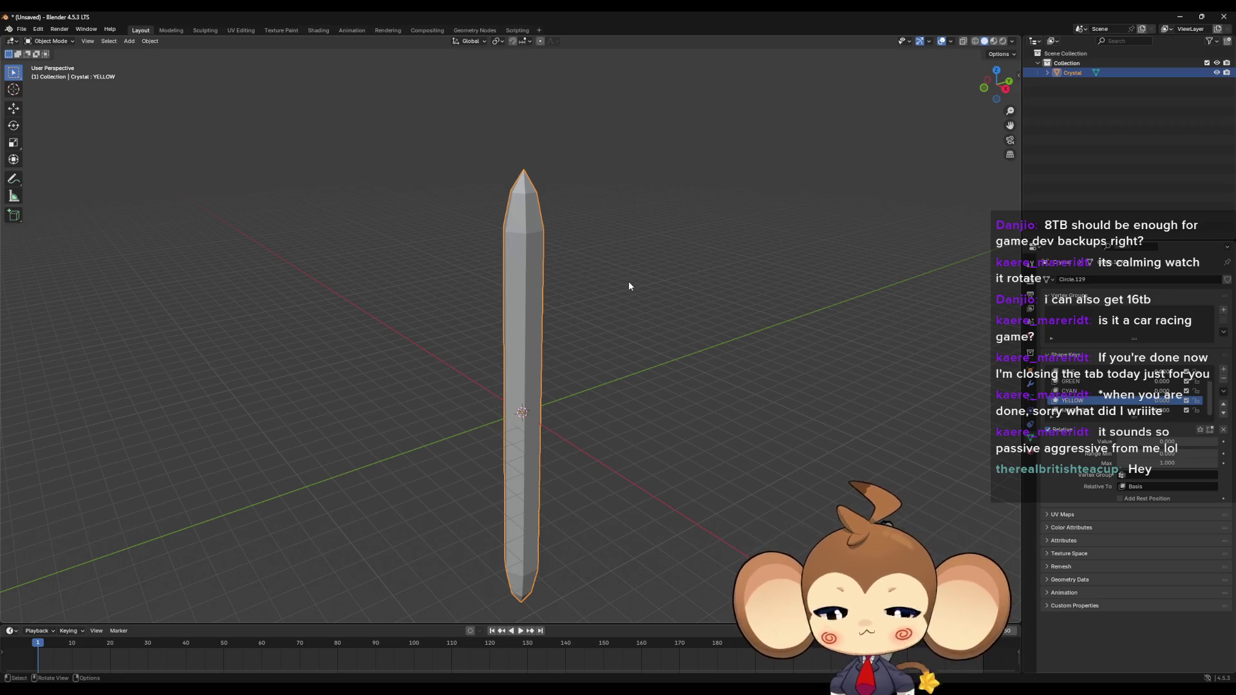
# Step: Make the RED shape key the active one
pyautogui.moveTo(627, 357)
pyautogui.mouseDown(button='middle')
pyautogui.moveTo(627, 386)
pyautogui.moveTo(692, 356)
pyautogui.mouseUp(button='middle')
pyautogui.scroll(3, 1126, 393)
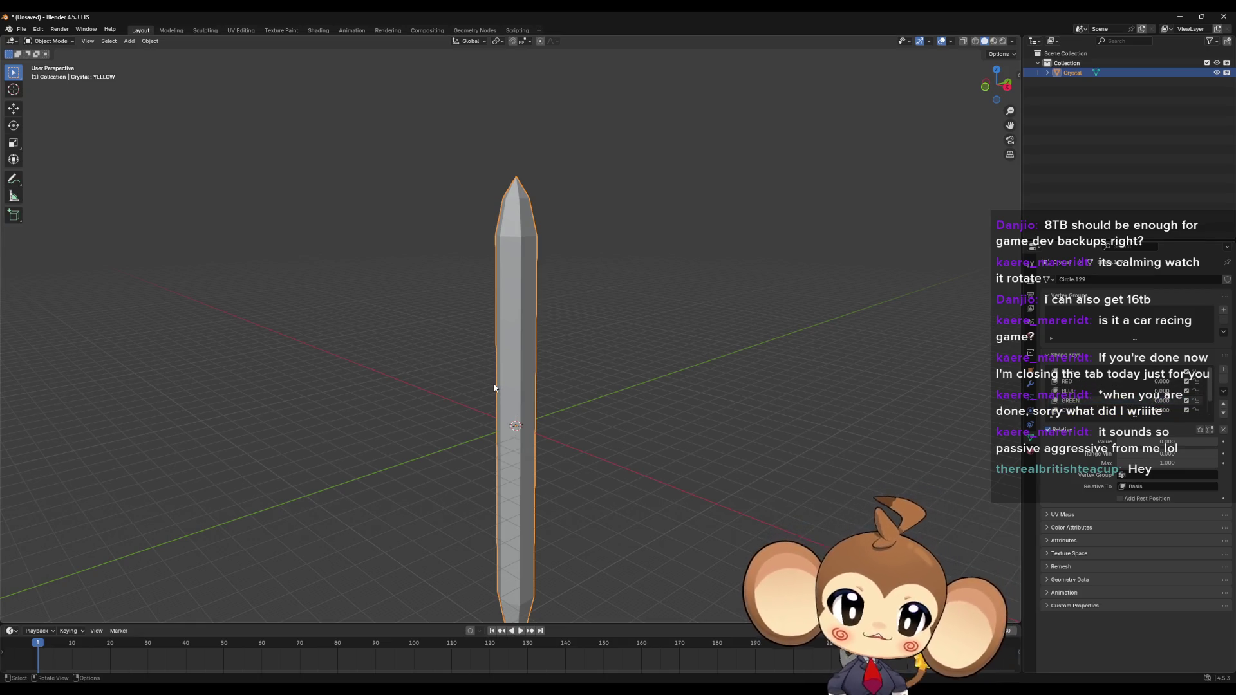
pyautogui.click(1068, 383)
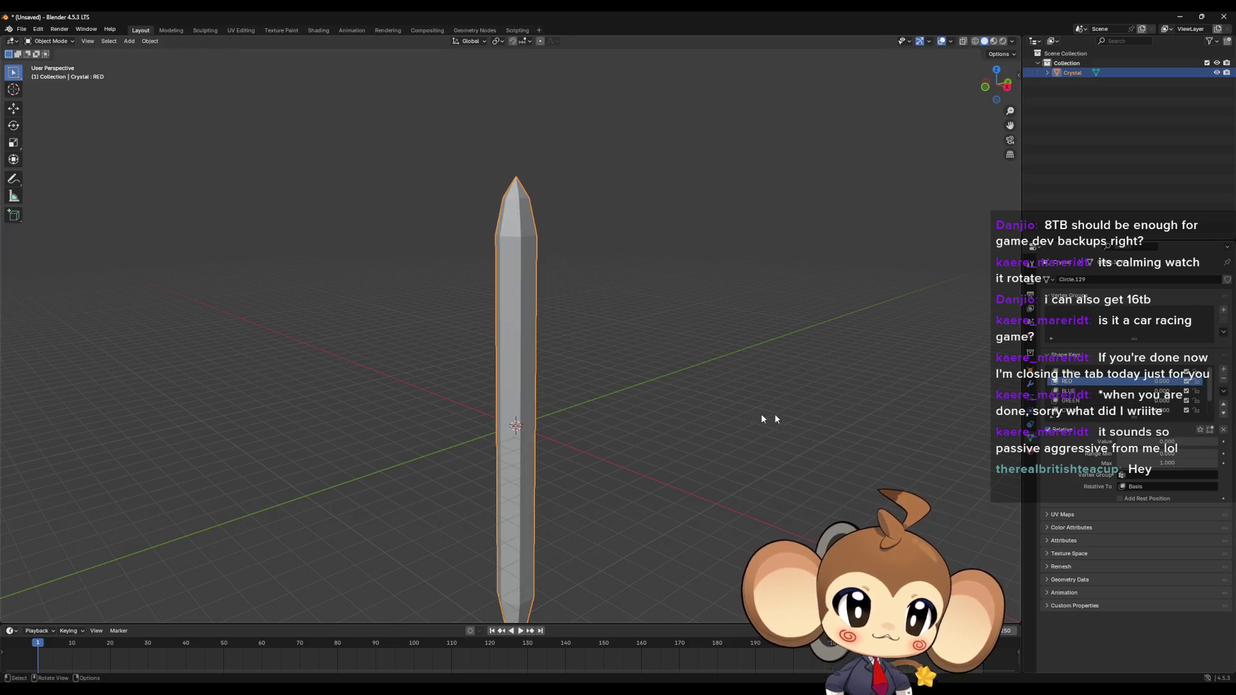
# Step: Enter Edit Mode with vertex selection and select one vertex on the crystal's side
pyautogui.press('Tab')
pyautogui.moveTo(722, 415)
pyautogui.mouseDown(button='middle')
pyautogui.moveTo(733, 419)
pyautogui.moveTo(641, 441)
pyautogui.moveTo(648, 459)
pyautogui.mouseUp(button='middle')
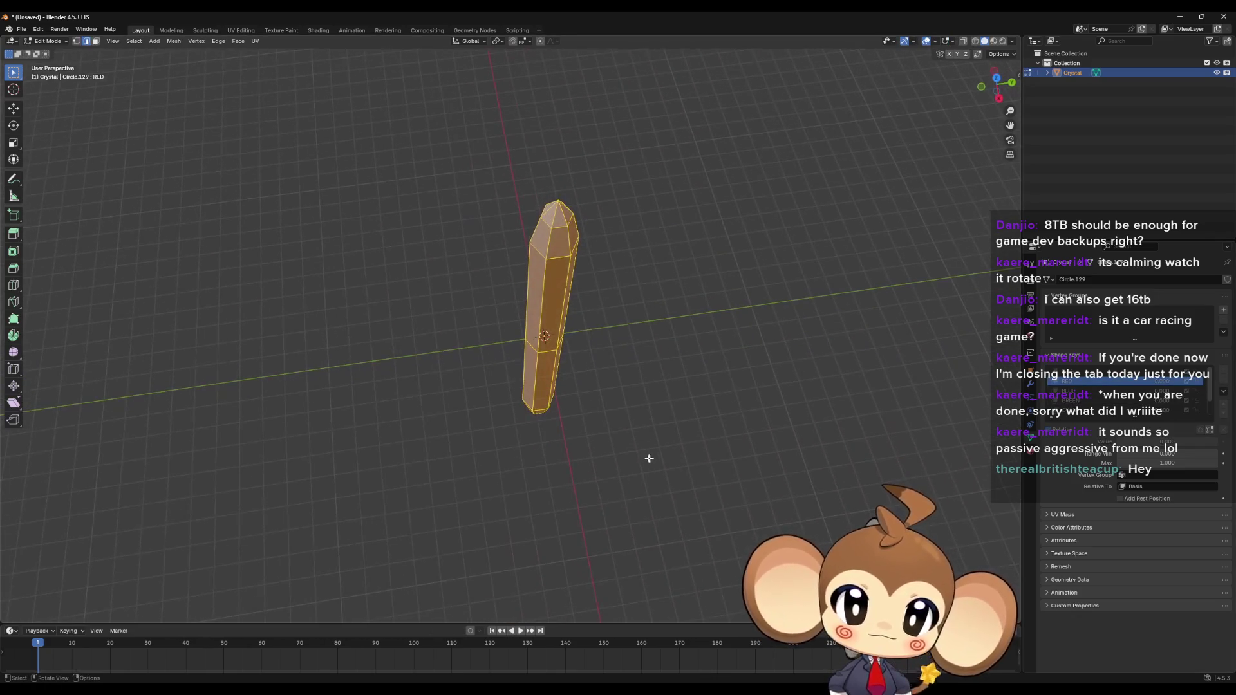
pyautogui.click(78, 42)
pyautogui.moveTo(579, 297)
pyautogui.mouseDown(button='middle')
pyautogui.moveTo(598, 291)
pyautogui.moveTo(543, 318)
pyautogui.moveTo(586, 368)
pyautogui.moveTo(651, 361)
pyautogui.moveTo(669, 450)
pyautogui.moveTo(643, 438)
pyautogui.moveTo(670, 383)
pyautogui.moveTo(620, 419)
pyautogui.moveTo(626, 342)
pyautogui.moveTo(502, 345)
pyautogui.moveTo(657, 376)
pyautogui.moveTo(597, 401)
pyautogui.moveTo(589, 426)
pyautogui.mouseUp(button='middle')
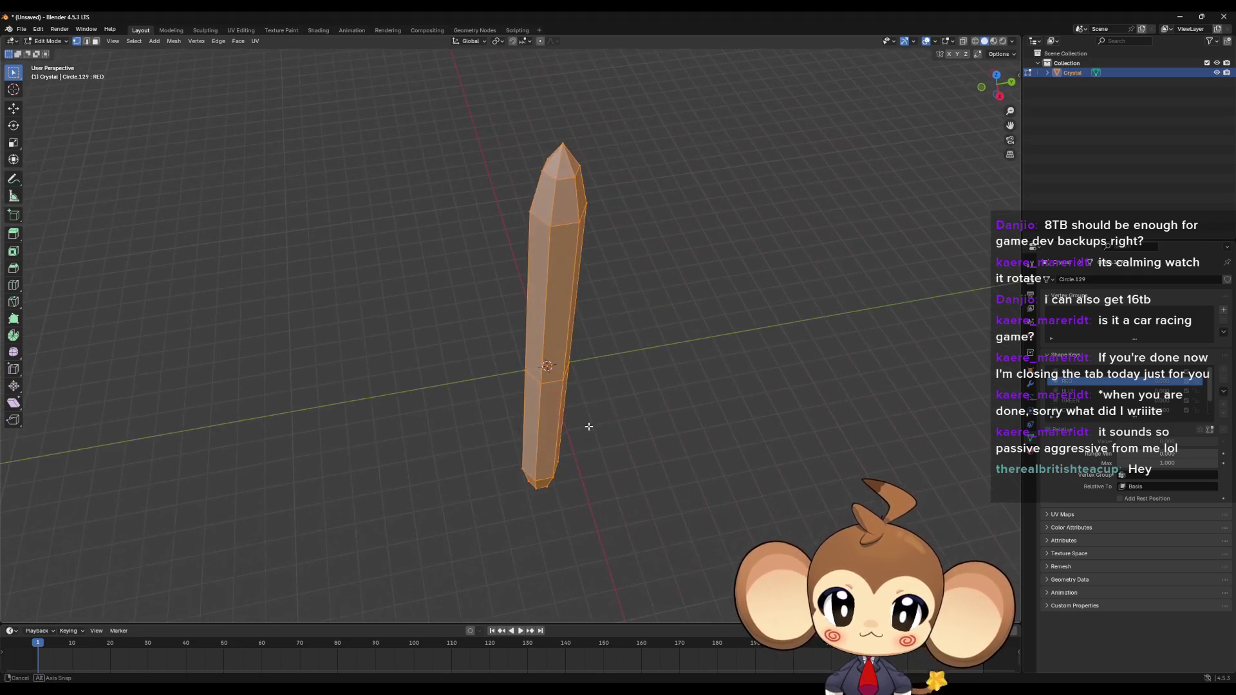
pyautogui.click(561, 224)
pyautogui.moveTo(551, 229); pyautogui.dragTo(589, 240, button='middle')
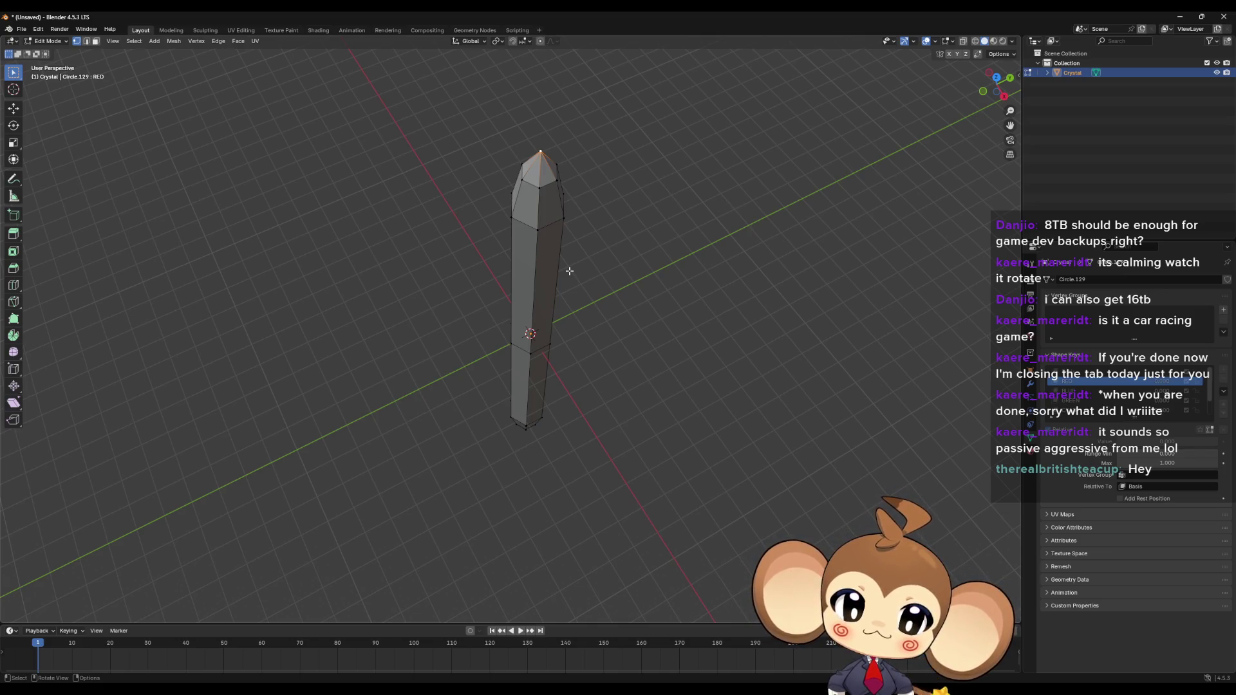
pyautogui.moveTo(561, 307); pyautogui.dragTo(525, 281, button='middle')
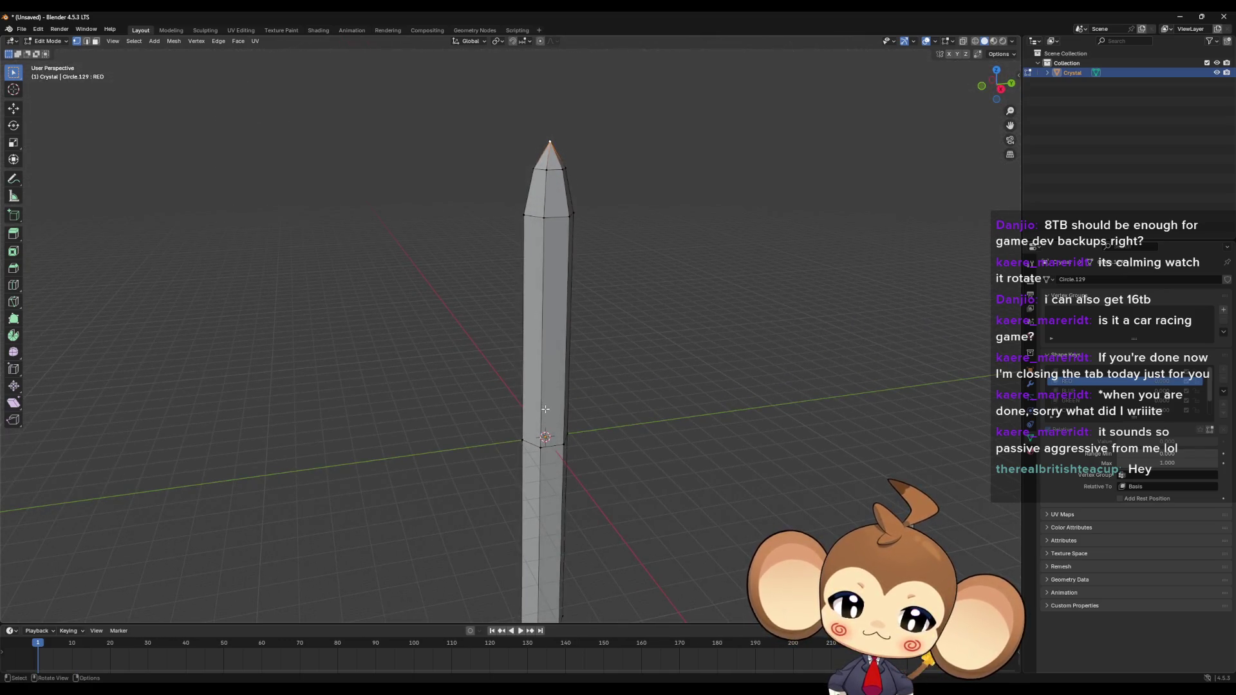
pyautogui.scroll(-2, 545, 409)
pyautogui.moveTo(546, 410)
pyautogui.mouseDown(button='middle')
pyautogui.moveTo(560, 419)
pyautogui.moveTo(521, 411)
pyautogui.mouseUp(button='middle')
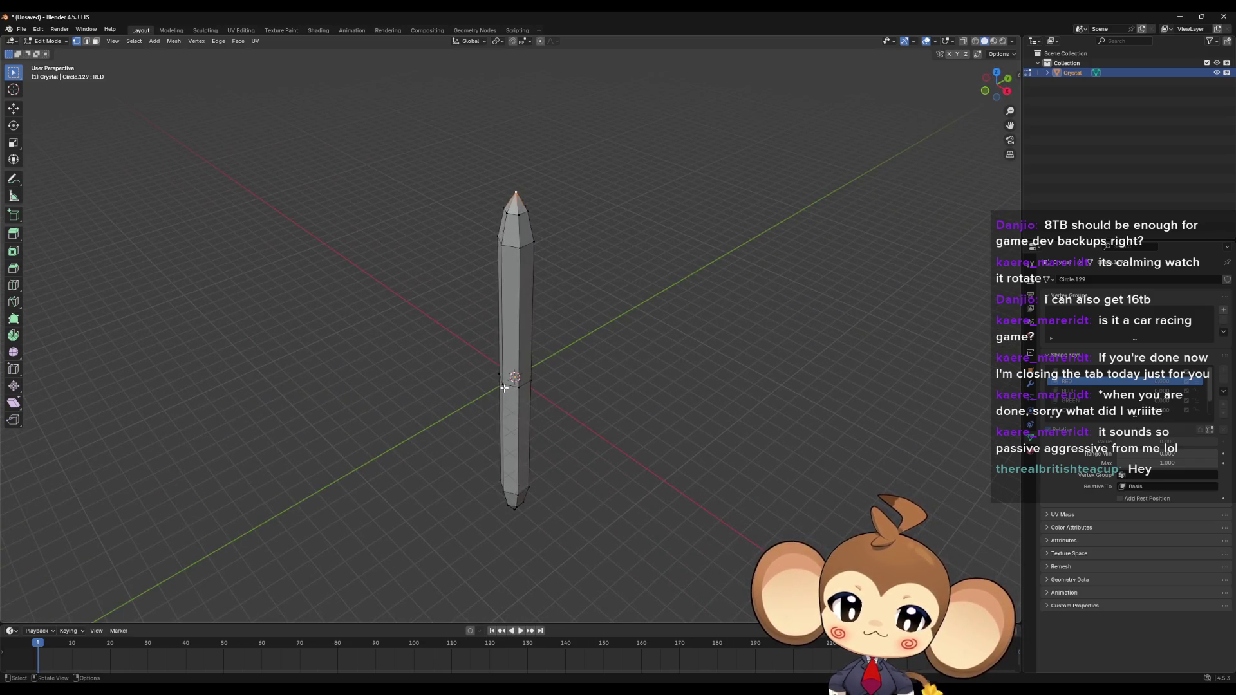
pyautogui.moveTo(584, 372); pyautogui.dragTo(534, 363, button='middle')
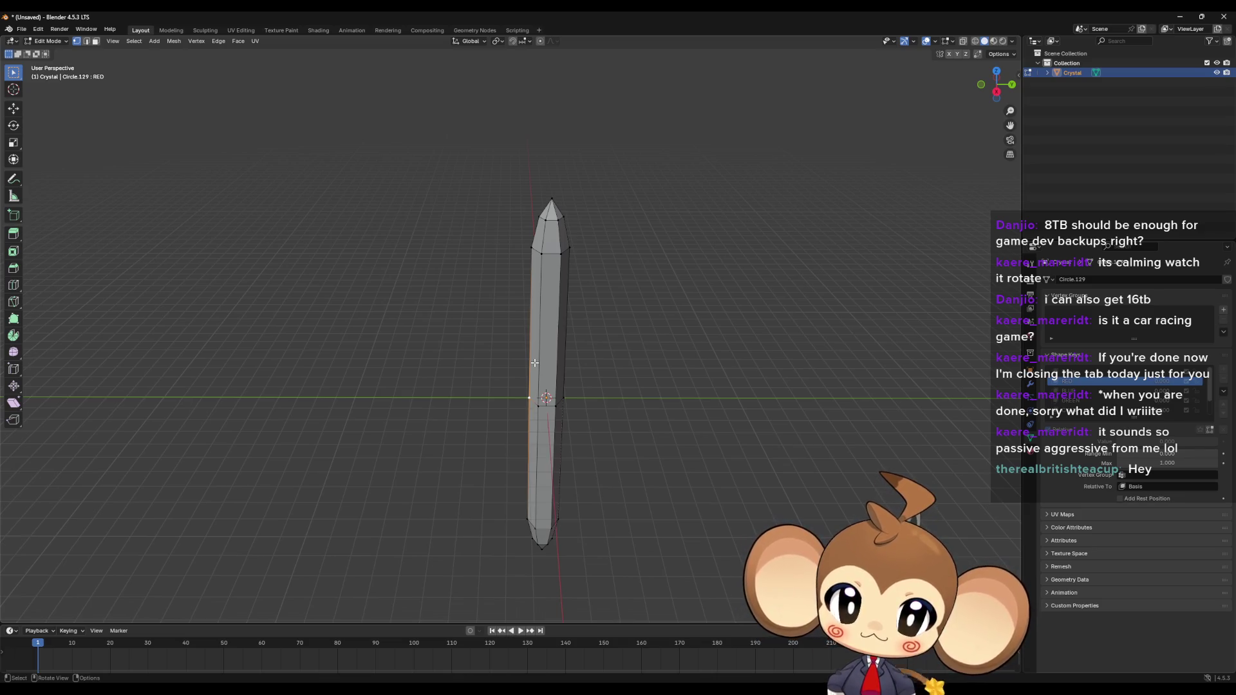
pyautogui.press('g')
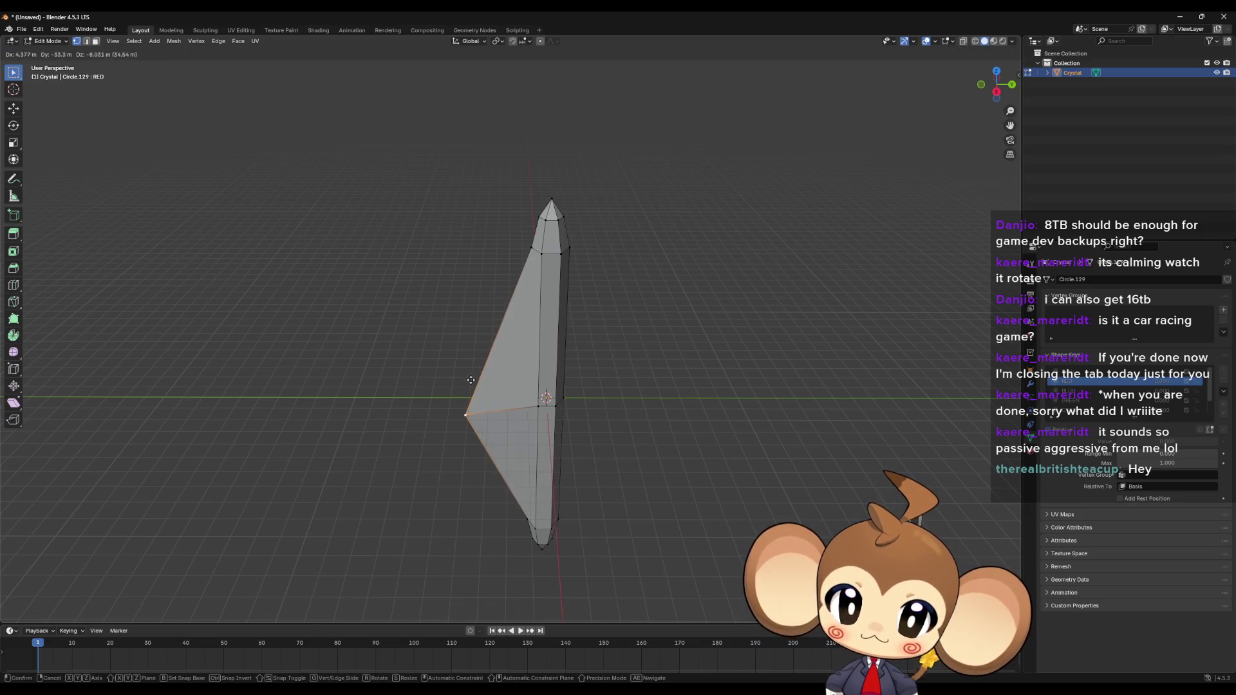
pyautogui.click(475, 376)
pyautogui.moveTo(474, 376)
pyautogui.mouseDown(button='middle')
pyautogui.moveTo(620, 367)
pyautogui.moveTo(662, 347)
pyautogui.moveTo(669, 359)
pyautogui.moveTo(520, 263)
pyautogui.moveTo(543, 334)
pyautogui.moveTo(524, 292)
pyautogui.moveTo(497, 281)
pyautogui.moveTo(628, 295)
pyautogui.mouseUp(button='middle')
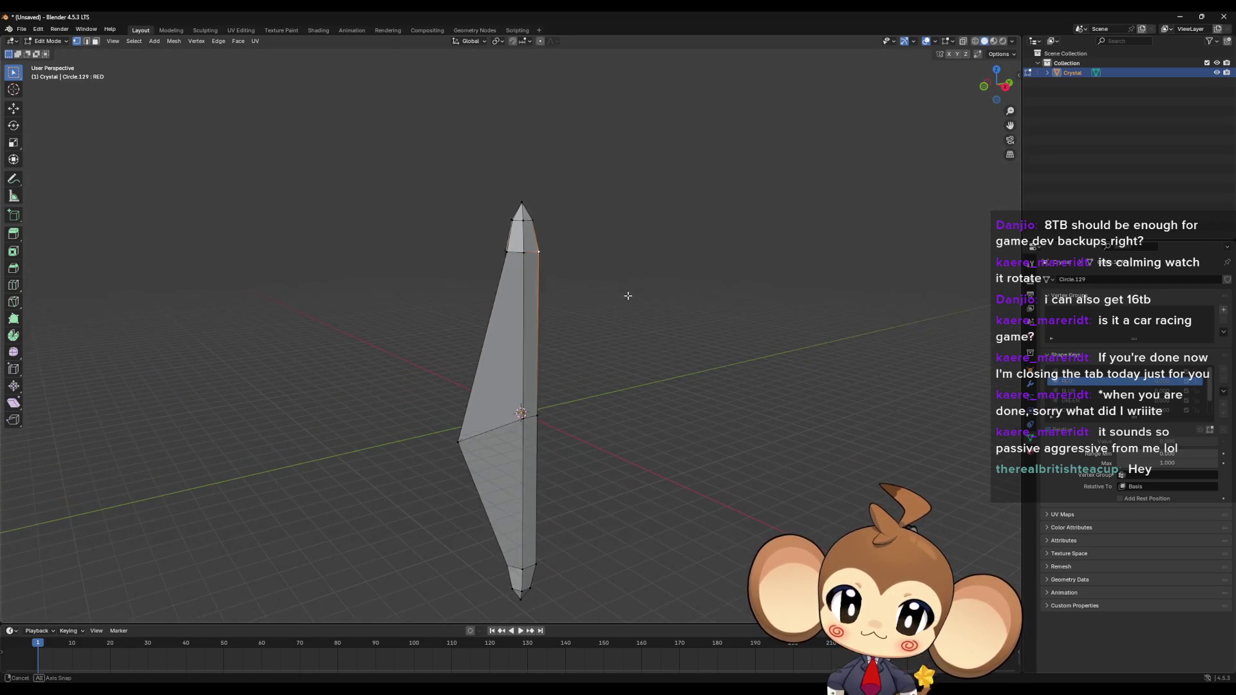
pyautogui.press('g')
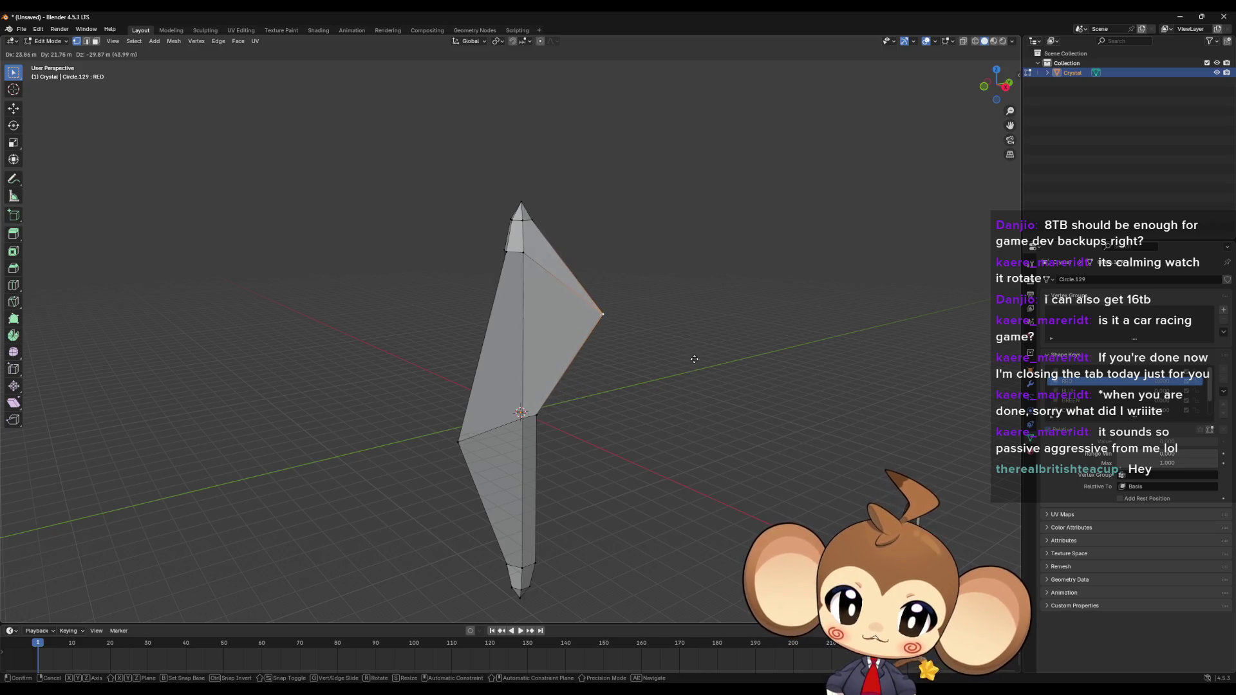
pyautogui.click(691, 363)
pyautogui.moveTo(667, 359)
pyautogui.mouseDown(button='middle')
pyautogui.moveTo(564, 224)
pyautogui.moveTo(584, 229)
pyautogui.mouseUp(button='middle')
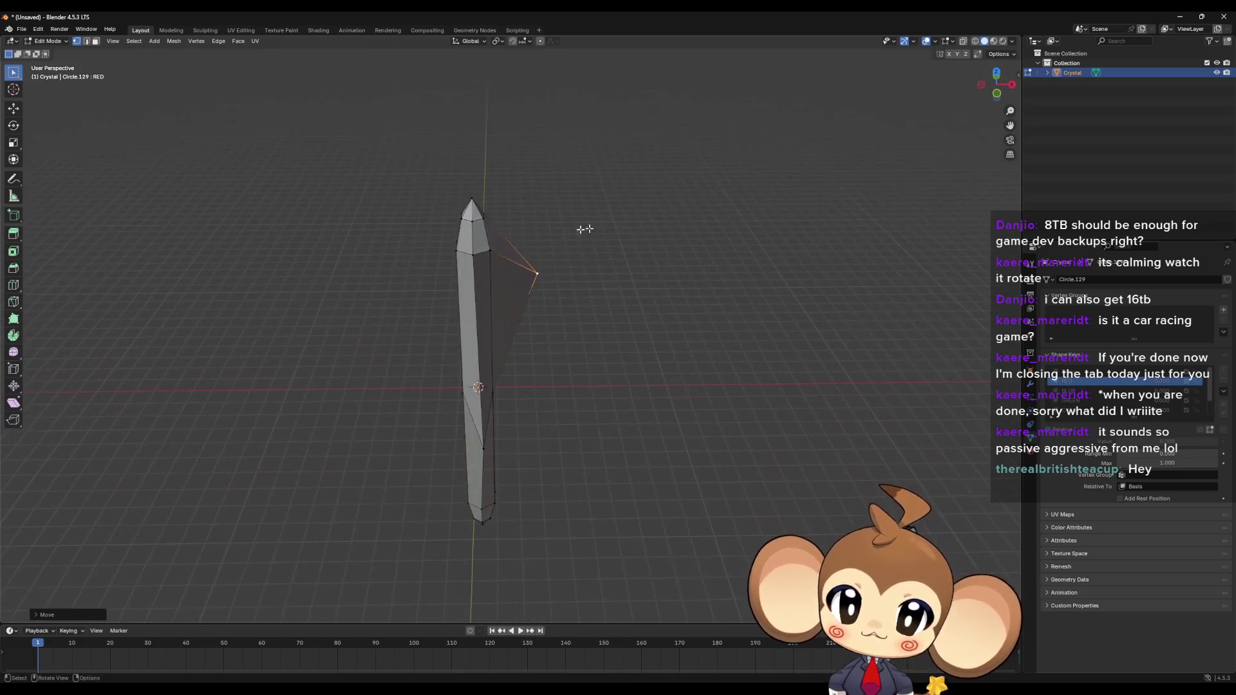
pyautogui.moveTo(464, 220); pyautogui.dragTo(455, 225, button='middle')
pyautogui.click(456, 222)
pyautogui.press('g')
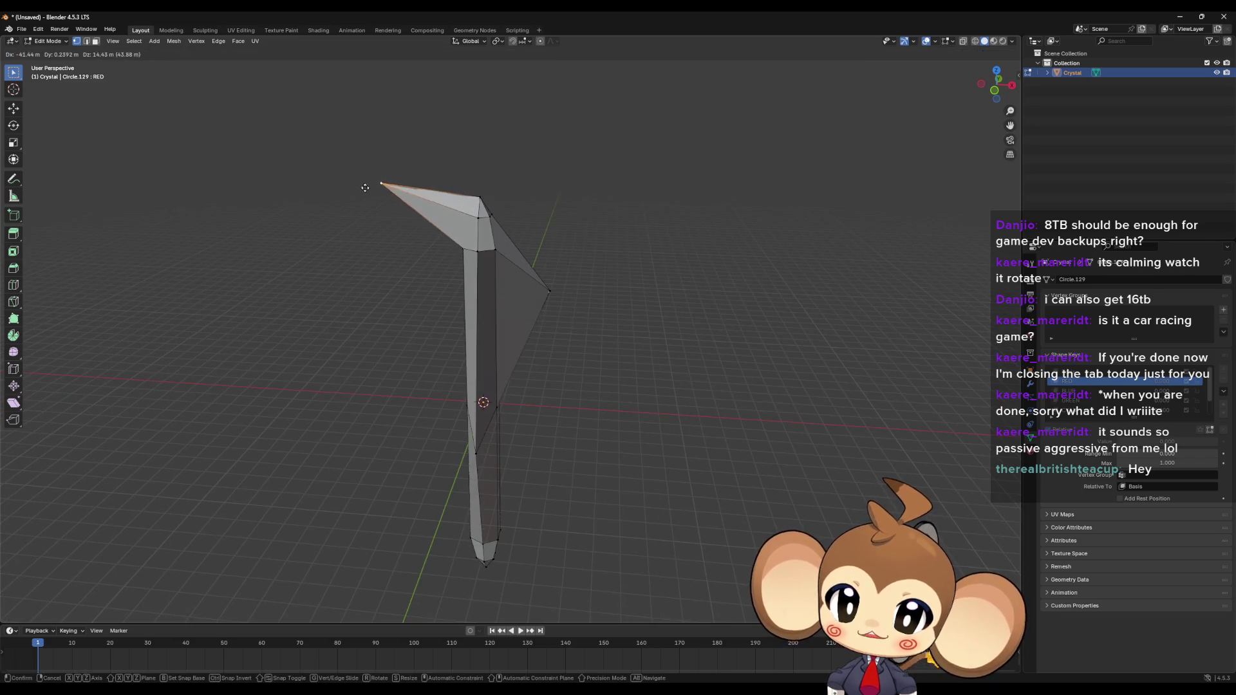
pyautogui.click(358, 193)
pyautogui.moveTo(578, 383)
pyautogui.mouseDown(button='middle')
pyautogui.moveTo(546, 402)
pyautogui.moveTo(537, 390)
pyautogui.moveTo(514, 450)
pyautogui.mouseUp(button='middle')
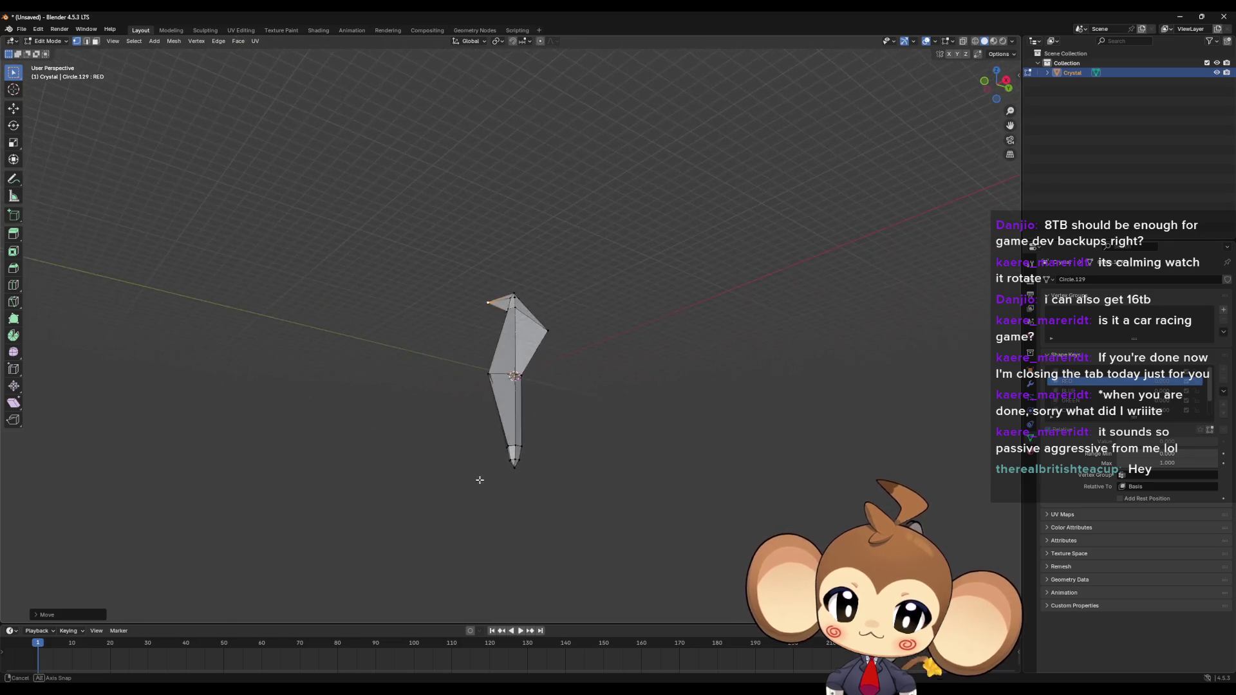
pyautogui.scroll(3, 536, 492)
pyautogui.click(530, 567)
pyautogui.moveTo(543, 573)
pyautogui.mouseDown(button='middle')
pyautogui.moveTo(546, 585)
pyautogui.moveTo(552, 573)
pyautogui.mouseUp(button='middle')
pyautogui.press('g')
pyautogui.click(610, 577)
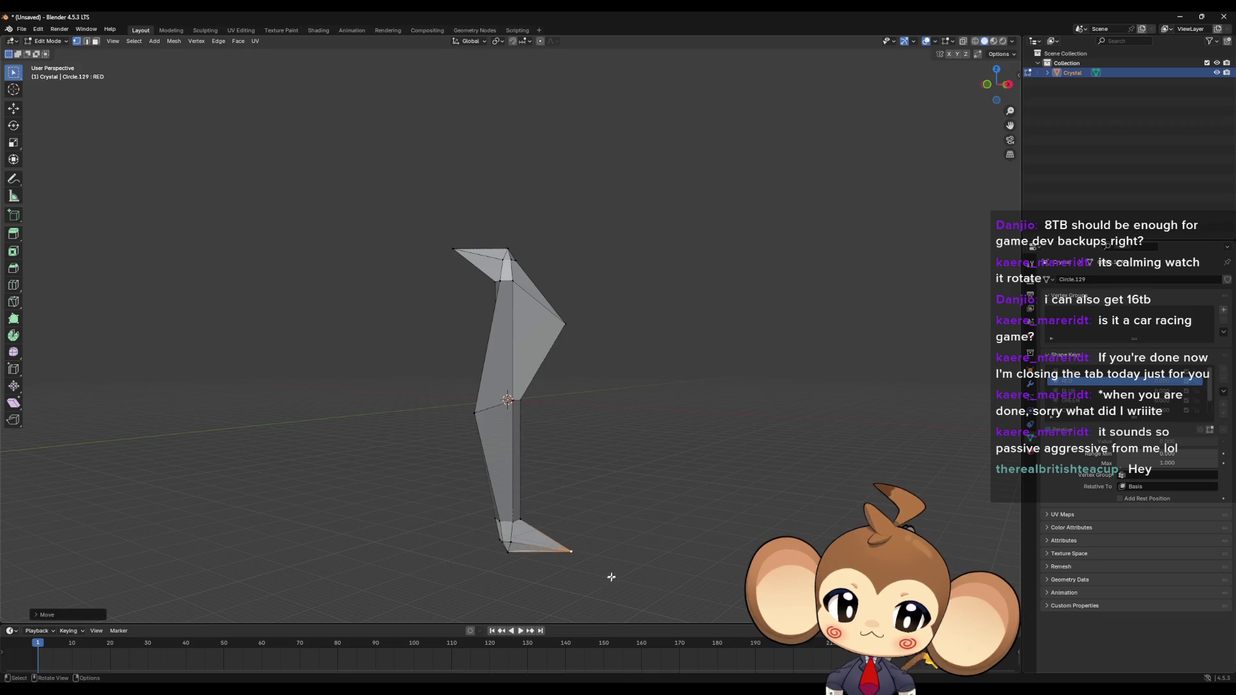
pyautogui.moveTo(673, 491); pyautogui.dragTo(638, 503, button='middle')
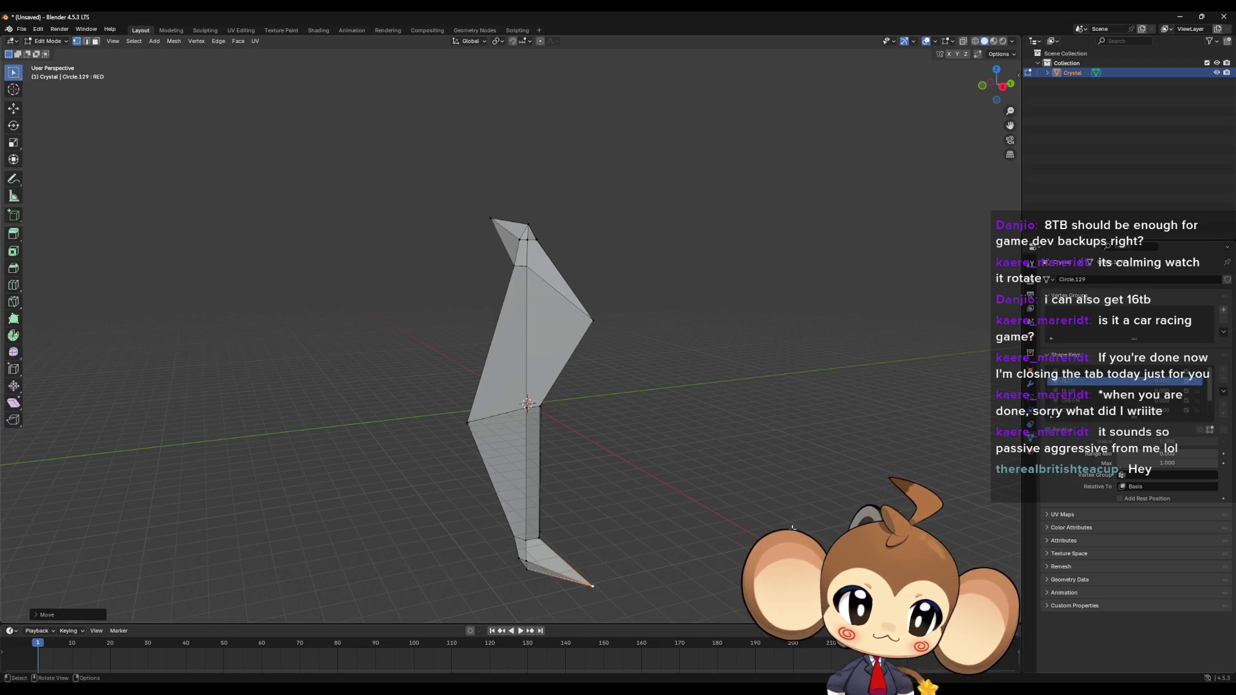
pyautogui.moveTo(695, 500); pyautogui.dragTo(660, 502, button='middle')
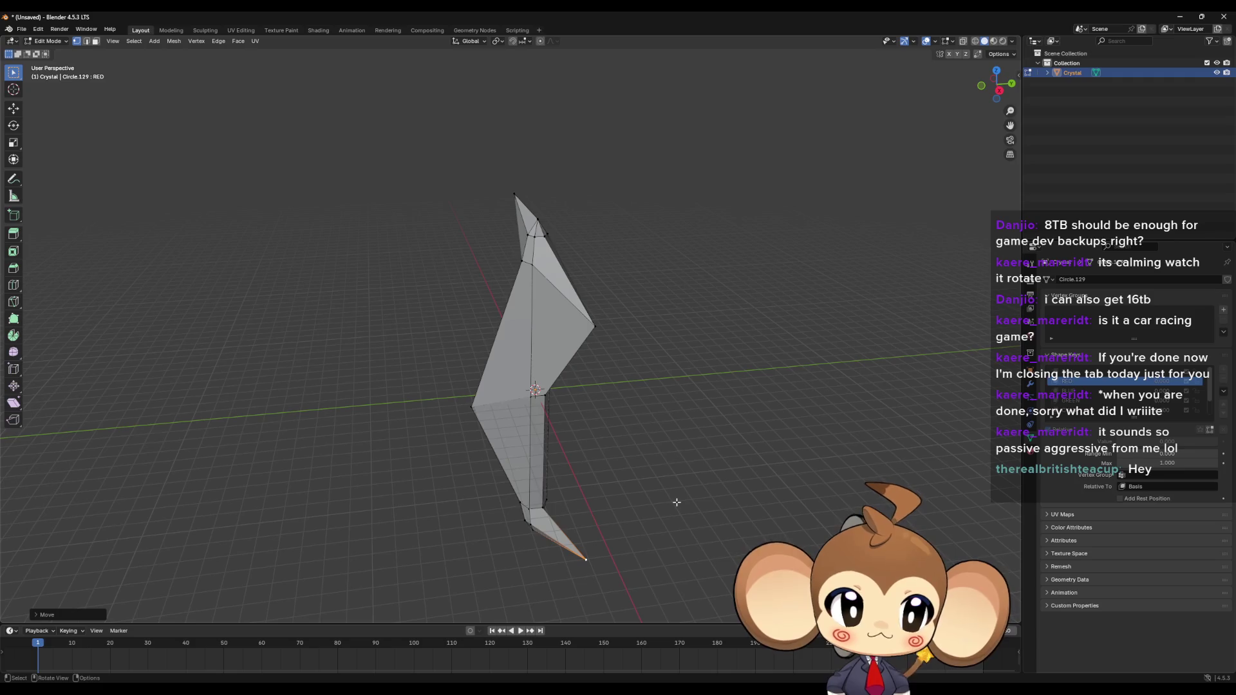
pyautogui.hotkey('ctrl', 'z')
pyautogui.hotkey('ctrl', 'z')
pyautogui.hotkey('ctrl', 'z')
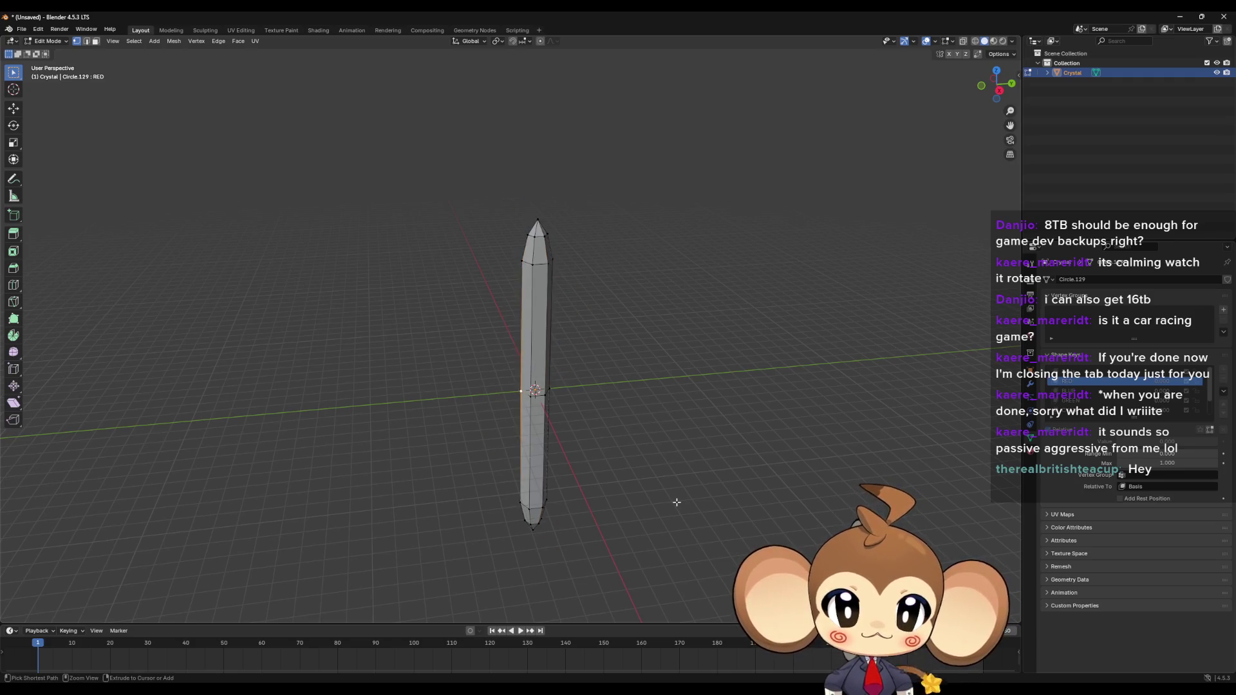
# Step: Undo the earlier pulled-out vertex edits and set the RED shape key value to 1
pyautogui.press('a')
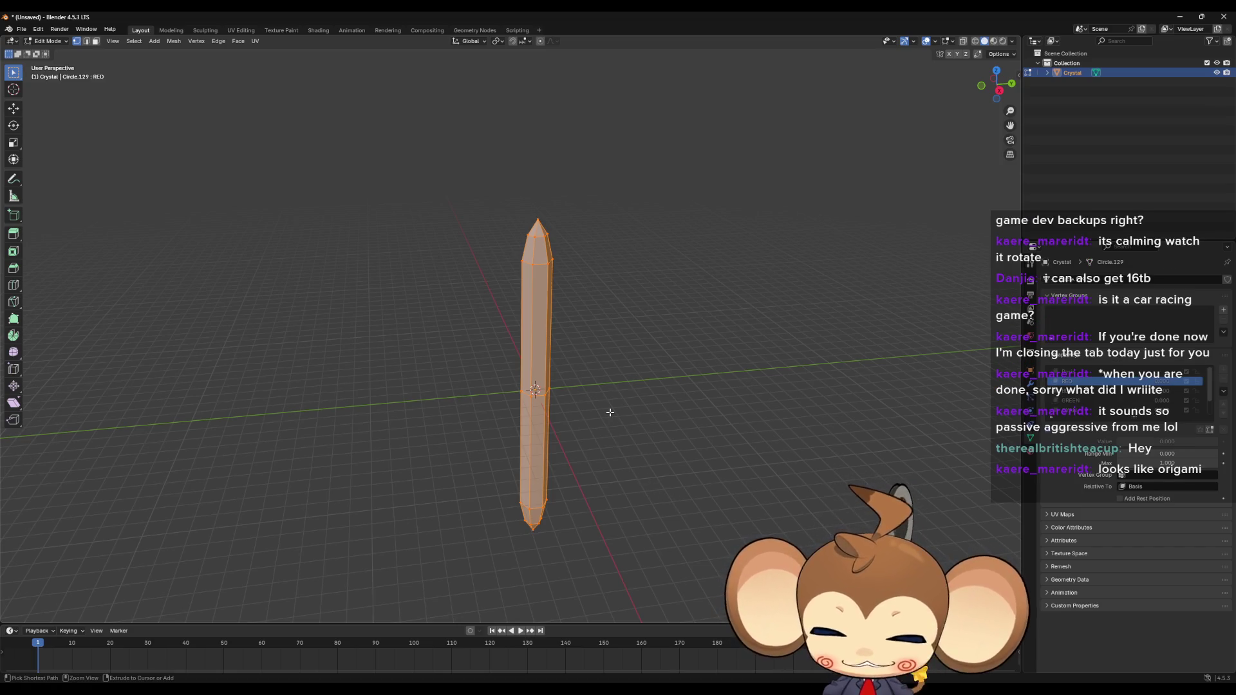
pyautogui.hotkey('ctrl', 'z')
pyautogui.hotkey('ctrl', 'z')
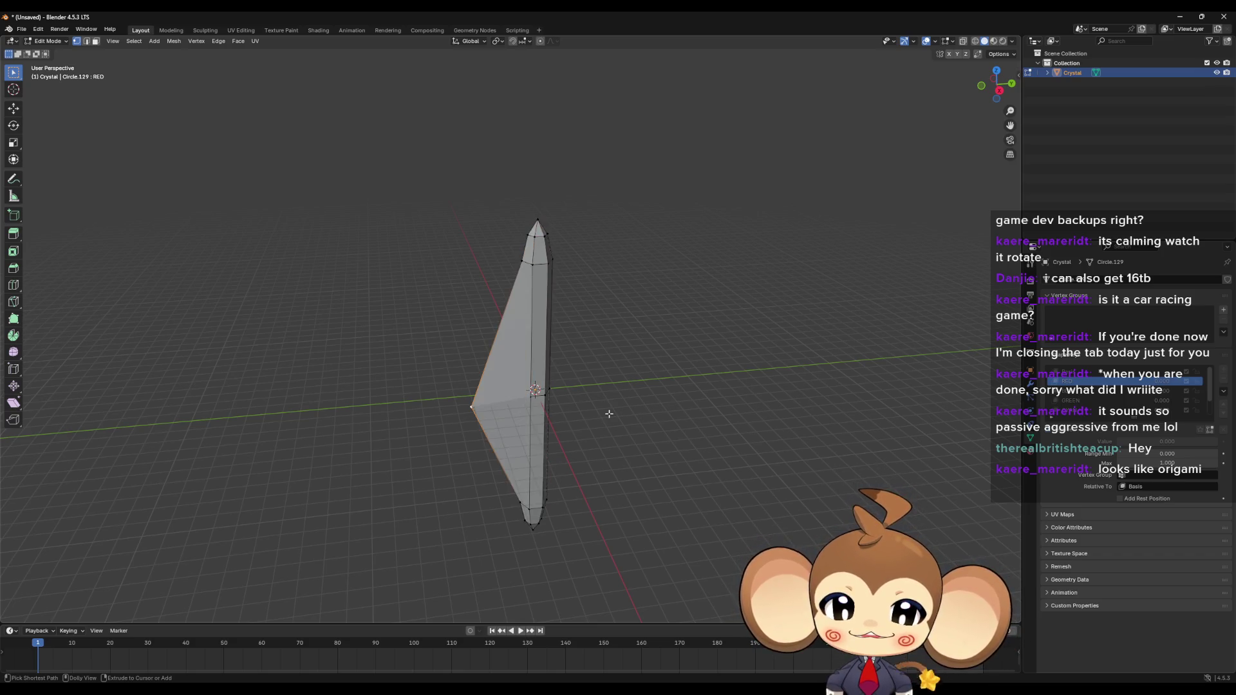
pyautogui.hotkey('ctrl', 'z')
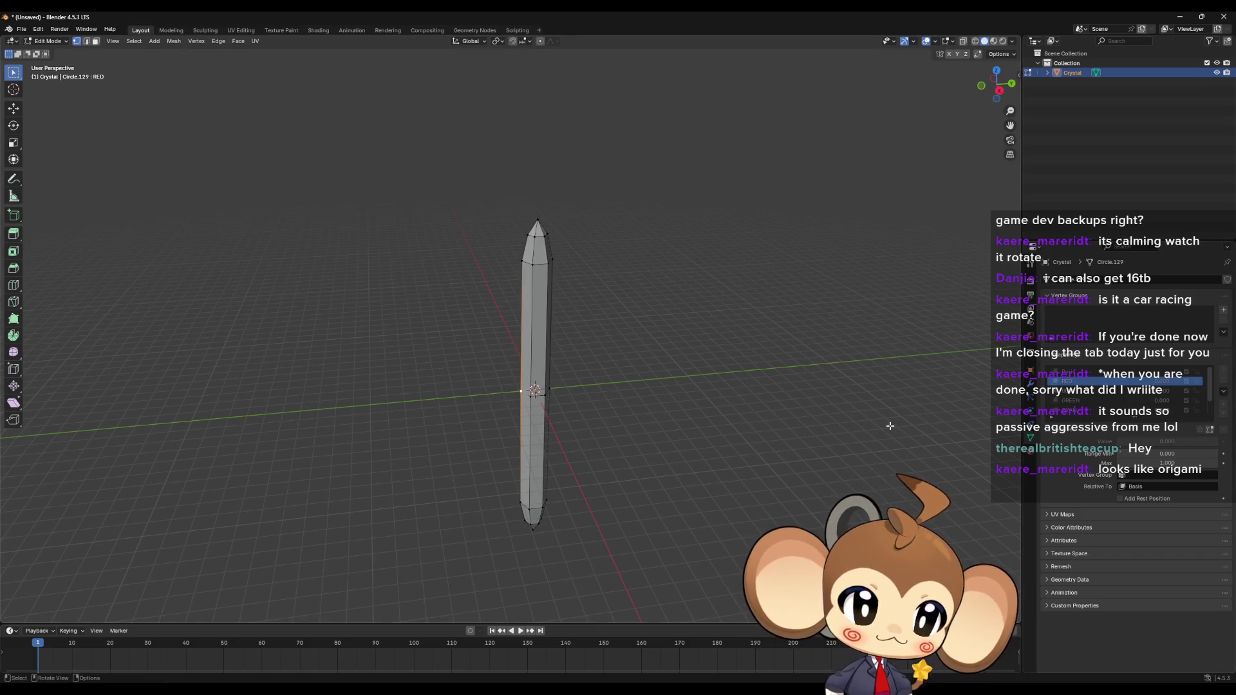
pyautogui.press('Tab')
pyautogui.click(1181, 379)
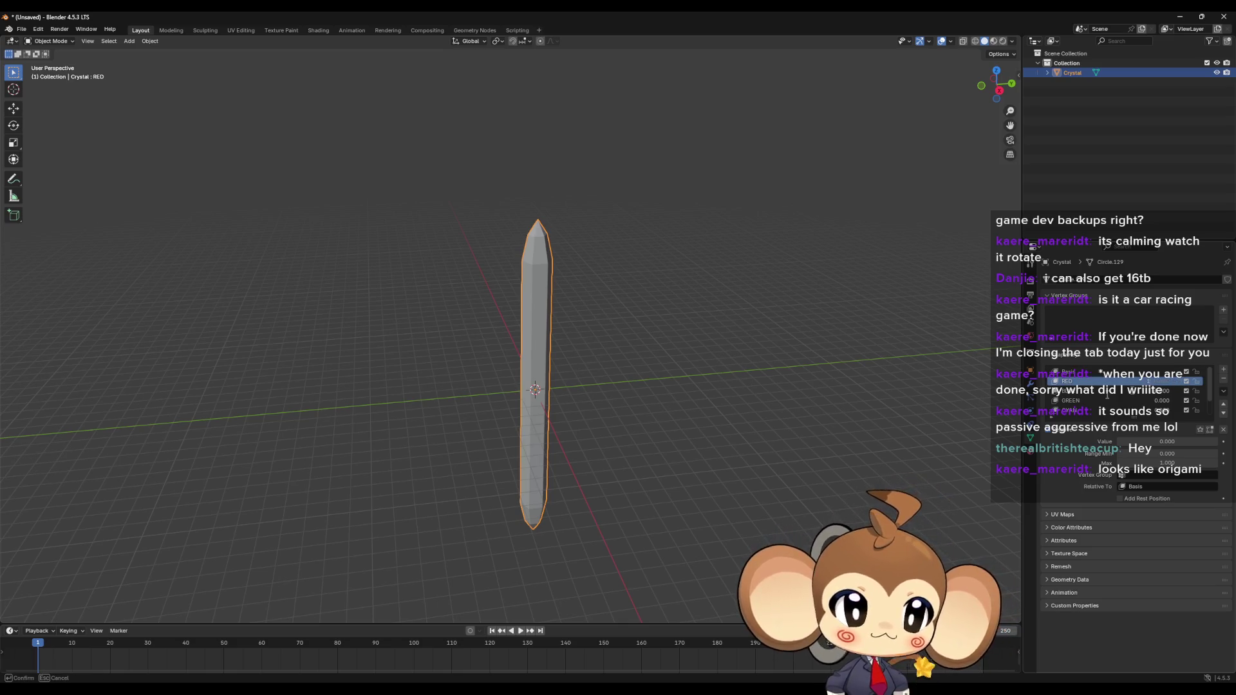
pyautogui.write('1')
pyautogui.press('Return')
# Step: In Edit Mode on RED, pull a left vertex out into a spike and a right-edge vertex outward
pyautogui.press('Tab')
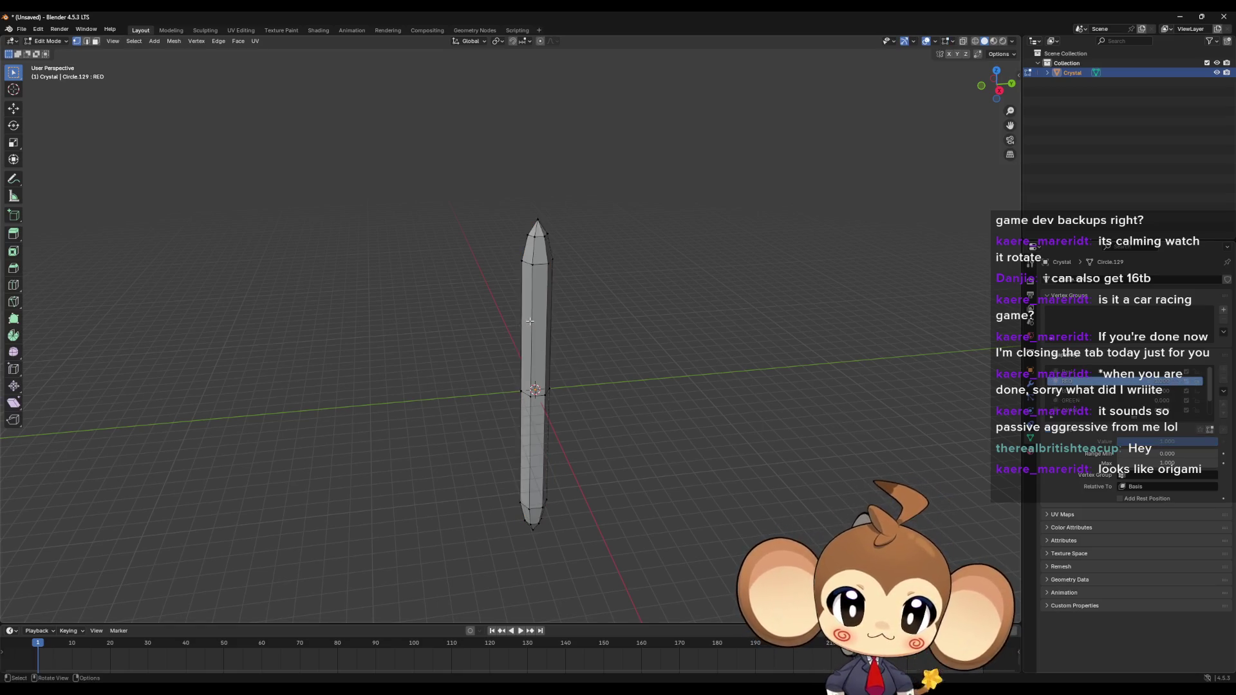
pyautogui.moveTo(539, 302); pyautogui.dragTo(588, 133, button='middle')
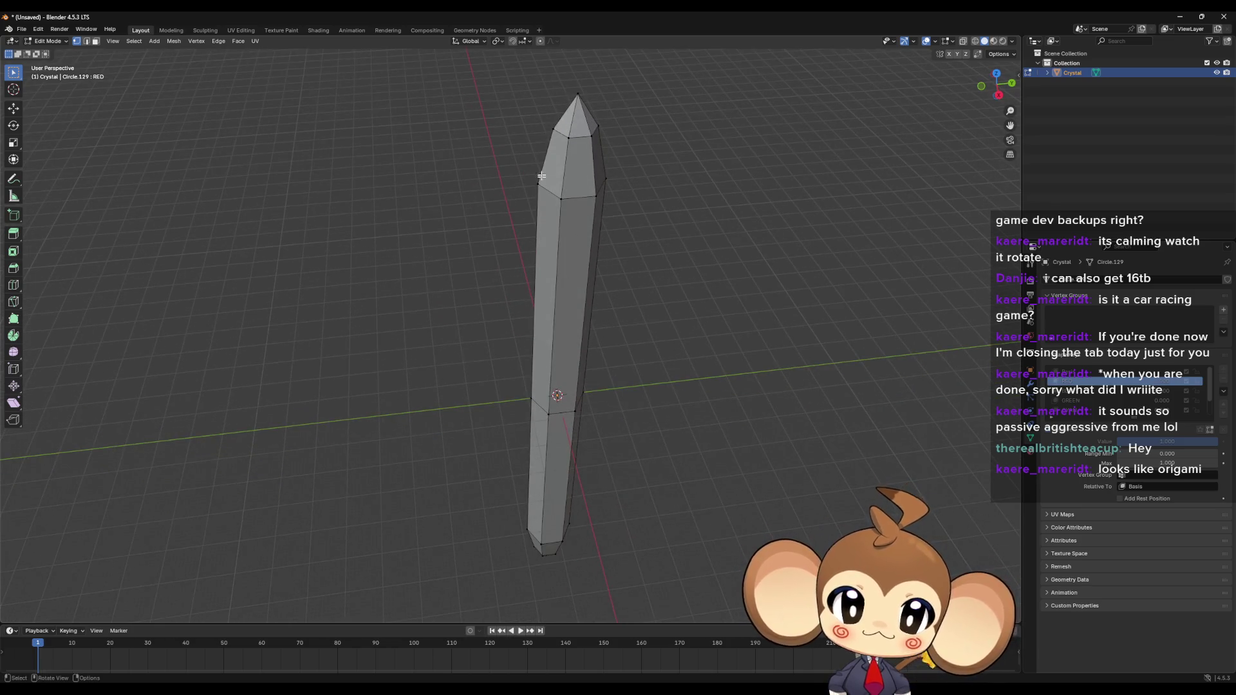
pyautogui.moveTo(525, 396); pyautogui.dragTo(522, 361, button='middle')
pyautogui.click(522, 395)
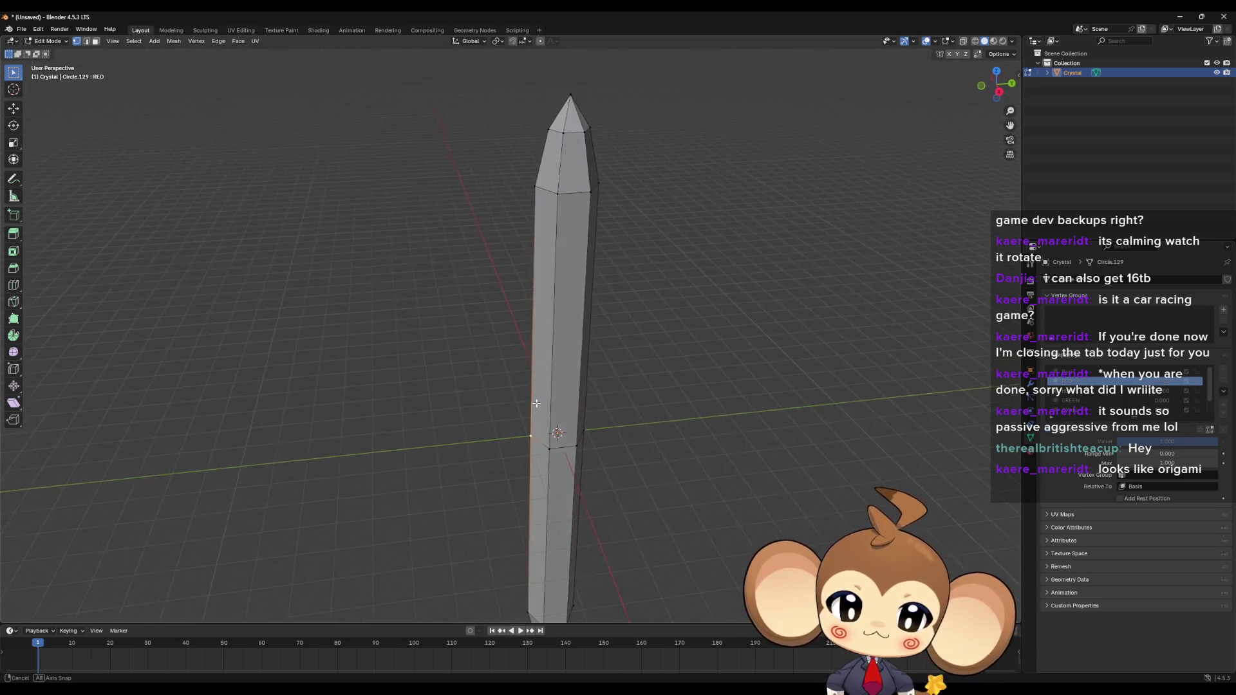
pyautogui.press('g')
pyautogui.click(399, 236)
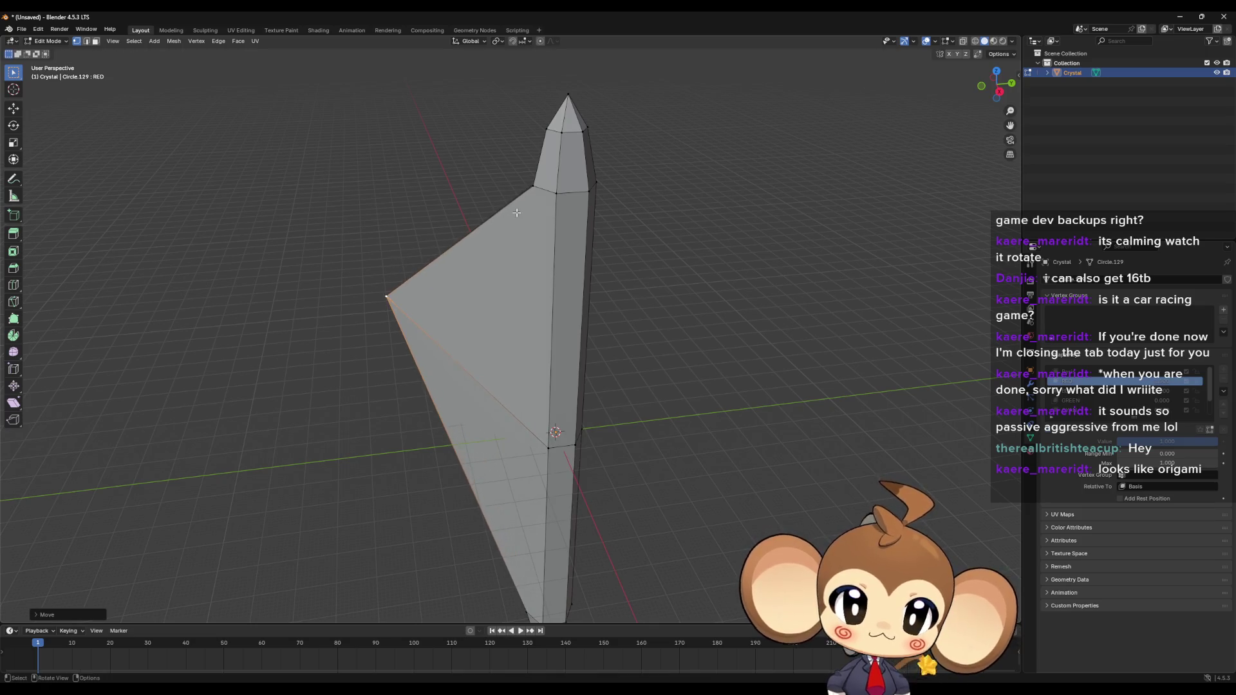
pyautogui.moveTo(399, 236)
pyautogui.mouseDown(button='middle')
pyautogui.moveTo(534, 238)
pyautogui.moveTo(662, 201)
pyautogui.mouseUp(button='middle')
pyautogui.click(662, 201)
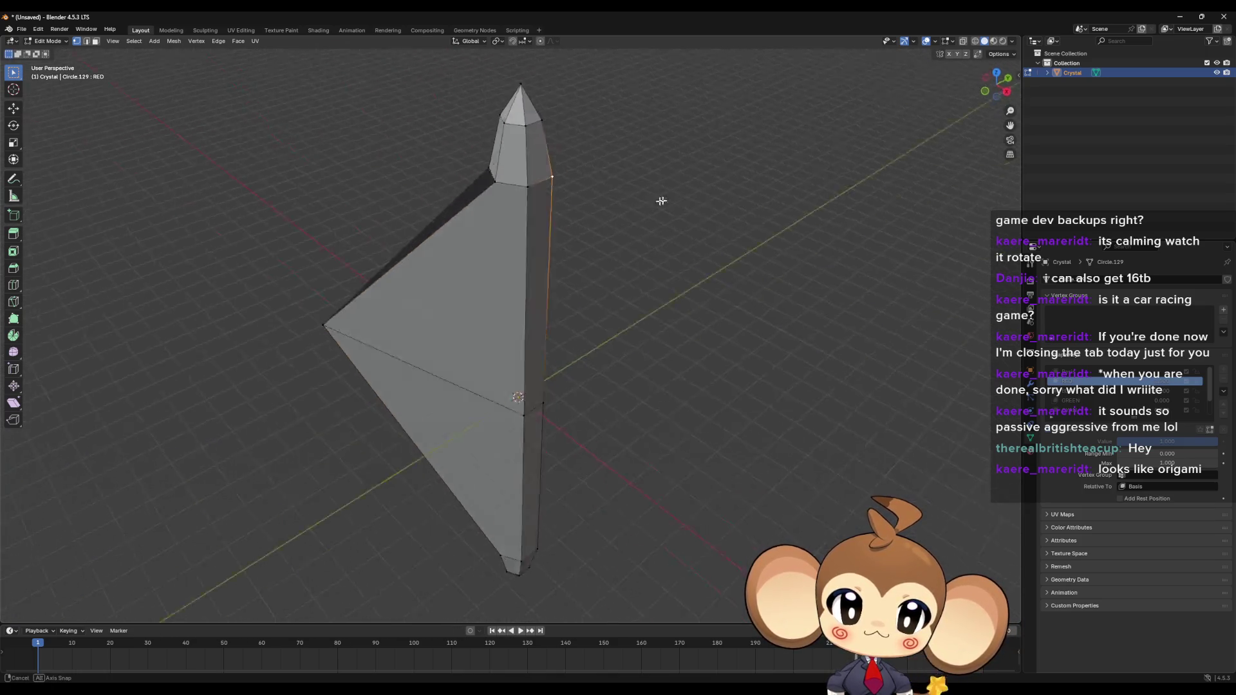
pyautogui.press('g')
pyautogui.click(659, 206)
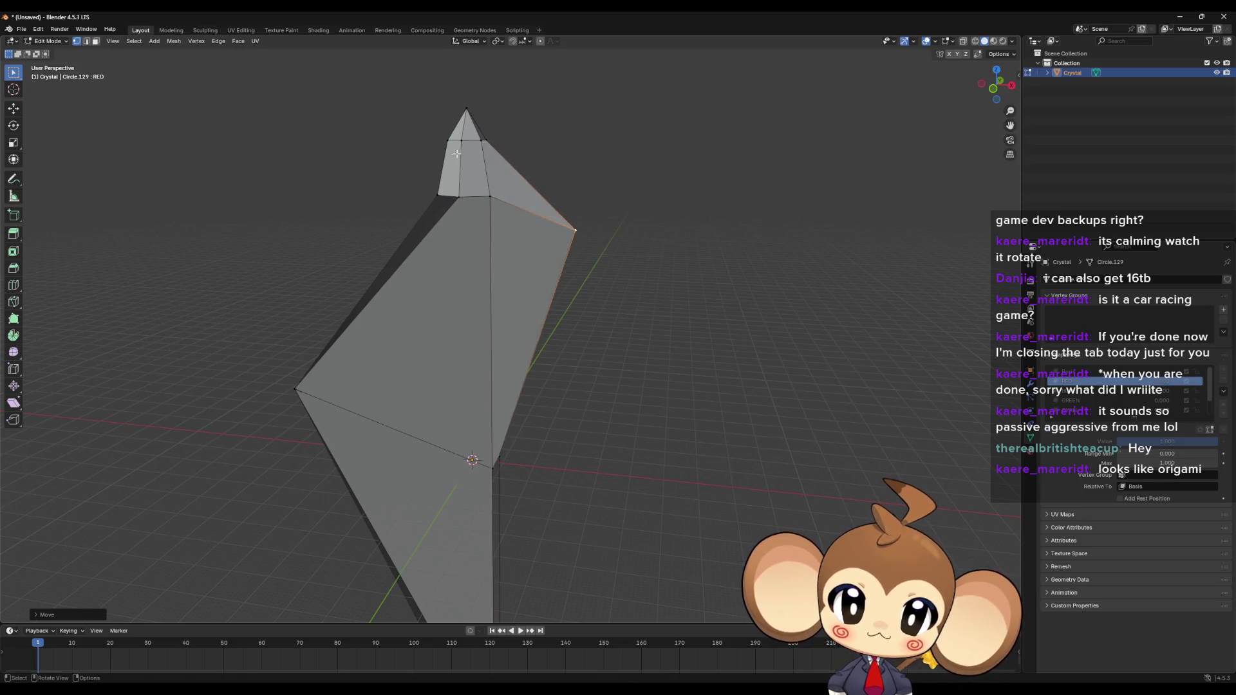
# Step: Move the top vertex up-left, and pull the lower-right and bottom vertices outward
pyautogui.moveTo(457, 154); pyautogui.dragTo(481, 159, button='middle')
pyautogui.click(398, 155)
pyautogui.press('g')
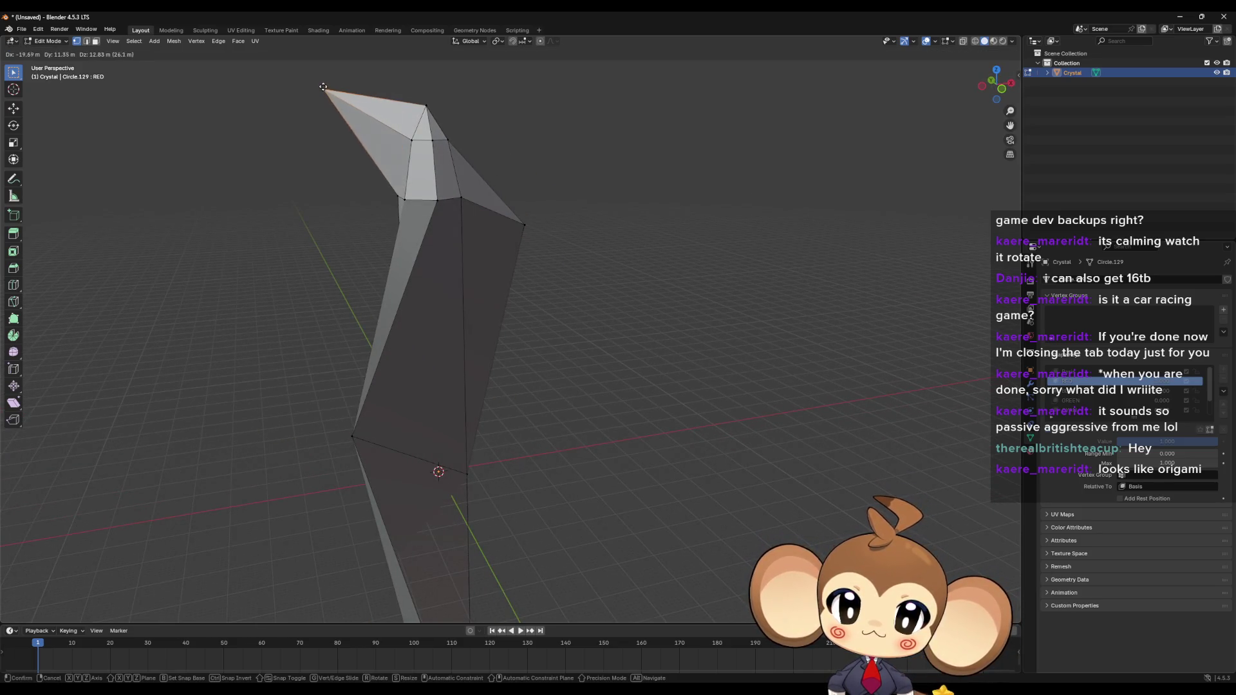
pyautogui.click(323, 87)
pyautogui.moveTo(568, 437)
pyautogui.mouseDown(button='middle')
pyautogui.moveTo(555, 583)
pyautogui.moveTo(620, 455)
pyautogui.moveTo(563, 497)
pyautogui.moveTo(634, 496)
pyautogui.moveTo(551, 544)
pyautogui.moveTo(454, 515)
pyautogui.mouseUp(button='middle')
pyautogui.click(564, 497)
pyautogui.press('g')
pyautogui.click(663, 491)
pyautogui.click(496, 524)
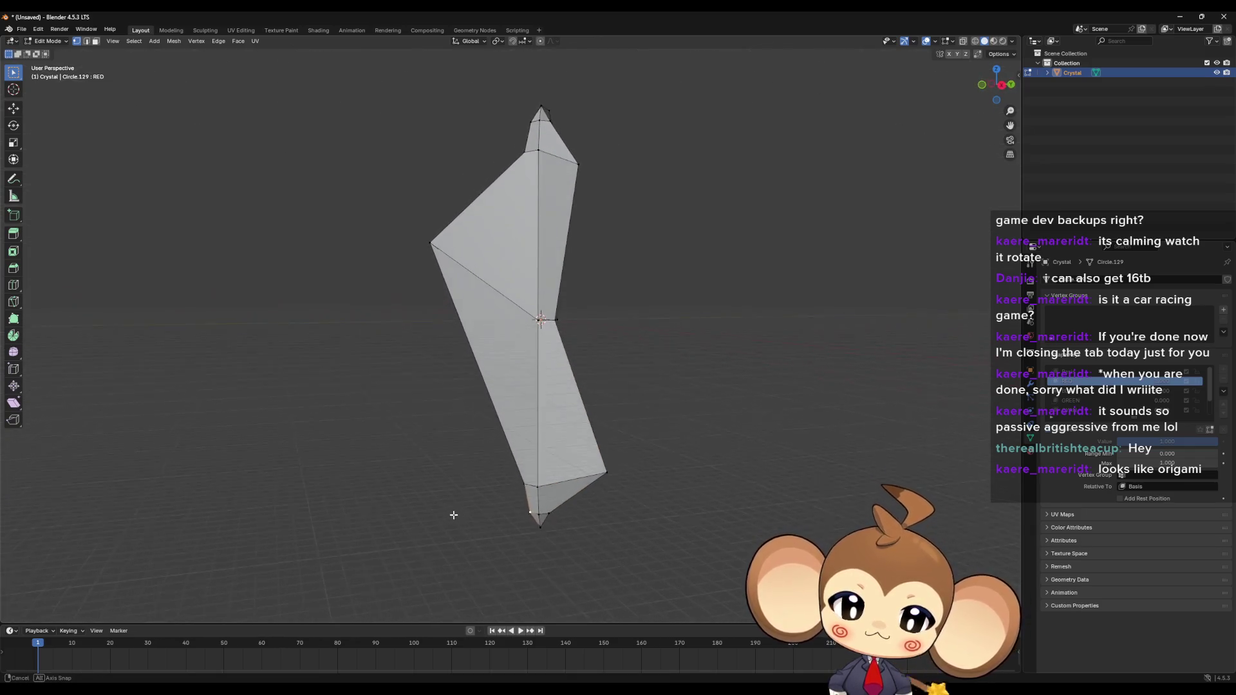
pyautogui.press('g')
pyautogui.click(406, 547)
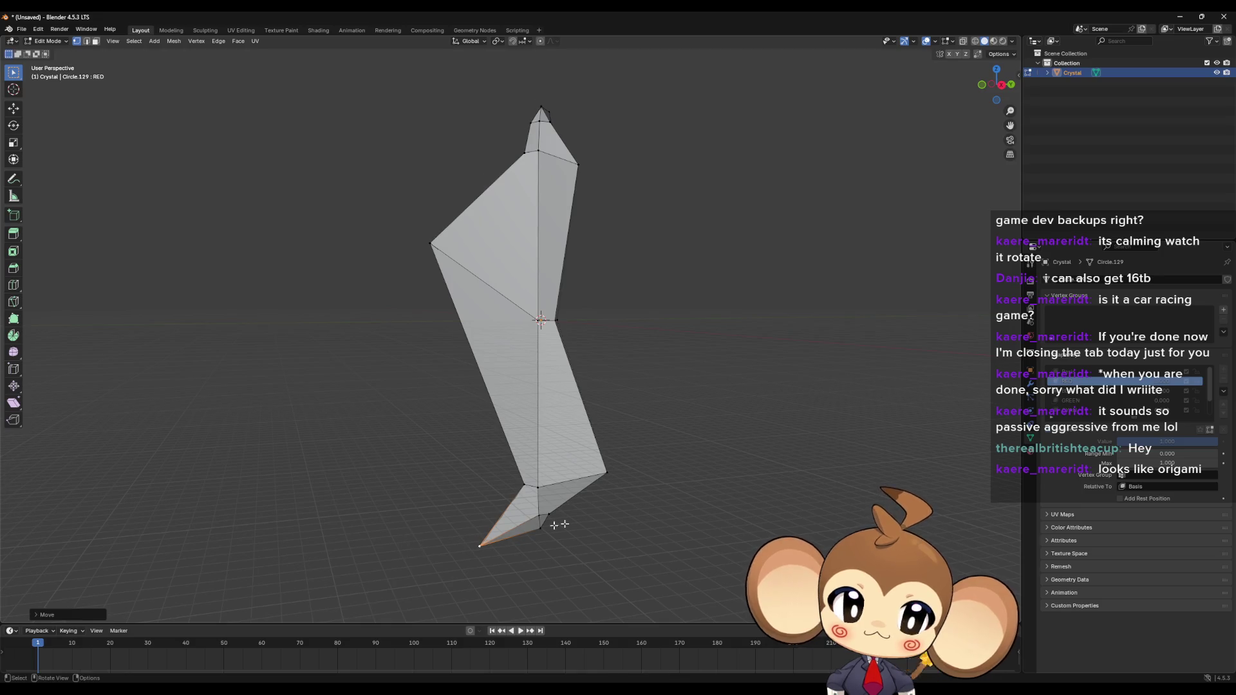
# Step: Back in Object Mode, toggle RED between 0 and 1 to compare, leaving it at 1
pyautogui.press('Tab')
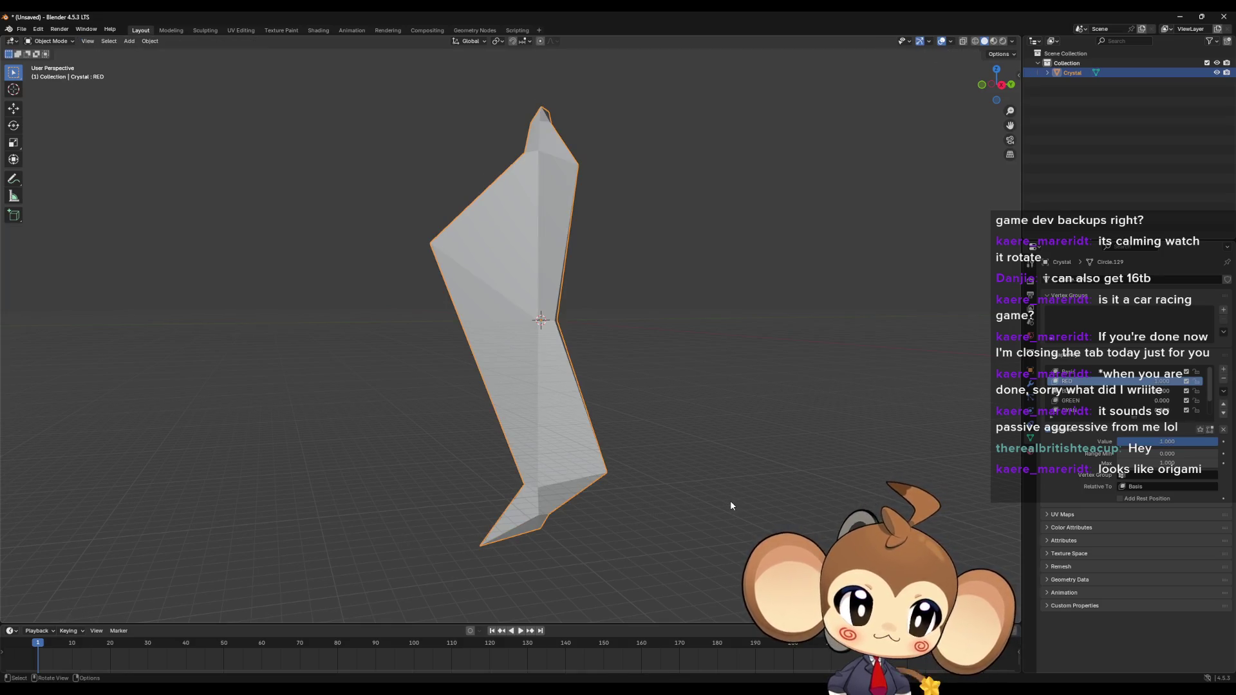
pyautogui.click(1174, 441)
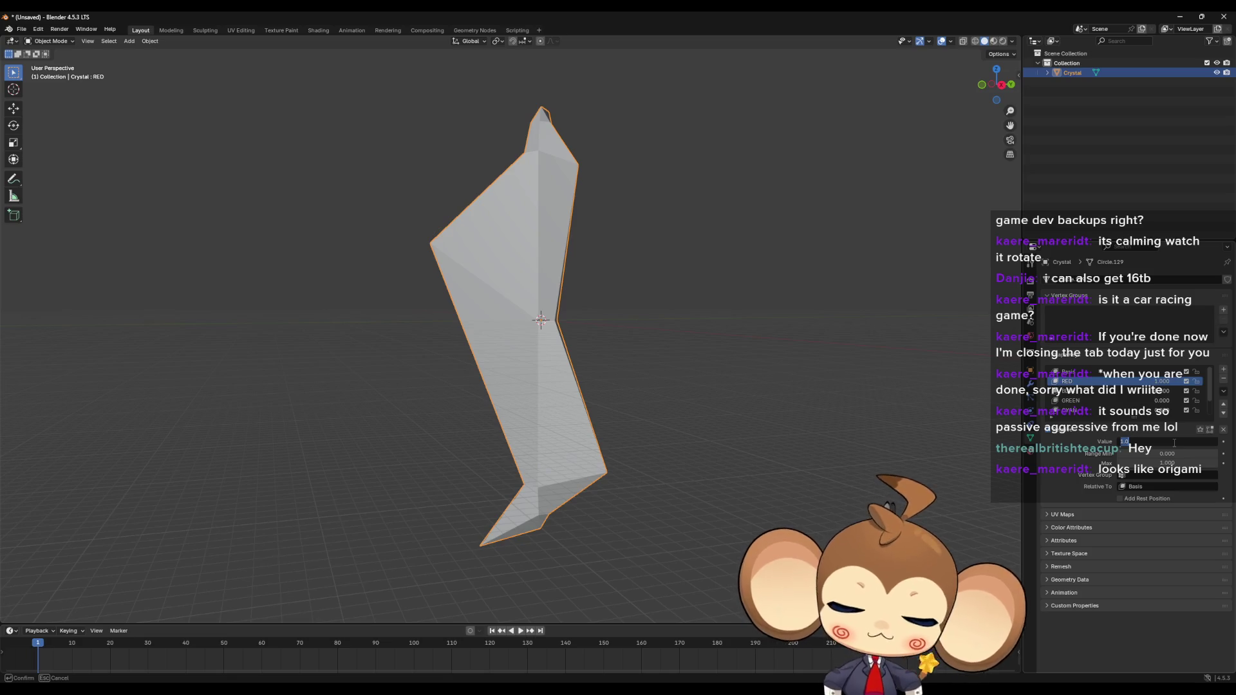
pyautogui.write('0')
pyautogui.press('Return')
pyautogui.click(1174, 442)
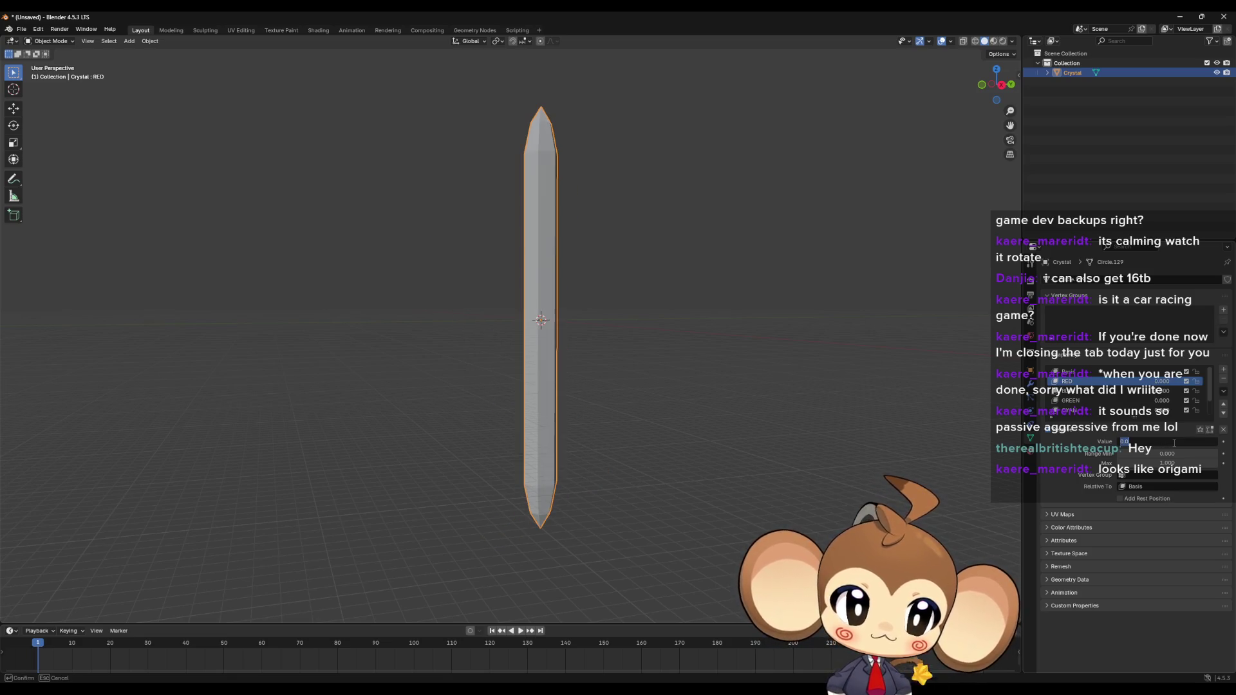
pyautogui.write('1')
pyautogui.press('Return')
pyautogui.click(1174, 442)
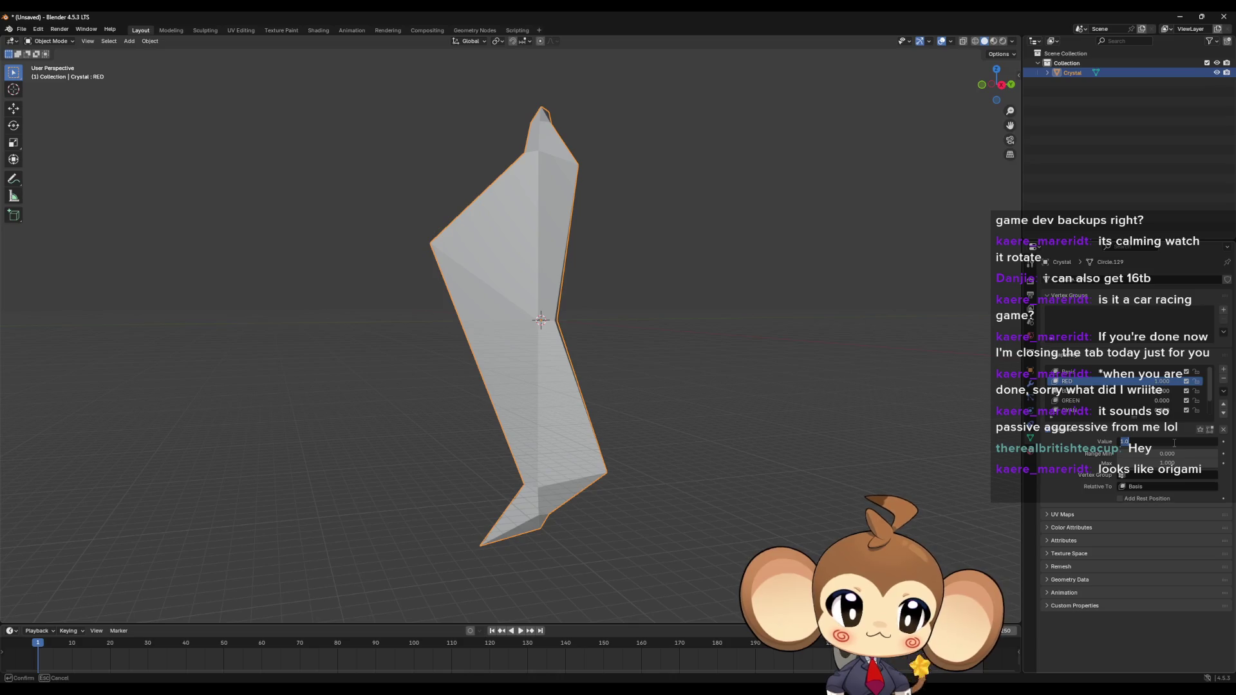
pyautogui.write('0')
pyautogui.press('Return')
pyautogui.click(1174, 441)
pyautogui.write('1')
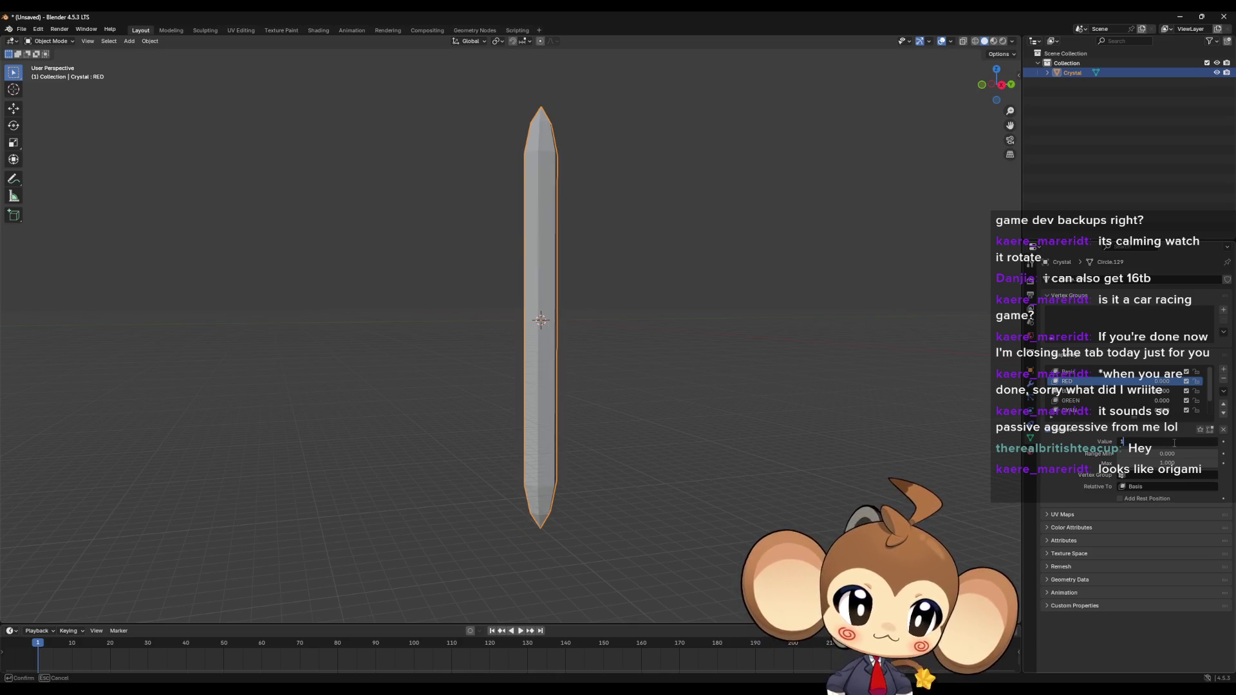
pyautogui.press('Return')
pyautogui.click(1094, 391)
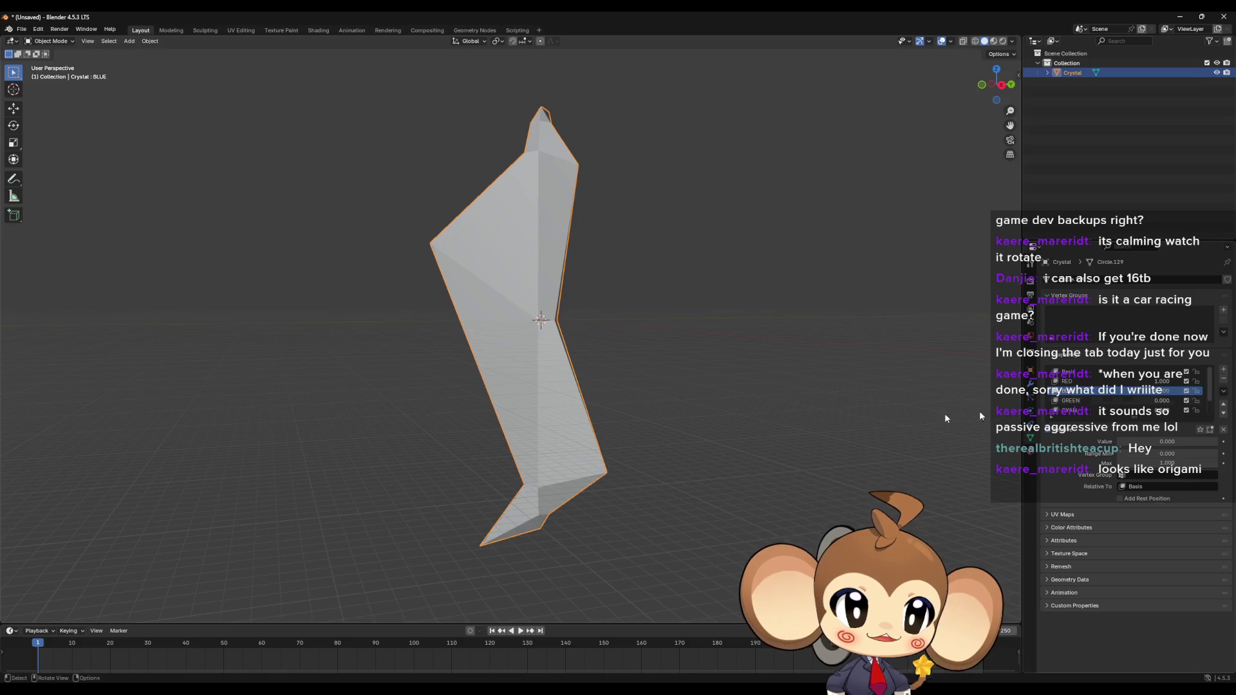
# Step: Set the BLUE shape key value to 1 and briefly check the crystal in Edit Mode
pyautogui.click(1166, 441)
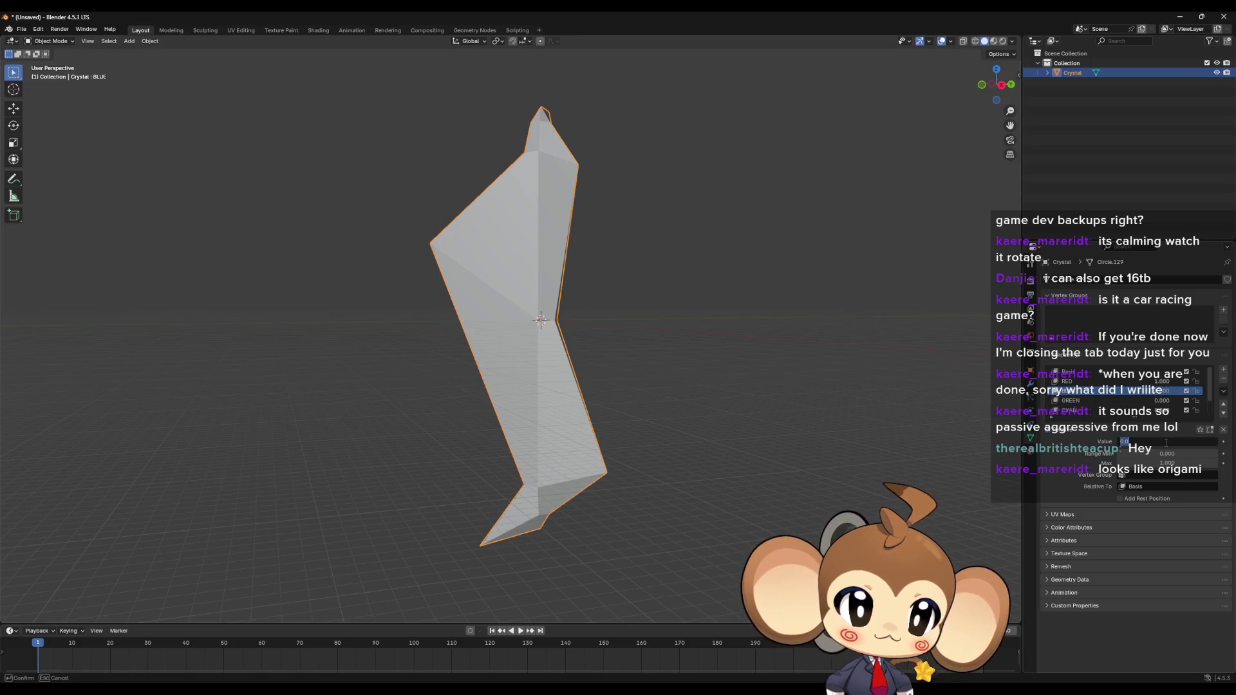
pyautogui.write('1')
pyautogui.press('Return')
pyautogui.press('Tab')
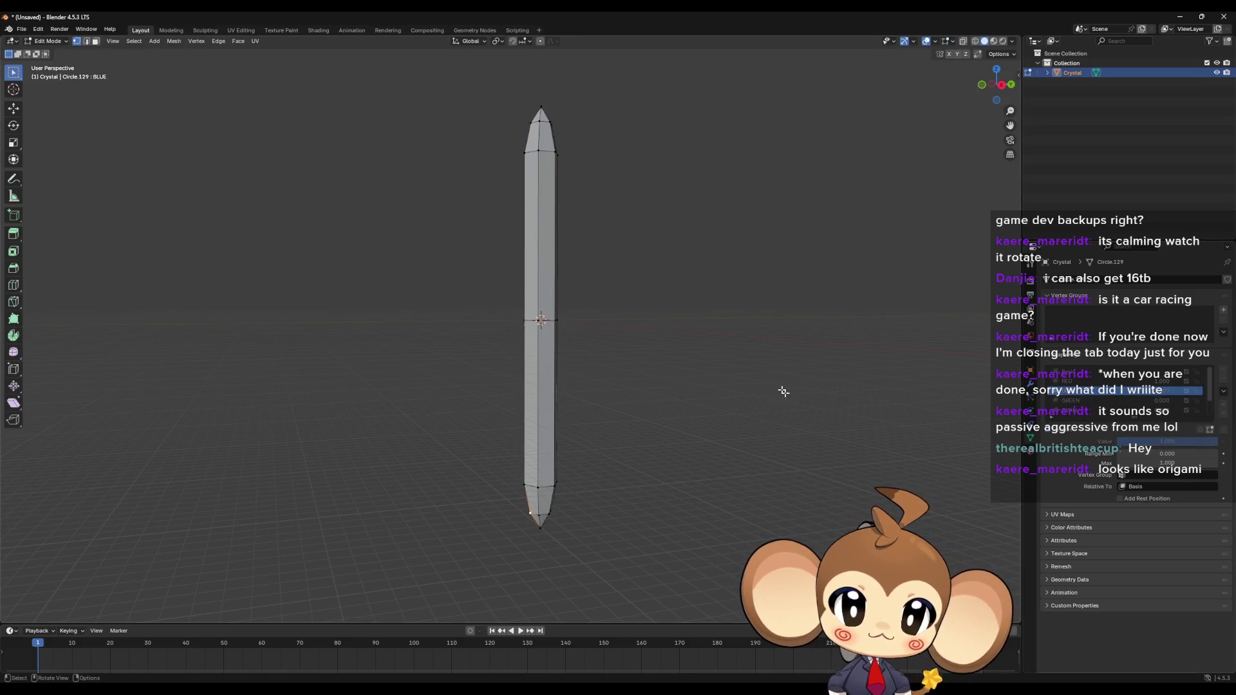
pyautogui.moveTo(783, 392)
pyautogui.mouseDown(button='middle')
pyautogui.moveTo(776, 405)
pyautogui.moveTo(795, 395)
pyautogui.moveTo(674, 369)
pyautogui.moveTo(634, 386)
pyautogui.moveTo(586, 292)
pyautogui.moveTo(568, 386)
pyautogui.mouseUp(button='middle')
pyautogui.press('Tab')
pyautogui.press('Tab')
pyautogui.press('Tab')
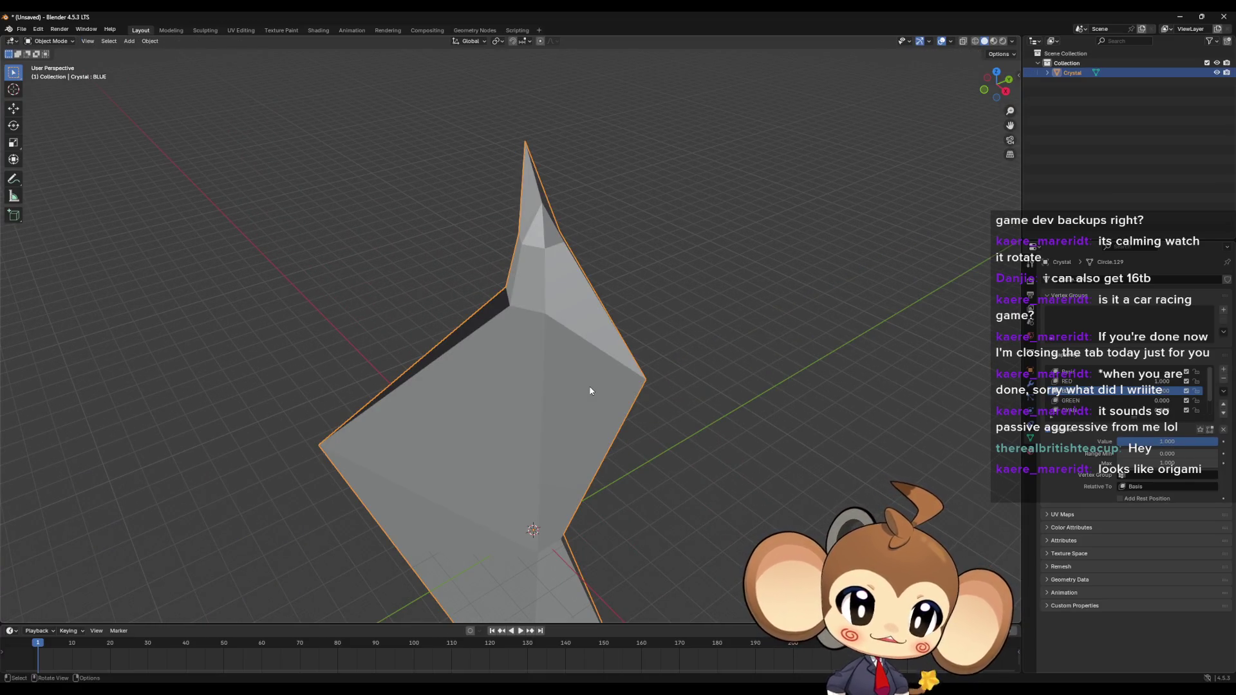
# Step: Orbit and zoom around the crystal, toggling Edit Mode, to inspect the RED-only deformation
pyautogui.press('Tab')
pyautogui.press('Tab')
pyautogui.moveTo(587, 391)
pyautogui.mouseDown(button='middle')
pyautogui.moveTo(561, 366)
pyautogui.moveTo(586, 261)
pyautogui.mouseUp(button='middle')
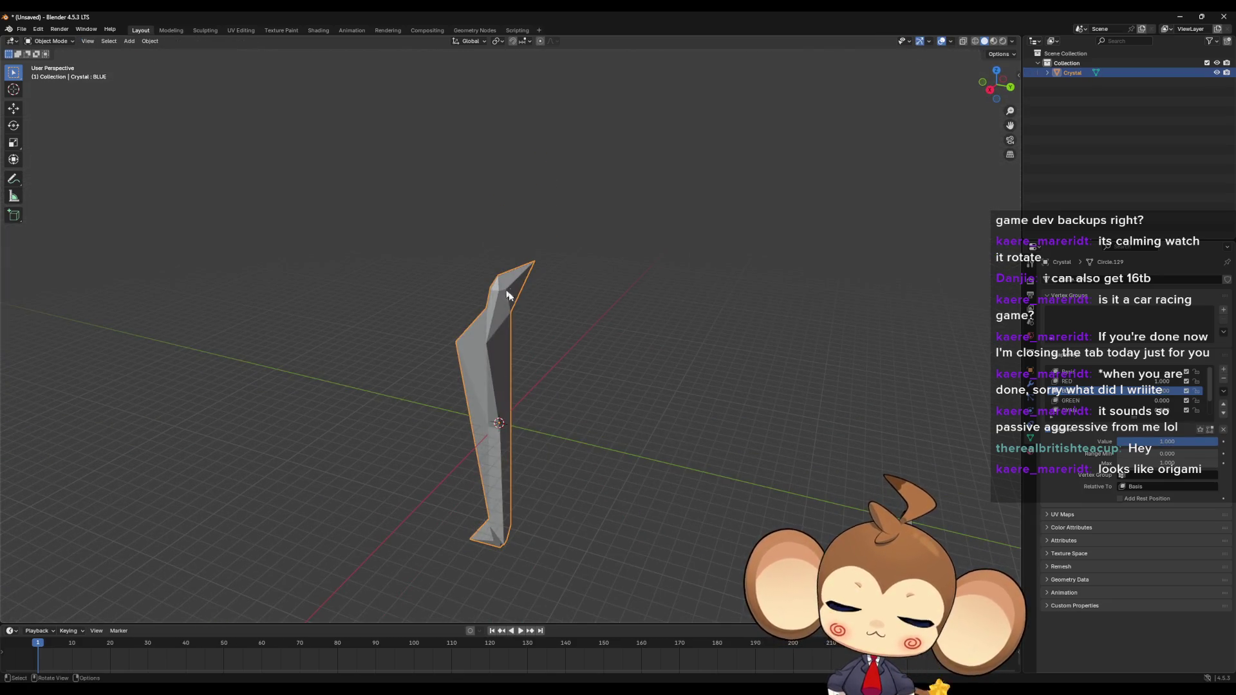
pyautogui.moveTo(506, 295); pyautogui.dragTo(659, 408, button='middle')
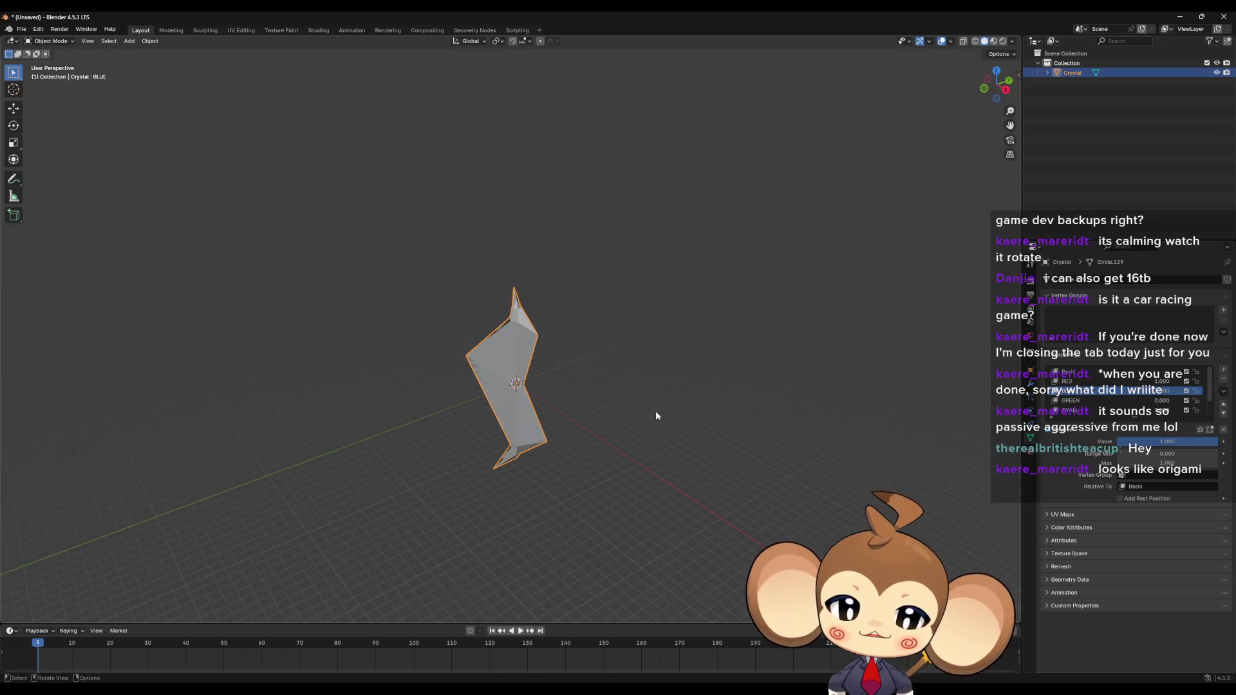
pyautogui.scroll(6, 656, 416)
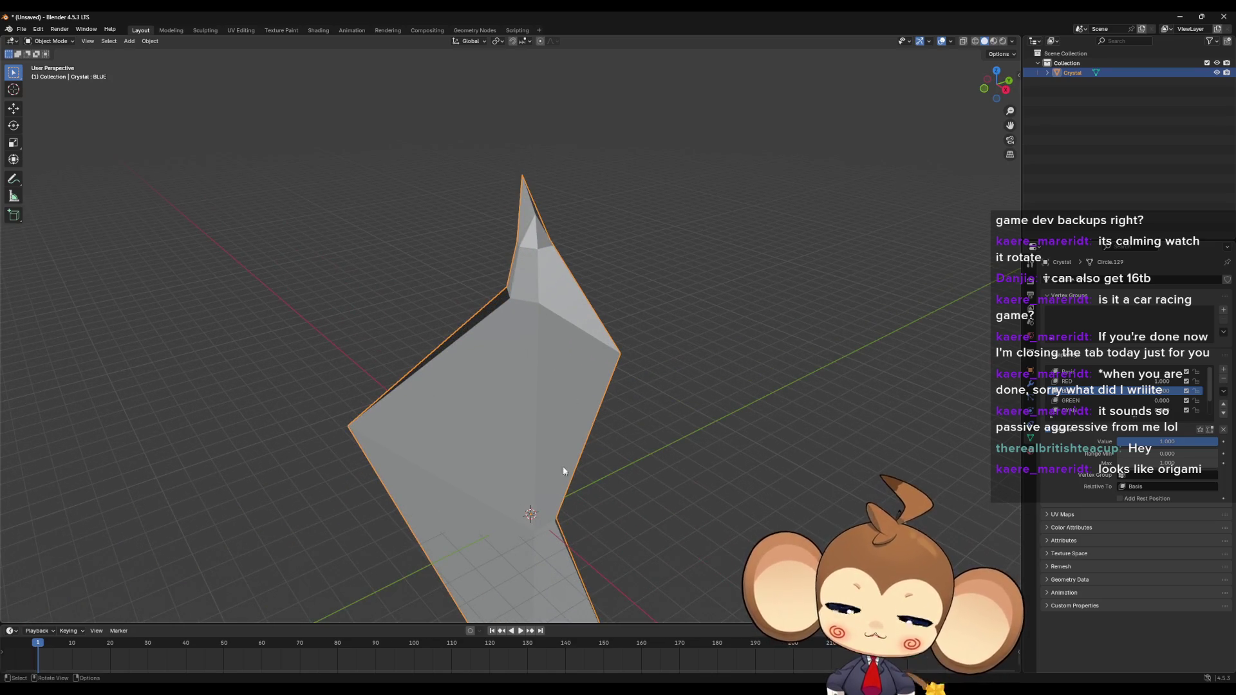
pyautogui.scroll(-4, 565, 458)
pyautogui.moveTo(568, 444)
pyautogui.mouseDown(button='middle')
pyautogui.moveTo(559, 545)
pyautogui.moveTo(545, 352)
pyautogui.moveTo(695, 405)
pyautogui.moveTo(531, 417)
pyautogui.mouseUp(button='middle')
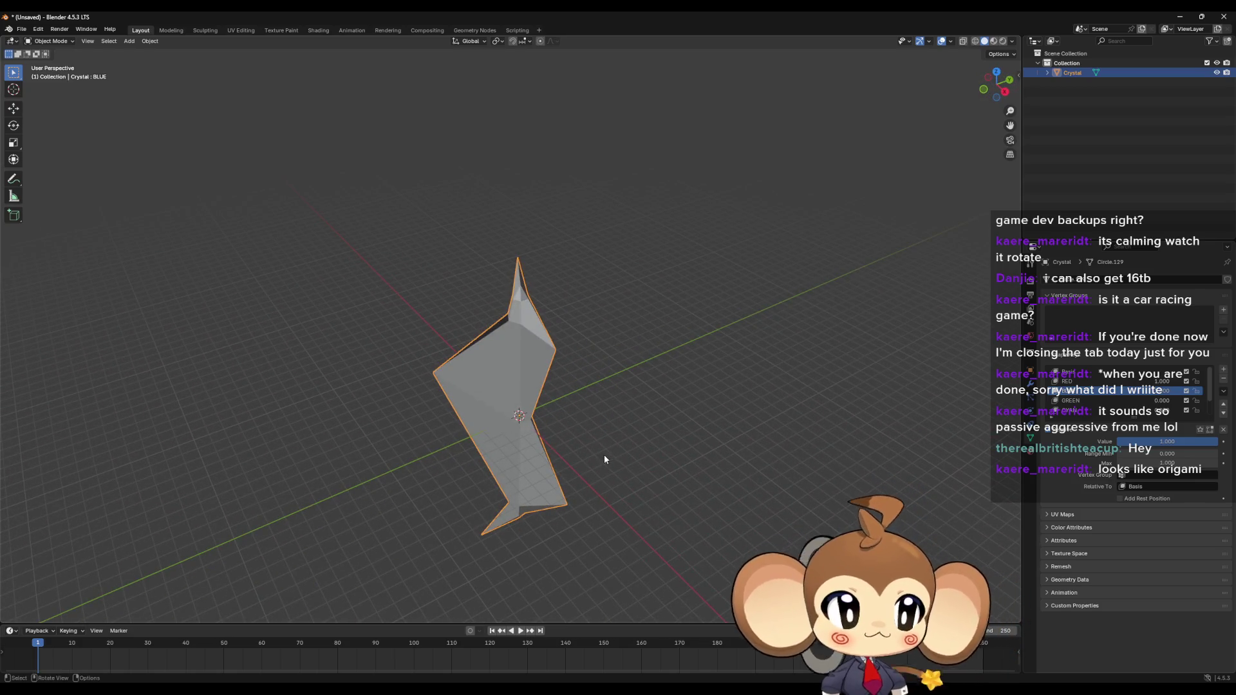
pyautogui.moveTo(593, 446)
pyautogui.mouseDown(button='middle')
pyautogui.moveTo(574, 427)
pyautogui.moveTo(545, 430)
pyautogui.moveTo(559, 407)
pyautogui.mouseUp(button='middle')
pyautogui.scroll(2, 550, 433)
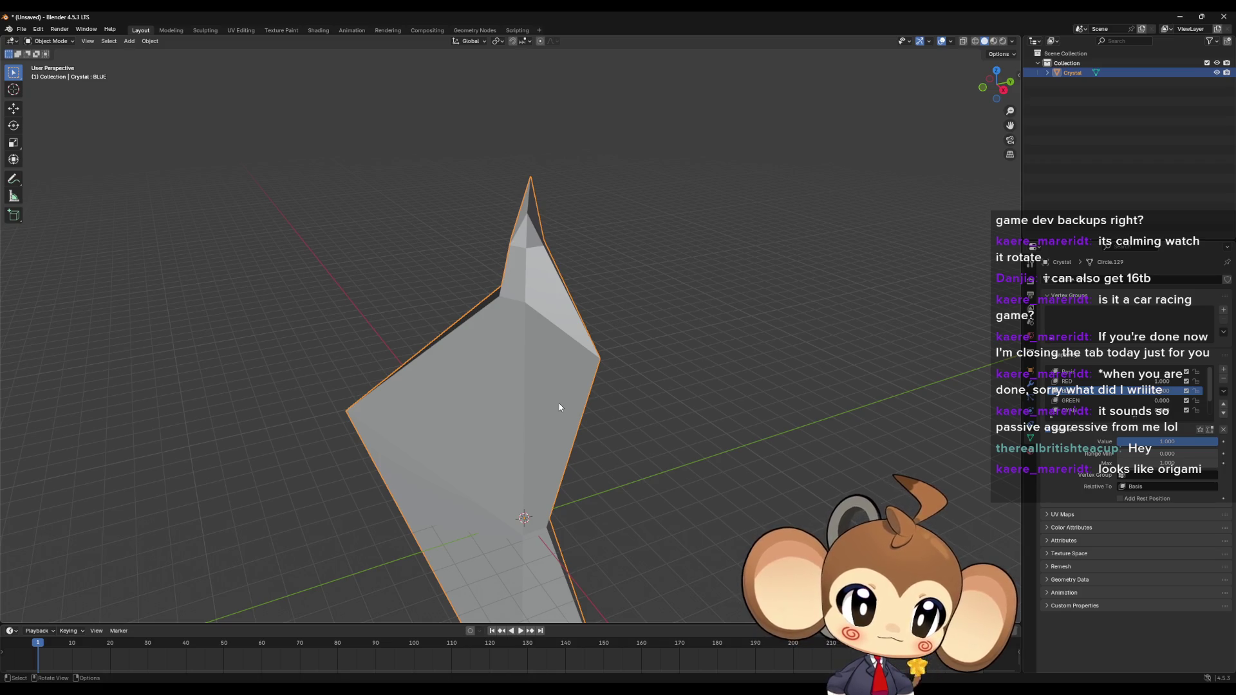
pyautogui.press('Tab')
pyautogui.moveTo(551, 402)
pyautogui.mouseDown(button='middle')
pyautogui.moveTo(573, 379)
pyautogui.moveTo(547, 369)
pyautogui.moveTo(598, 388)
pyautogui.moveTo(558, 299)
pyautogui.moveTo(573, 355)
pyautogui.moveTo(542, 440)
pyautogui.moveTo(550, 487)
pyautogui.moveTo(554, 390)
pyautogui.moveTo(604, 424)
pyautogui.moveTo(638, 427)
pyautogui.moveTo(526, 395)
pyautogui.moveTo(490, 348)
pyautogui.moveTo(540, 408)
pyautogui.moveTo(516, 452)
pyautogui.moveTo(527, 508)
pyautogui.moveTo(571, 469)
pyautogui.moveTo(561, 260)
pyautogui.mouseUp(button='middle')
# Step: On the BLUE key in Edit Mode, pull a vertex outward and move the top vertex along Z
pyautogui.press('Tab')
pyautogui.press('Tab')
pyautogui.press('Tab')
pyautogui.press('Tab')
pyautogui.press('Tab')
pyautogui.press('Tab')
pyautogui.press('Tab')
pyautogui.press('Tab')
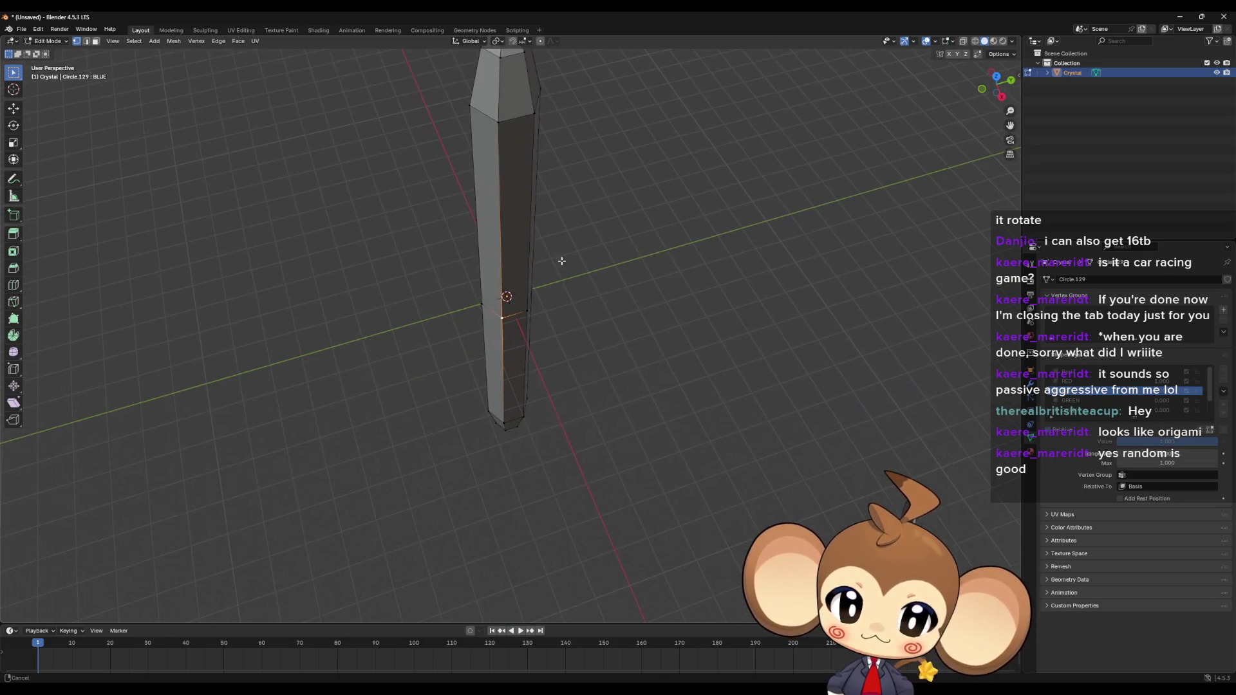
pyautogui.moveTo(538, 354)
pyautogui.mouseDown(button='middle')
pyautogui.moveTo(513, 279)
pyautogui.moveTo(432, 224)
pyautogui.mouseUp(button='middle')
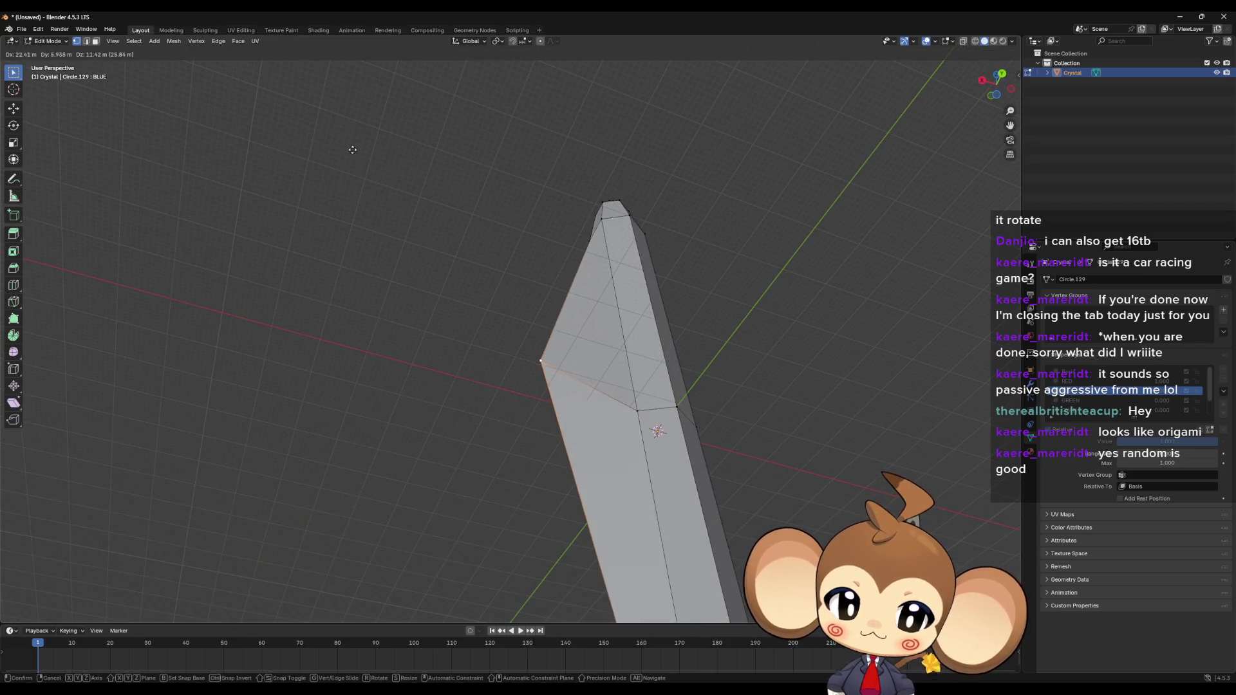
pyautogui.click(359, 158)
pyautogui.moveTo(359, 158)
pyautogui.mouseDown(button='middle')
pyautogui.moveTo(669, 444)
pyautogui.moveTo(794, 504)
pyautogui.mouseUp(button='middle')
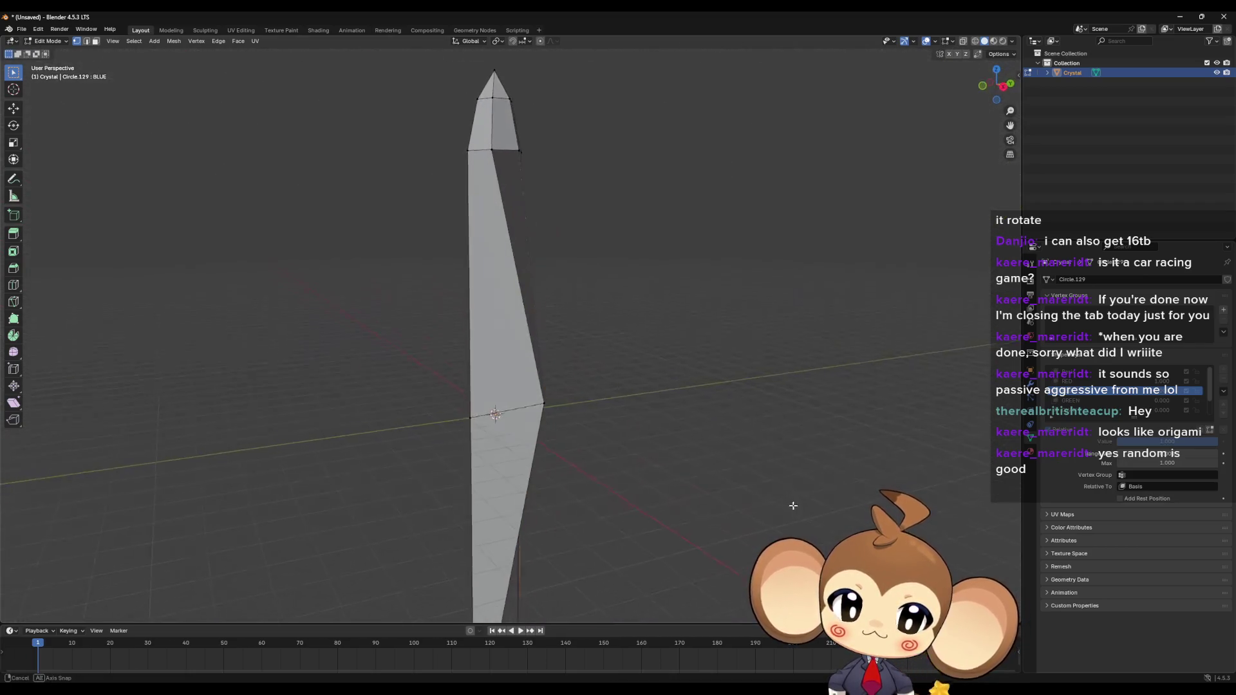
pyautogui.press('g')
pyautogui.click(683, 412)
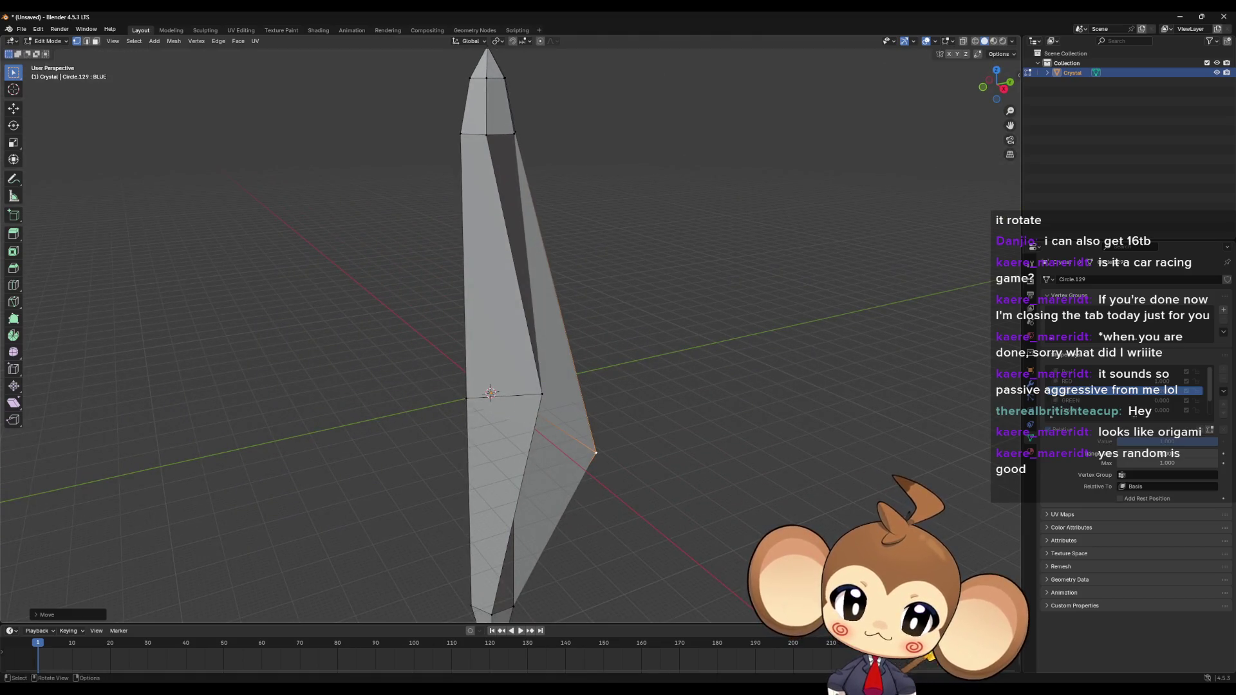
pyautogui.moveTo(684, 412); pyautogui.dragTo(604, 193, button='middle')
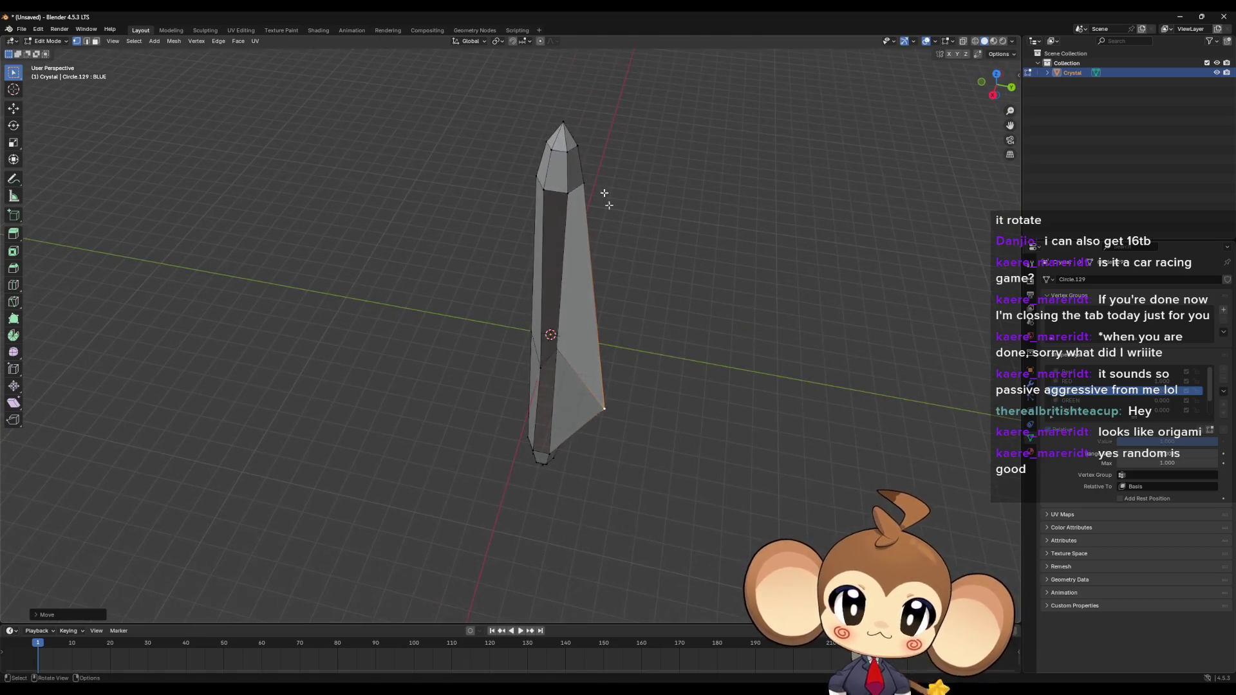
pyautogui.click(568, 129)
pyautogui.moveTo(568, 128); pyautogui.dragTo(615, 214, button='middle')
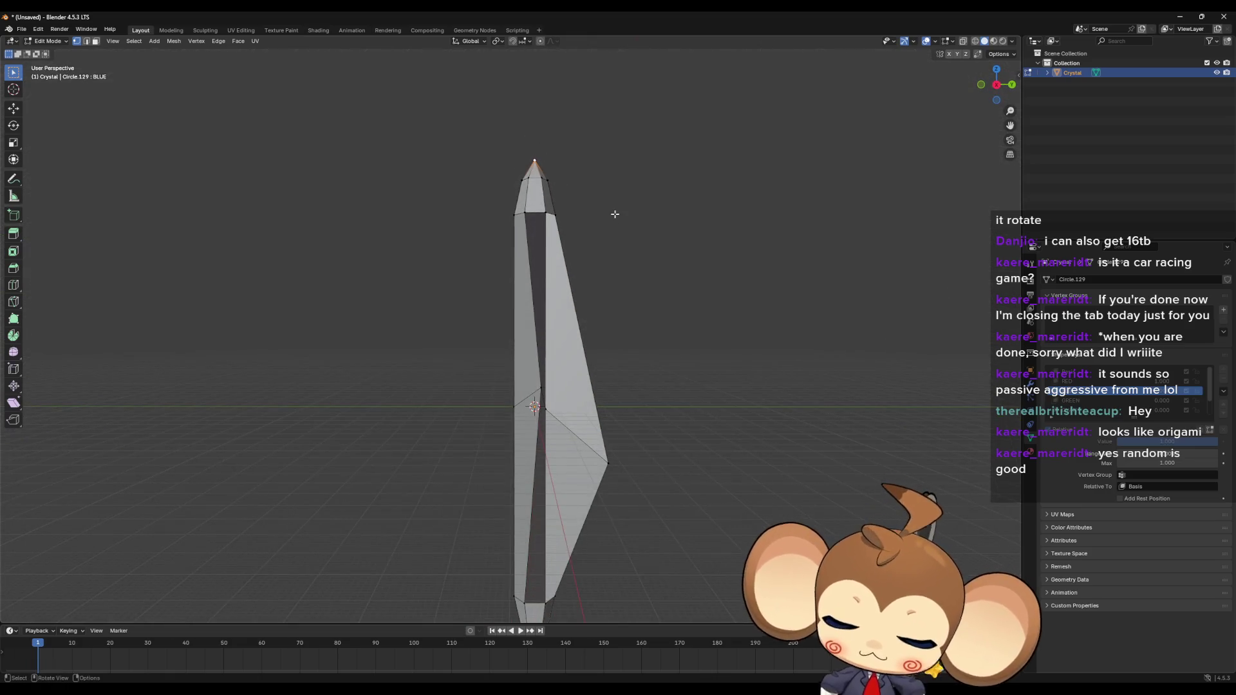
pyautogui.press('g')
pyautogui.press('z')
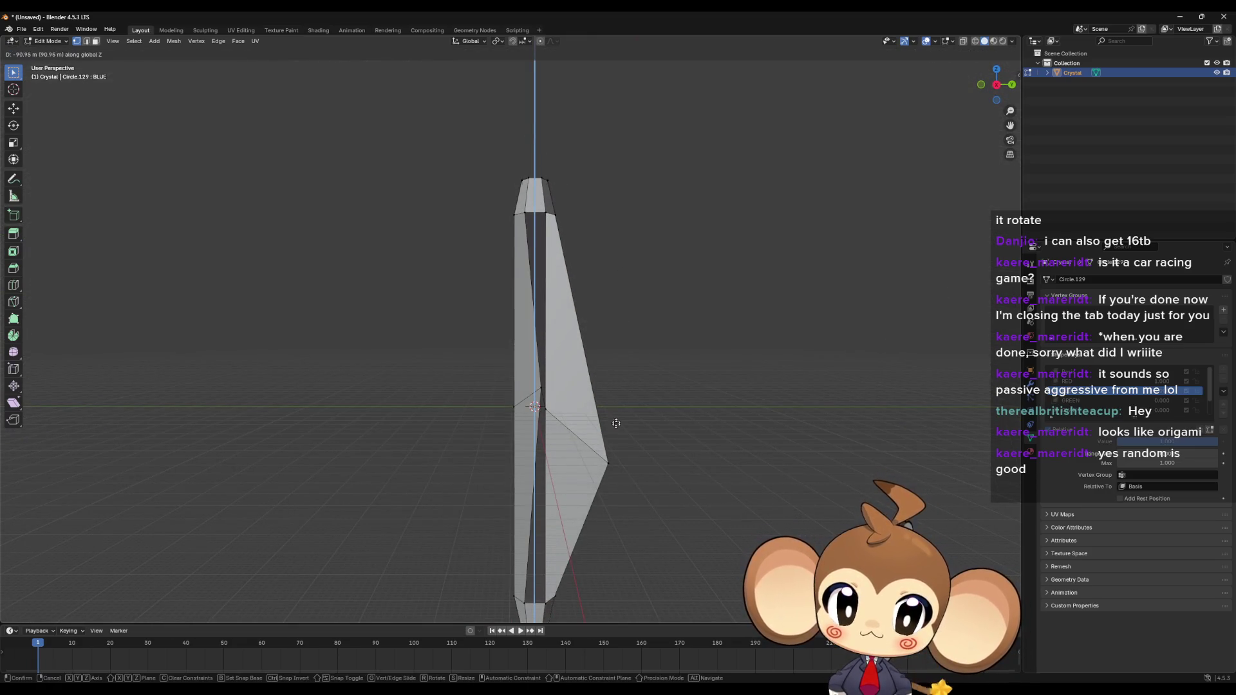
pyautogui.click(616, 369)
# Step: Switch to Wireframe shading, lower the top vertex along Z, spike a vertex left, and exit Edit Mode
pyautogui.click(976, 41)
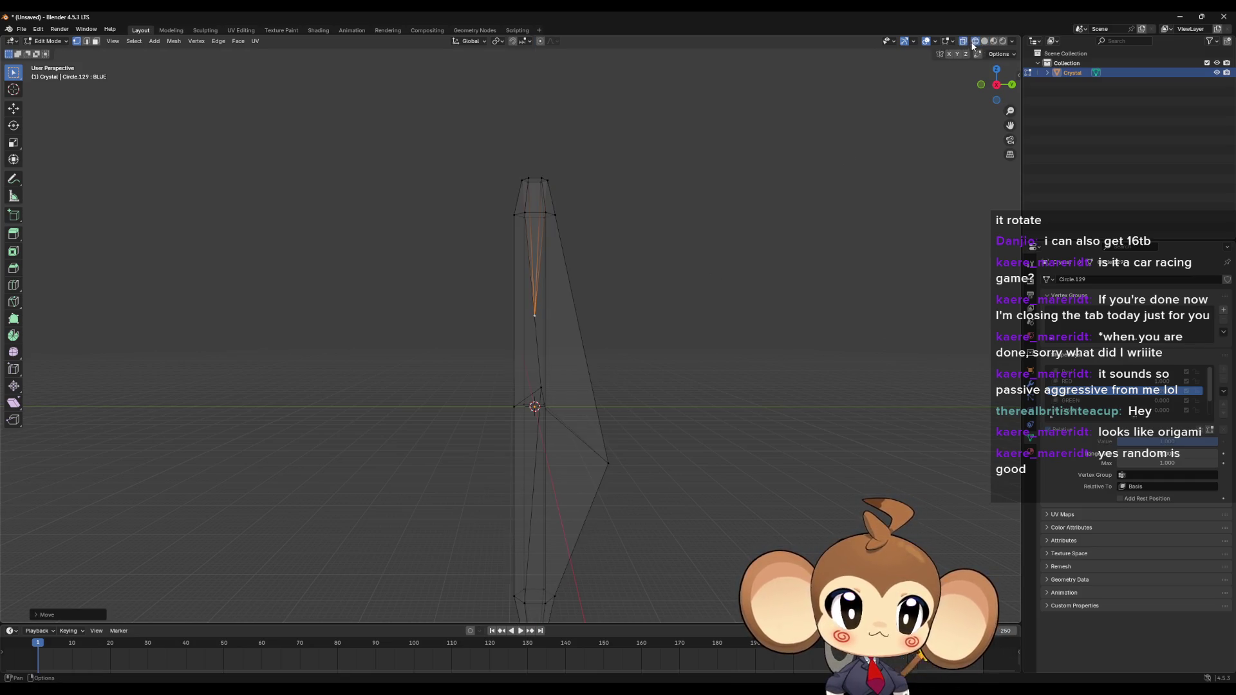
pyautogui.moveTo(618, 390); pyautogui.dragTo(623, 412, button='middle')
pyautogui.press('g')
pyautogui.press('z')
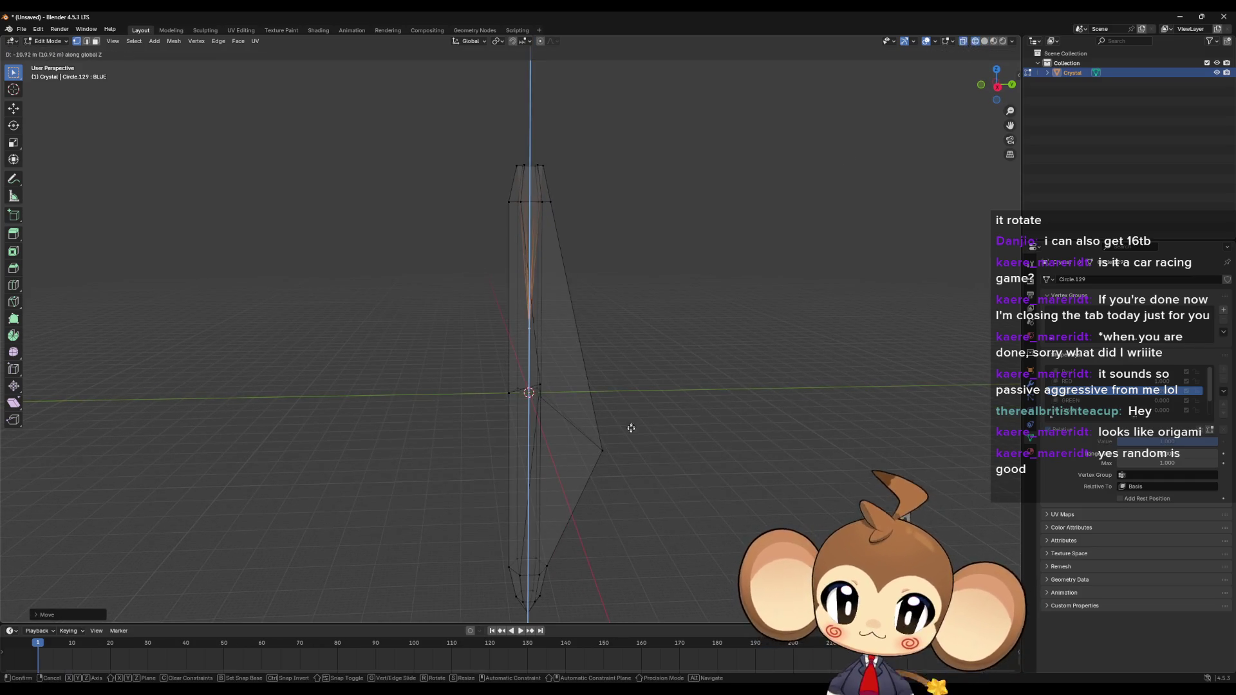
pyautogui.click(633, 456)
pyautogui.moveTo(633, 456)
pyautogui.mouseDown(button='middle')
pyautogui.moveTo(601, 469)
pyautogui.moveTo(593, 450)
pyautogui.mouseUp(button='middle')
pyautogui.press('g')
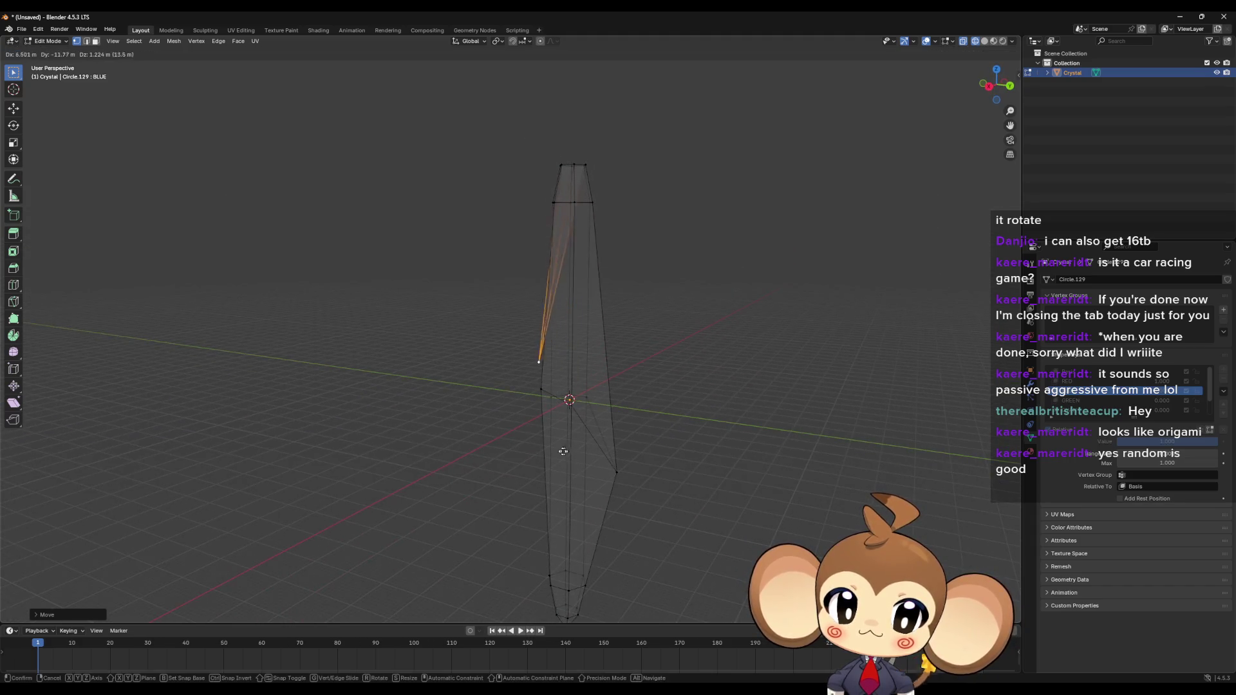
pyautogui.click(542, 450)
pyautogui.moveTo(595, 386)
pyautogui.mouseDown(button='middle')
pyautogui.moveTo(598, 231)
pyautogui.moveTo(635, 241)
pyautogui.mouseUp(button='middle')
pyautogui.press('Tab')
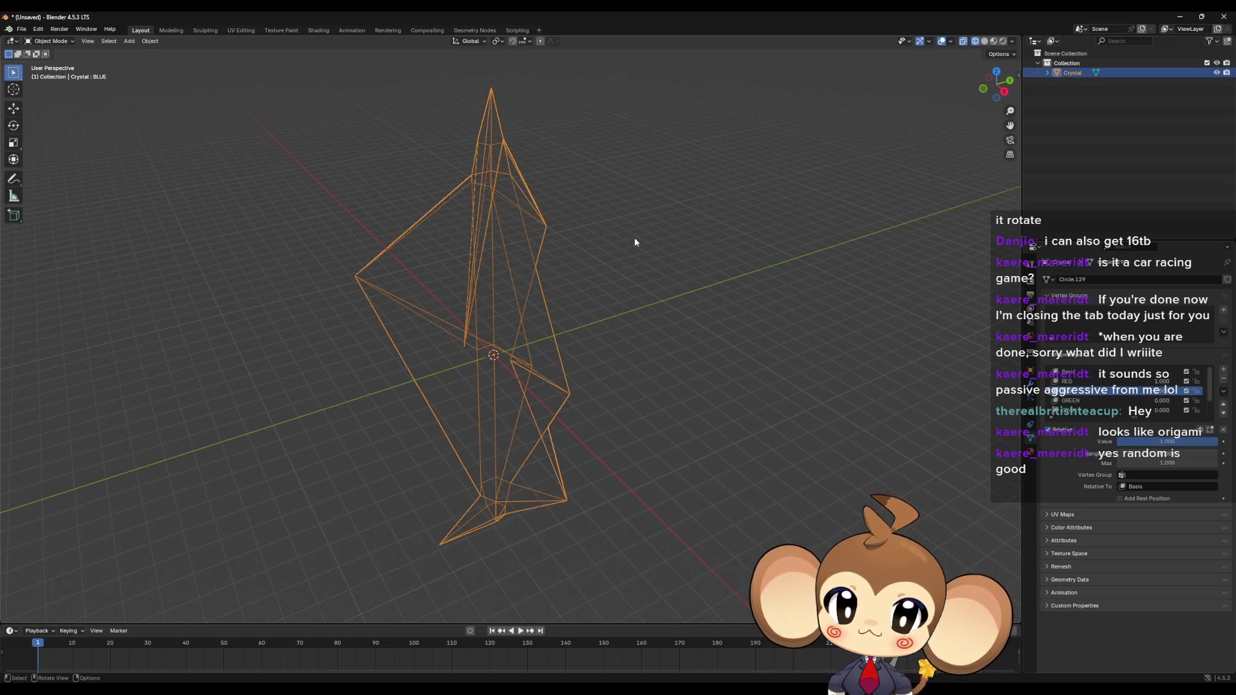
# Step: Orbit the crystal in Edit Mode on BLUE, clear the vertex selection, and return to Object Mode
pyautogui.press('Tab')
pyautogui.press('Tab')
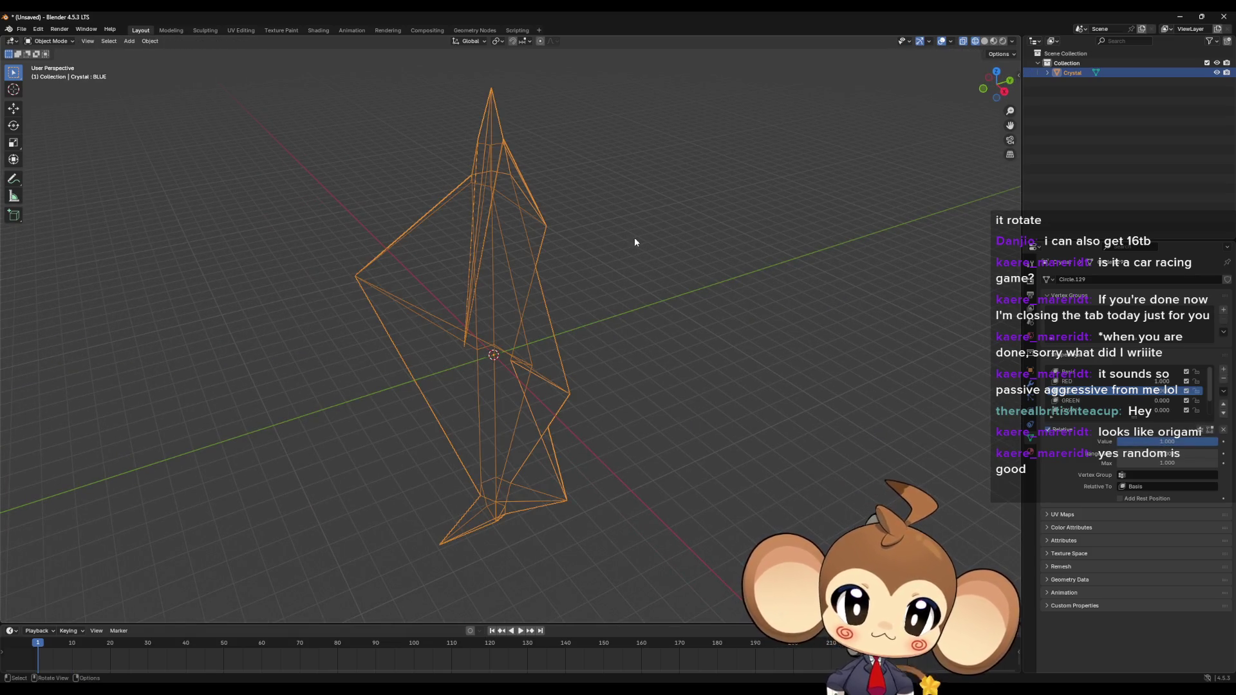
pyautogui.press('Tab')
pyautogui.press('Tab')
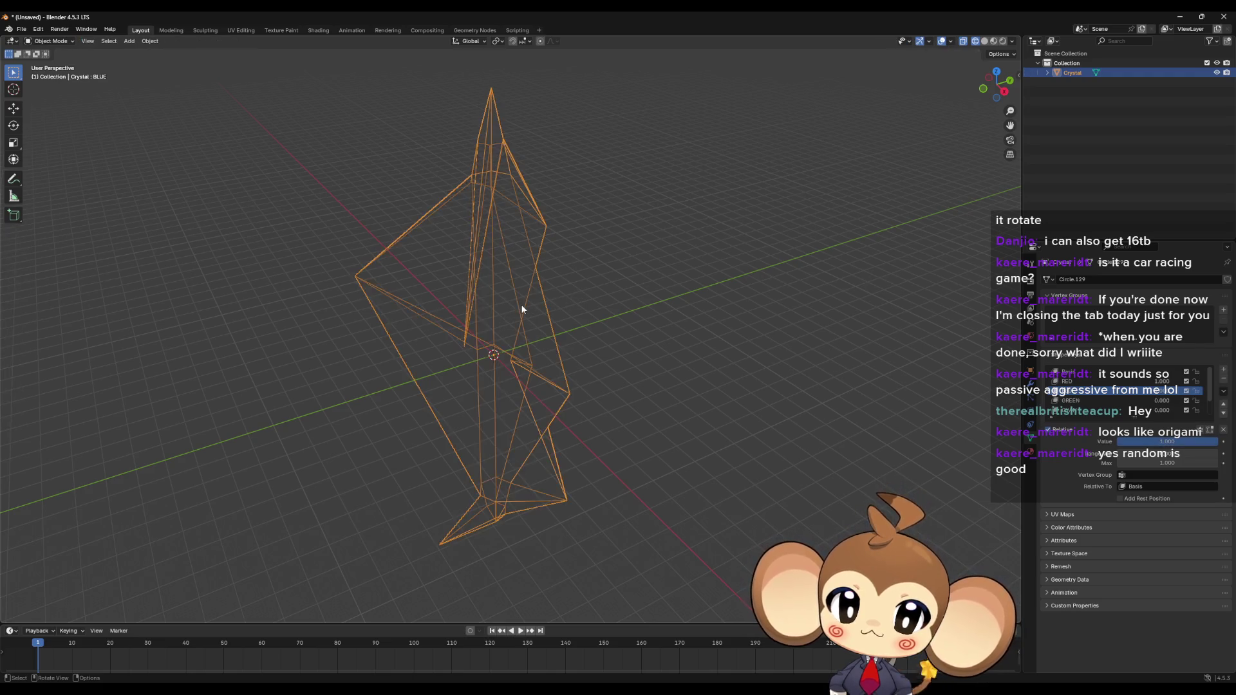
pyautogui.moveTo(521, 309)
pyautogui.mouseDown(button='middle')
pyautogui.moveTo(621, 281)
pyautogui.moveTo(564, 293)
pyautogui.moveTo(511, 282)
pyautogui.mouseUp(button='middle')
pyautogui.press('Tab')
pyautogui.moveTo(516, 228)
pyautogui.mouseDown(button='middle')
pyautogui.moveTo(491, 240)
pyautogui.moveTo(547, 211)
pyautogui.mouseUp(button='middle')
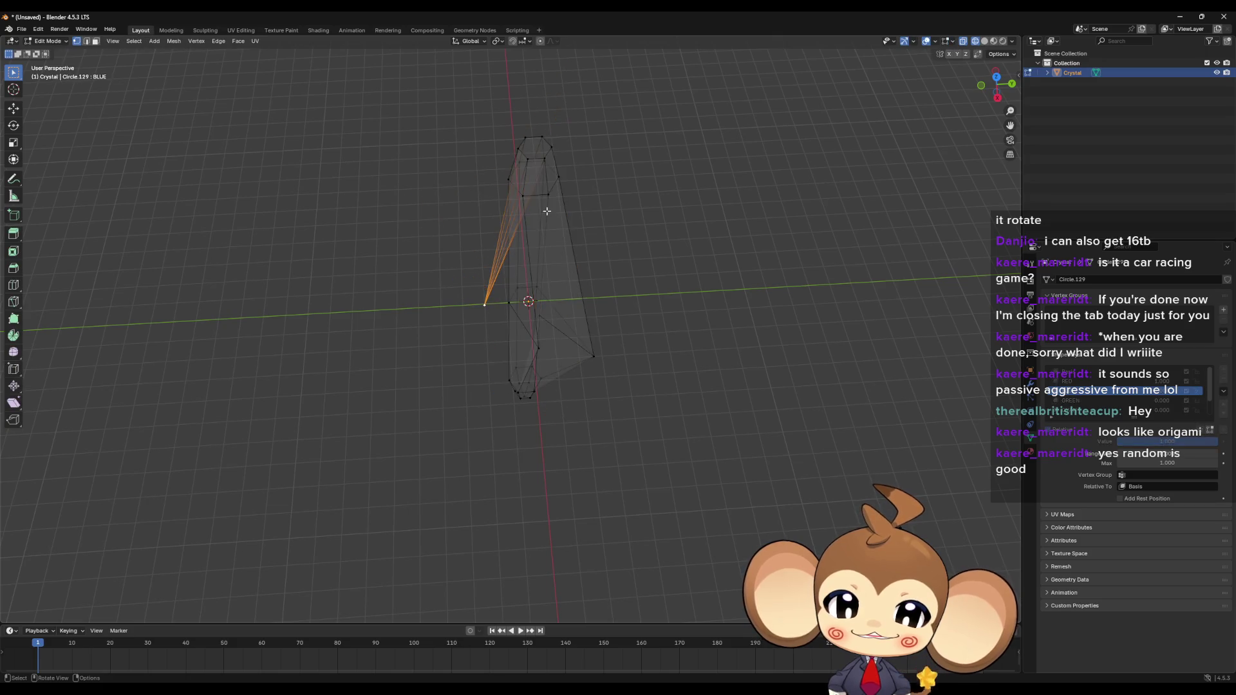
pyautogui.click(720, 328)
pyautogui.moveTo(720, 328)
pyautogui.mouseDown(button='middle')
pyautogui.moveTo(643, 295)
pyautogui.moveTo(646, 270)
pyautogui.mouseUp(button='middle')
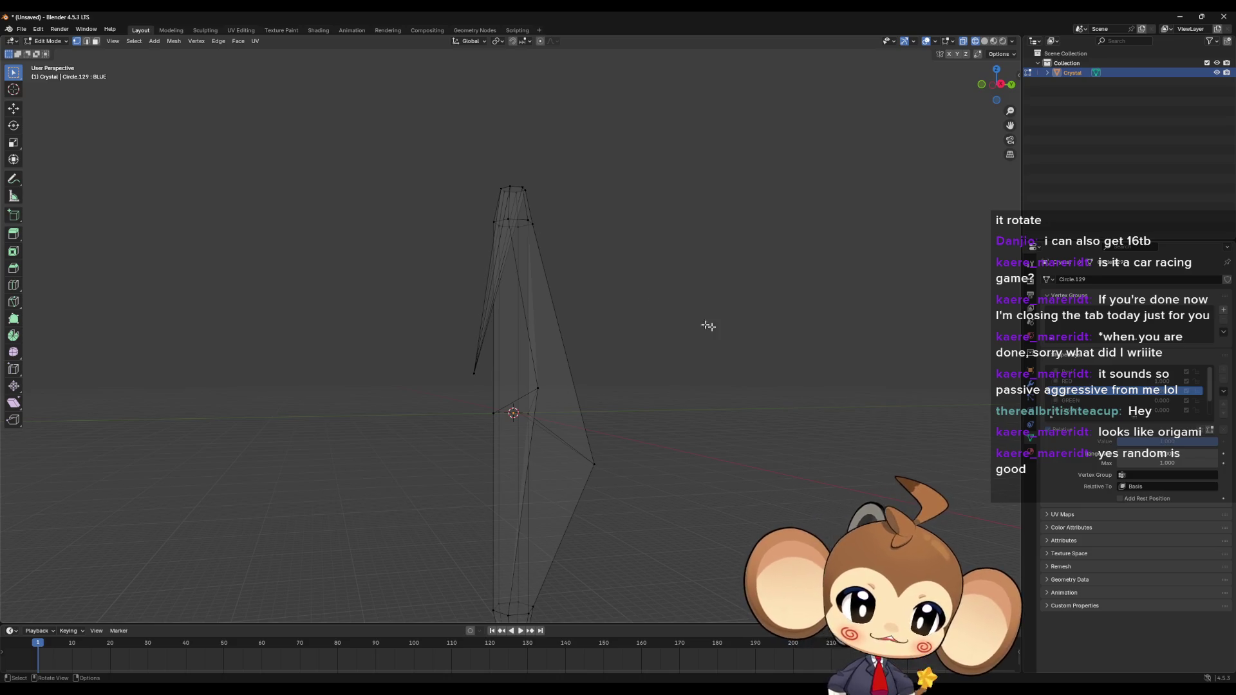
pyautogui.press('Tab')
pyautogui.scroll(-2, 1158, 398)
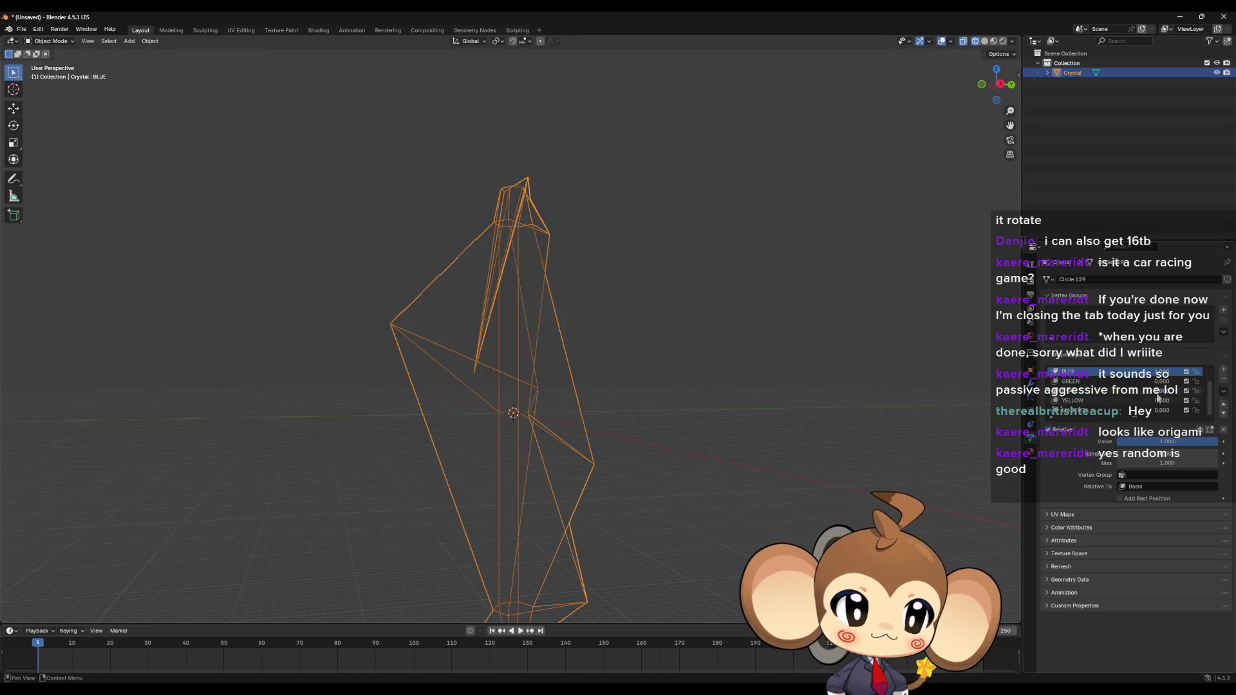
# Step: Set the BLUE shape key value to 0 so the crystal straightens again
pyautogui.click(1094, 411)
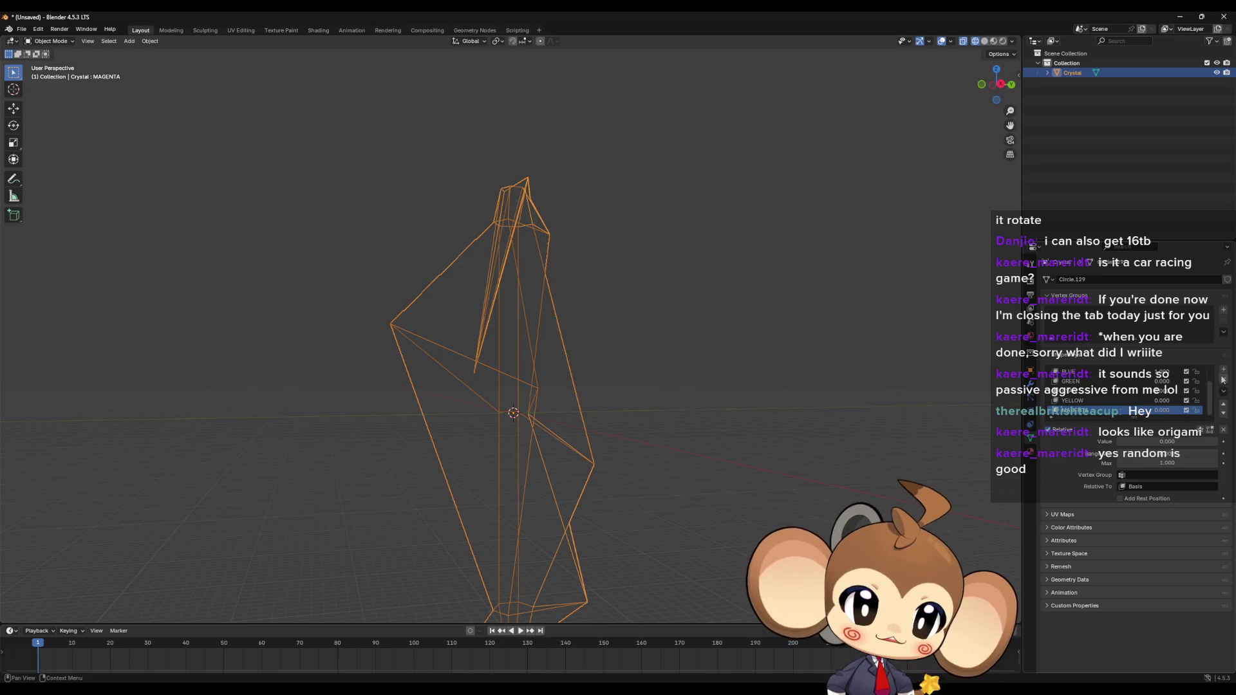
pyautogui.scroll(2, 1127, 393)
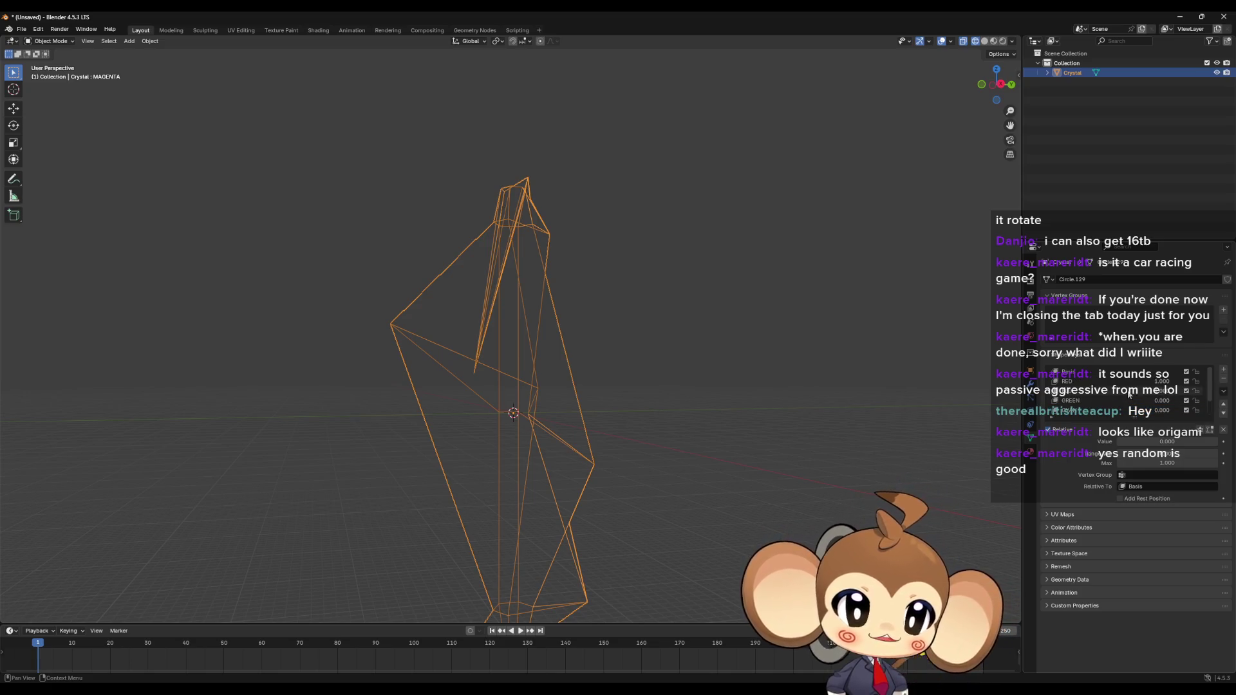
pyautogui.click(1128, 391)
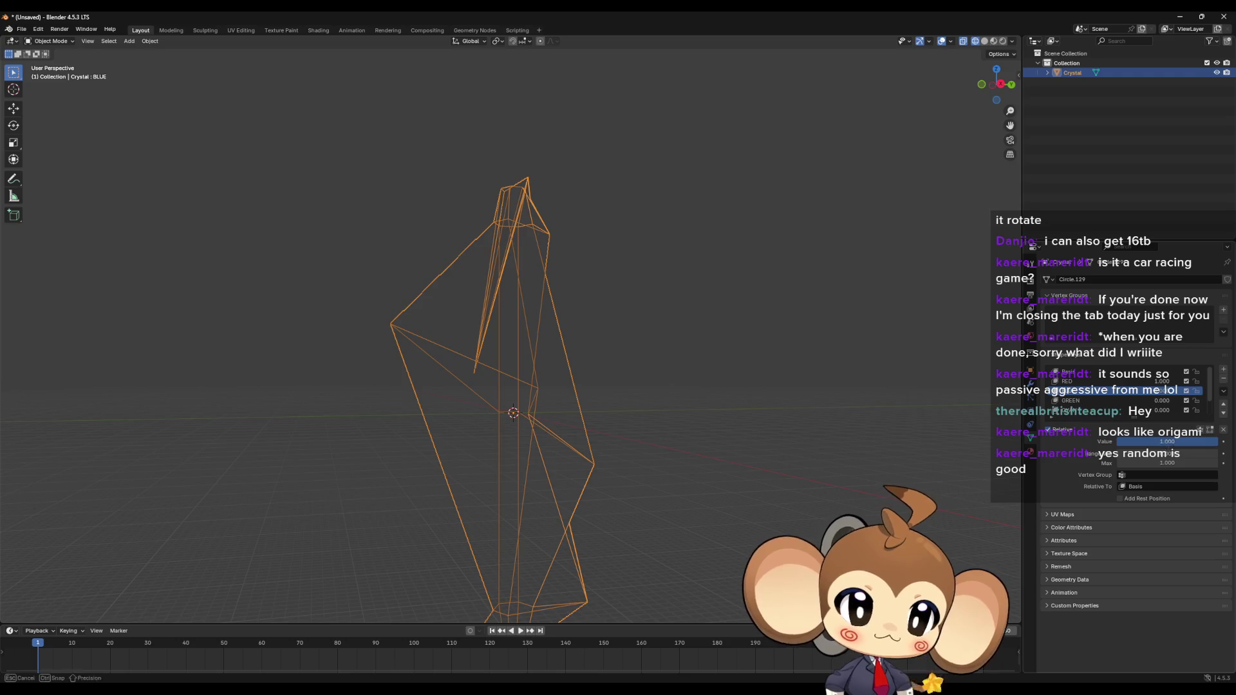
pyautogui.click(1189, 443)
pyautogui.press('Return')
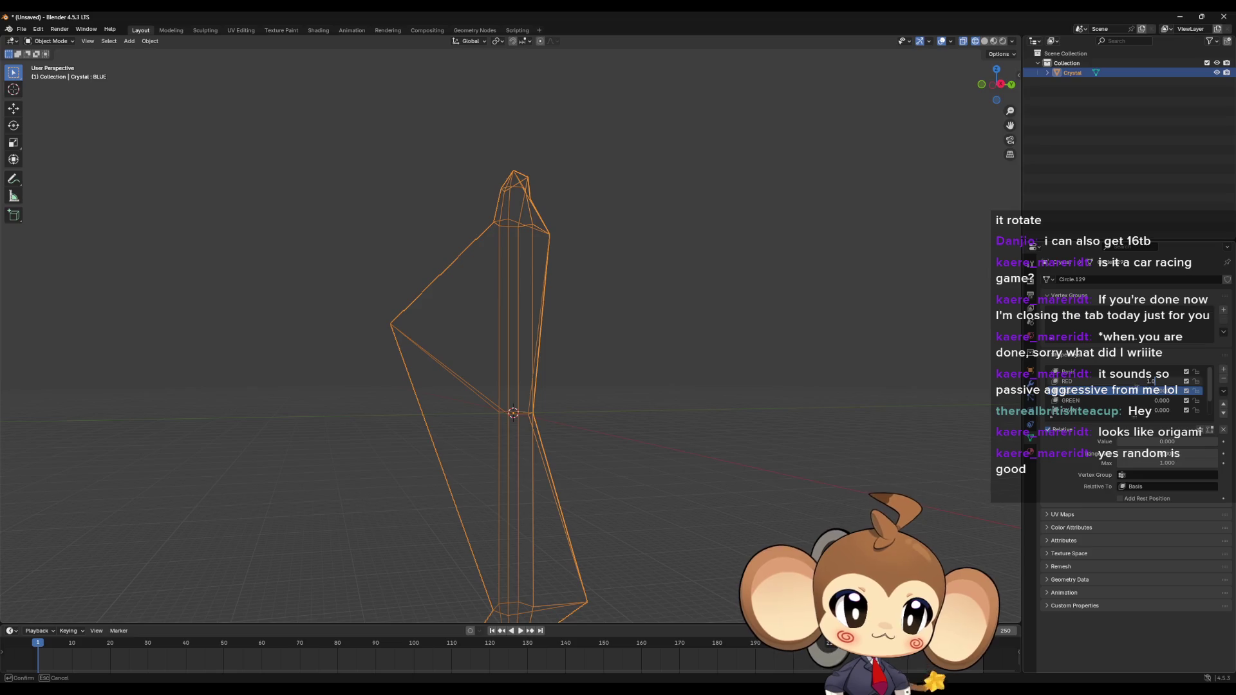
pyautogui.press('Return')
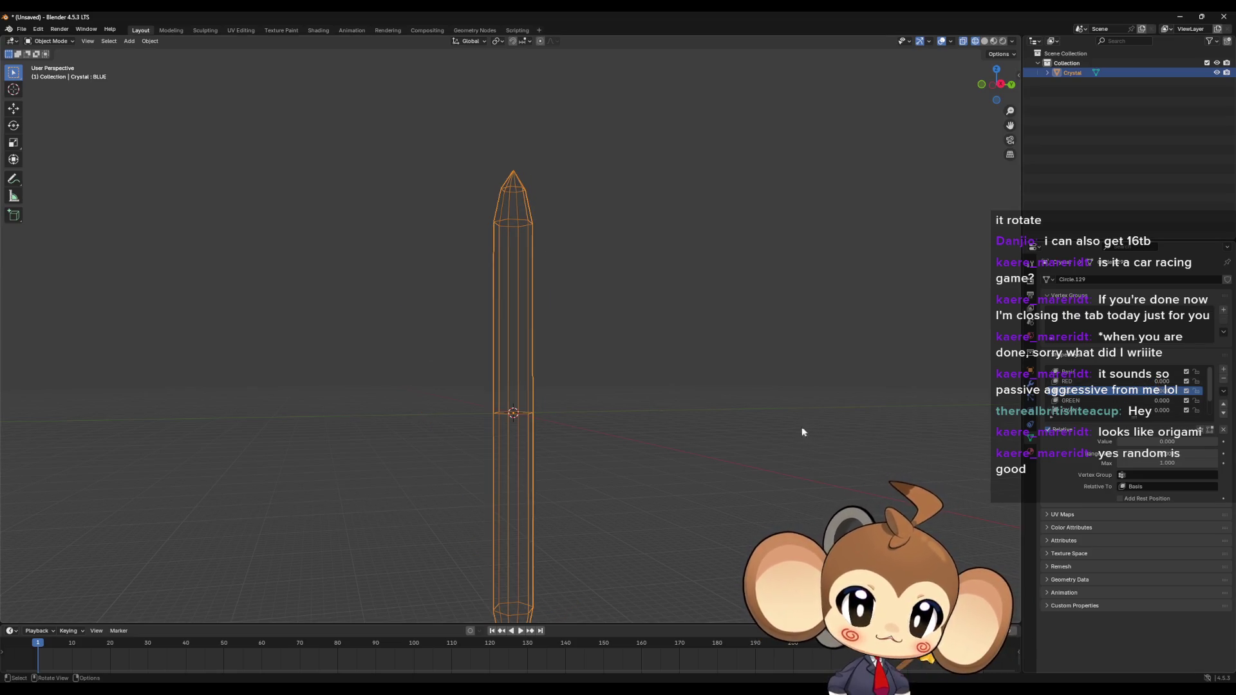
pyautogui.press('Tab')
pyautogui.moveTo(800, 427); pyautogui.dragTo(796, 453, button='middle')
pyautogui.press('Tab')
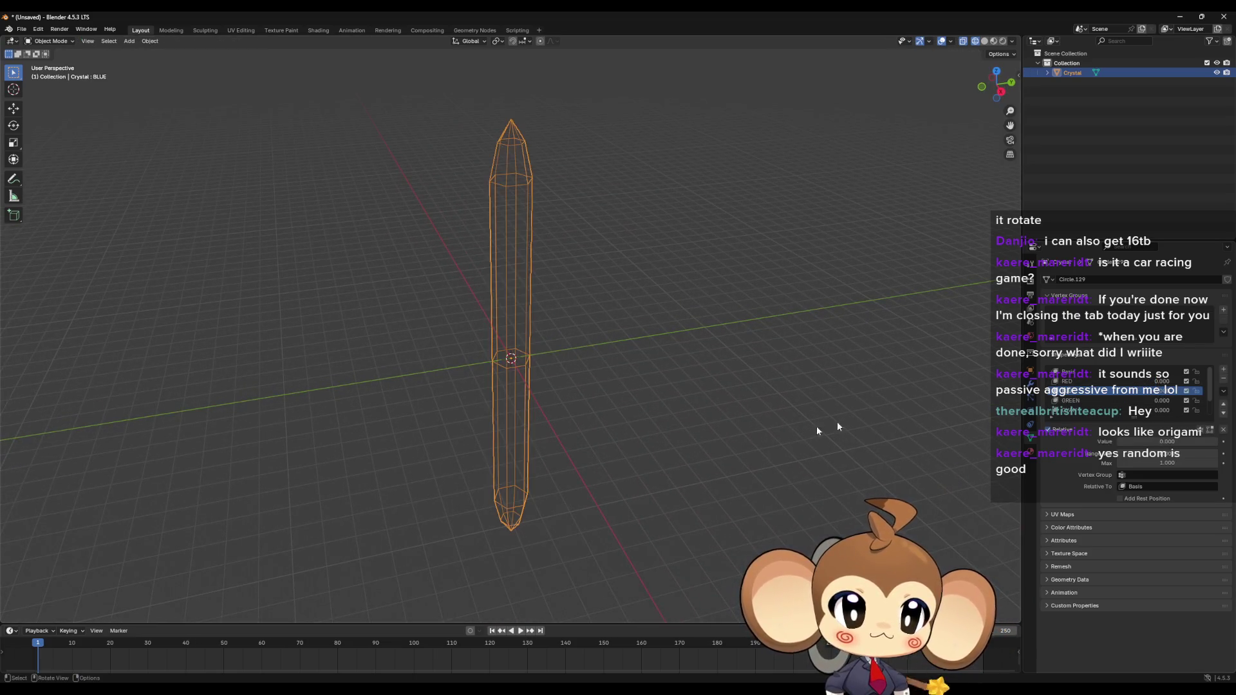
# Step: Select the RED shape key and orbit around its folded shape while toggling Edit Mode
pyautogui.click(1090, 382)
pyautogui.press('Tab')
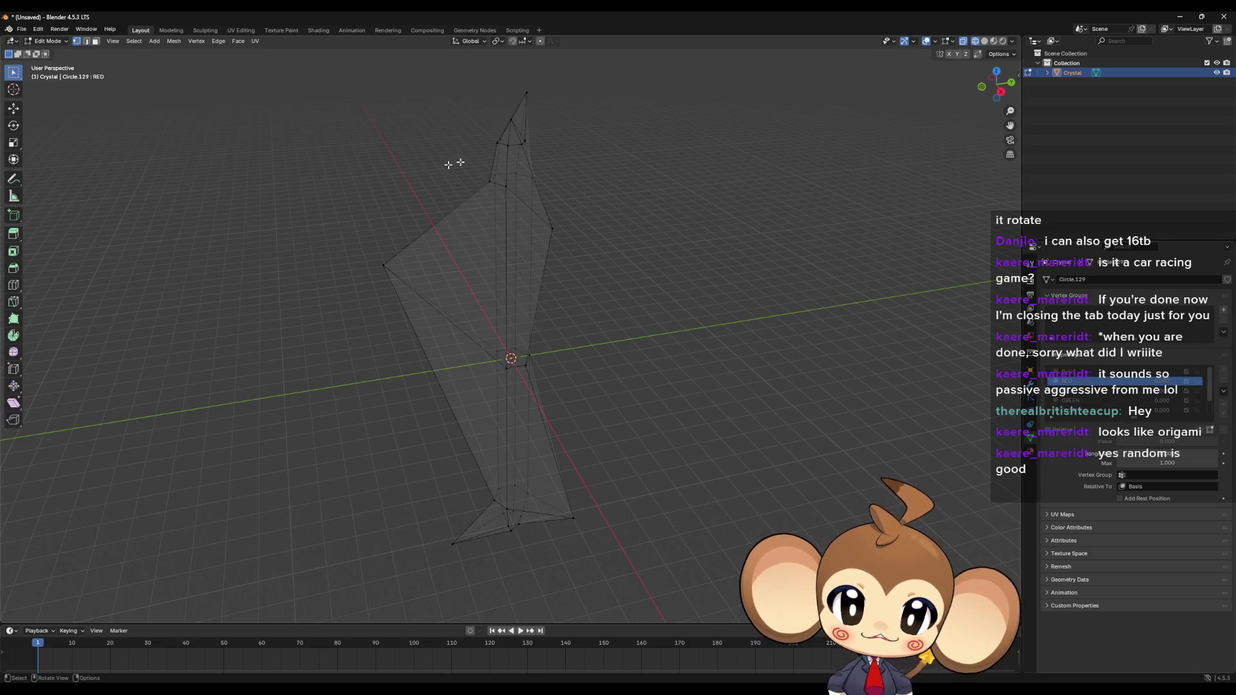
pyautogui.press('Tab')
pyautogui.press('Tab')
pyautogui.moveTo(571, 291)
pyautogui.mouseDown(button='middle')
pyautogui.moveTo(513, 303)
pyautogui.moveTo(682, 140)
pyautogui.mouseUp(button='middle')
pyautogui.moveTo(500, 343)
pyautogui.mouseDown(button='middle')
pyautogui.moveTo(628, 350)
pyautogui.moveTo(629, 312)
pyautogui.mouseUp(button='middle')
pyautogui.press('Tab')
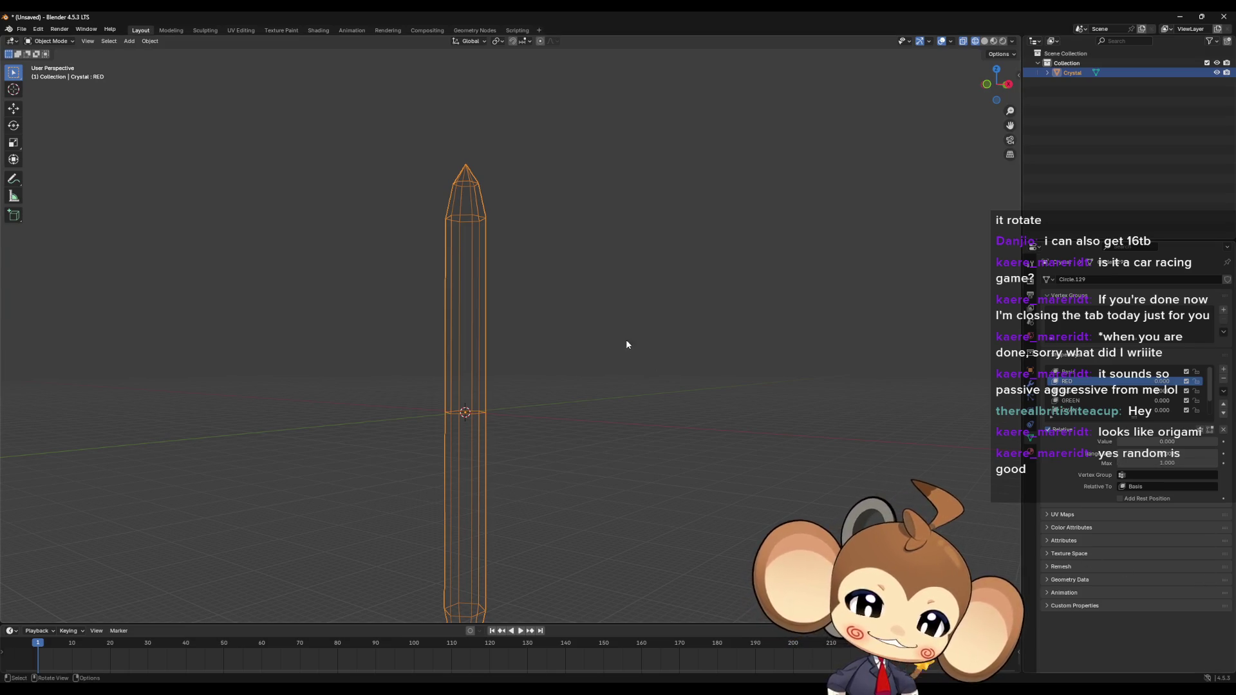
# Step: Compare the Basis, BLUE, GREEN and RED shape keys, ending in Edit Mode on RED
pyautogui.press('Tab')
pyautogui.press('Tab')
pyautogui.click(1068, 372)
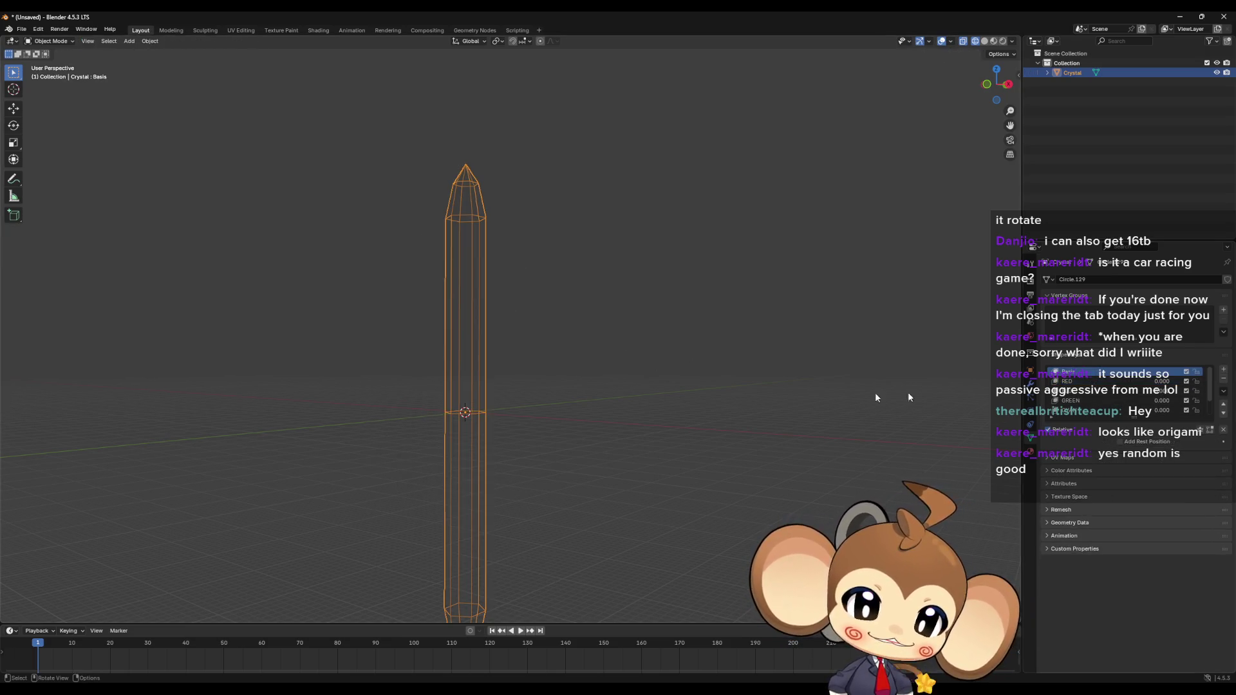
pyautogui.press('Tab')
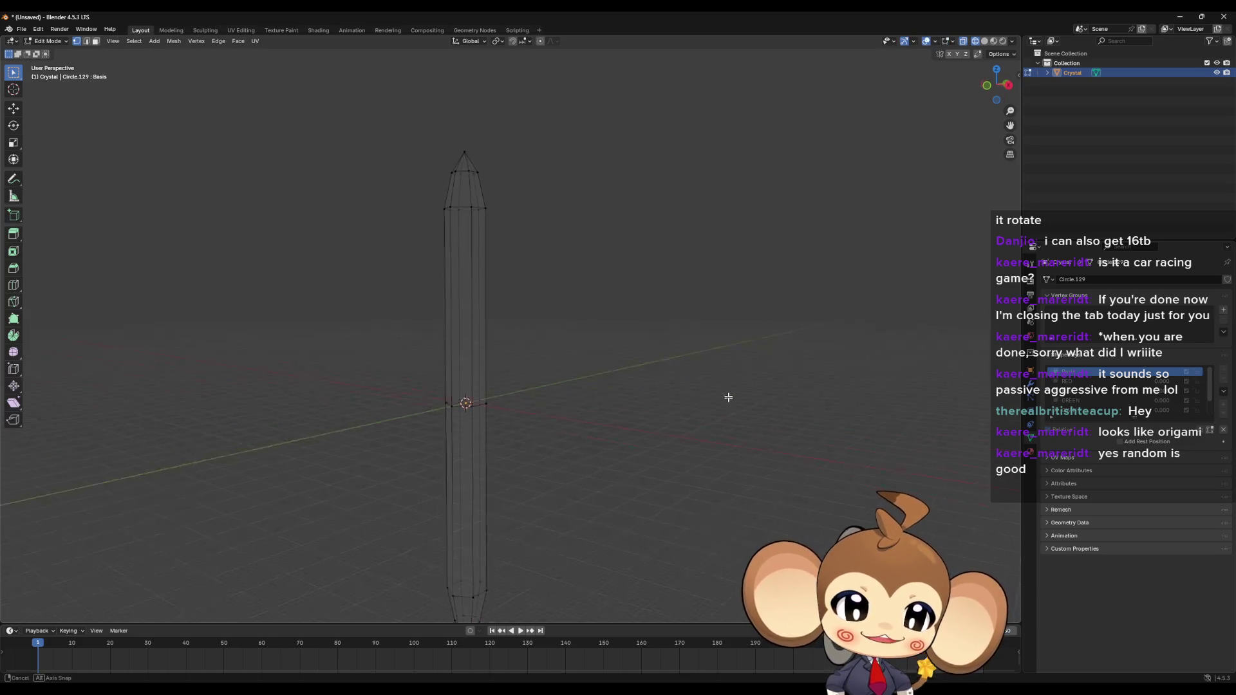
pyautogui.moveTo(728, 389); pyautogui.dragTo(877, 436, button='middle')
pyautogui.press('Tab')
pyautogui.press('Tab')
pyautogui.press('Tab')
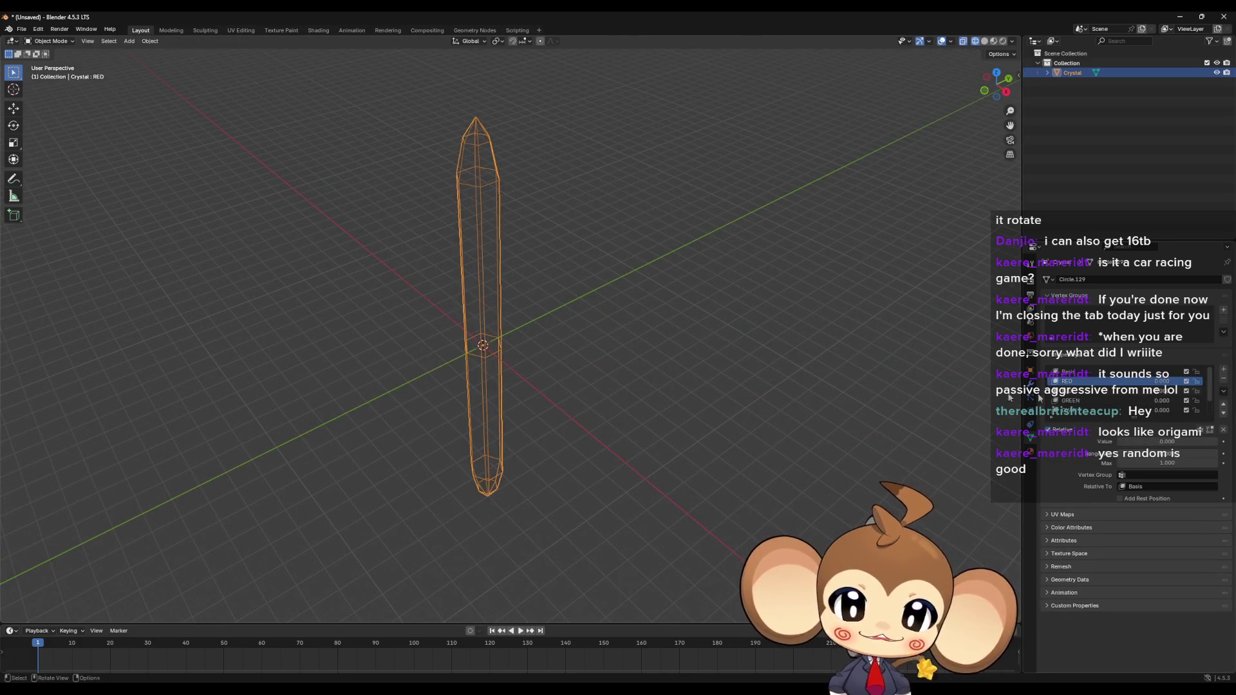
pyautogui.click(1068, 391)
pyautogui.press('Tab')
pyautogui.press('Tab')
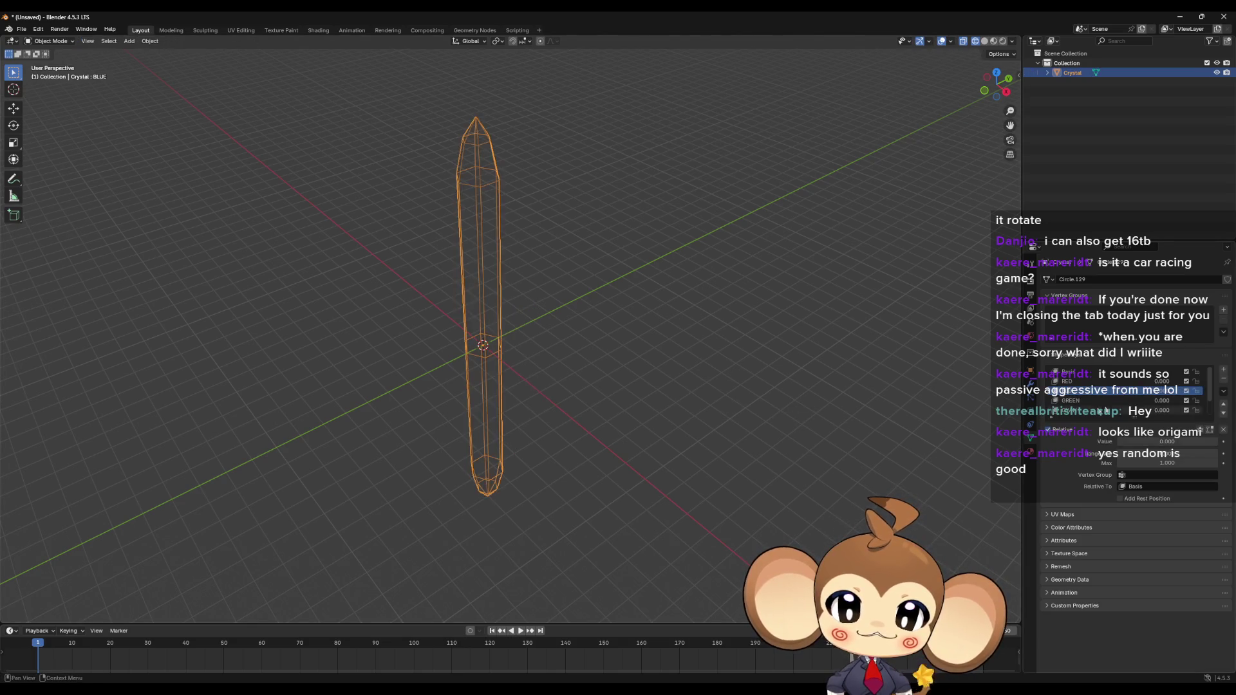
pyautogui.click(1121, 402)
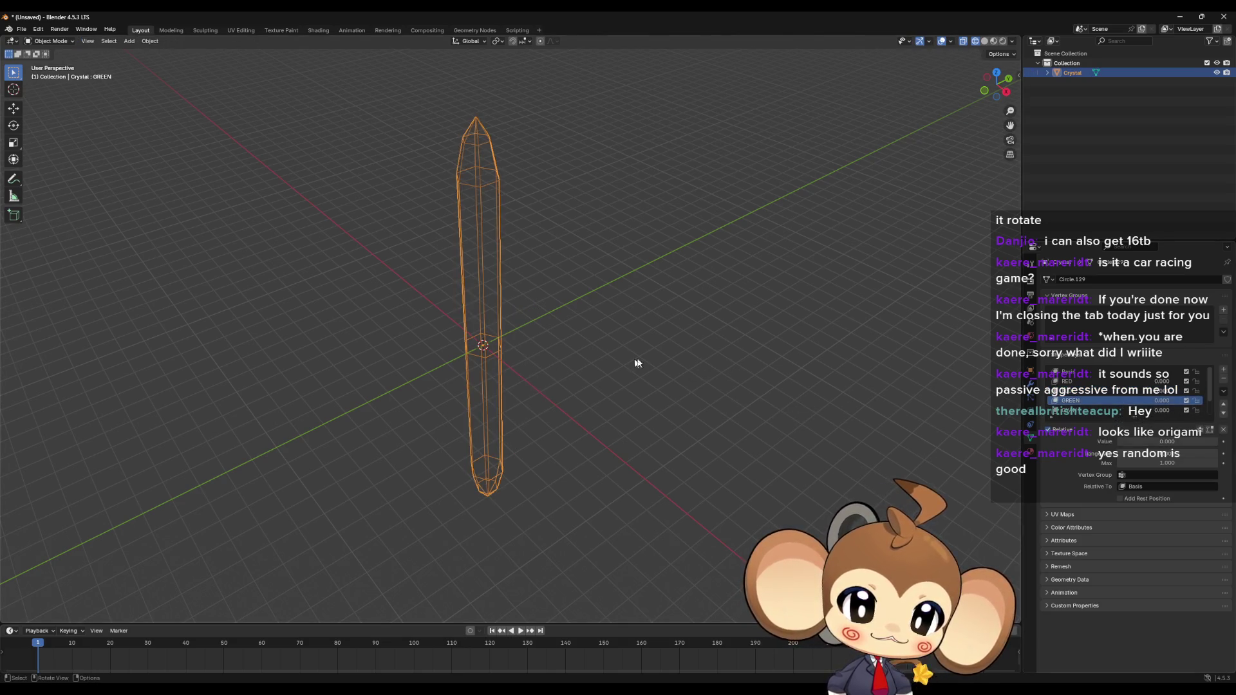
pyautogui.click(1107, 381)
pyautogui.click(1094, 372)
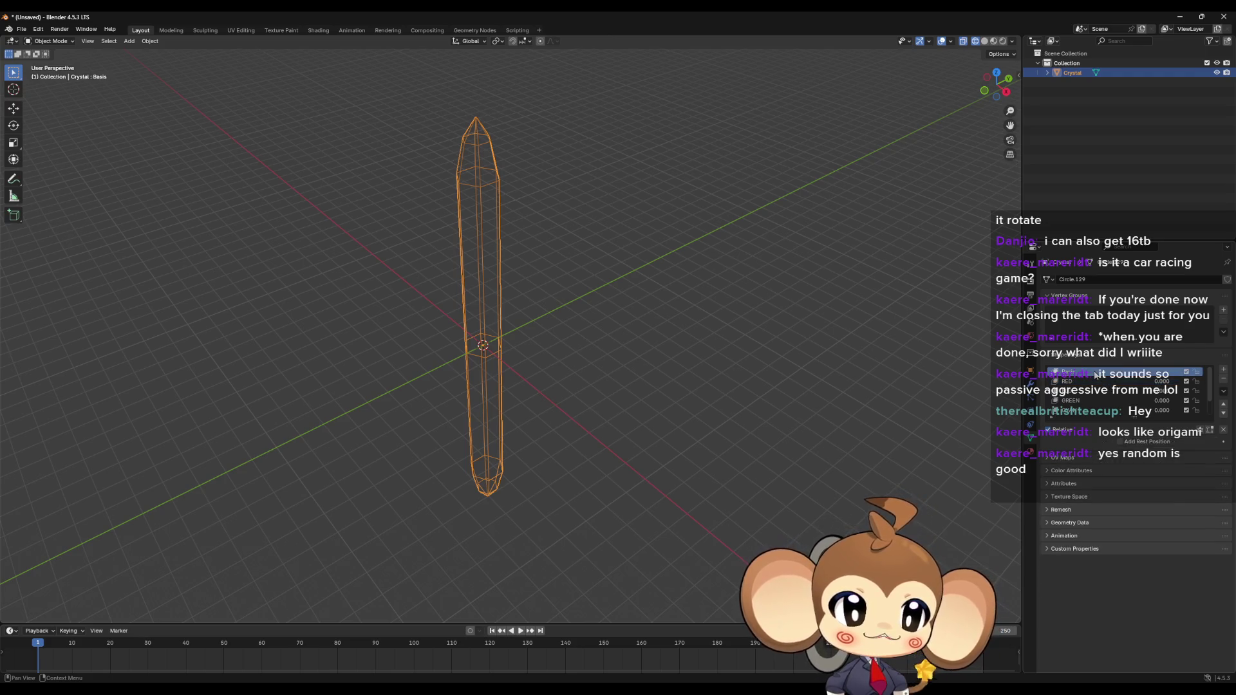
pyautogui.click(1090, 382)
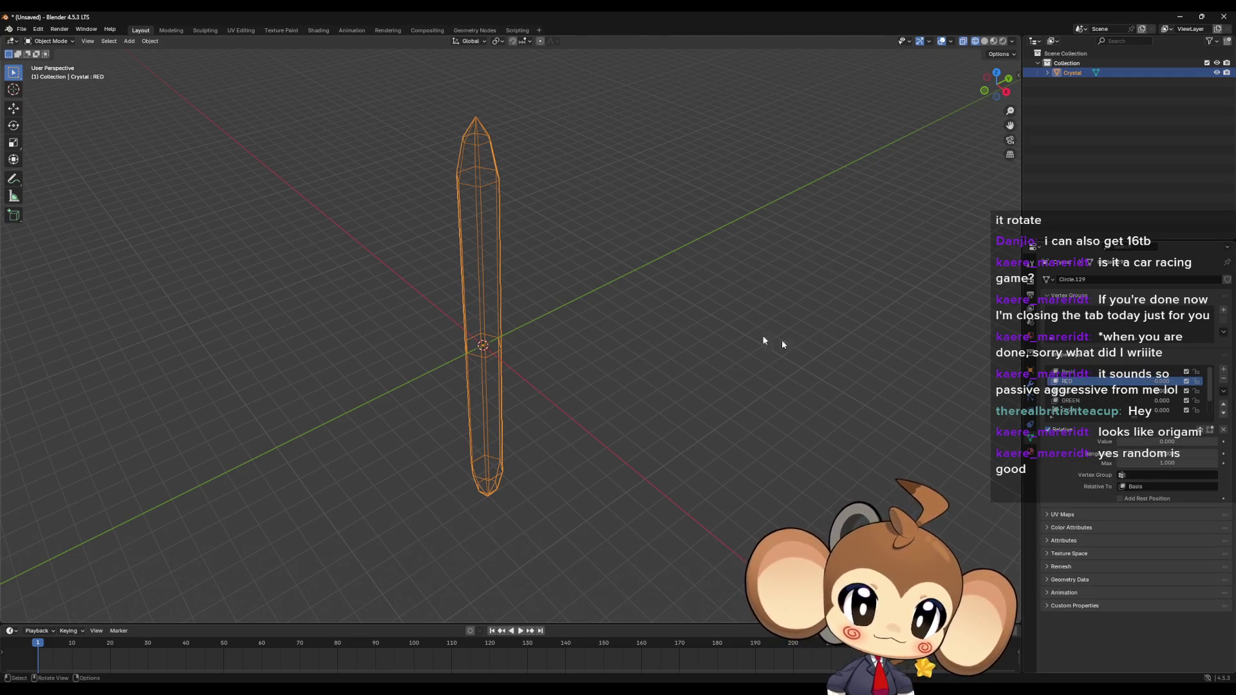
pyautogui.press('Tab')
# Step: Orbit the RED-keyed crystal, select its left-side vertex, and add a new vertex group
pyautogui.moveTo(662, 312)
pyautogui.mouseDown(button='middle')
pyautogui.moveTo(830, 315)
pyautogui.moveTo(708, 319)
pyautogui.moveTo(759, 334)
pyautogui.moveTo(650, 215)
pyautogui.moveTo(693, 232)
pyautogui.mouseUp(button='middle')
pyautogui.moveTo(530, 218); pyautogui.dragTo(466, 196, button='middle')
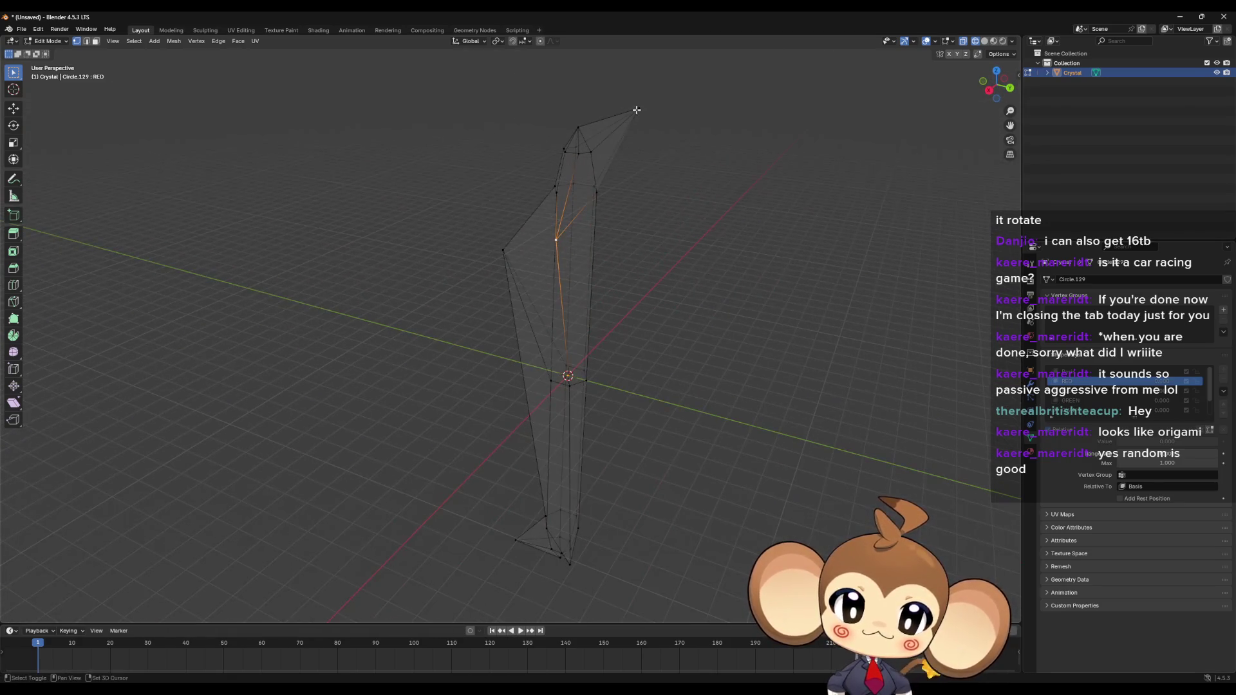
pyautogui.moveTo(635, 110)
pyautogui.mouseDown(button='middle')
pyautogui.moveTo(657, 215)
pyautogui.moveTo(791, 220)
pyautogui.moveTo(801, 246)
pyautogui.moveTo(778, 202)
pyautogui.moveTo(416, 322)
pyautogui.mouseUp(button='middle')
pyautogui.click(328, 339)
pyautogui.moveTo(329, 338)
pyautogui.mouseDown(button='middle')
pyautogui.moveTo(490, 386)
pyautogui.moveTo(529, 483)
pyautogui.mouseUp(button='middle')
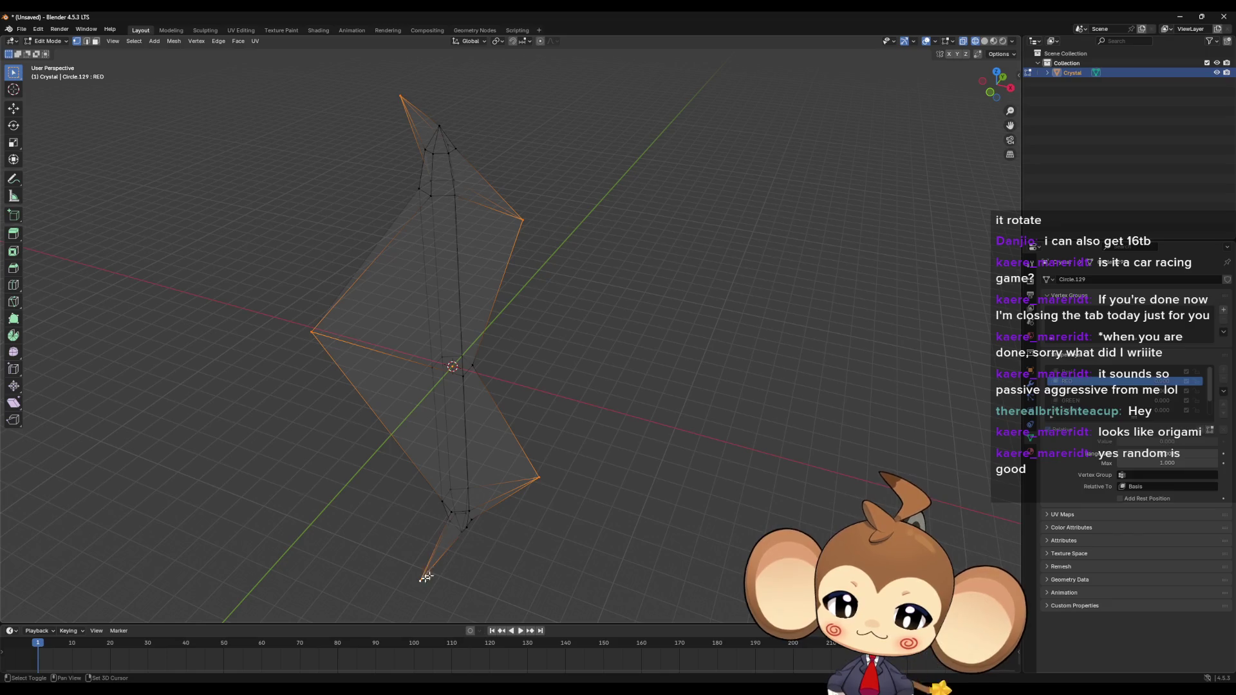
pyautogui.moveTo(426, 577)
pyautogui.mouseDown(button='middle')
pyautogui.moveTo(585, 450)
pyautogui.moveTo(485, 422)
pyautogui.moveTo(582, 440)
pyautogui.moveTo(740, 412)
pyautogui.mouseUp(button='middle')
pyautogui.click(1223, 310)
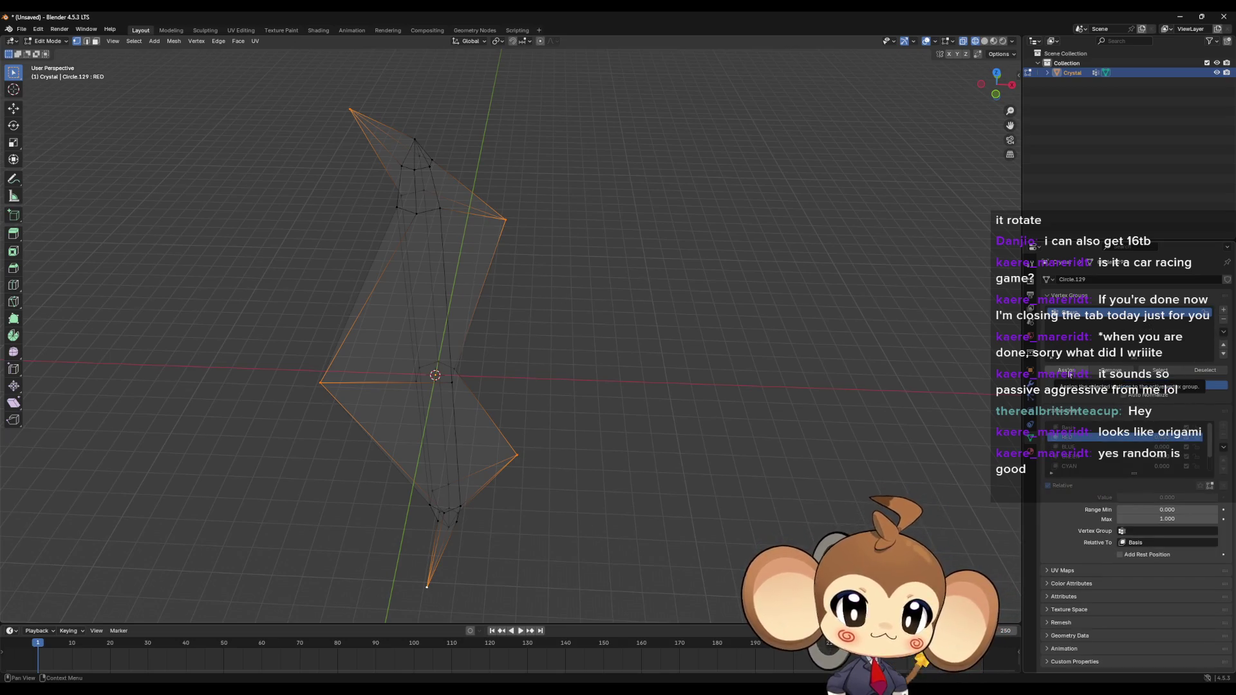
# Step: Add more vertex groups and rename them RED, BLUE, GREEN and YELLOW
pyautogui.click(1224, 310)
pyautogui.click(1224, 310)
pyautogui.click(1224, 310)
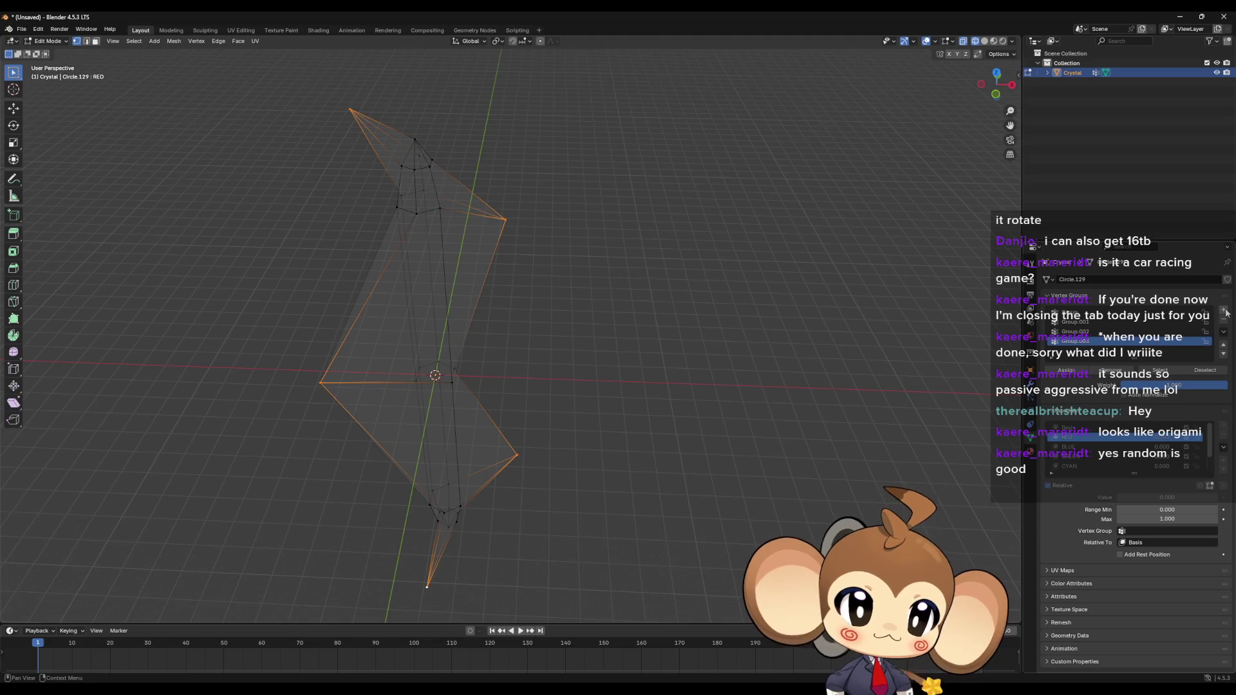
pyautogui.click(1224, 311)
pyautogui.scroll(1, 1118, 320)
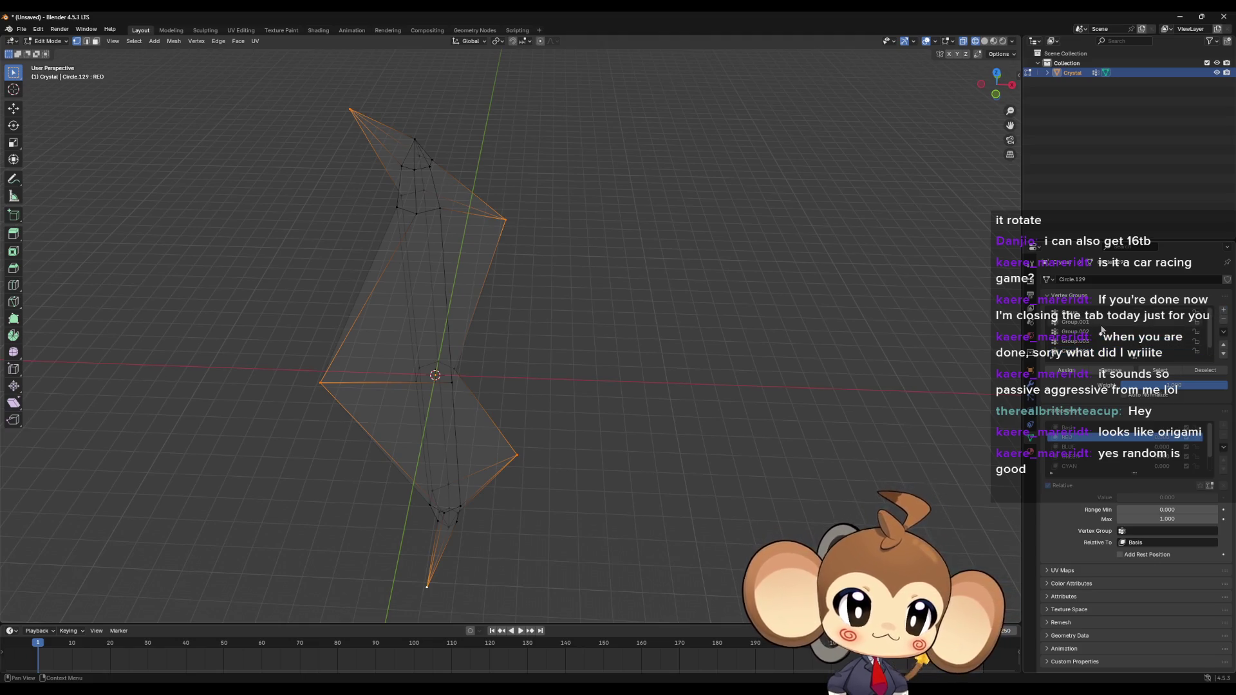
pyautogui.doubleClick(1117, 313)
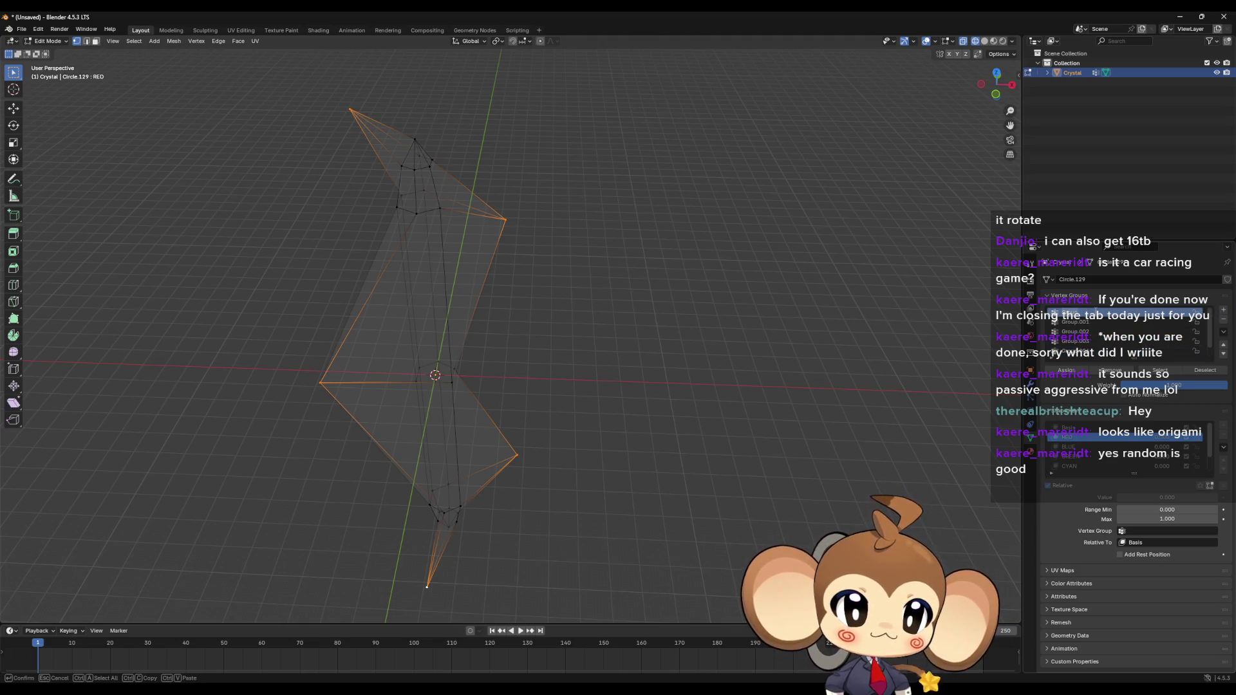
pyautogui.doubleClick(1071, 321)
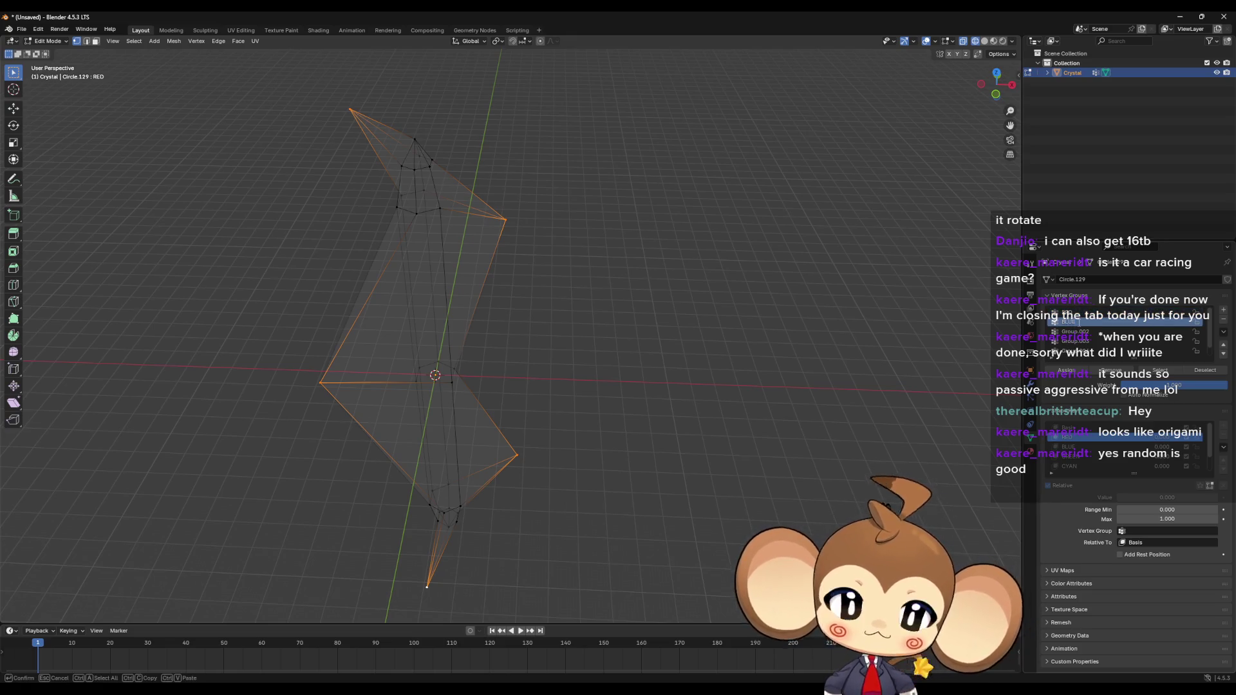
pyautogui.press('Return')
pyautogui.doubleClick(1099, 331)
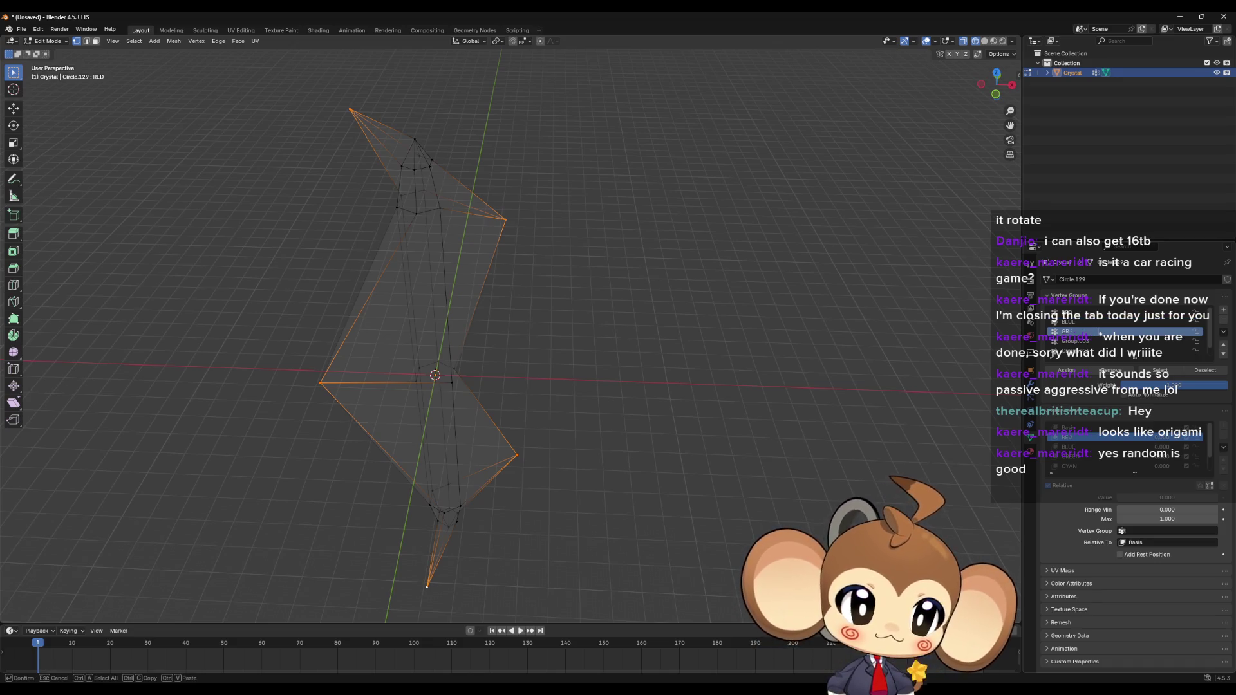
pyautogui.doubleClick(1094, 341)
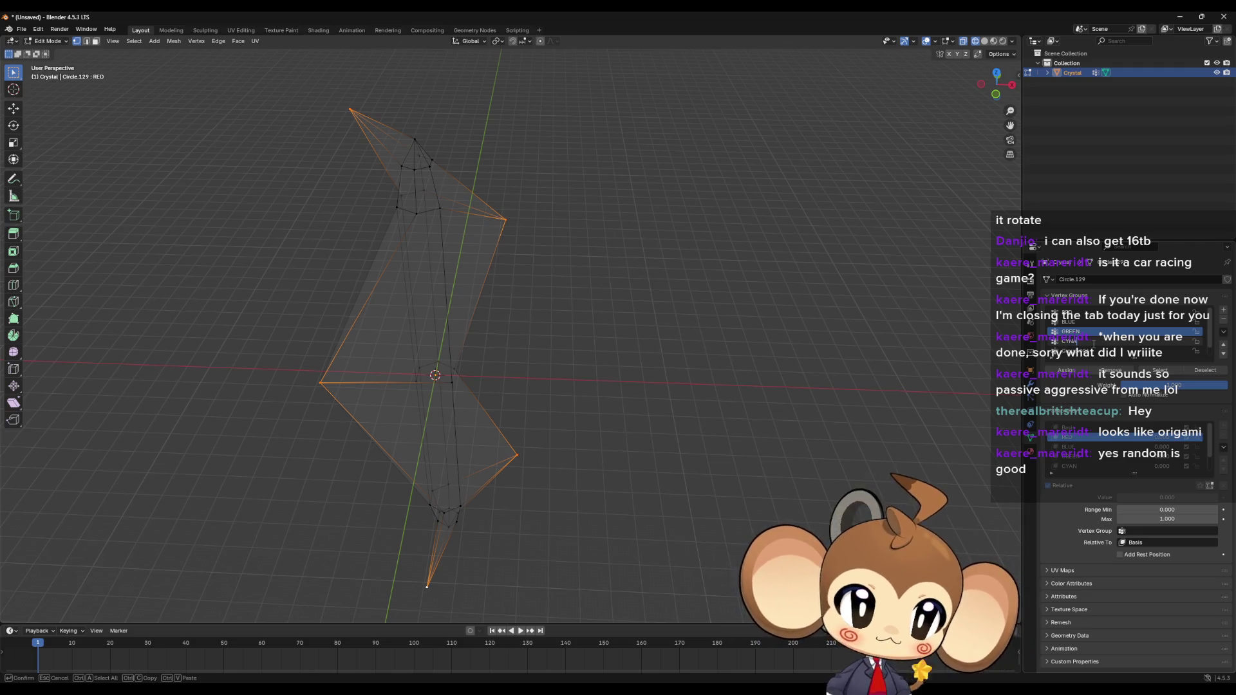
pyautogui.press('Return')
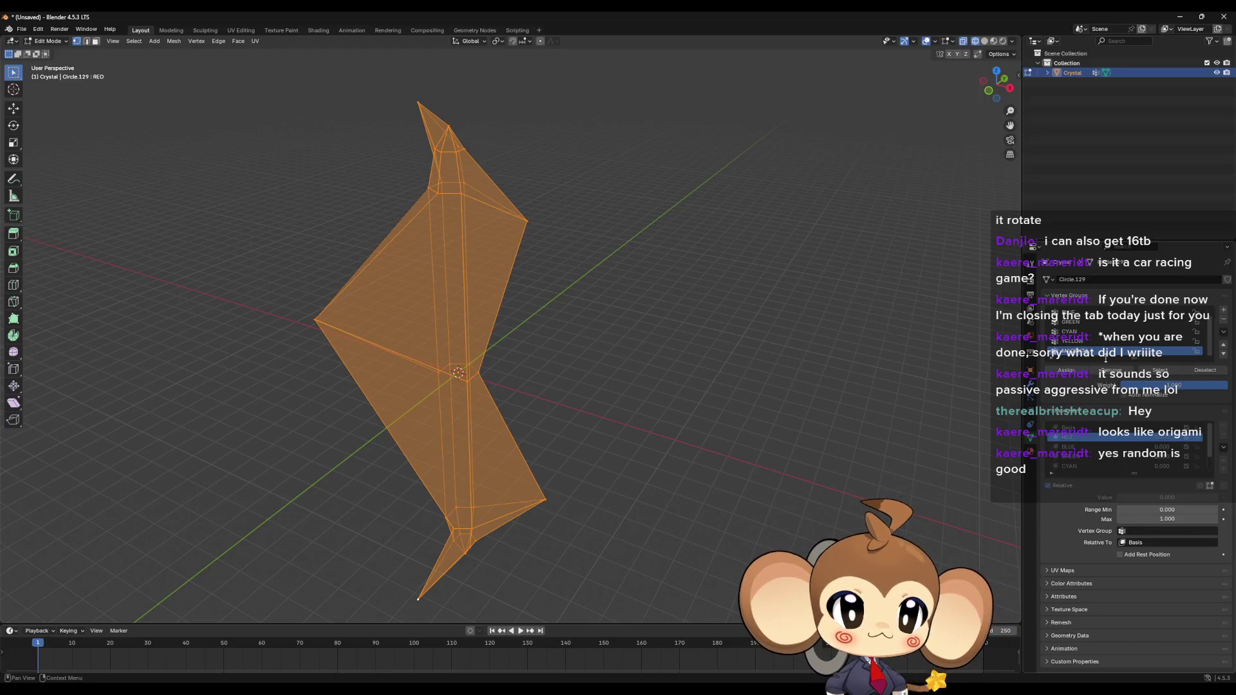
# Step: Select and then deselect the active vertex group's vertices, orbiting the crystal to inspect them
pyautogui.keyDown('ctrl'); pyautogui.scroll(4, 1100, 354); pyautogui.keyUp('ctrl')
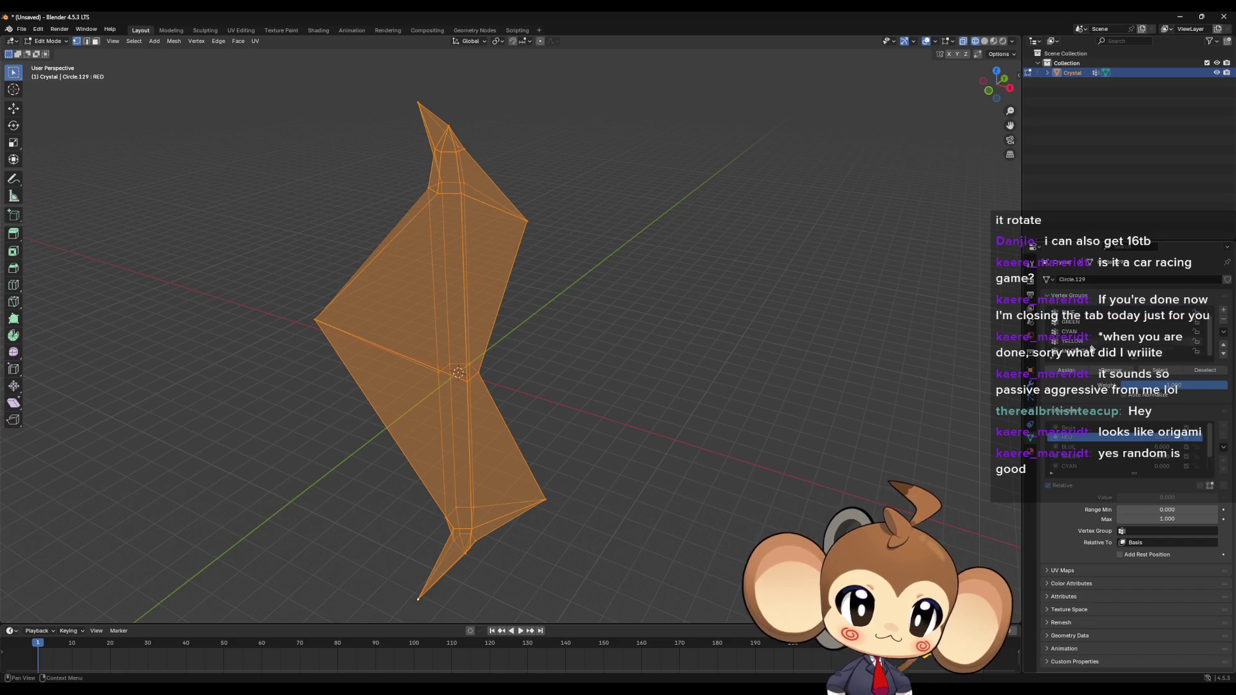
pyautogui.click(1110, 371)
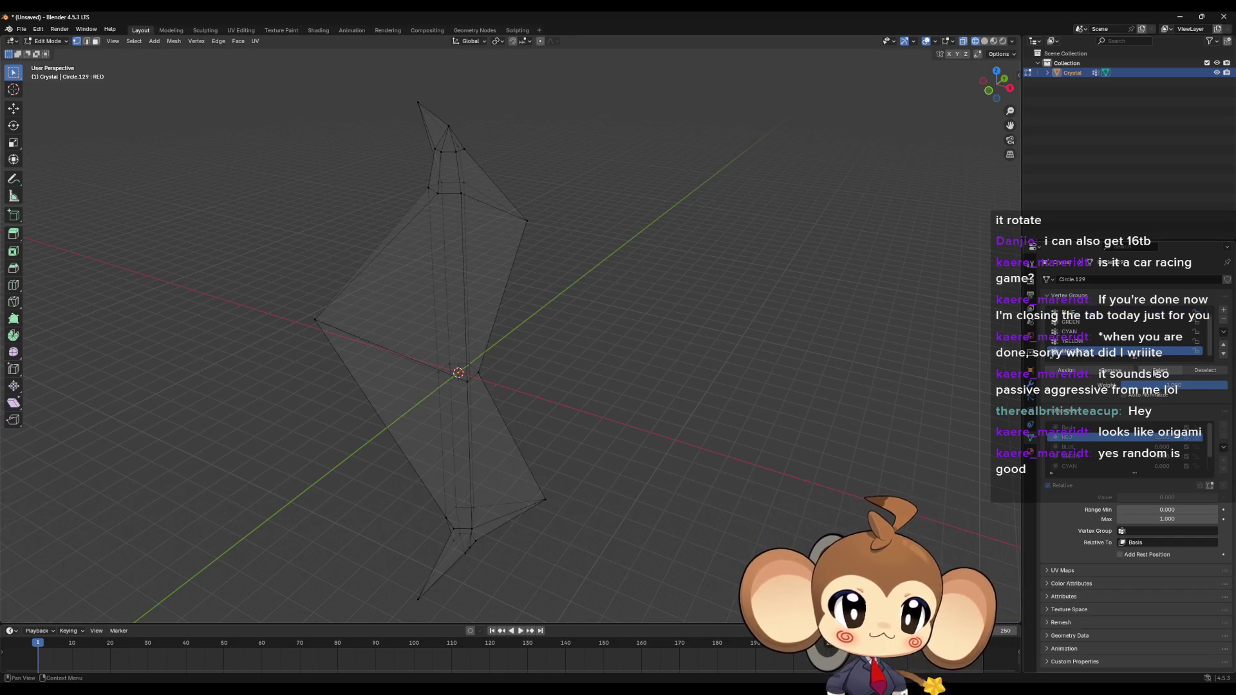
pyautogui.click(1159, 370)
pyautogui.click(1204, 370)
pyautogui.keyDown('ctrl'); pyautogui.scroll(2, 1127, 354); pyautogui.keyUp('ctrl')
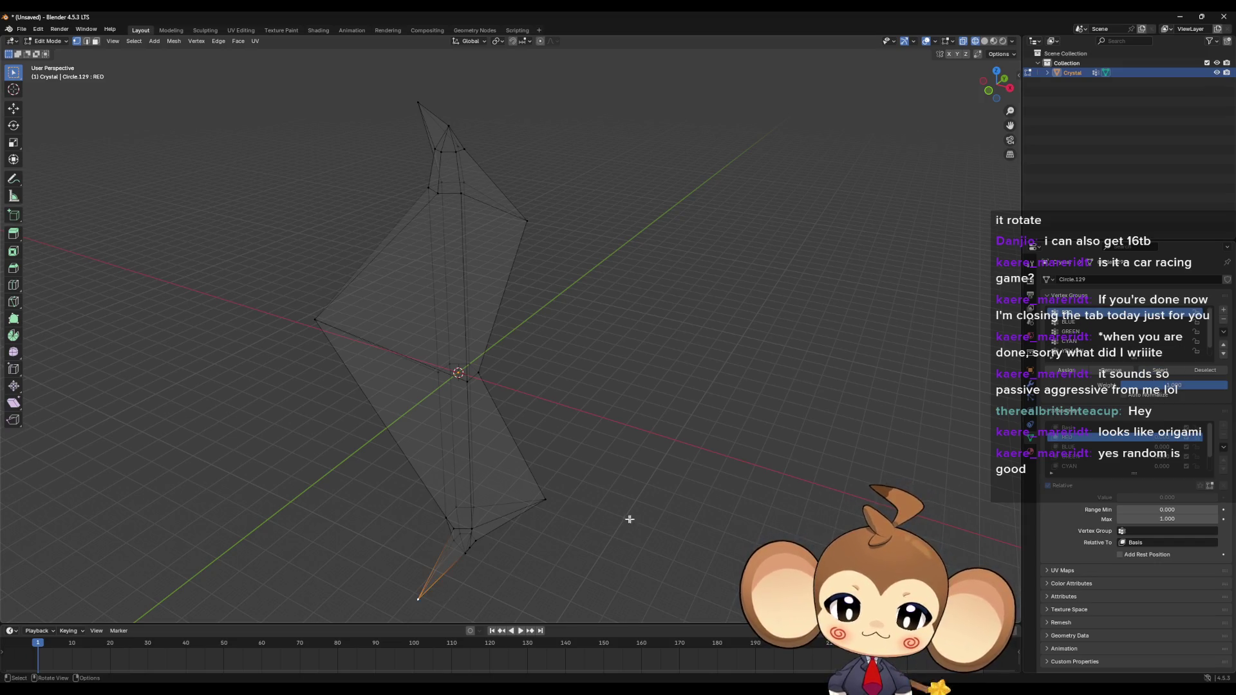
pyautogui.moveTo(629, 519); pyautogui.dragTo(554, 497, button='middle')
pyautogui.moveTo(585, 428)
pyautogui.mouseDown(button='middle')
pyautogui.moveTo(605, 350)
pyautogui.moveTo(553, 328)
pyautogui.mouseUp(button='middle')
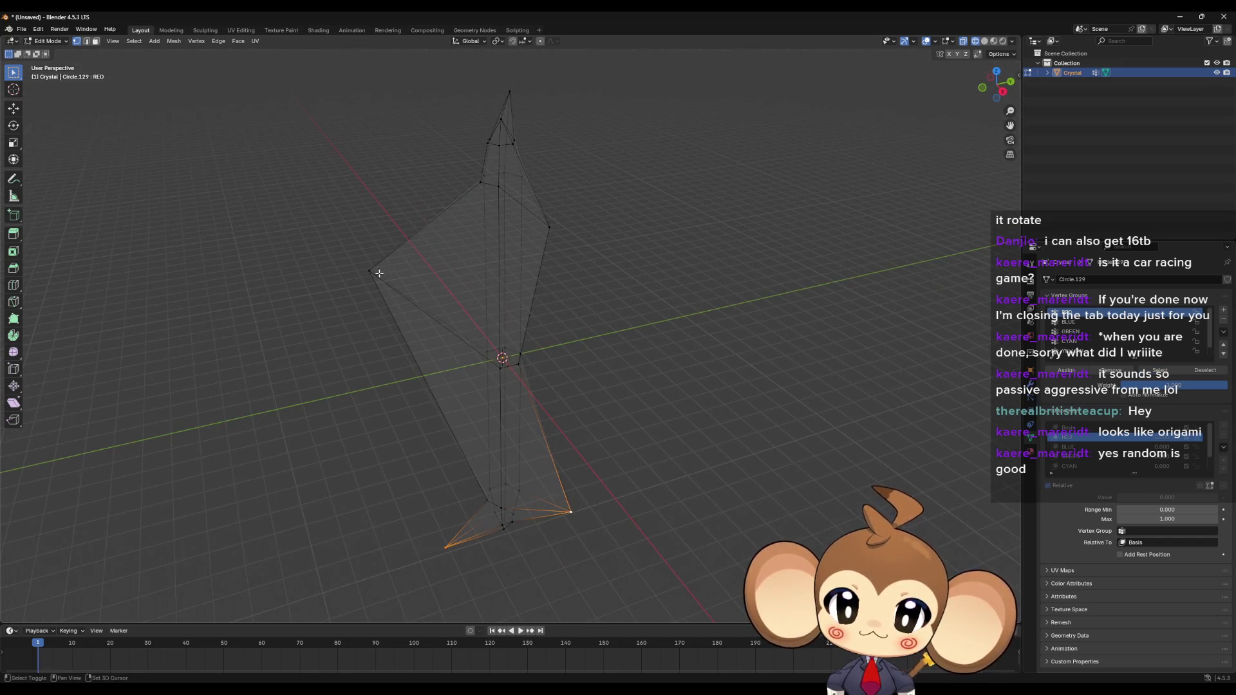
pyautogui.keyDown('shift'); pyautogui.click(378, 273); pyautogui.keyUp('shift')
pyautogui.moveTo(563, 269)
pyautogui.mouseDown(button='middle')
pyautogui.moveTo(587, 271)
pyautogui.moveTo(572, 254)
pyautogui.moveTo(617, 226)
pyautogui.moveTo(450, 124)
pyautogui.moveTo(554, 133)
pyautogui.moveTo(568, 225)
pyautogui.moveTo(637, 303)
pyautogui.moveTo(668, 265)
pyautogui.moveTo(582, 300)
pyautogui.mouseUp(button='middle')
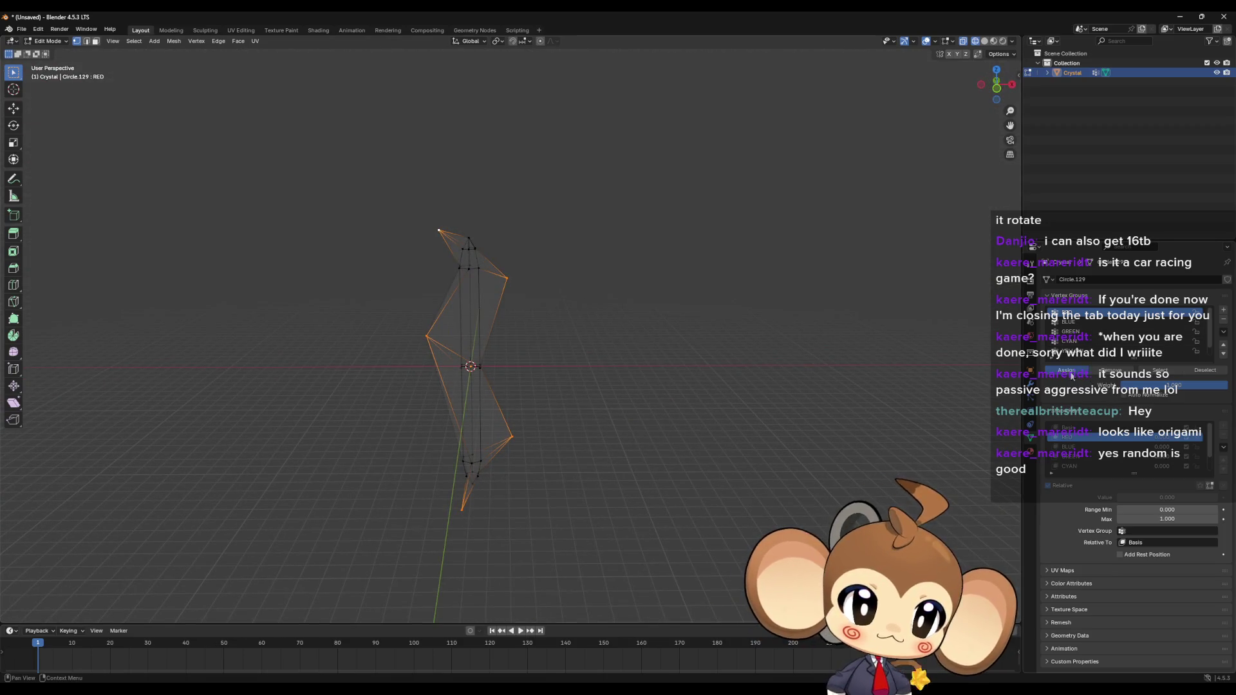
# Step: Check another vertex group, then make a lower group active and select its vertices
pyautogui.click(781, 369)
pyautogui.click(1175, 373)
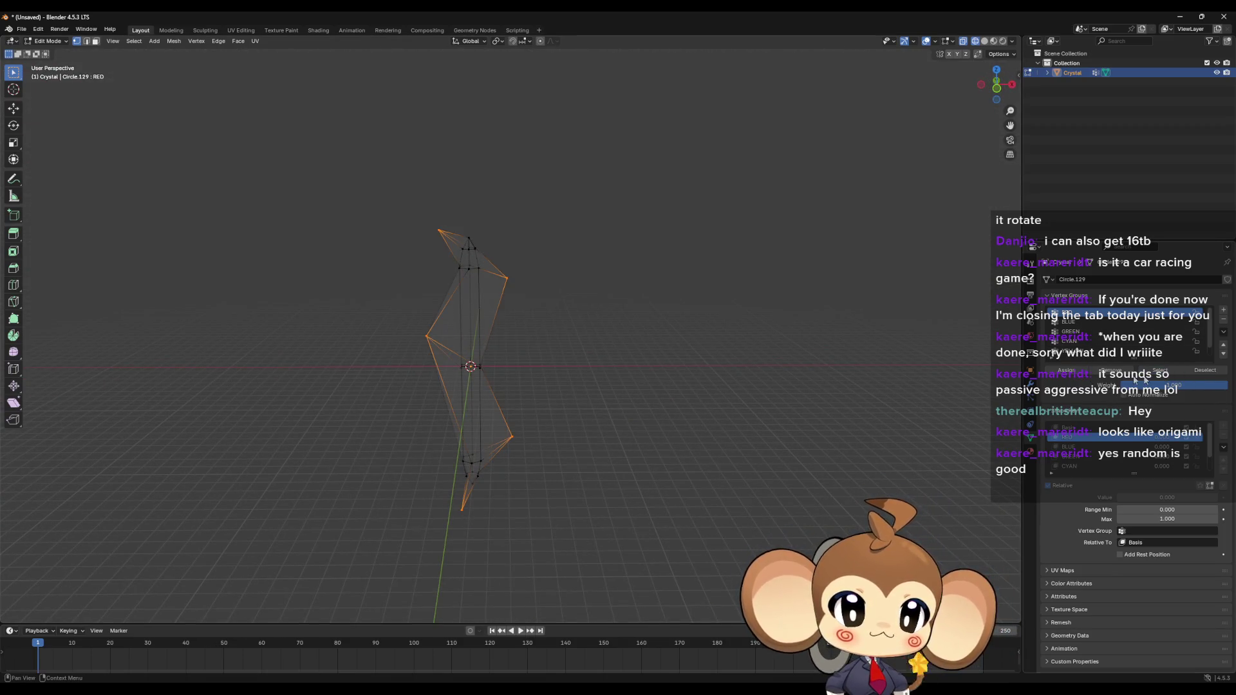
pyautogui.click(1204, 370)
pyautogui.scroll(-2, 1126, 331)
pyautogui.click(1126, 351)
pyautogui.click(1158, 372)
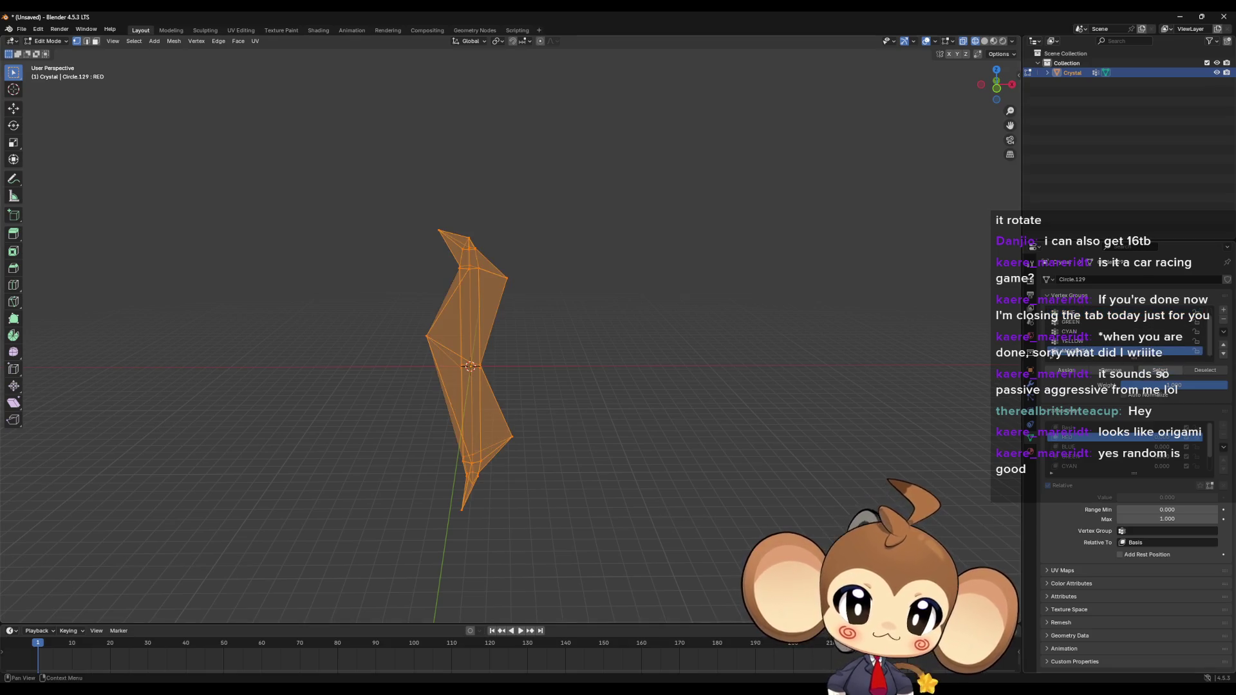
pyautogui.keyDown('ctrl'); pyautogui.scroll(3, 1161, 376); pyautogui.keyUp('ctrl')
pyautogui.scroll(-2, 1126, 332)
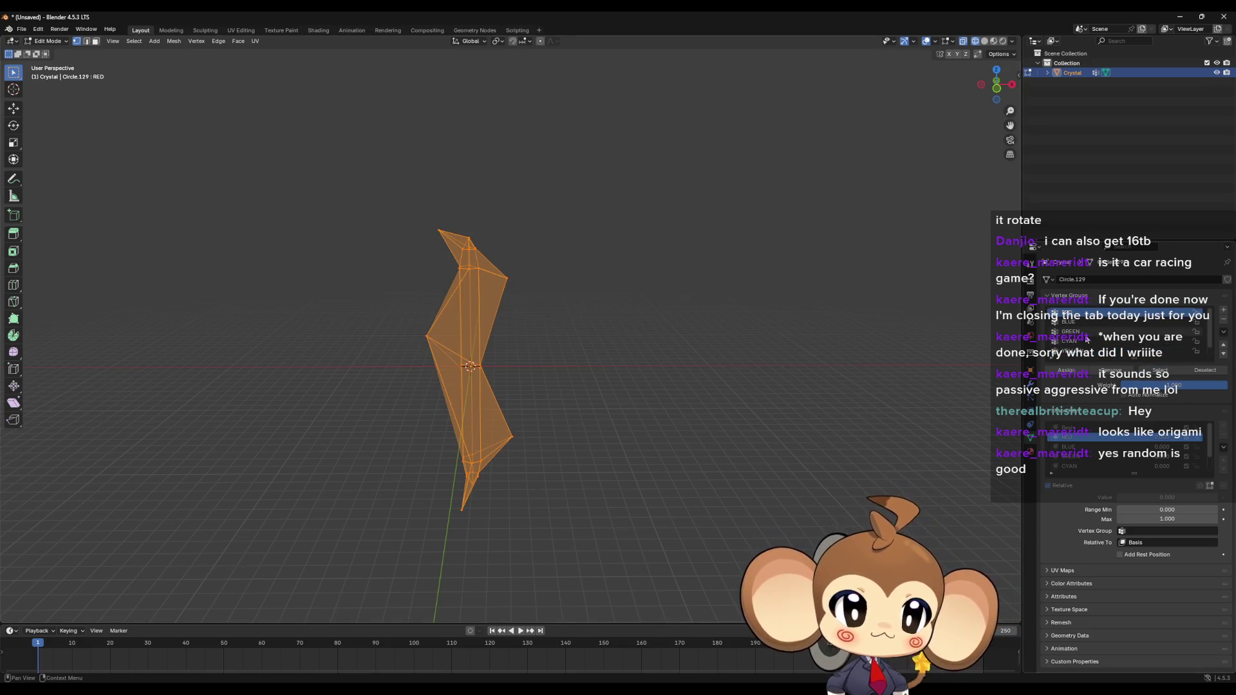
# Step: Clear the selection and select only the central vertical column's vertex group
pyautogui.click(919, 345)
pyautogui.click(1157, 376)
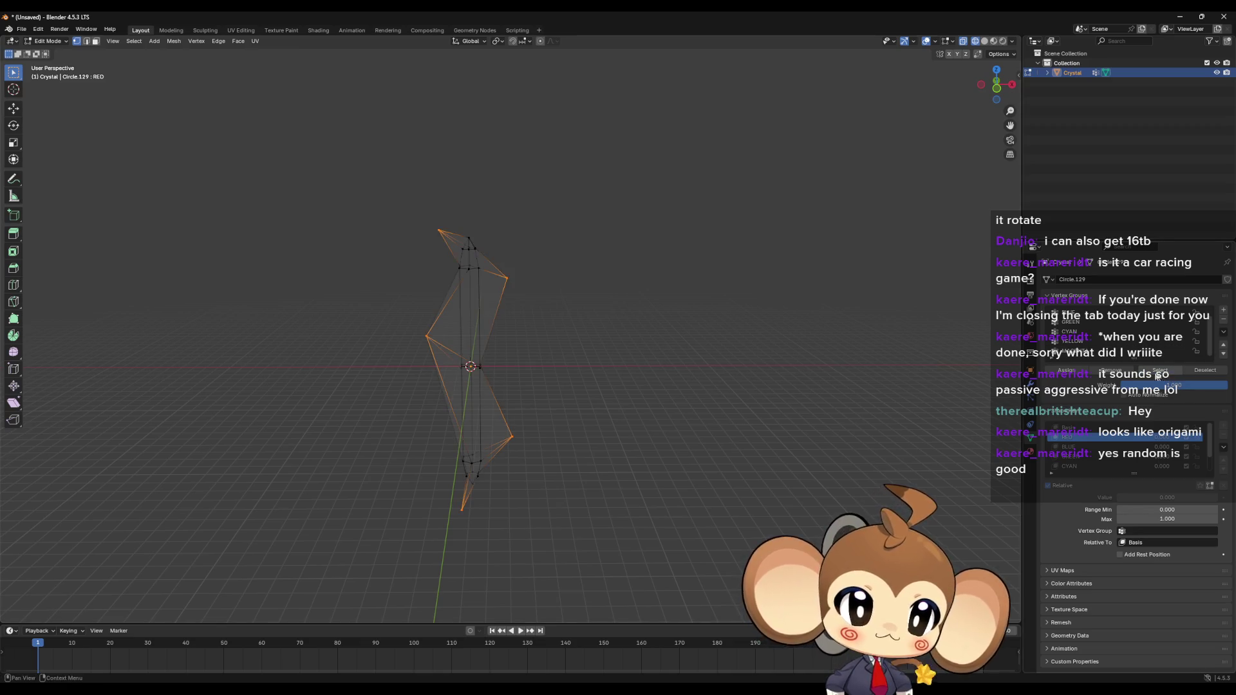
pyautogui.keyDown('ctrl'); pyautogui.scroll(-1, 1107, 366); pyautogui.keyUp('ctrl')
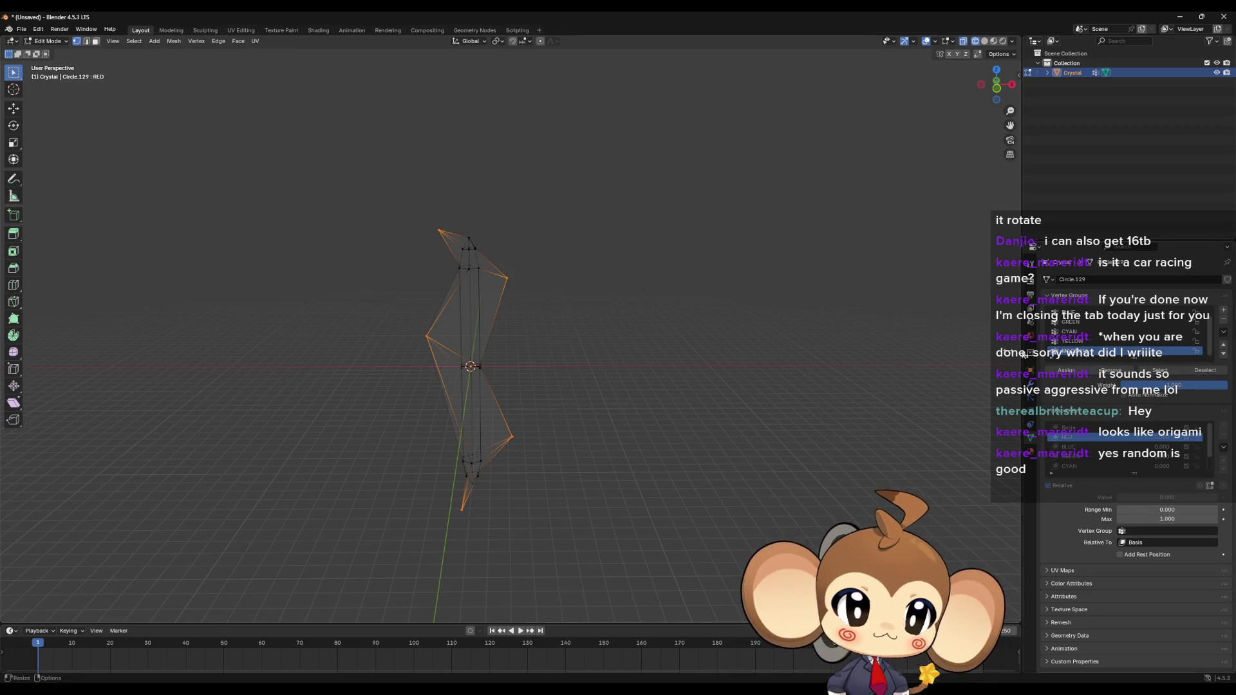
pyautogui.click(1016, 353)
pyautogui.click(1159, 370)
pyautogui.moveTo(836, 360)
pyautogui.mouseDown(button='middle')
pyautogui.moveTo(770, 378)
pyautogui.moveTo(720, 432)
pyautogui.moveTo(706, 354)
pyautogui.moveTo(732, 386)
pyautogui.mouseUp(button='middle')
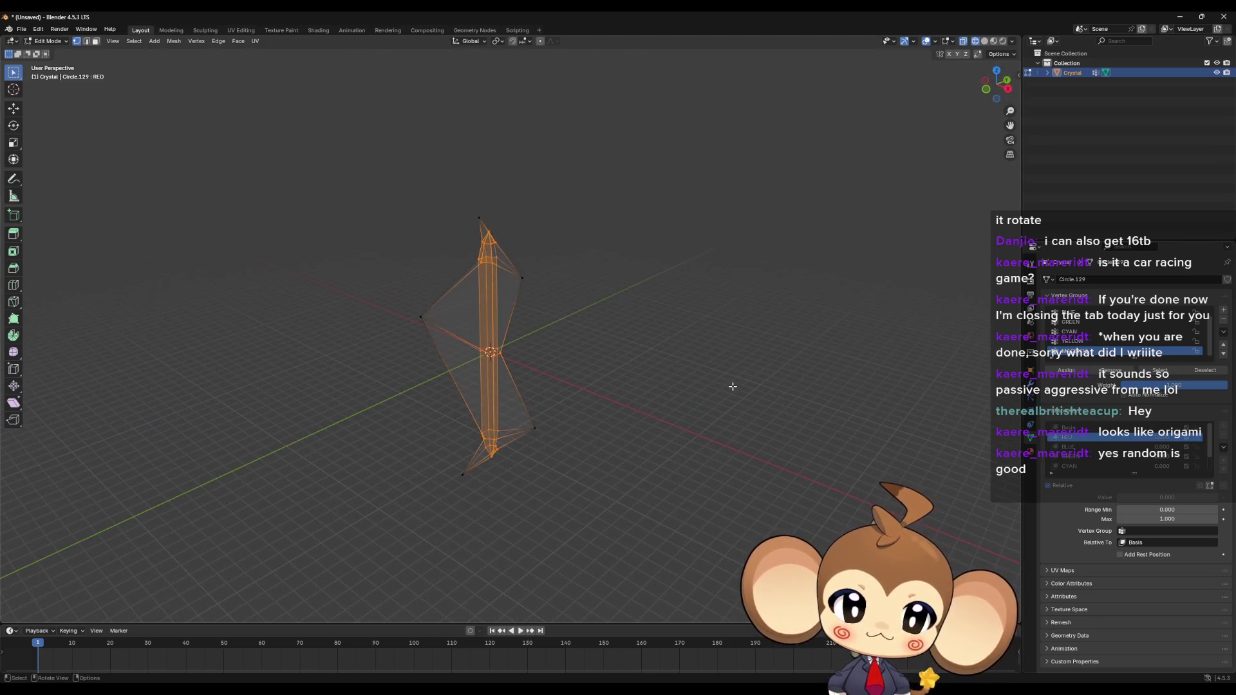
# Step: Make the BLUE shape key active and box-select vertices on the crystal's right side
pyautogui.click(732, 386)
pyautogui.click(1087, 449)
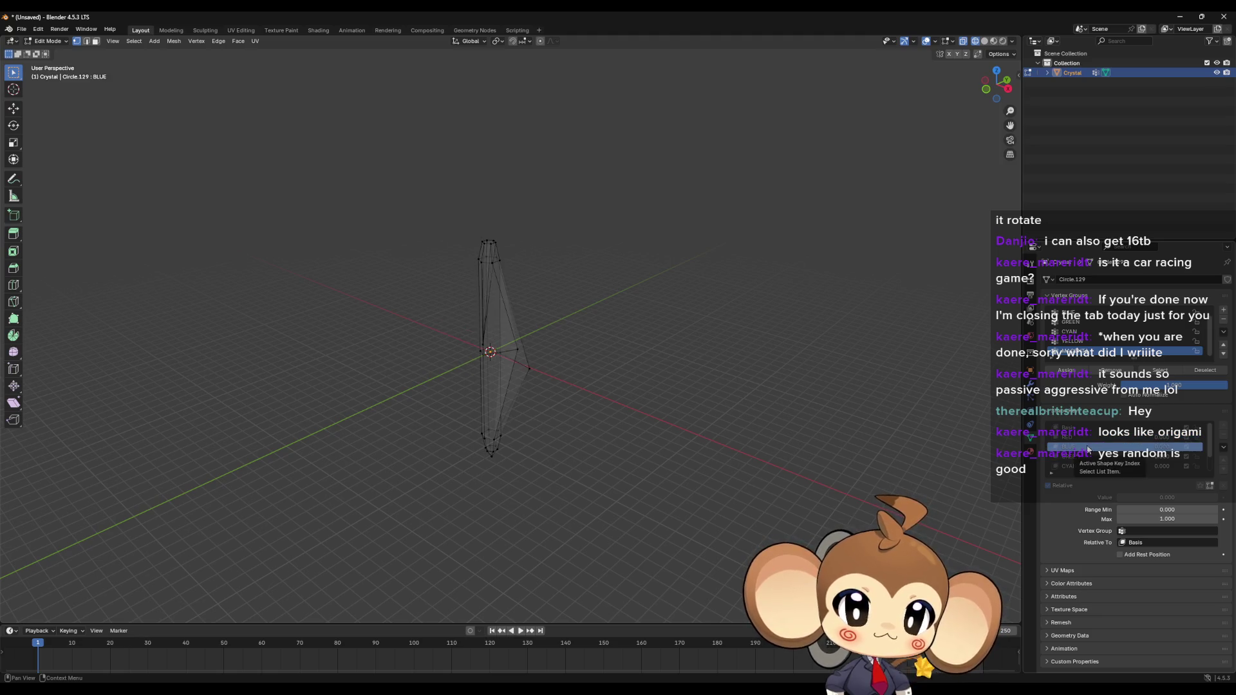
pyautogui.scroll(2, 1083, 325)
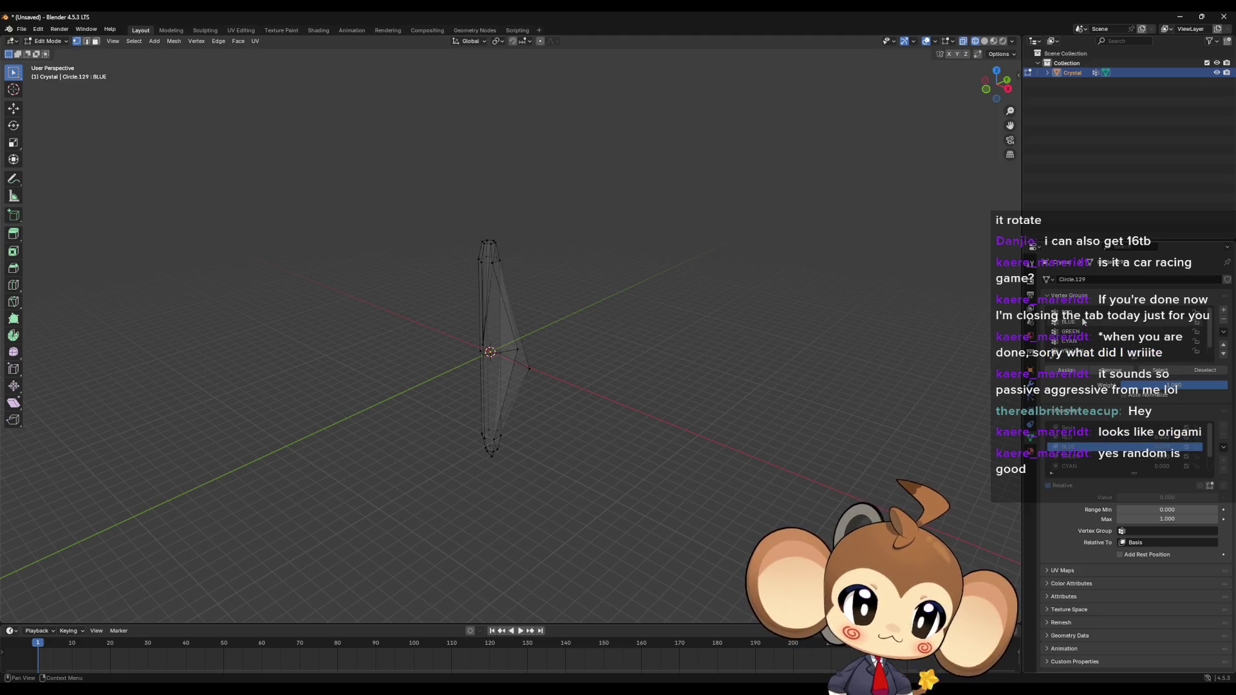
pyautogui.moveTo(901, 386)
pyautogui.mouseDown(button='middle')
pyautogui.moveTo(738, 389)
pyautogui.moveTo(519, 353)
pyautogui.moveTo(557, 307)
pyautogui.moveTo(490, 338)
pyautogui.moveTo(500, 394)
pyautogui.moveTo(441, 405)
pyautogui.mouseUp(button='middle')
pyautogui.click(490, 338)
pyautogui.moveTo(529, 367); pyautogui.dragTo(553, 394)
pyautogui.moveTo(553, 395)
pyautogui.mouseDown(button='middle')
pyautogui.moveTo(651, 491)
pyautogui.moveTo(591, 427)
pyautogui.moveTo(483, 447)
pyautogui.moveTo(532, 461)
pyautogui.moveTo(519, 431)
pyautogui.moveTo(496, 433)
pyautogui.moveTo(572, 295)
pyautogui.moveTo(597, 265)
pyautogui.moveTo(609, 269)
pyautogui.mouseUp(button='middle')
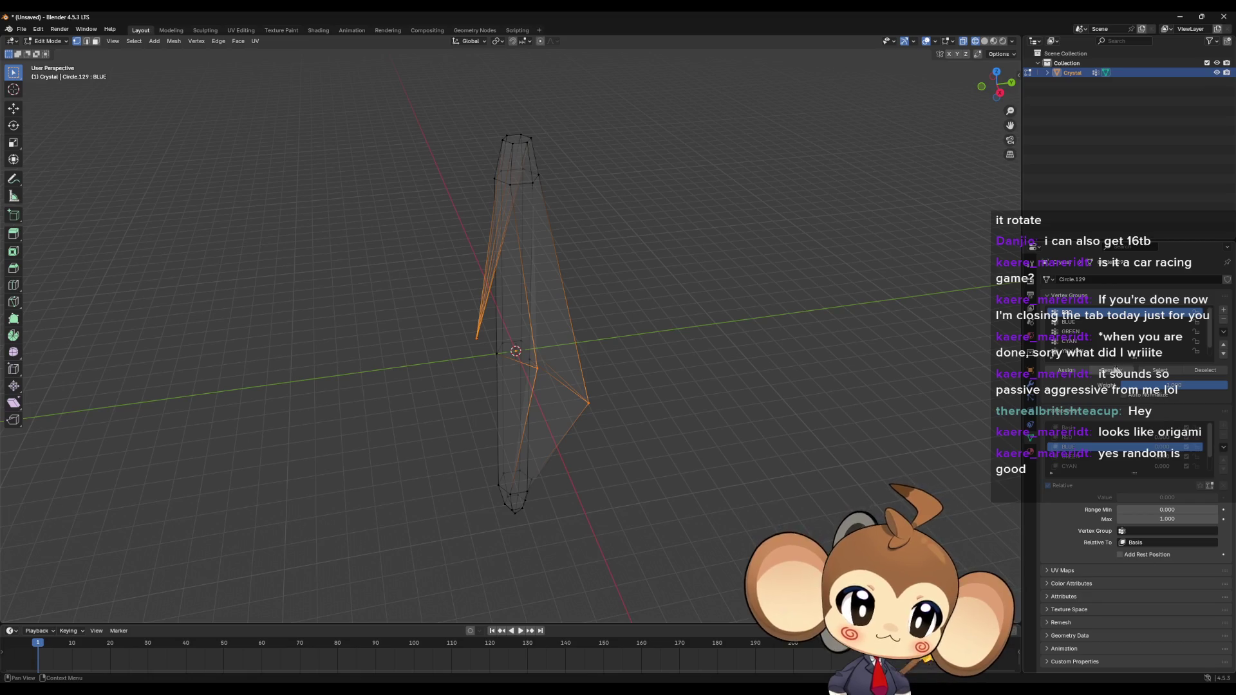
# Step: Deselect all, reselect the central column's vertices, and inspect the jagged spikes
pyautogui.scroll(-1, 698, 405)
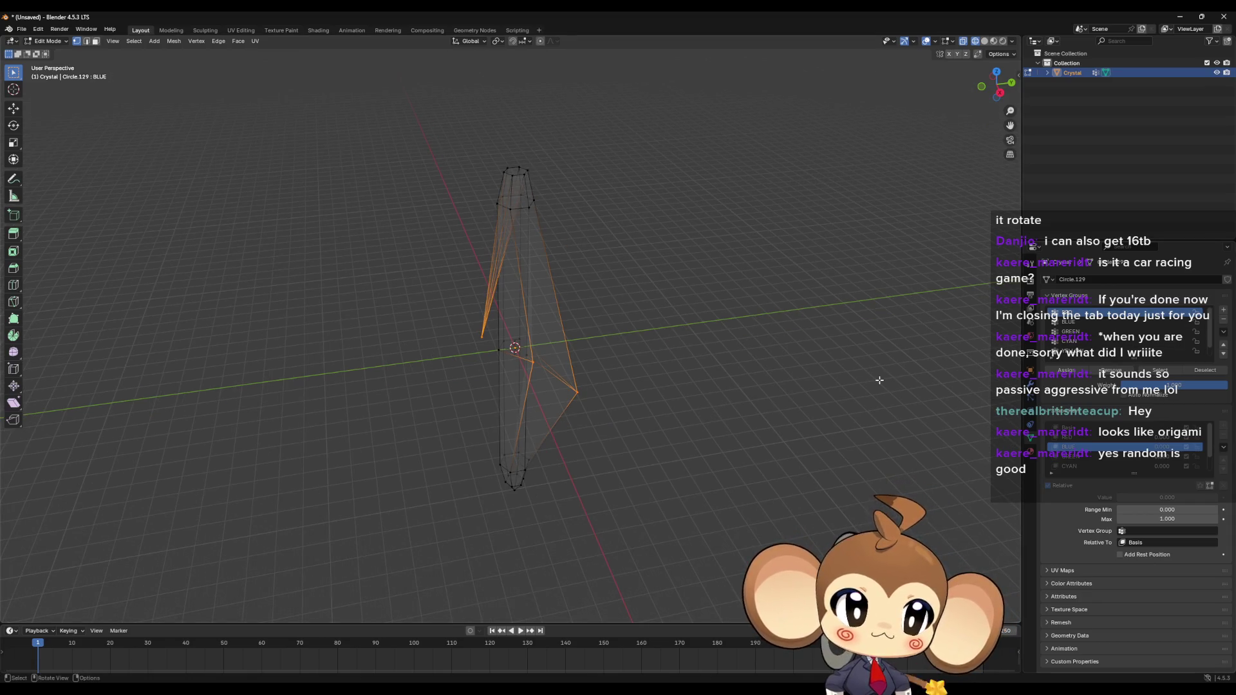
pyautogui.hotkey('alt', 'a')
pyautogui.click(1158, 370)
pyautogui.moveTo(759, 309)
pyautogui.mouseDown(button='middle')
pyautogui.moveTo(725, 289)
pyautogui.moveTo(695, 294)
pyautogui.moveTo(750, 31)
pyautogui.moveTo(673, 312)
pyautogui.moveTo(690, 278)
pyautogui.mouseUp(button='middle')
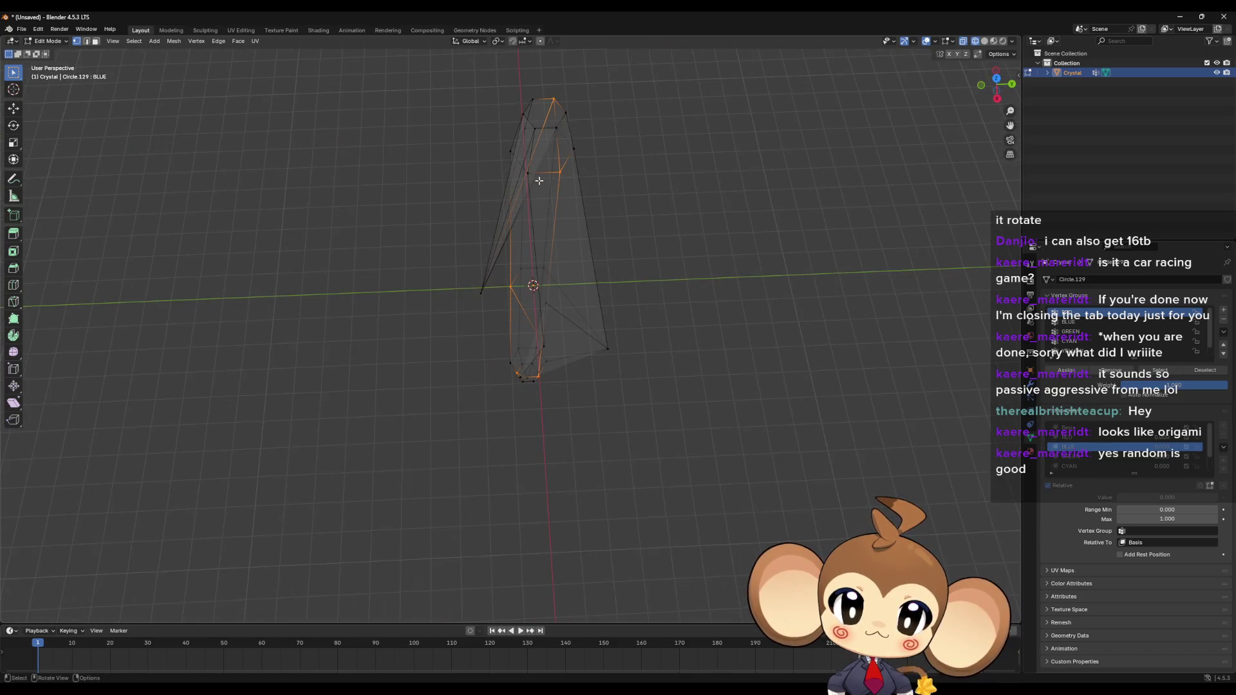
pyautogui.moveTo(539, 181)
pyautogui.mouseDown(button='middle')
pyautogui.moveTo(551, 173)
pyautogui.moveTo(505, 138)
pyautogui.moveTo(413, 138)
pyautogui.moveTo(491, 149)
pyautogui.moveTo(580, 193)
pyautogui.moveTo(612, 238)
pyautogui.moveTo(607, 317)
pyautogui.moveTo(637, 296)
pyautogui.mouseUp(button='middle')
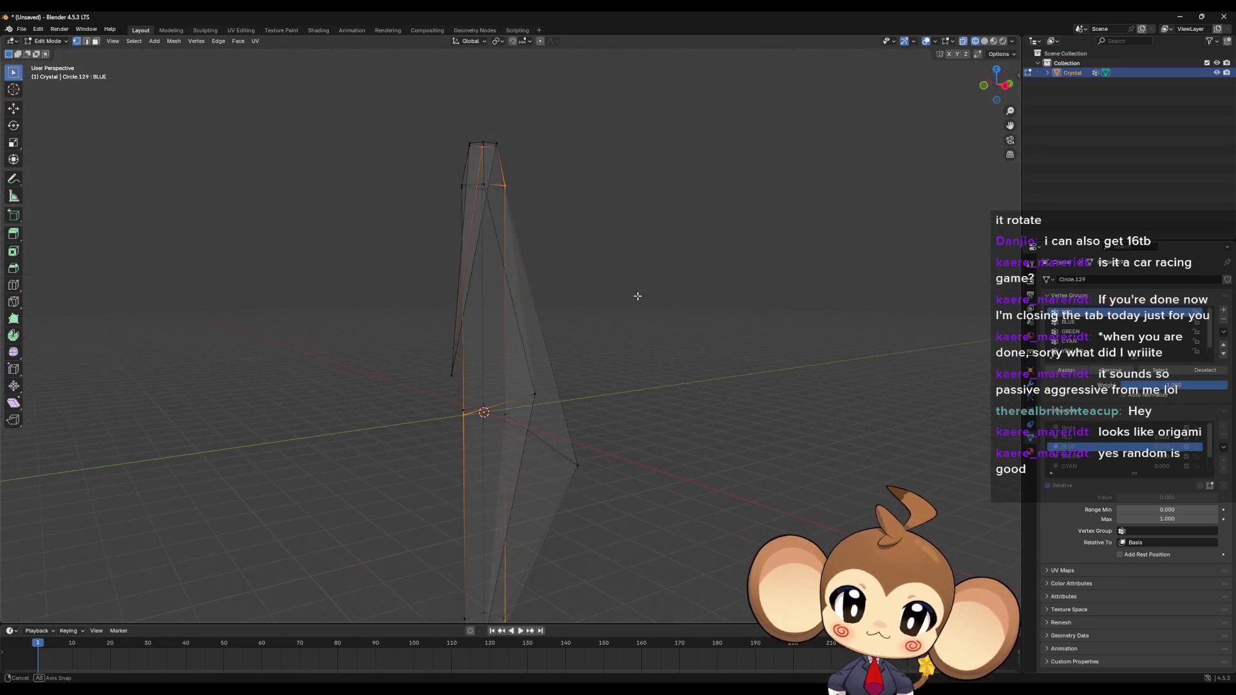
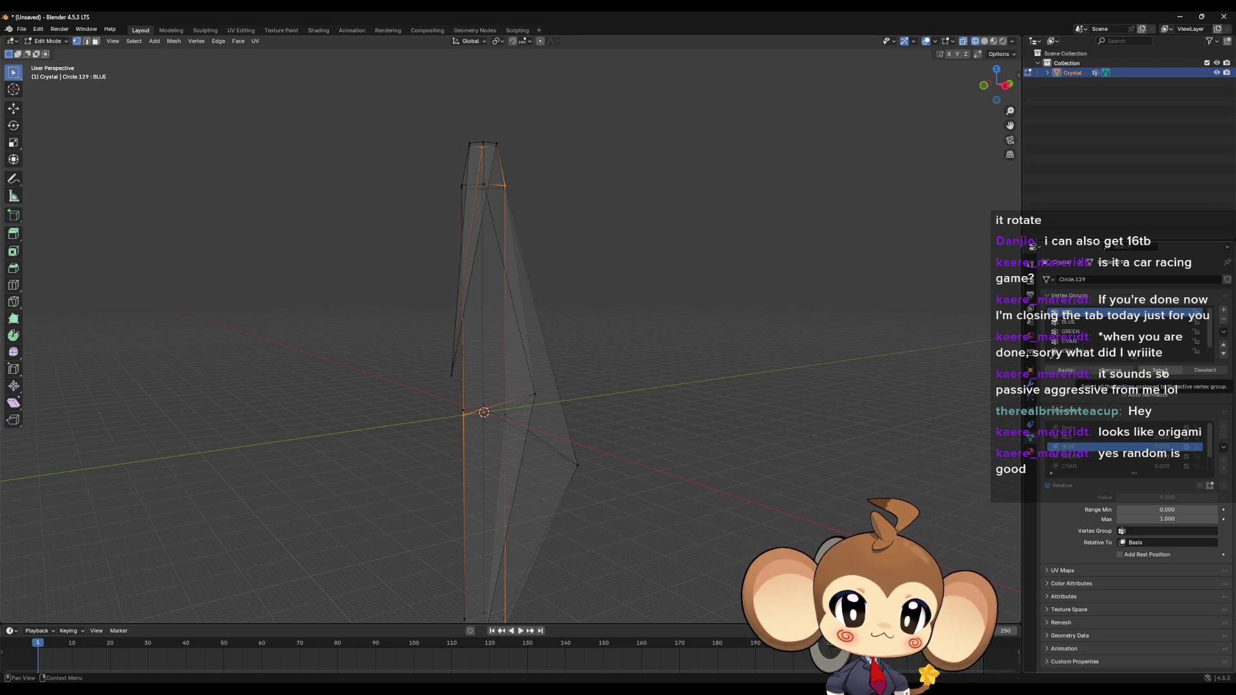
# Step: Compare the Basis and BLUE shape keys with the active vertex group's vertices selected, then deselect all
pyautogui.click(1068, 427)
pyautogui.moveTo(741, 303); pyautogui.dragTo(772, 307, button='middle')
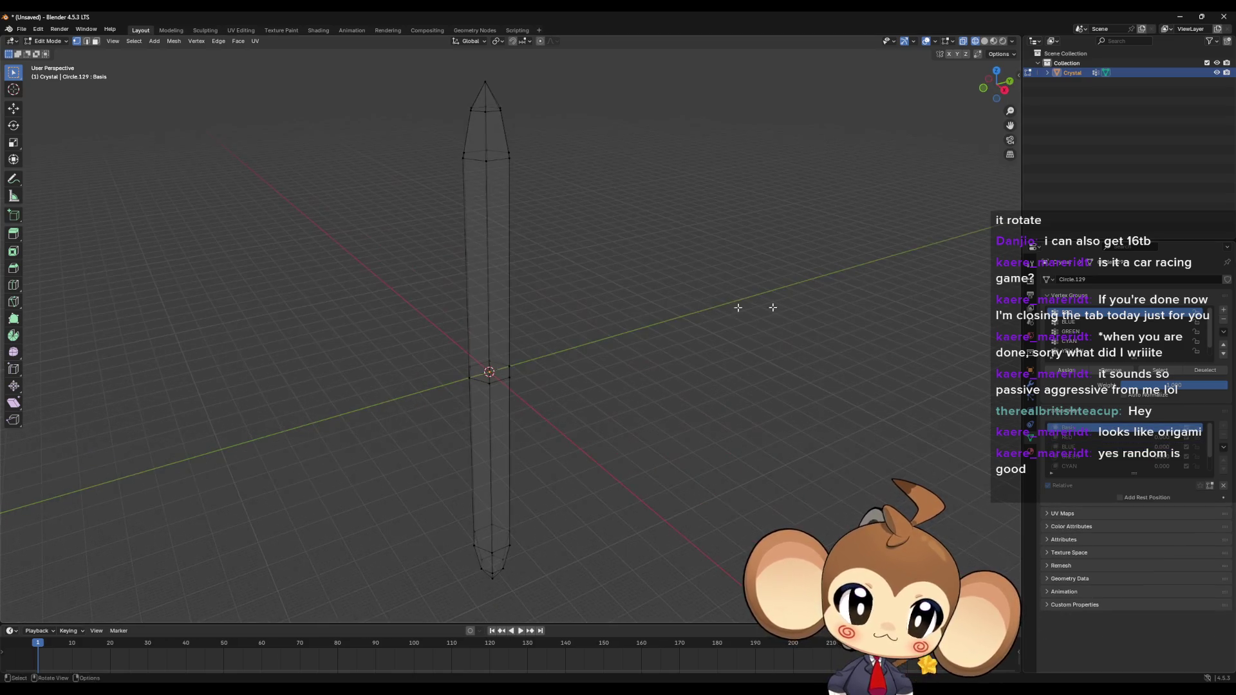
pyautogui.click(1155, 372)
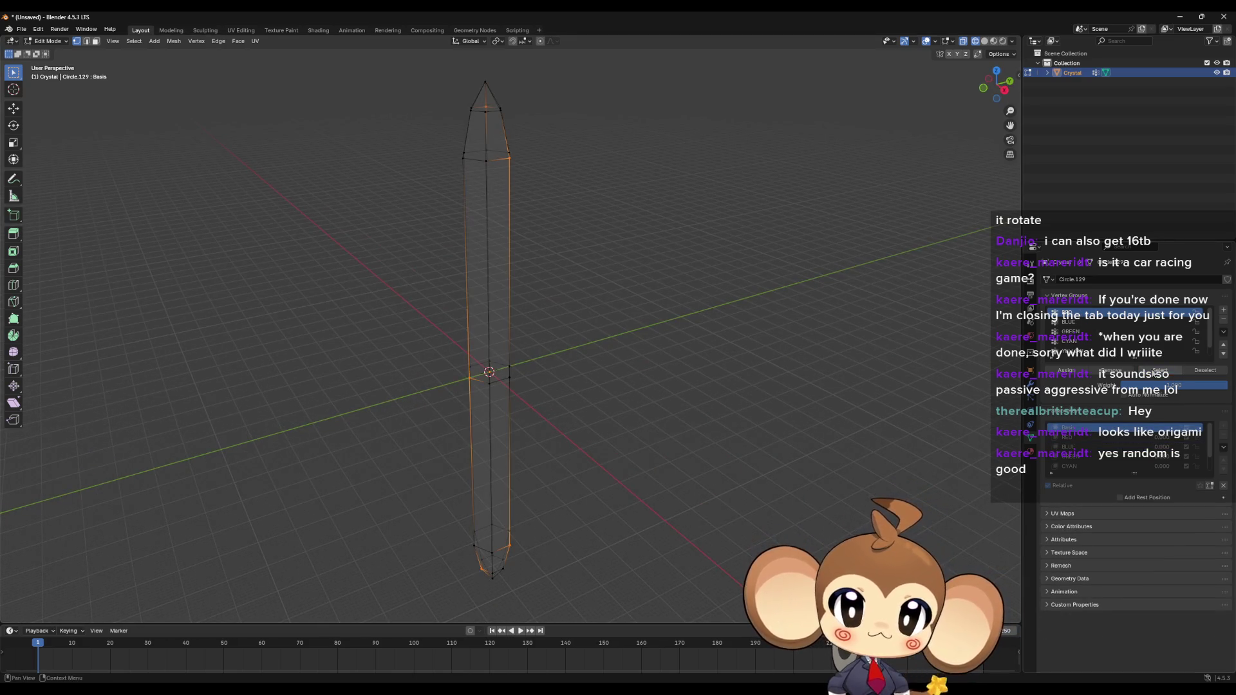
pyautogui.click(1073, 447)
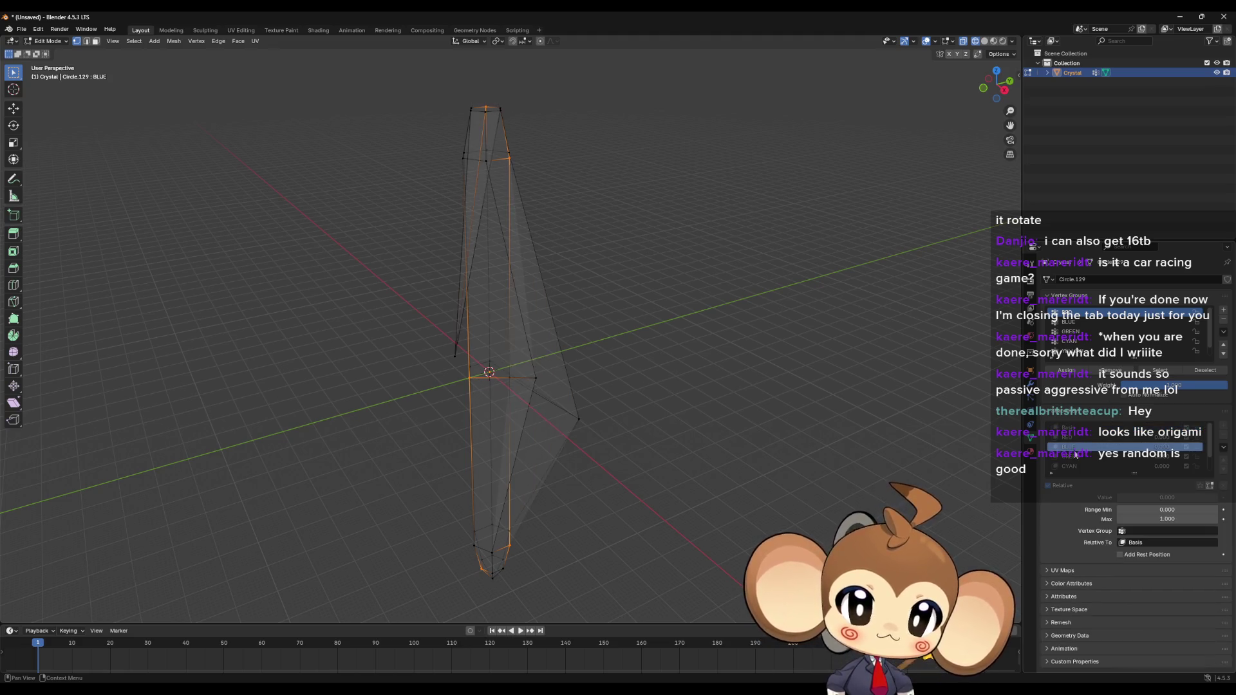
pyautogui.hotkey('alt', 'a')
# Step: Make BLUE the active vertex group and select two crystal vertices to inspect the deformation
pyautogui.click(1075, 321)
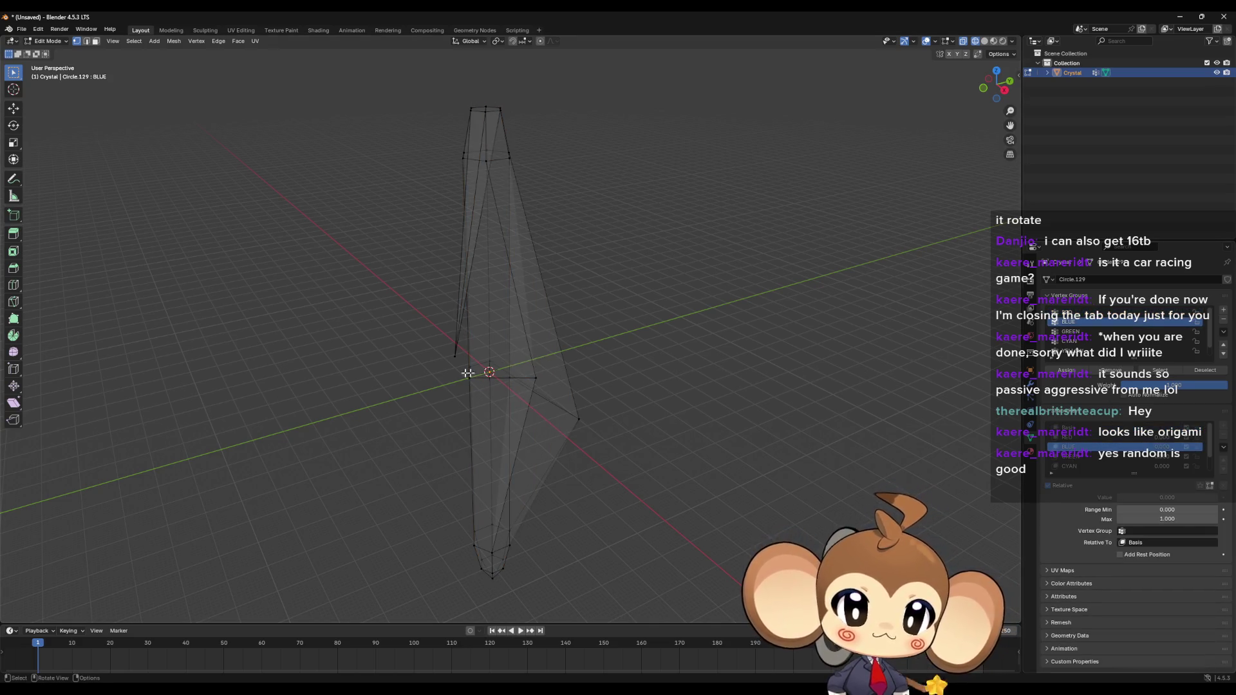
pyautogui.click(457, 354)
pyautogui.moveTo(664, 407)
pyautogui.mouseDown(button='middle')
pyautogui.moveTo(610, 435)
pyautogui.moveTo(527, 423)
pyautogui.mouseUp(button='middle')
pyautogui.keyDown('shift'); pyautogui.click(596, 415); pyautogui.keyUp('shift')
pyautogui.moveTo(487, 416); pyautogui.dragTo(800, 417, button='middle')
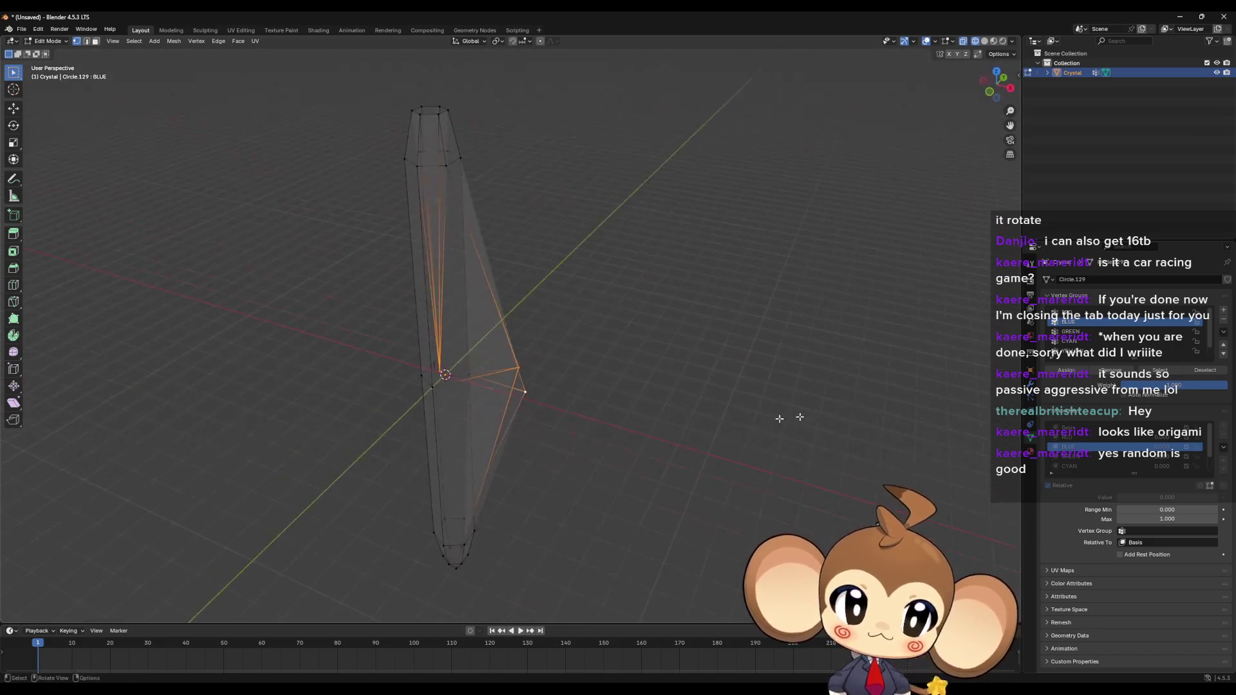
pyautogui.scroll(-1, 1106, 331)
# Step: Return the crystal to the Basis shape key and select the next vertex group's vertices
pyautogui.click(1106, 351)
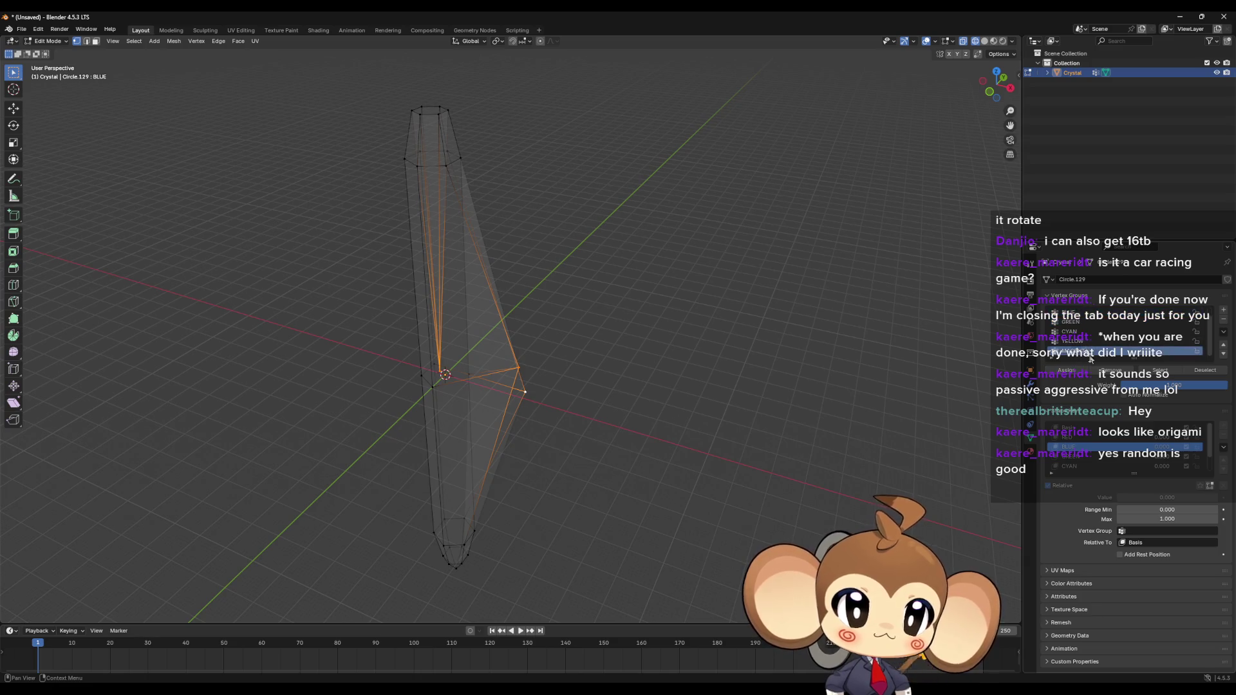
pyautogui.click(935, 378)
pyautogui.click(1118, 426)
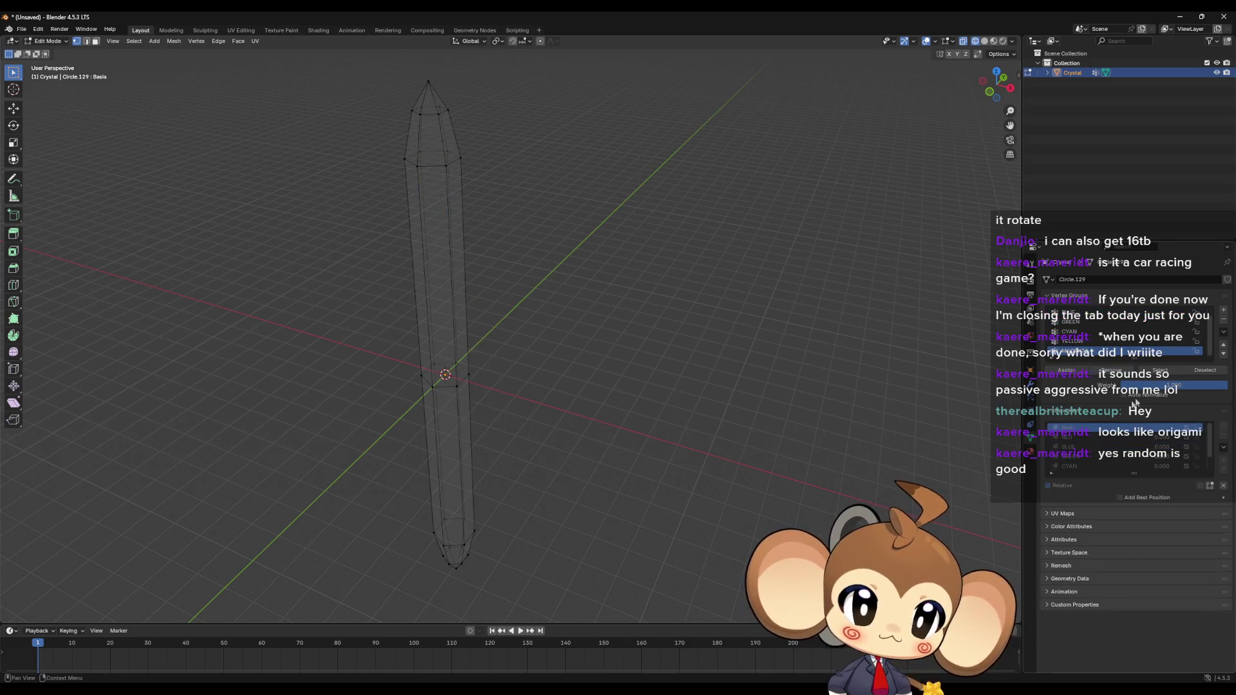
pyautogui.click(1168, 375)
pyautogui.moveTo(747, 396)
pyautogui.mouseDown(button='middle')
pyautogui.moveTo(734, 408)
pyautogui.moveTo(738, 380)
pyautogui.moveTo(748, 389)
pyautogui.mouseUp(button='middle')
pyautogui.scroll(1, 1050, 362)
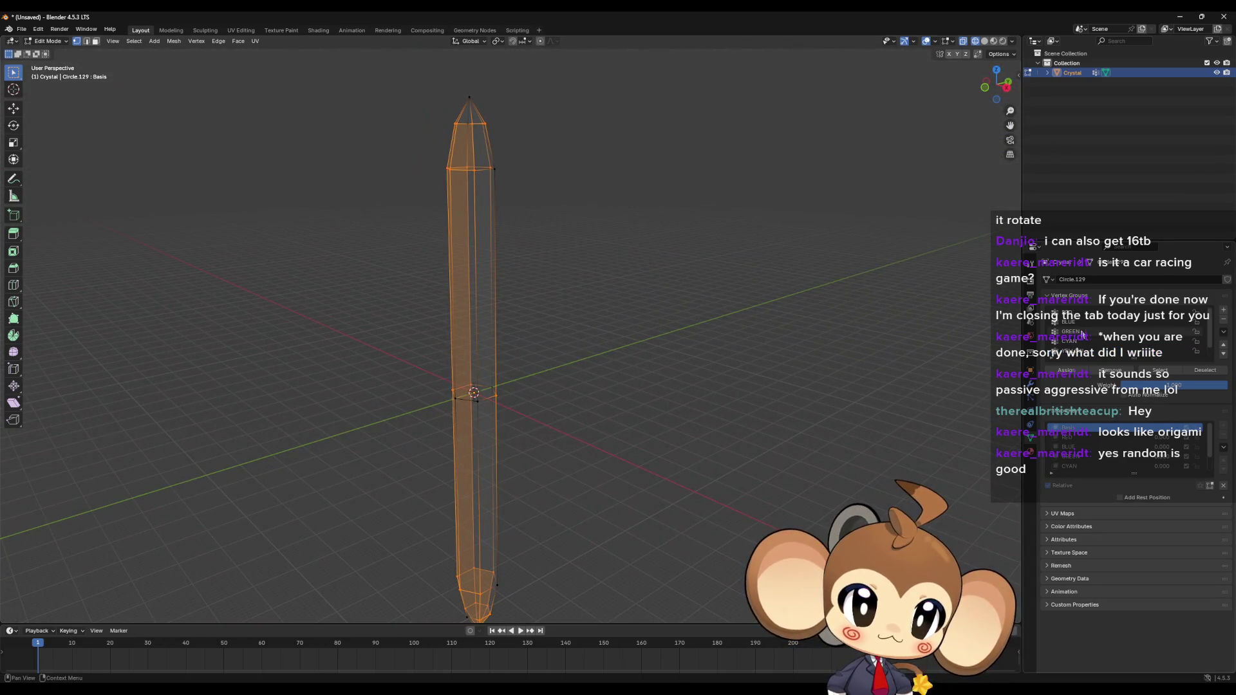
pyautogui.click(1068, 321)
pyautogui.hotkey('alt', 'a')
pyautogui.click(1159, 370)
pyautogui.moveTo(792, 380)
pyautogui.mouseDown(button='middle')
pyautogui.moveTo(720, 412)
pyautogui.moveTo(709, 375)
pyautogui.moveTo(650, 400)
pyautogui.moveTo(863, 389)
pyautogui.moveTo(780, 290)
pyautogui.moveTo(769, 311)
pyautogui.mouseUp(button='middle')
pyautogui.scroll(3, 662, 359)
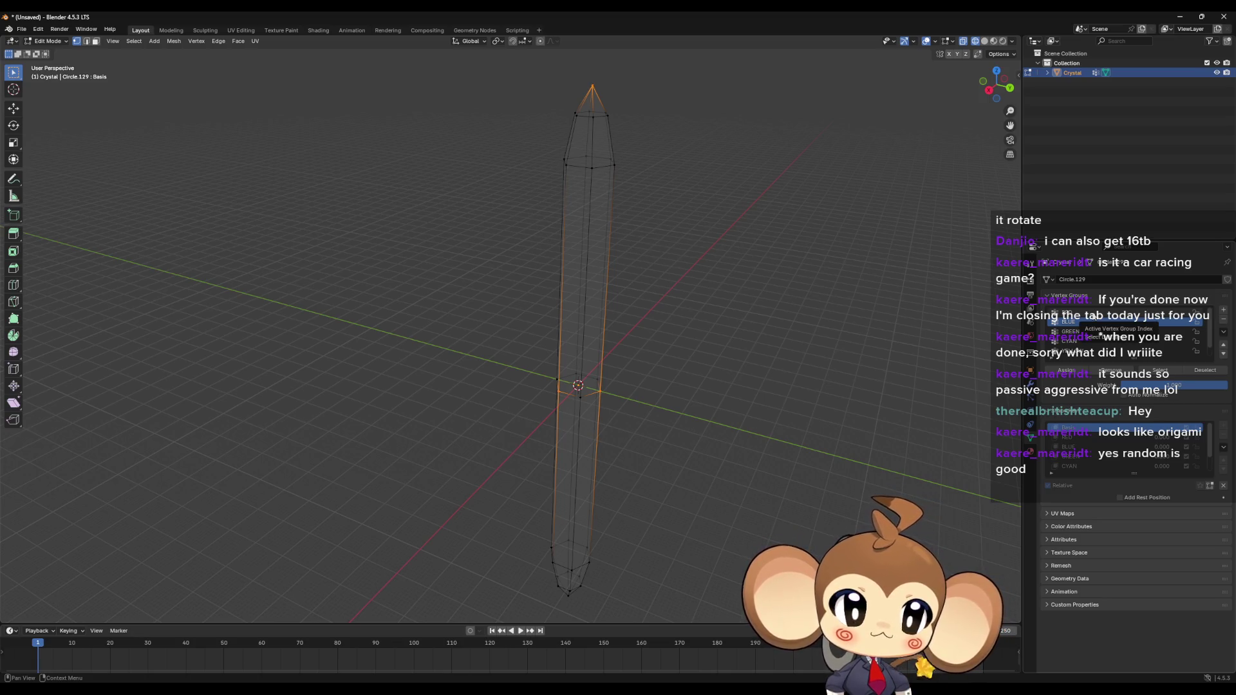
pyautogui.click(1155, 376)
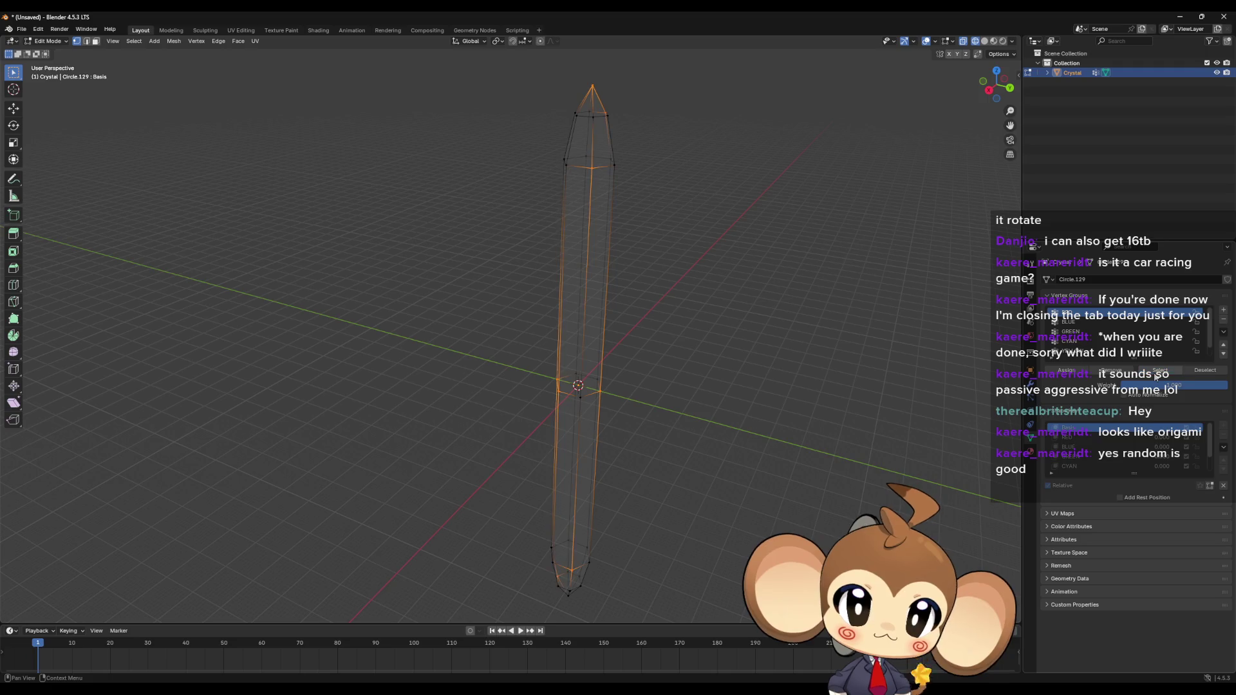
pyautogui.moveTo(1004, 380)
pyautogui.mouseDown(button='middle')
pyautogui.moveTo(802, 381)
pyautogui.moveTo(1017, 358)
pyautogui.mouseUp(button='middle')
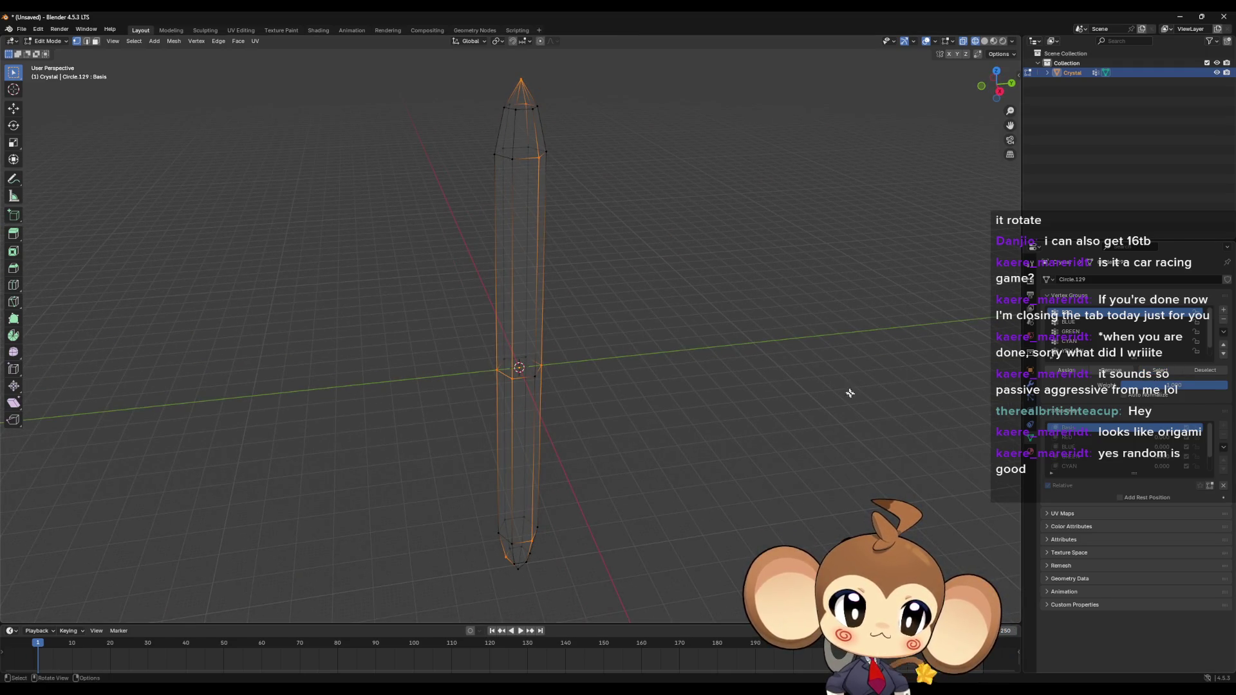
pyautogui.click(1080, 320)
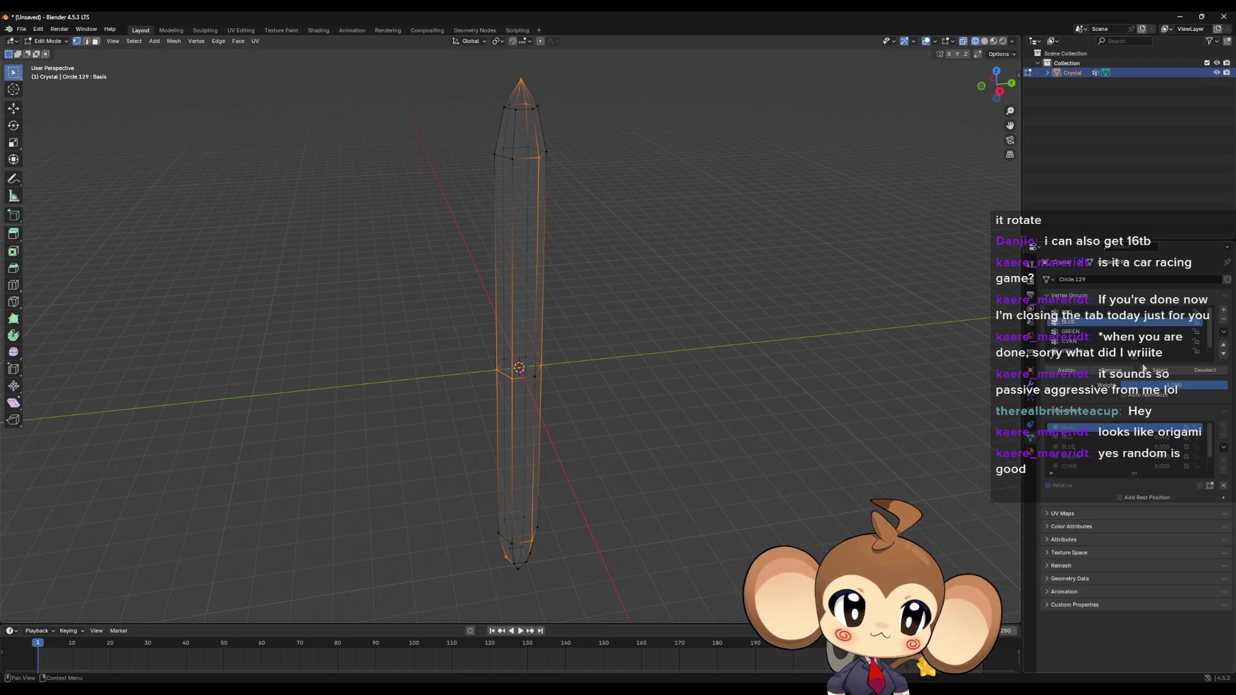
pyautogui.click(853, 355)
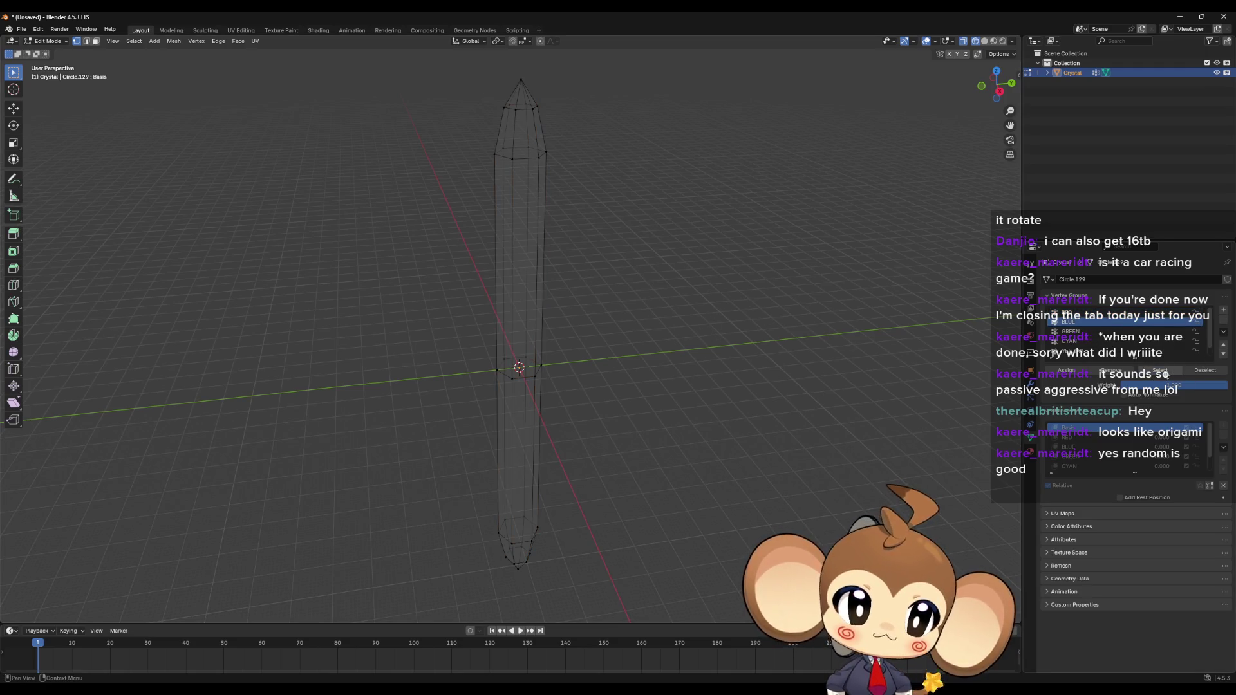
pyautogui.click(1159, 370)
pyautogui.moveTo(648, 341)
pyautogui.mouseDown(button='middle')
pyautogui.moveTo(567, 210)
pyautogui.moveTo(579, 196)
pyautogui.mouseUp(button='middle')
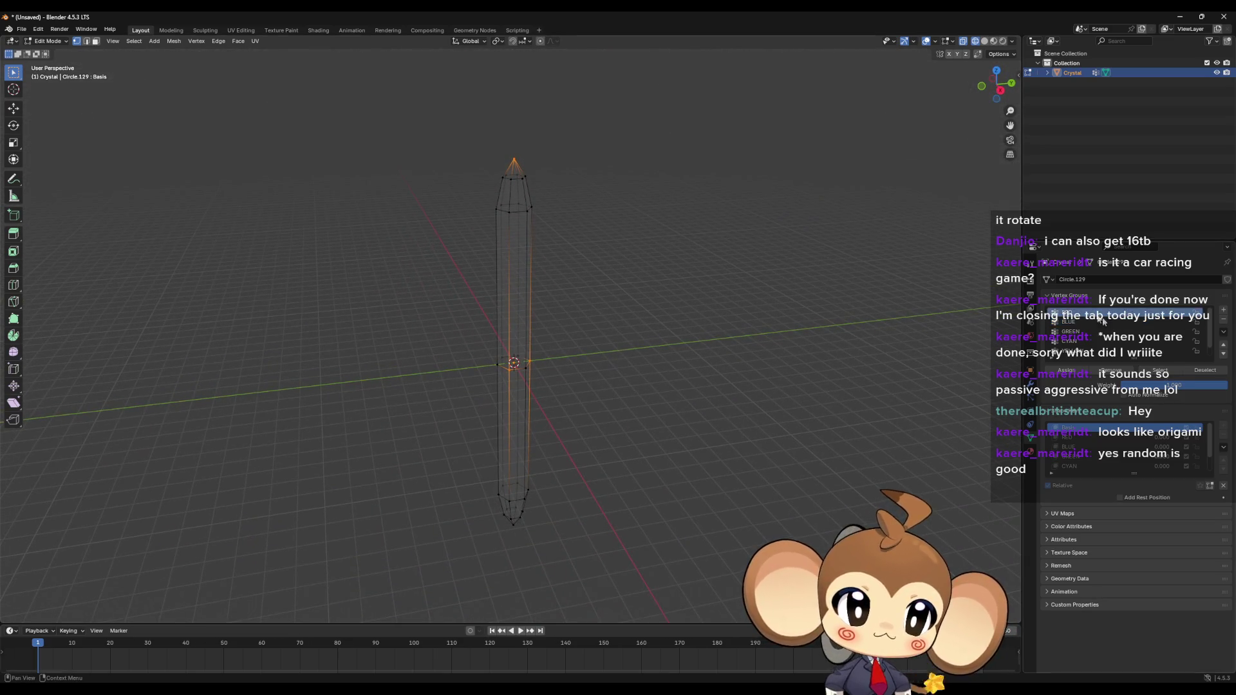
pyautogui.click(1103, 321)
pyautogui.click(1203, 370)
pyautogui.click(1159, 370)
pyautogui.moveTo(534, 270); pyautogui.dragTo(560, 254, button='middle')
pyautogui.click(1102, 321)
pyautogui.click(1204, 370)
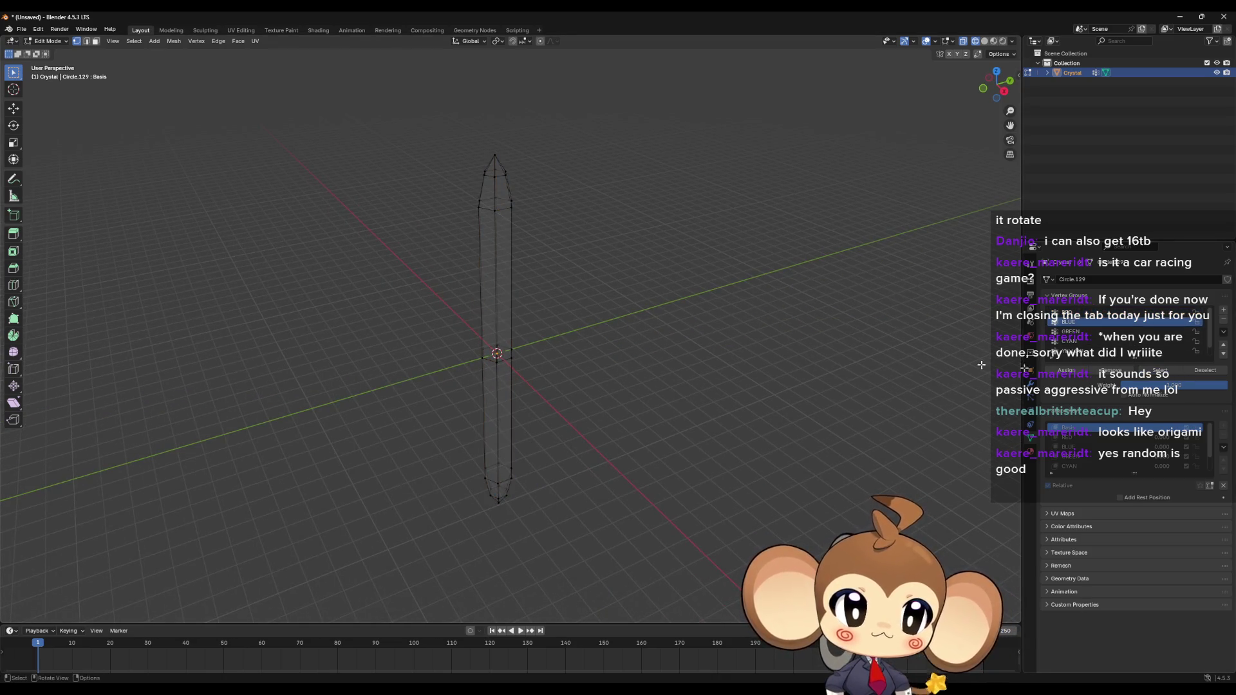
pyautogui.click(1159, 370)
pyautogui.keyDown('shift'); pyautogui.click(494, 210); pyautogui.keyUp('shift')
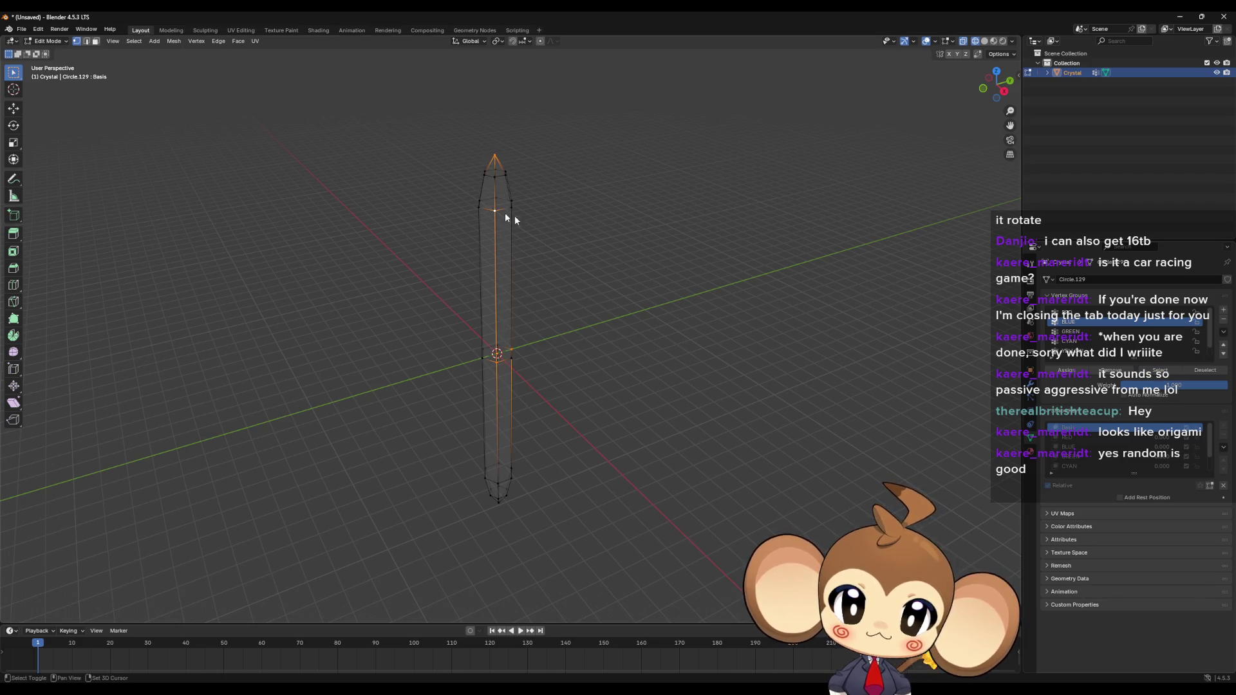
pyautogui.click(862, 354)
pyautogui.hotkey('ctrl', 'z')
pyautogui.moveTo(841, 353)
pyautogui.mouseDown(button='middle')
pyautogui.moveTo(764, 437)
pyautogui.moveTo(684, 198)
pyautogui.moveTo(607, 249)
pyautogui.moveTo(620, 221)
pyautogui.mouseUp(button='middle')
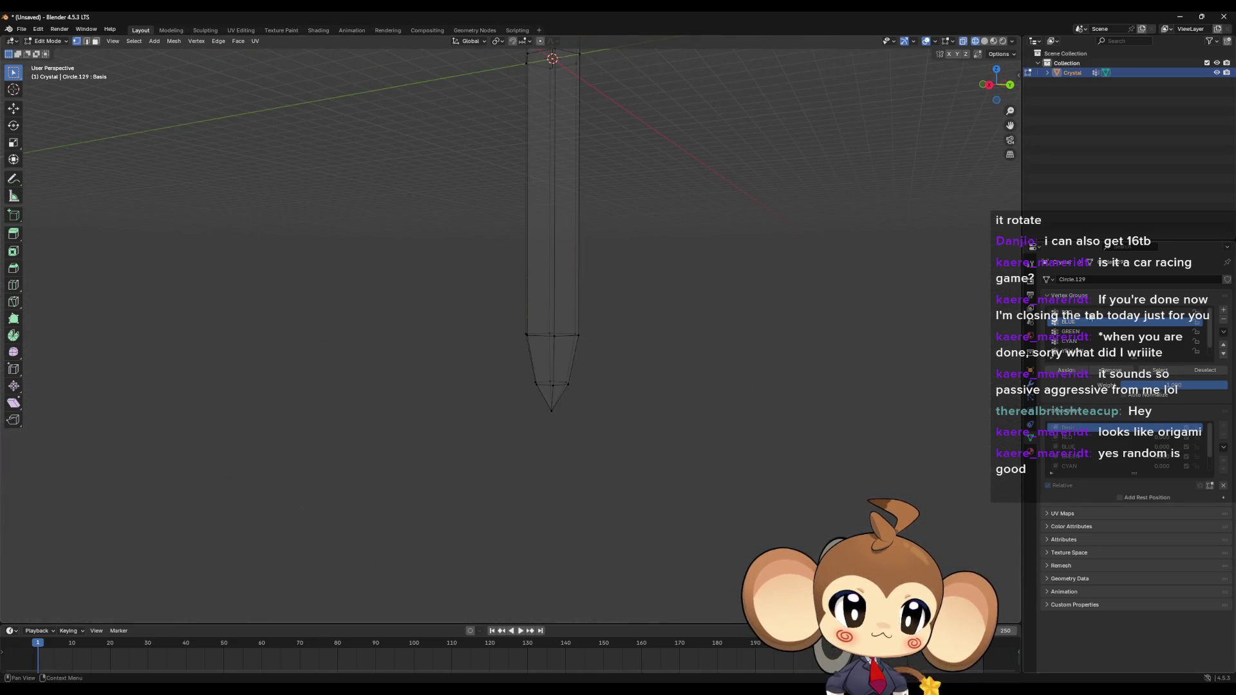
pyautogui.click(1090, 312)
pyautogui.click(1159, 371)
pyautogui.moveTo(740, 360)
pyautogui.mouseDown(button='middle')
pyautogui.moveTo(670, 353)
pyautogui.moveTo(723, 356)
pyautogui.moveTo(734, 433)
pyautogui.moveTo(695, 421)
pyautogui.moveTo(527, 300)
pyautogui.moveTo(734, 394)
pyautogui.moveTo(631, 353)
pyautogui.moveTo(730, 370)
pyautogui.mouseUp(button='middle')
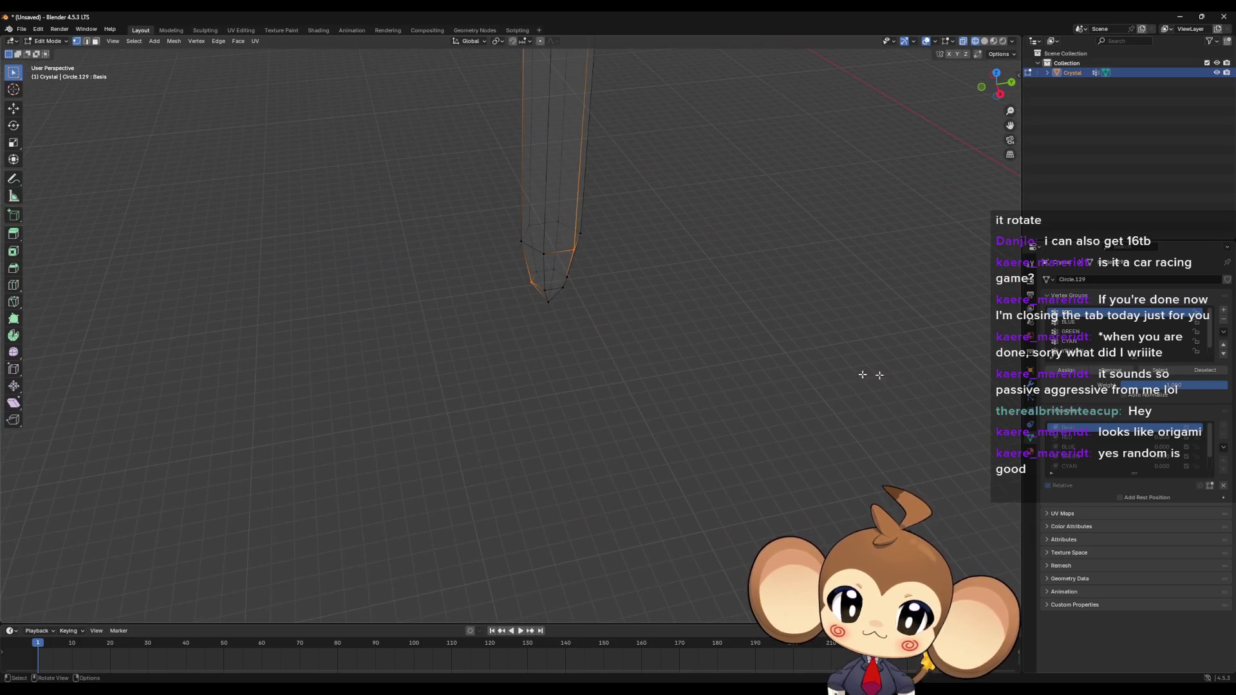
pyautogui.moveTo(711, 300)
pyautogui.mouseDown(button='middle')
pyautogui.moveTo(740, 303)
pyautogui.moveTo(502, 281)
pyautogui.moveTo(526, 278)
pyautogui.mouseUp(button='middle')
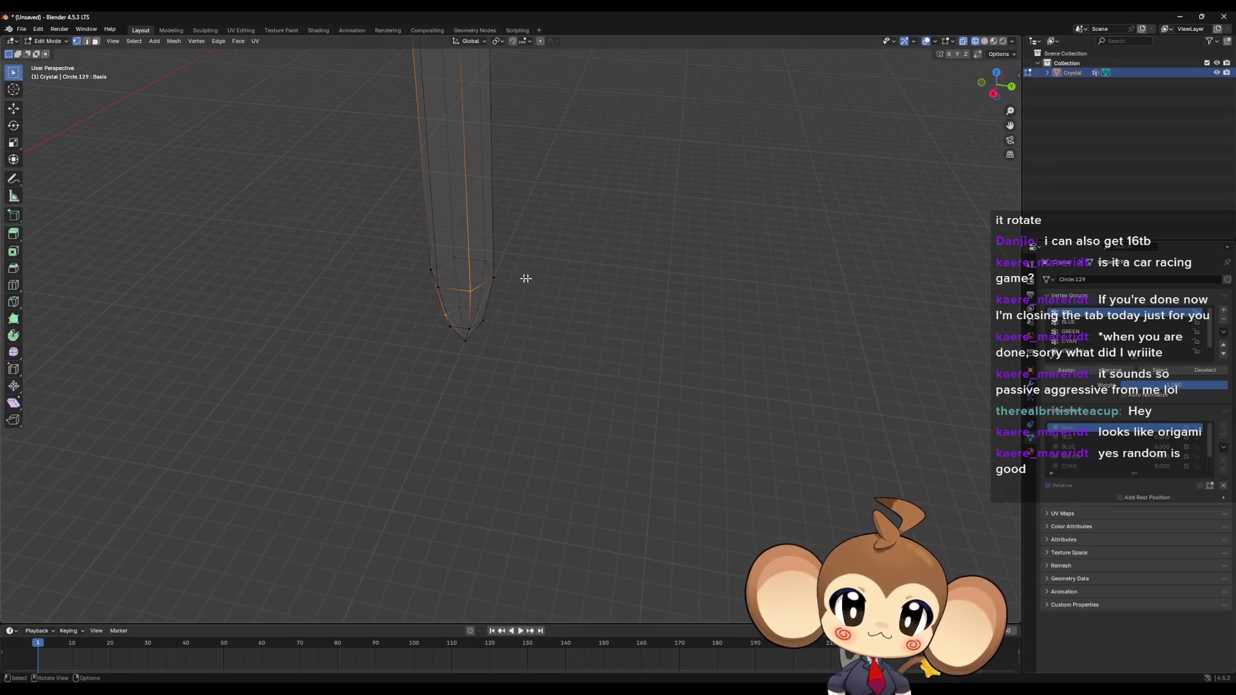
pyautogui.click(927, 338)
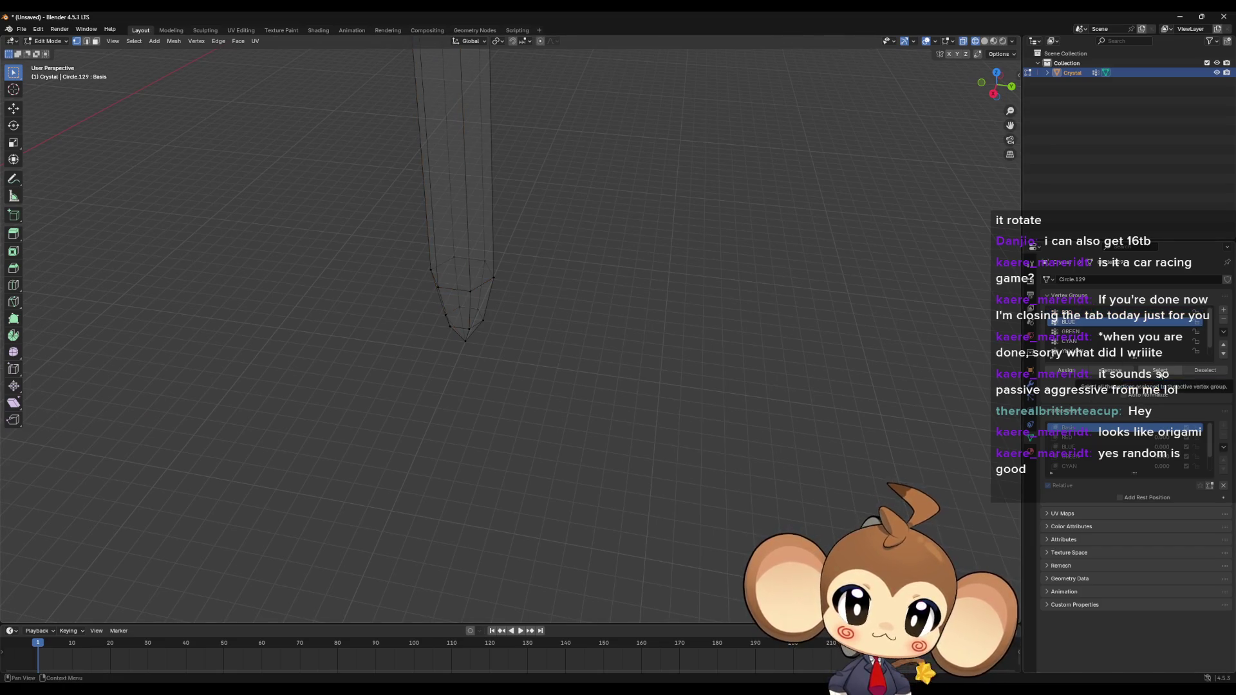
pyautogui.hotkey('ctrl', 'z')
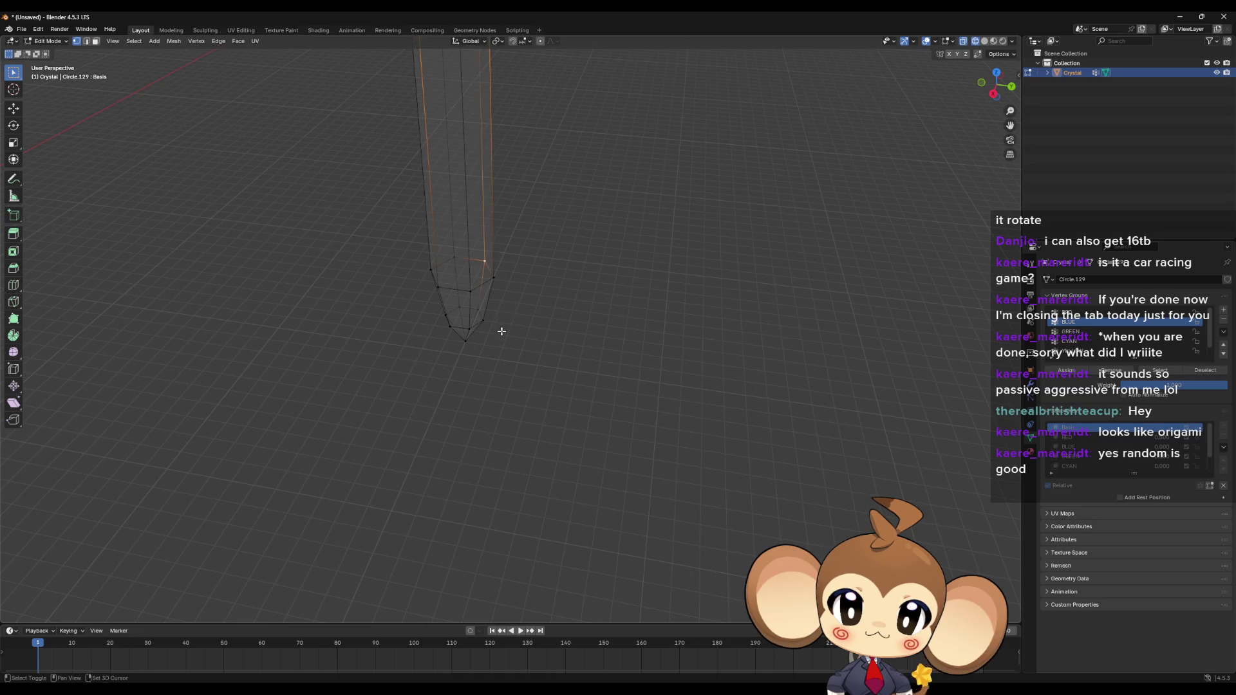
pyautogui.hotkey('ctrl', 'shift', 'z')
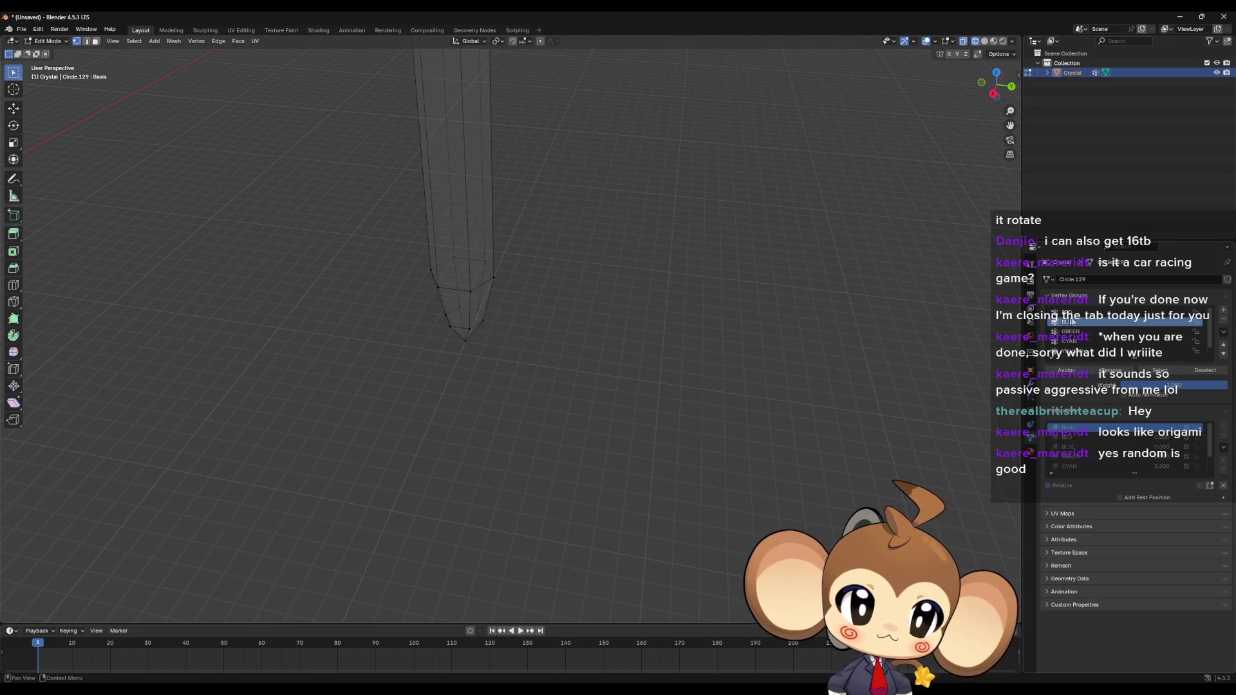
pyautogui.click(1083, 313)
pyautogui.click(1155, 376)
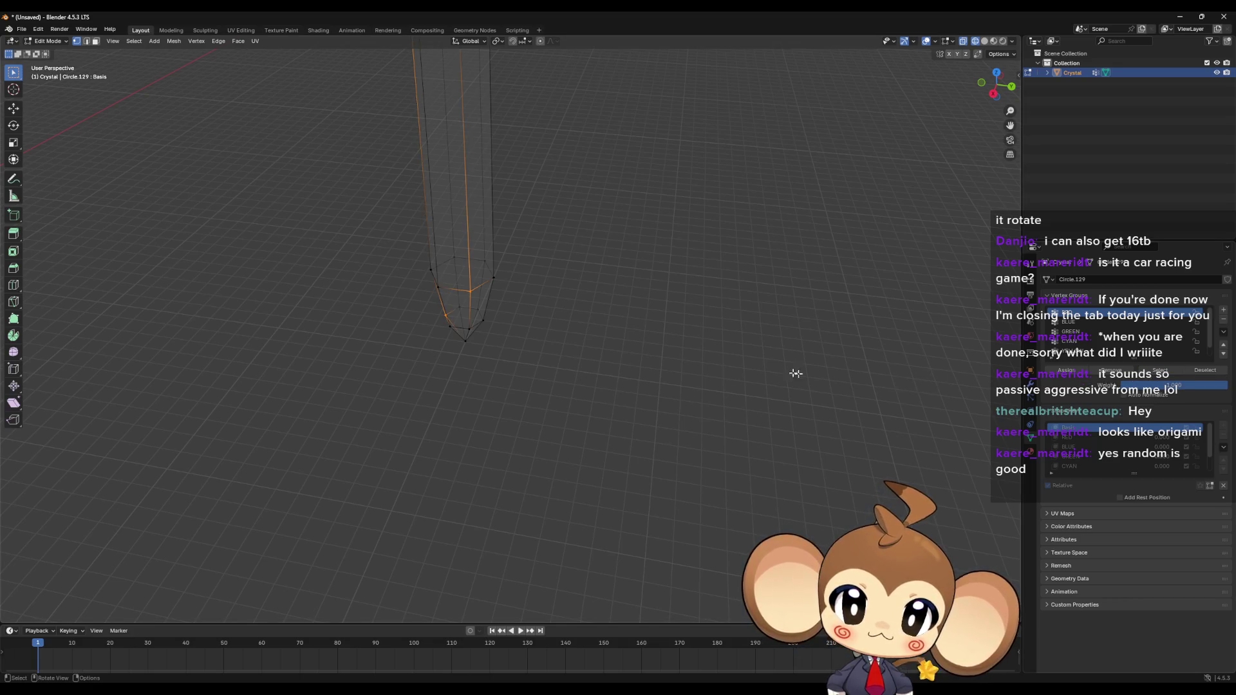
pyautogui.click(650, 345)
pyautogui.click(1083, 322)
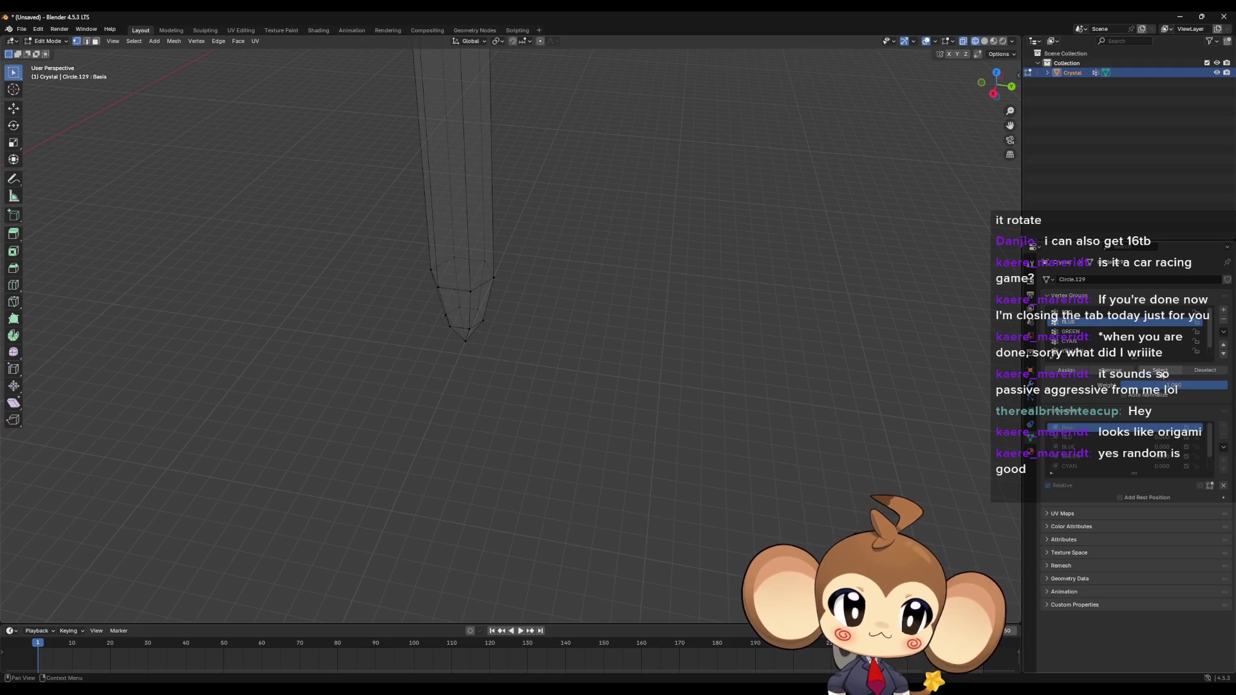
pyautogui.click(1158, 370)
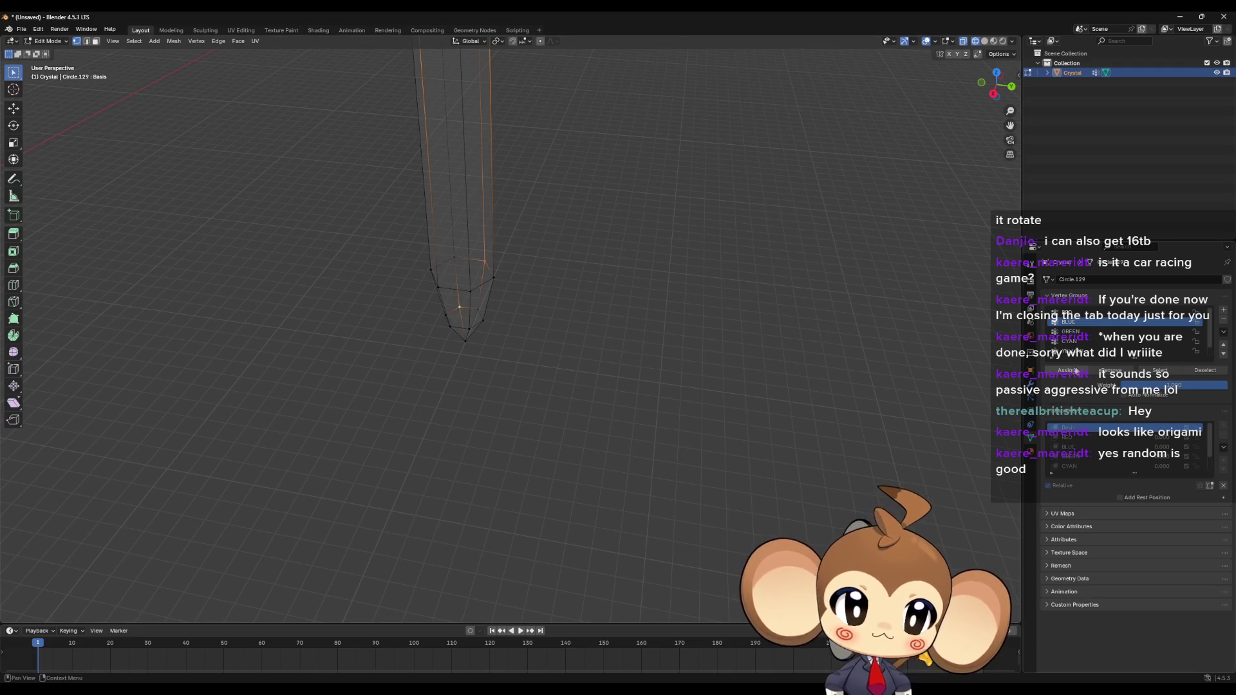
pyautogui.moveTo(669, 309)
pyautogui.mouseDown(button='middle')
pyautogui.moveTo(562, 292)
pyautogui.moveTo(677, 430)
pyautogui.mouseUp(button='middle')
pyautogui.click(1088, 332)
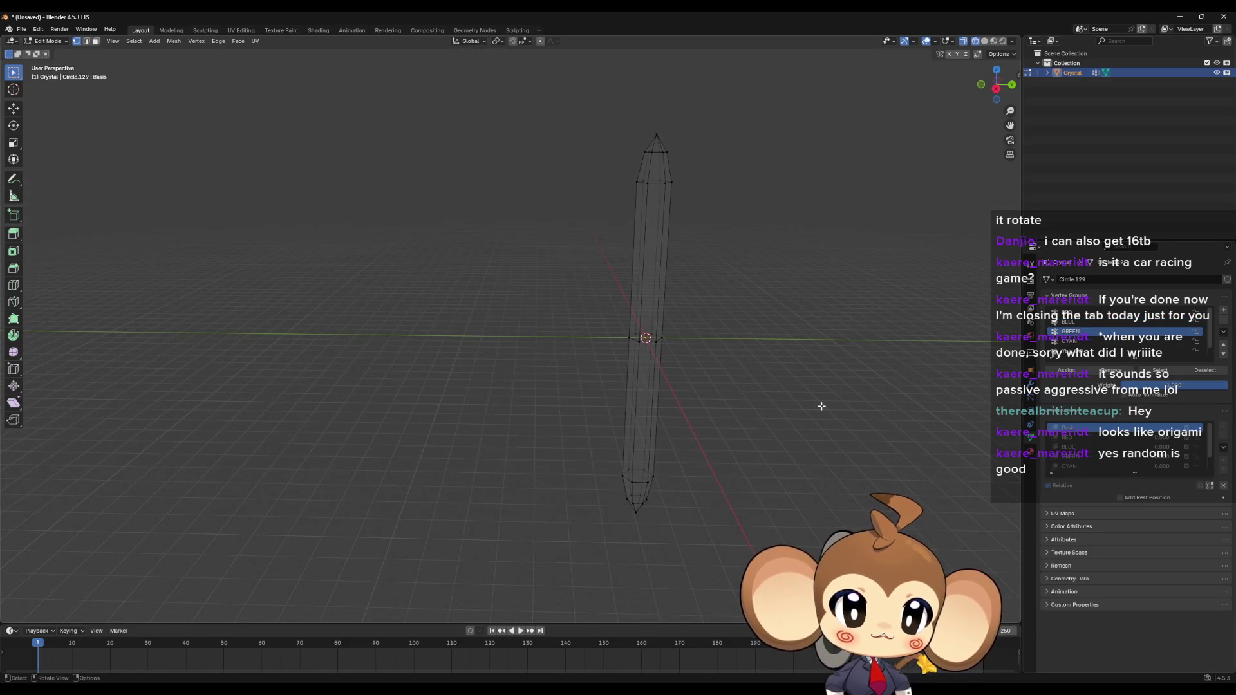
# Step: Assign the whole crystal to the GREEN vertex group, then check the BLUE and GREEN selections
pyautogui.press('a')
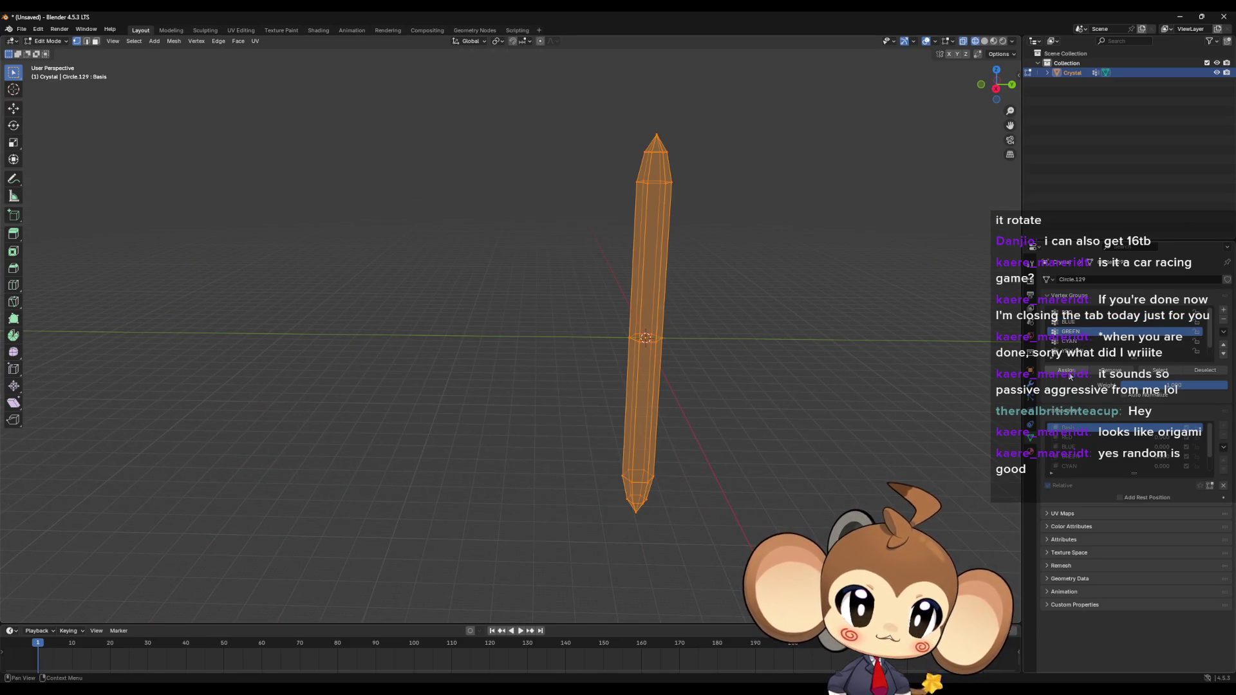
pyautogui.click(1070, 375)
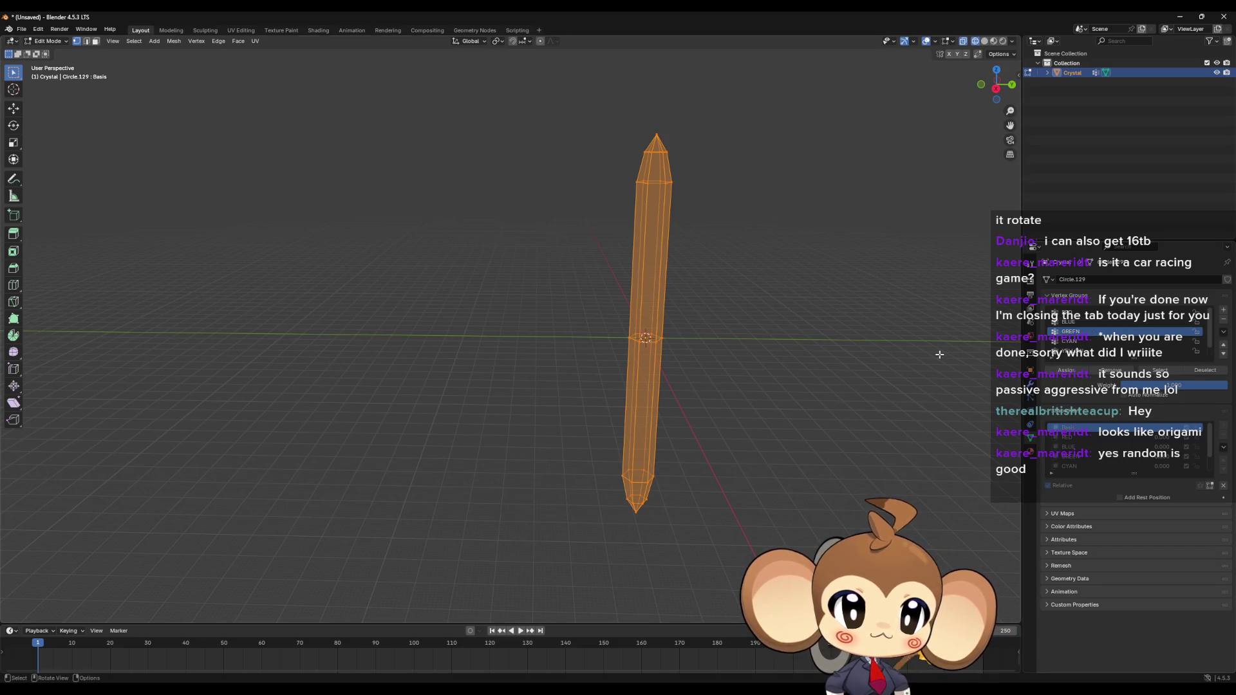
pyautogui.hotkey('alt', 'a')
pyautogui.click(1097, 314)
pyautogui.click(1159, 370)
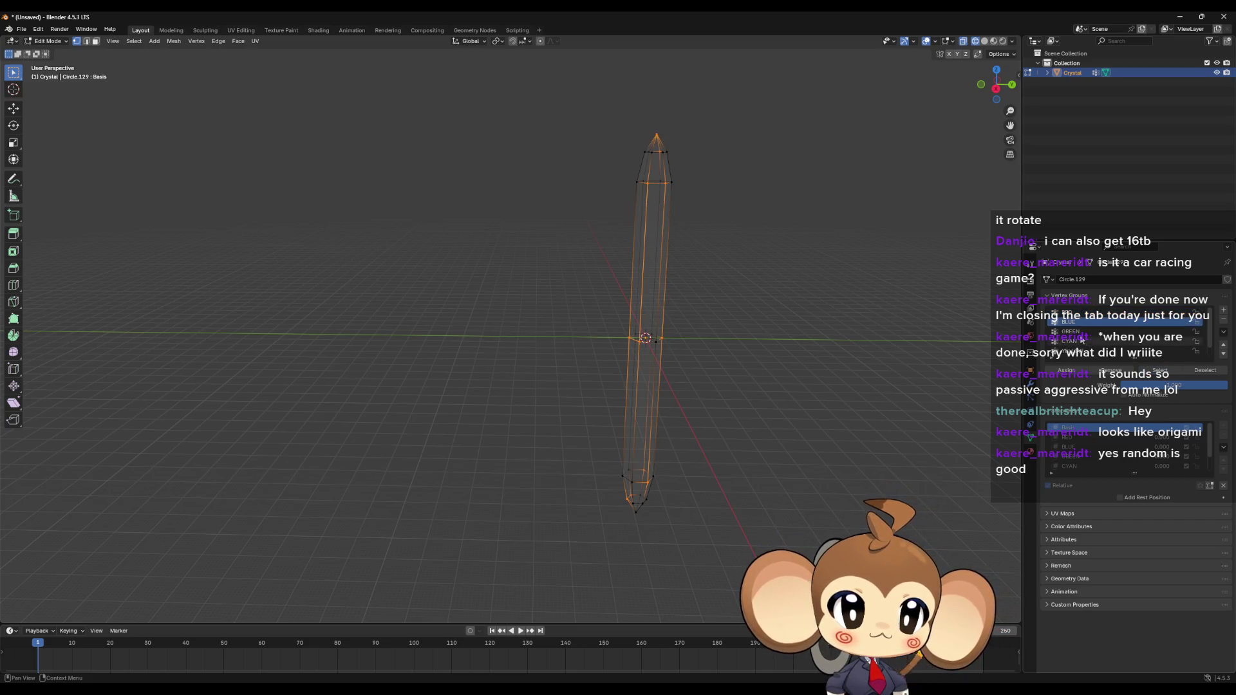
pyautogui.click(1081, 331)
pyautogui.hotkey('alt', 'a')
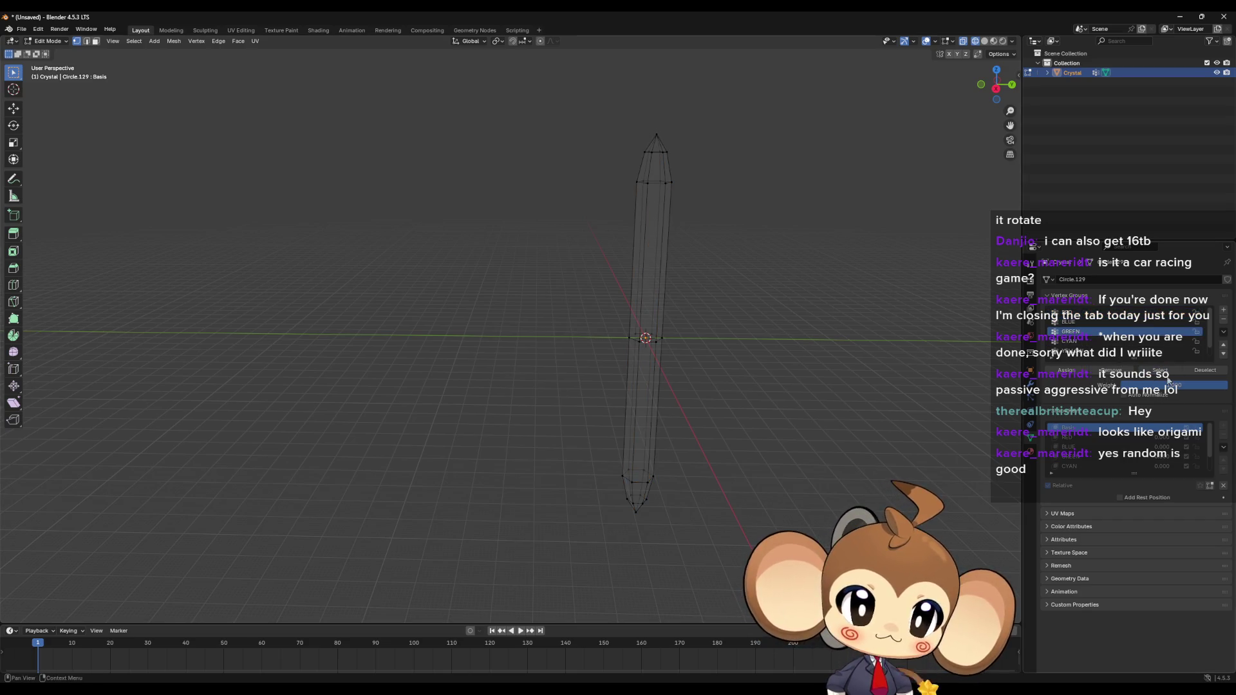
pyautogui.click(1162, 372)
# Step: Zoom in and deselect the top faces, right-hand face and right-side vertices
pyautogui.moveTo(792, 383)
pyautogui.keyDown('shift'); pyautogui.mouseDown(button='middle')
pyautogui.moveTo(669, 383)
pyautogui.moveTo(698, 251)
pyautogui.moveTo(720, 367)
pyautogui.moveTo(745, 395)
pyautogui.moveTo(751, 347)
pyautogui.moveTo(624, 342)
pyautogui.moveTo(625, 355)
pyautogui.moveTo(625, 341)
pyautogui.mouseUp(button='middle'); pyautogui.keyUp('shift')
pyautogui.scroll(4, 697, 251)
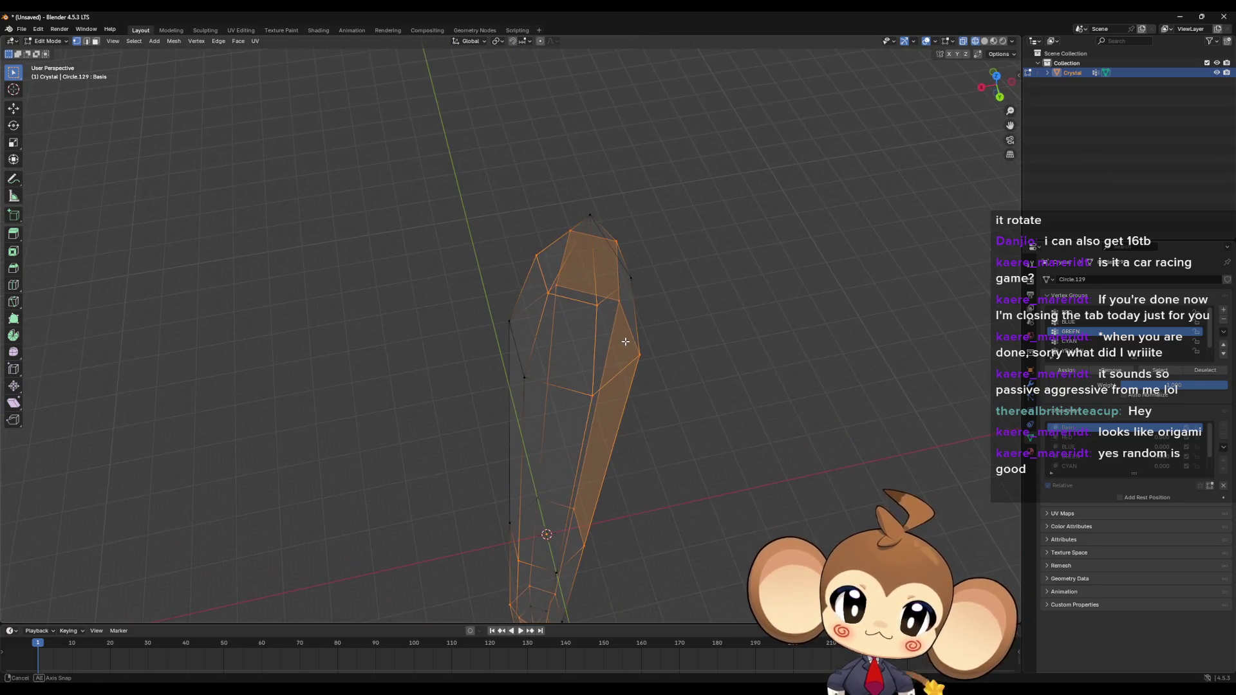
pyautogui.keyDown('shift'); pyautogui.click(569, 231); pyautogui.keyUp('shift')
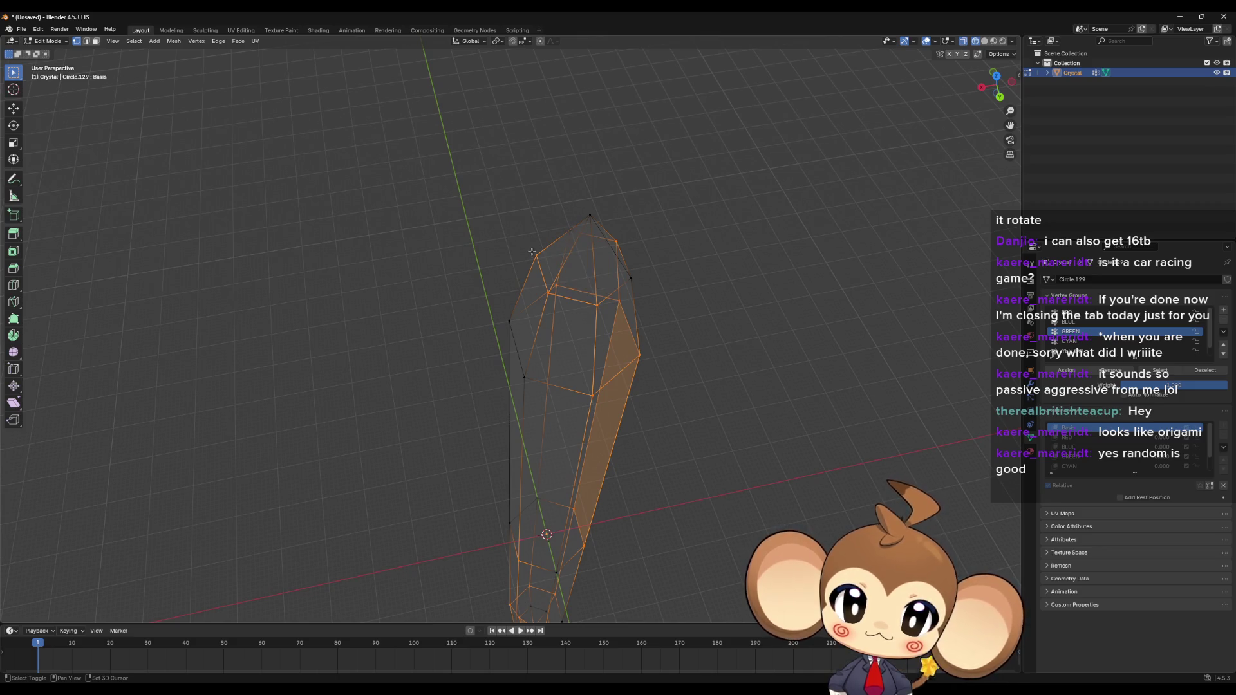
pyautogui.moveTo(652, 352)
pyautogui.mouseDown(button='middle')
pyautogui.moveTo(653, 399)
pyautogui.moveTo(629, 367)
pyautogui.moveTo(676, 361)
pyautogui.moveTo(599, 377)
pyautogui.moveTo(565, 352)
pyautogui.mouseUp(button='middle')
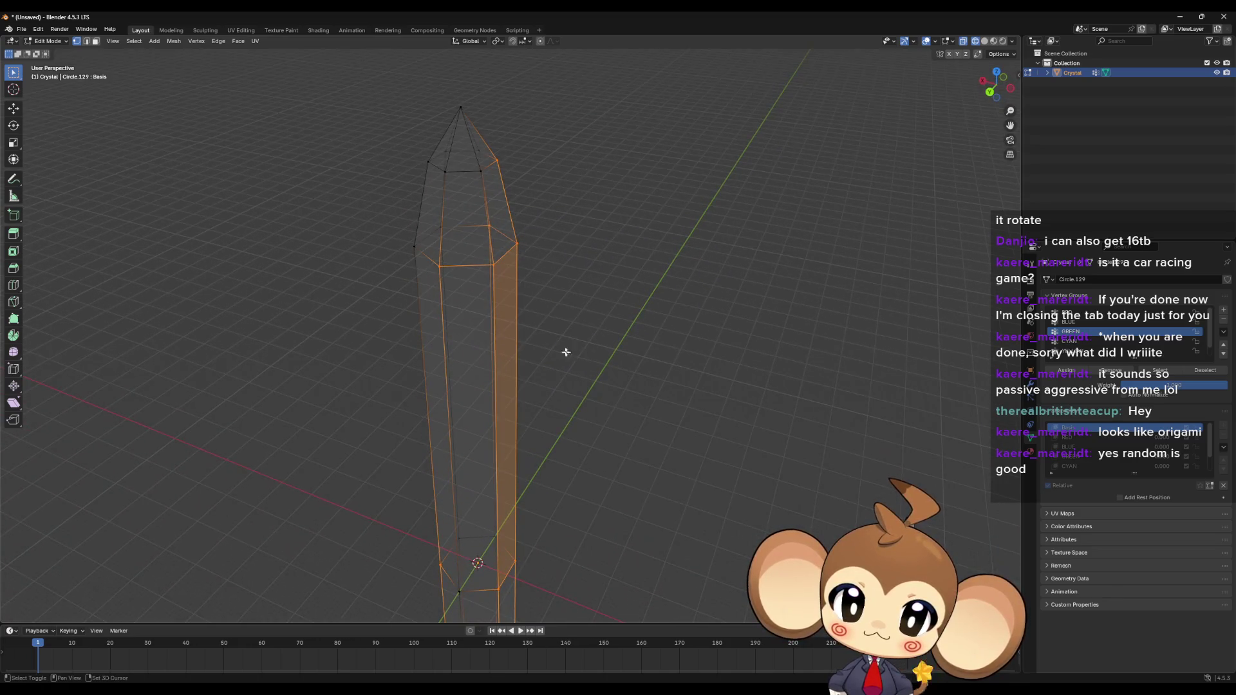
pyautogui.keyDown('shift'); pyautogui.click(490, 266); pyautogui.keyUp('shift')
pyautogui.keyDown('shift'); pyautogui.click(513, 252); pyautogui.keyUp('shift')
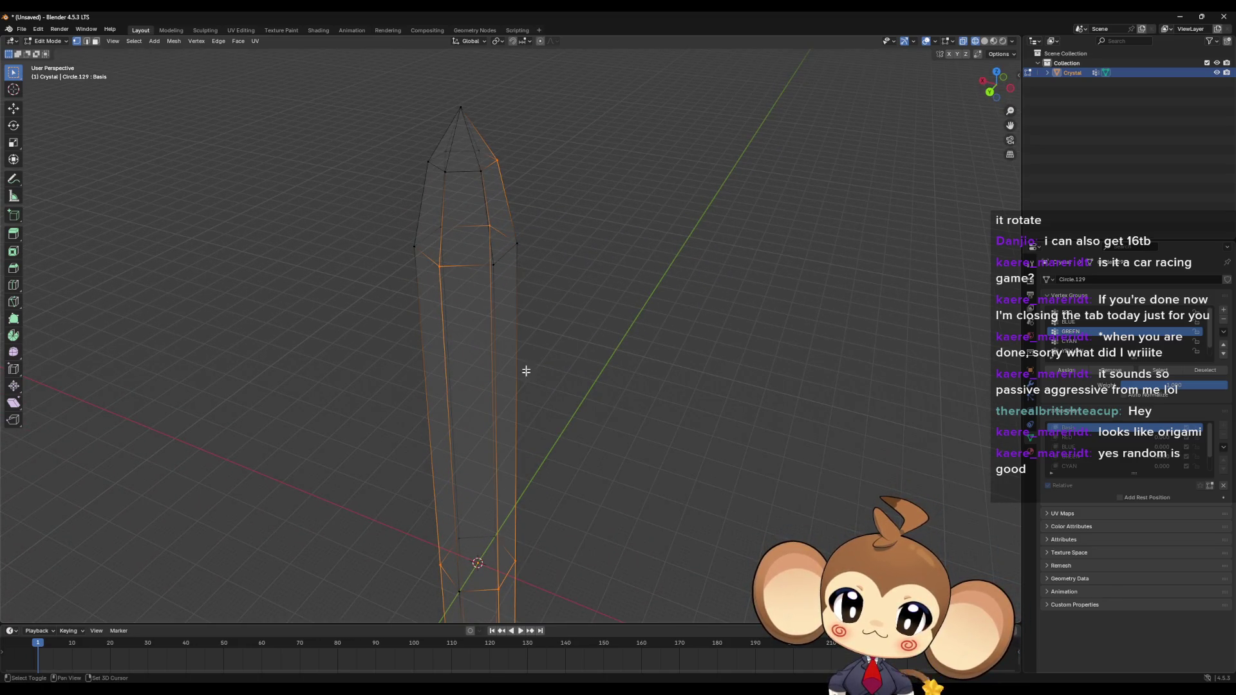
pyautogui.moveTo(513, 251)
pyautogui.mouseDown(button='middle')
pyautogui.moveTo(568, 395)
pyautogui.moveTo(632, 397)
pyautogui.moveTo(610, 317)
pyautogui.mouseUp(button='middle')
pyautogui.keyDown('shift'); pyautogui.click(610, 317); pyautogui.keyUp('shift')
pyautogui.press('g')
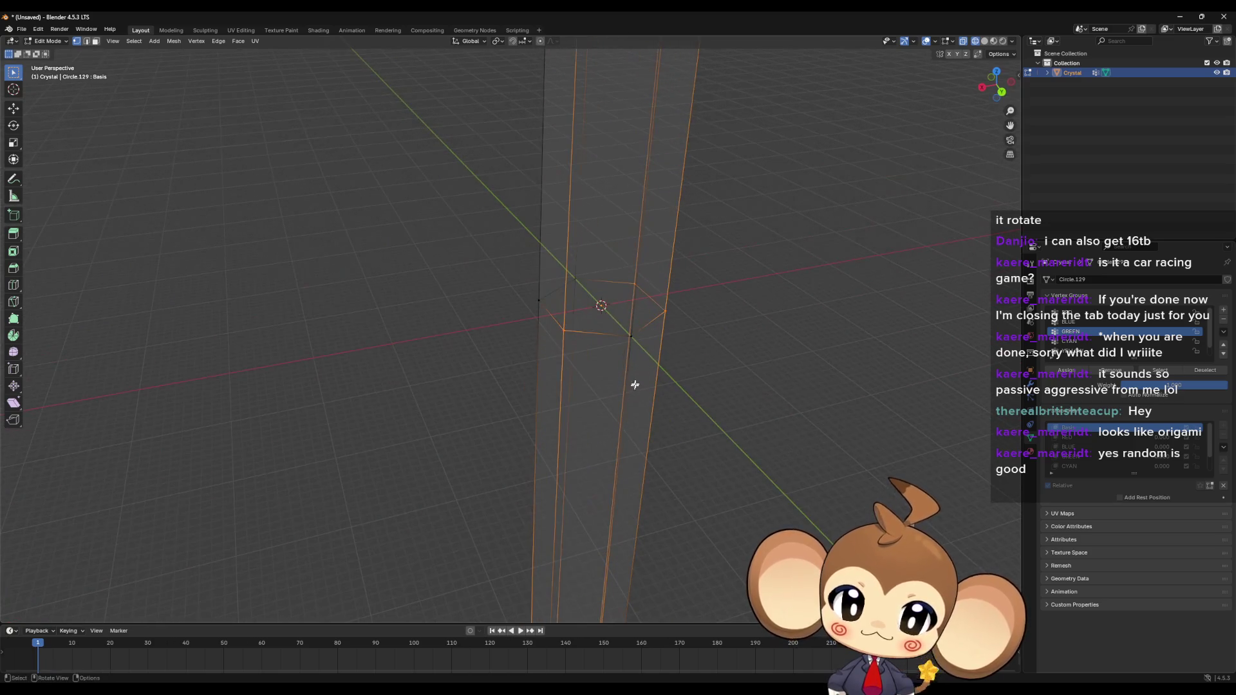
pyautogui.press('Escape')
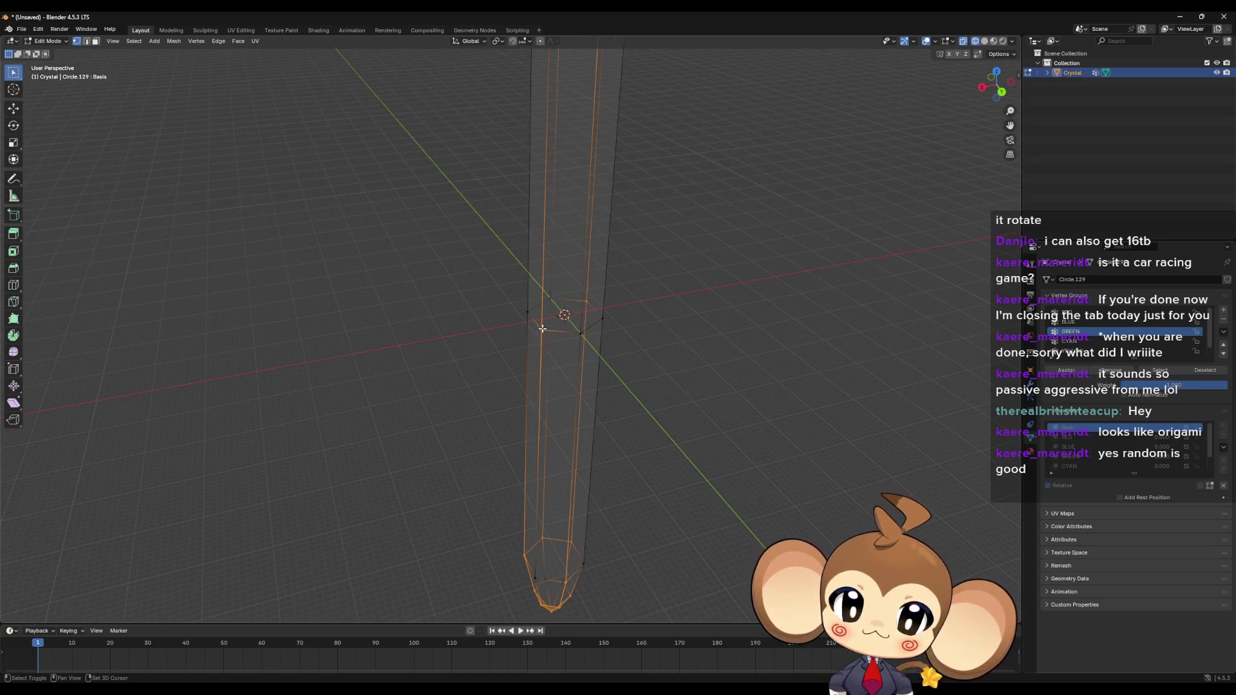
# Step: Deselect the four upper-ring vertices and the lower-left vertex near the tip
pyautogui.moveTo(543, 328)
pyautogui.mouseDown(button='middle')
pyautogui.moveTo(582, 427)
pyautogui.moveTo(639, 384)
pyautogui.moveTo(594, 249)
pyautogui.moveTo(551, 400)
pyautogui.moveTo(618, 389)
pyautogui.moveTo(612, 428)
pyautogui.moveTo(622, 339)
pyautogui.mouseUp(button='middle')
pyautogui.keyDown('shift'); pyautogui.click(625, 332); pyautogui.keyUp('shift')
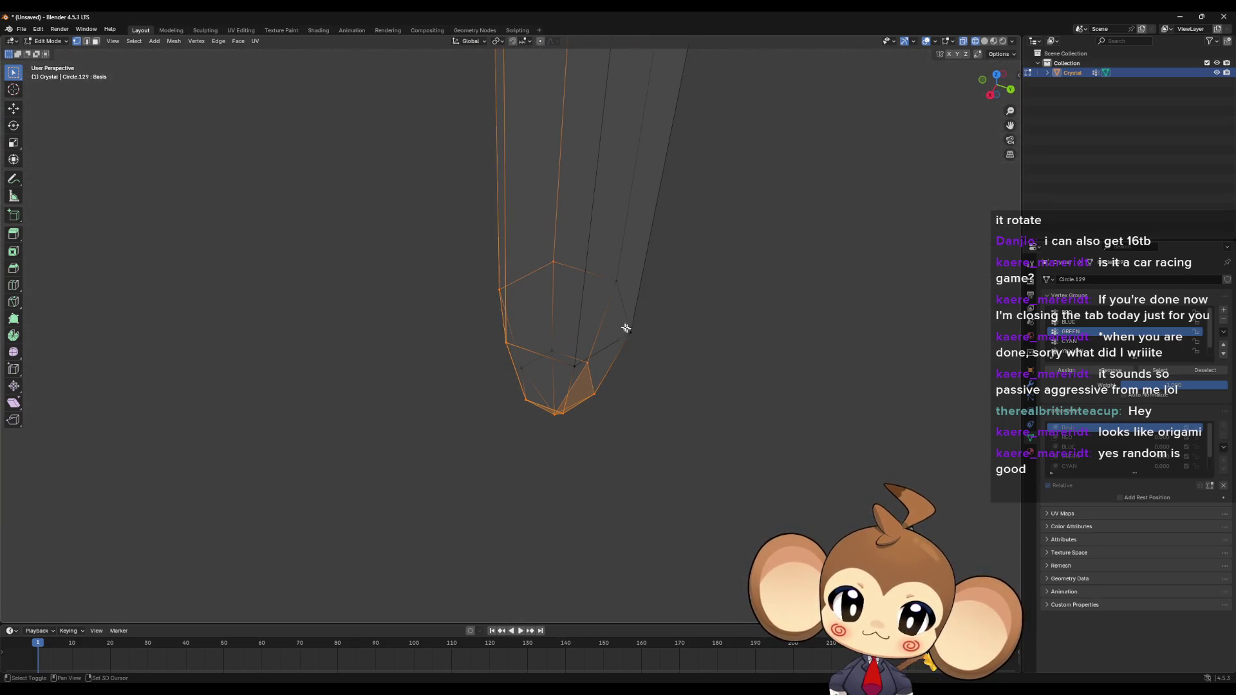
pyautogui.keyDown('shift'); pyautogui.click(550, 261); pyautogui.keyUp('shift')
pyautogui.keyDown('shift'); pyautogui.click(497, 291); pyautogui.keyUp('shift')
pyautogui.keyDown('shift'); pyautogui.click(504, 345); pyautogui.keyUp('shift')
pyautogui.moveTo(505, 344)
pyautogui.mouseDown(button='middle')
pyautogui.moveTo(618, 403)
pyautogui.moveTo(604, 347)
pyautogui.mouseUp(button='middle')
pyautogui.keyDown('shift'); pyautogui.click(527, 406); pyautogui.keyUp('shift')
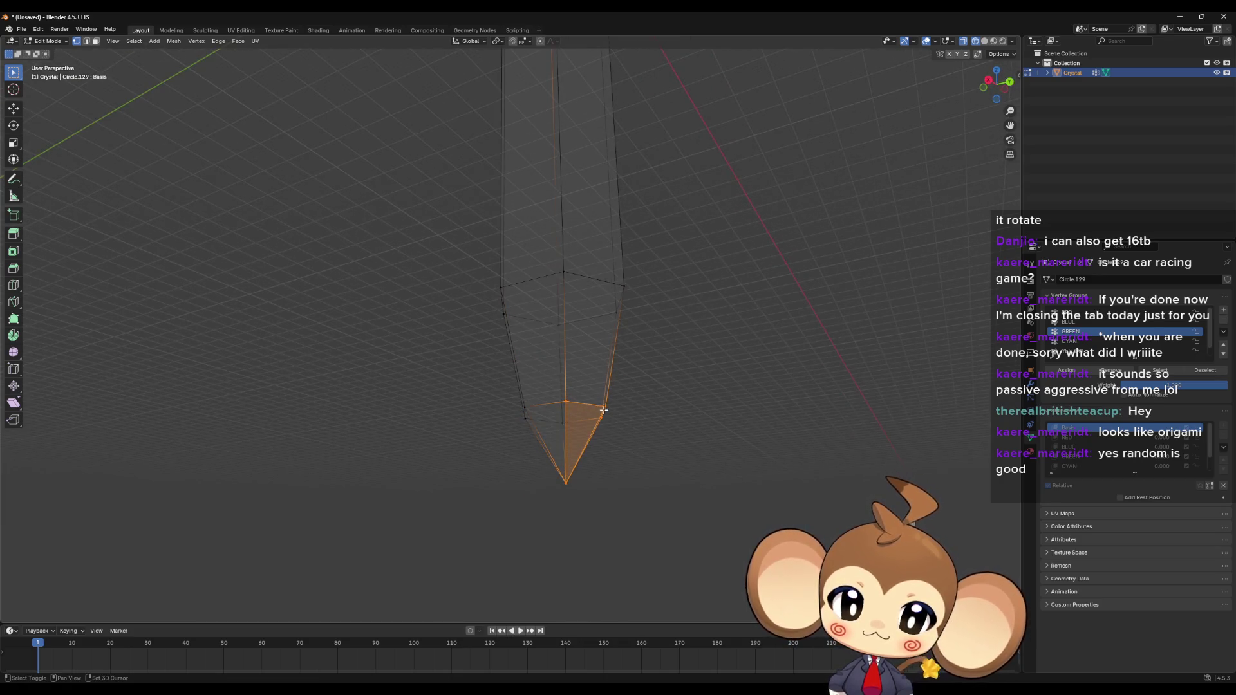
pyautogui.moveTo(604, 410)
pyautogui.mouseDown(button='middle')
pyautogui.moveTo(618, 422)
pyautogui.moveTo(539, 419)
pyautogui.moveTo(624, 358)
pyautogui.moveTo(838, 363)
pyautogui.mouseUp(button='middle')
pyautogui.scroll(-5, 648, 441)
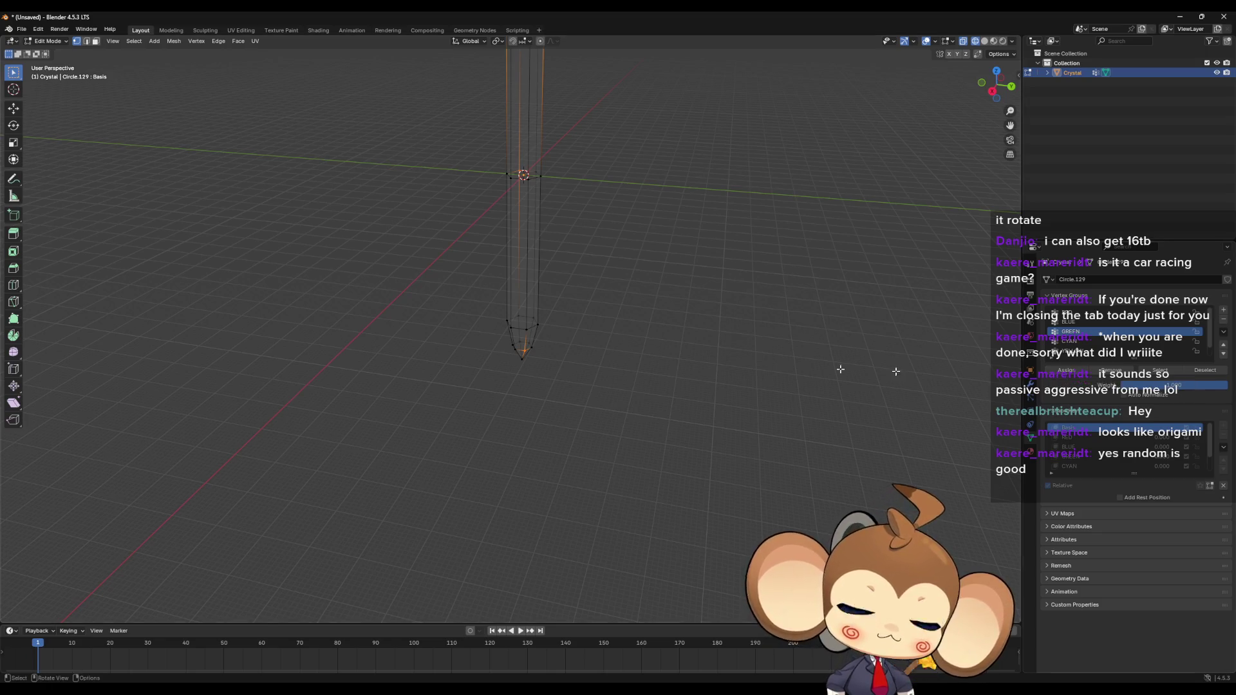
# Step: Add a new vertex group below the colour groups and check the GREEN group's vertices
pyautogui.moveTo(839, 367); pyautogui.dragTo(721, 298, button='middle')
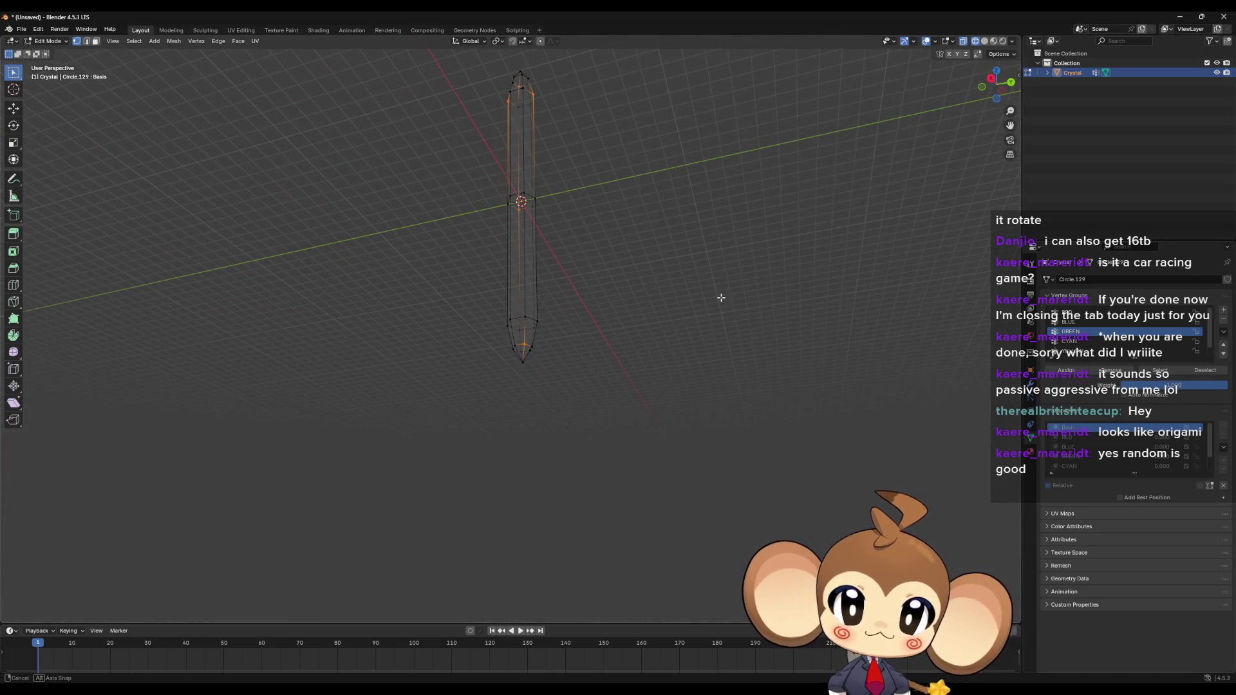
pyautogui.moveTo(727, 297); pyautogui.dragTo(742, 355, button='middle')
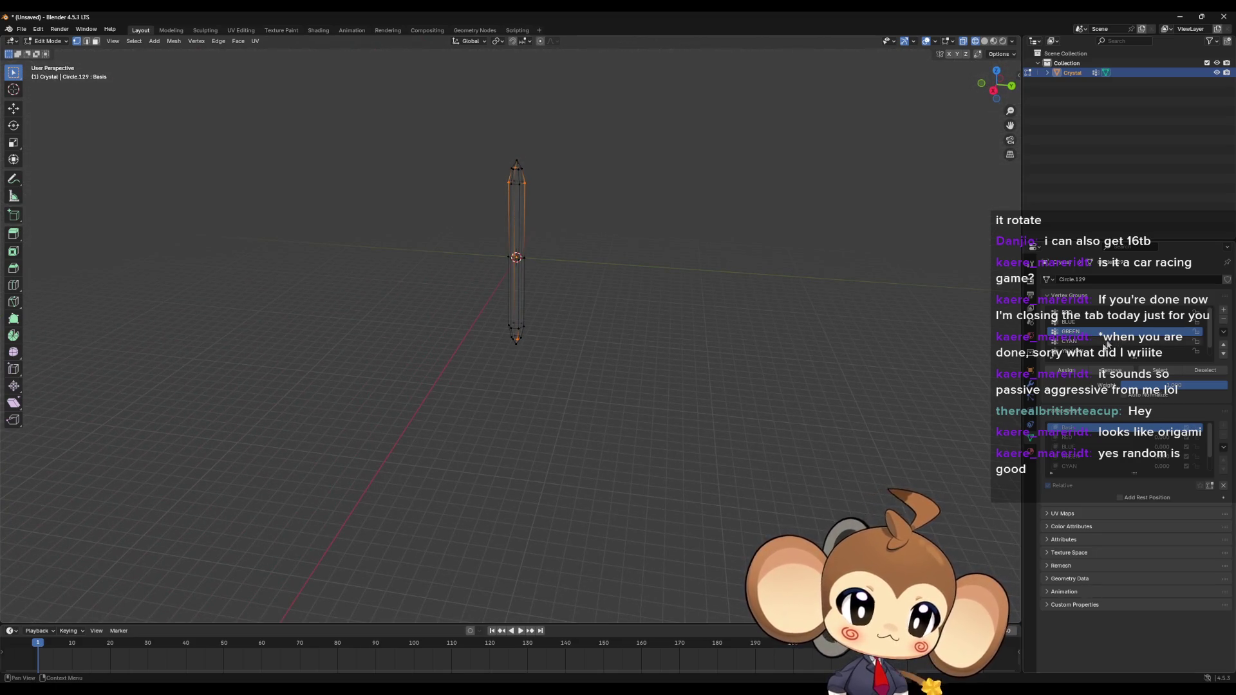
pyautogui.click(1223, 311)
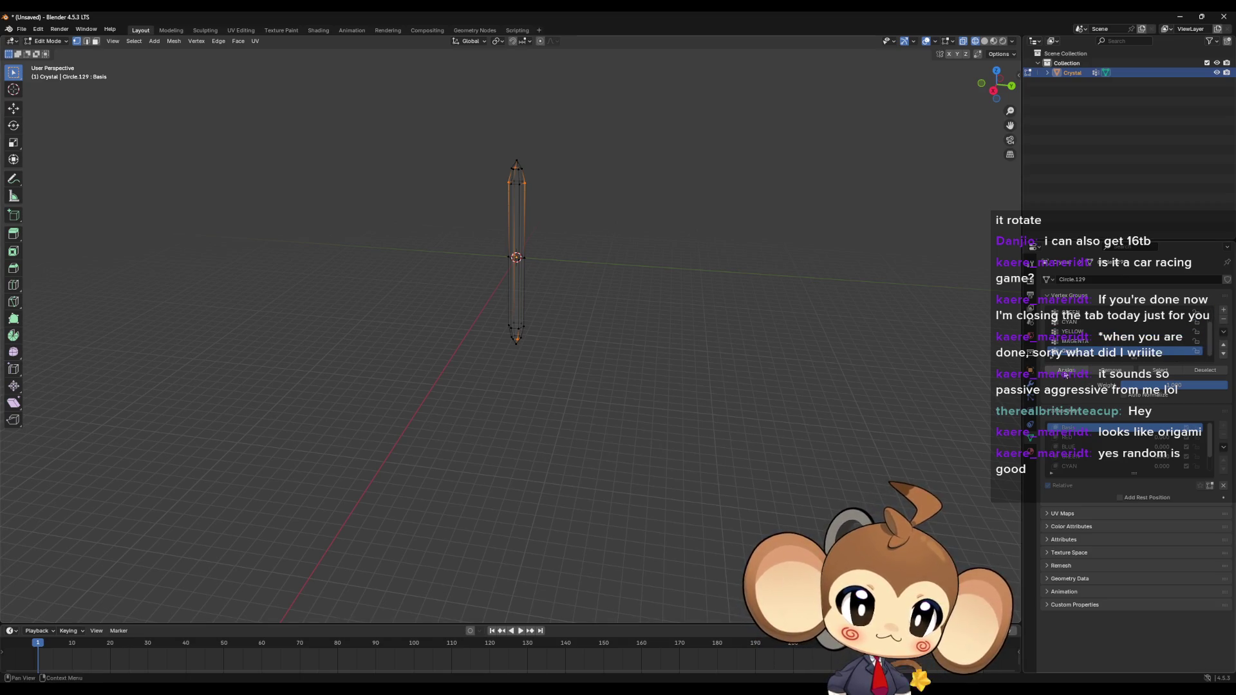
pyautogui.scroll(2, 1082, 341)
pyautogui.click(1083, 332)
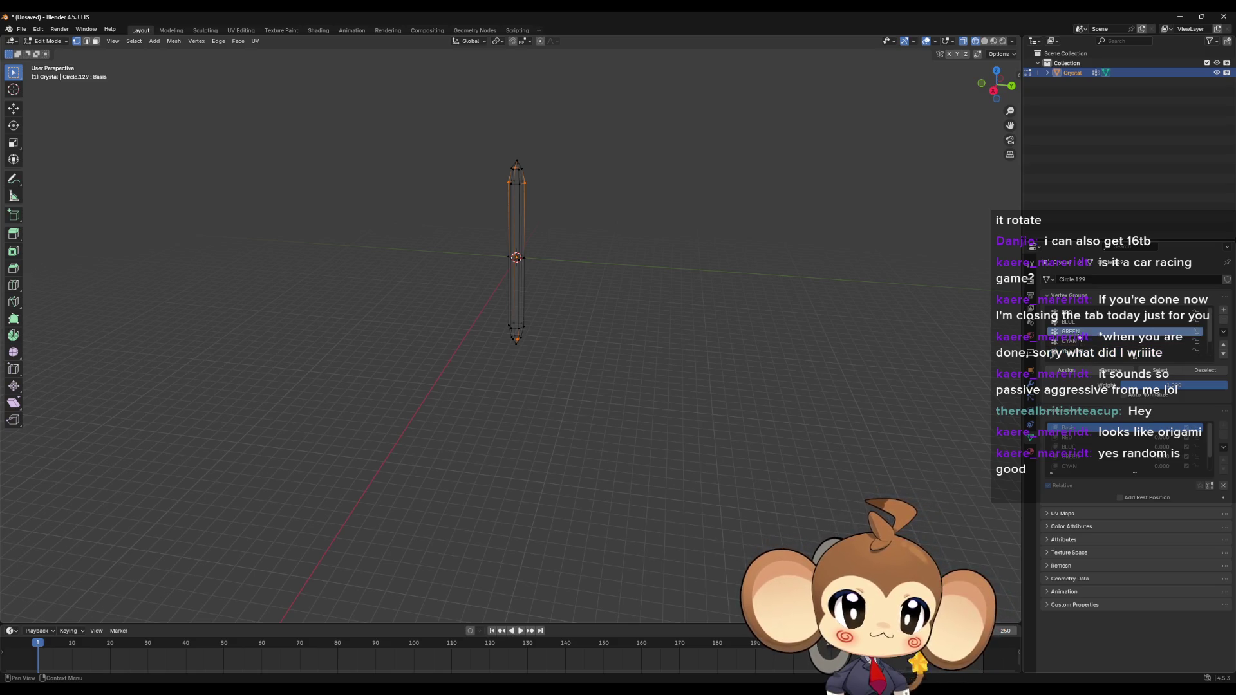
pyautogui.click(1162, 371)
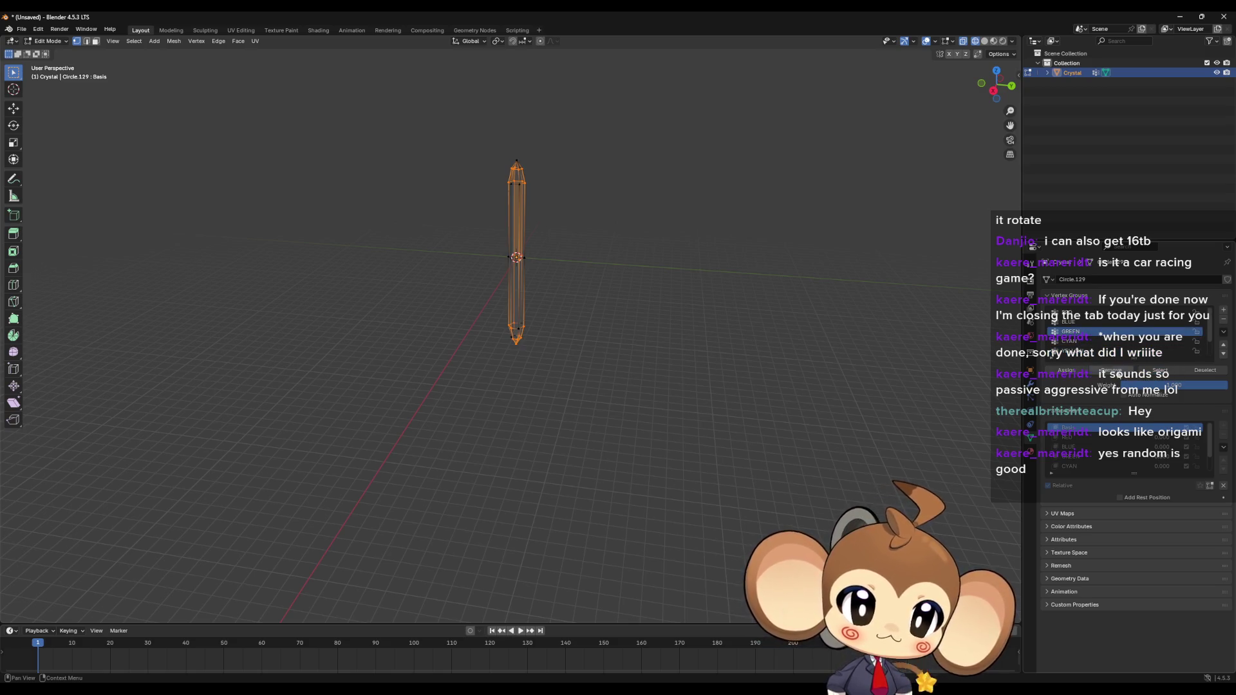
pyautogui.scroll(-2, 1120, 341)
pyautogui.click(1094, 351)
# Step: Reselect only GREEN's vertices, then make CYAN active and toggle the whole mesh selection
pyautogui.click(822, 367)
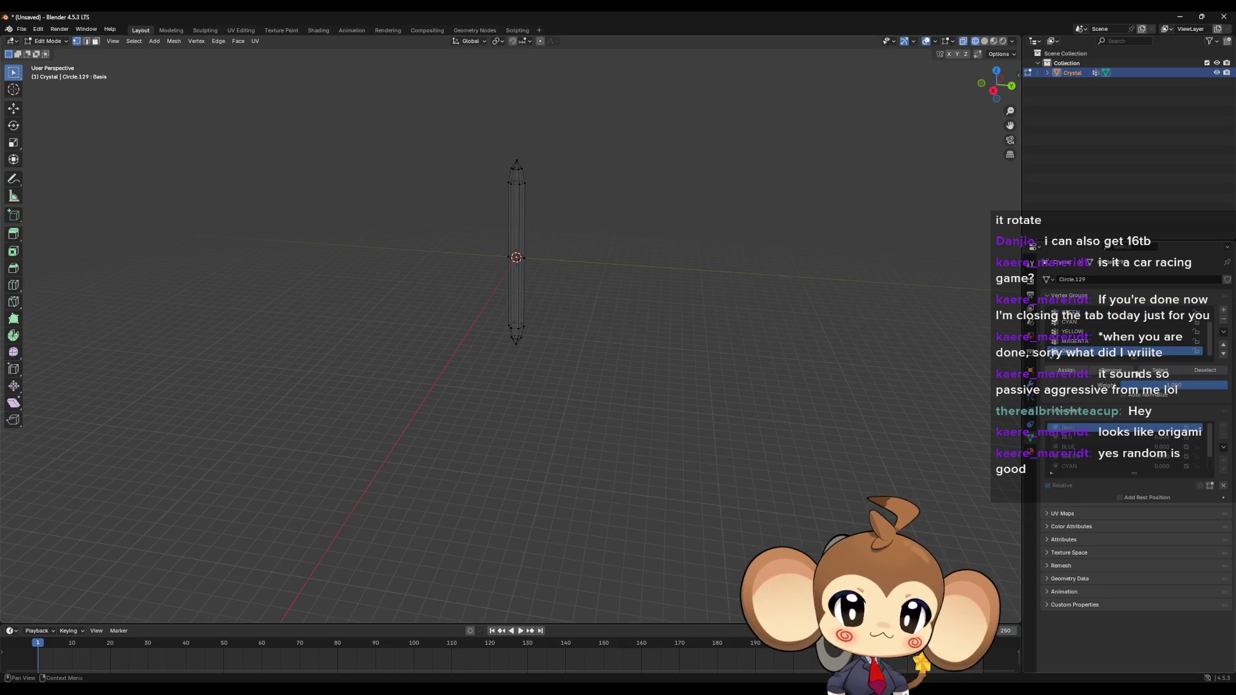
pyautogui.scroll(1, 1070, 340)
pyautogui.scroll(-2, 1079, 340)
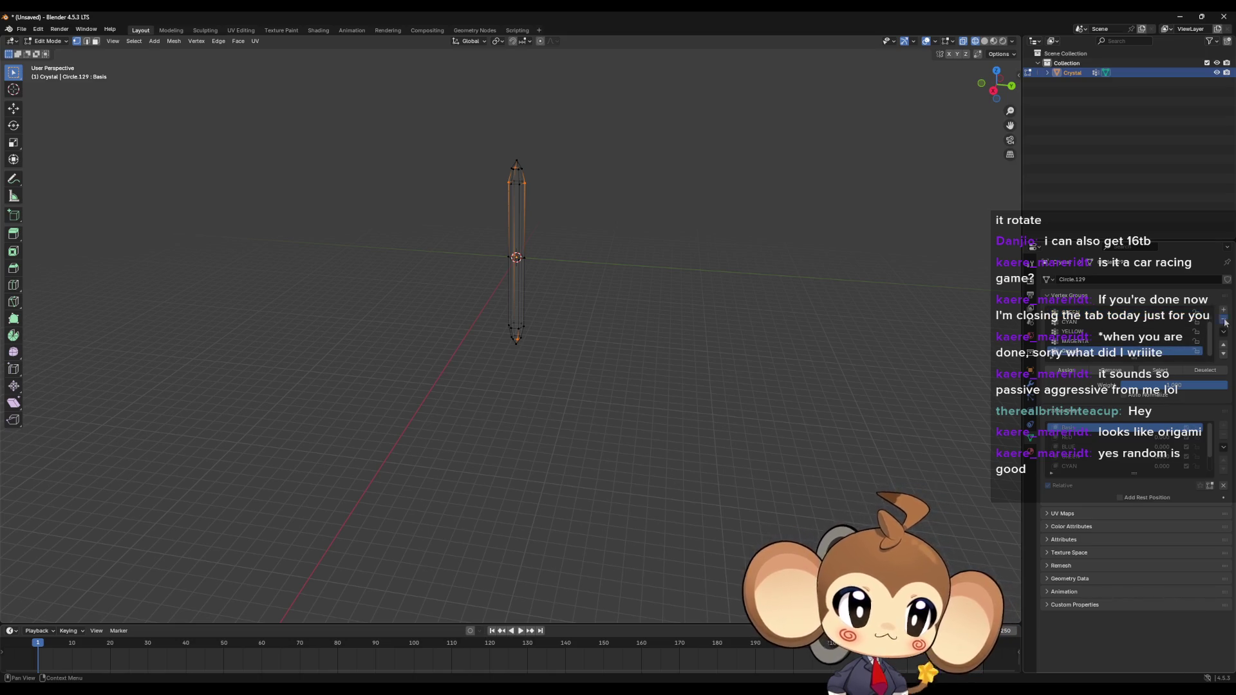
pyautogui.scroll(1, 1197, 328)
pyautogui.click(1081, 322)
pyautogui.click(879, 349)
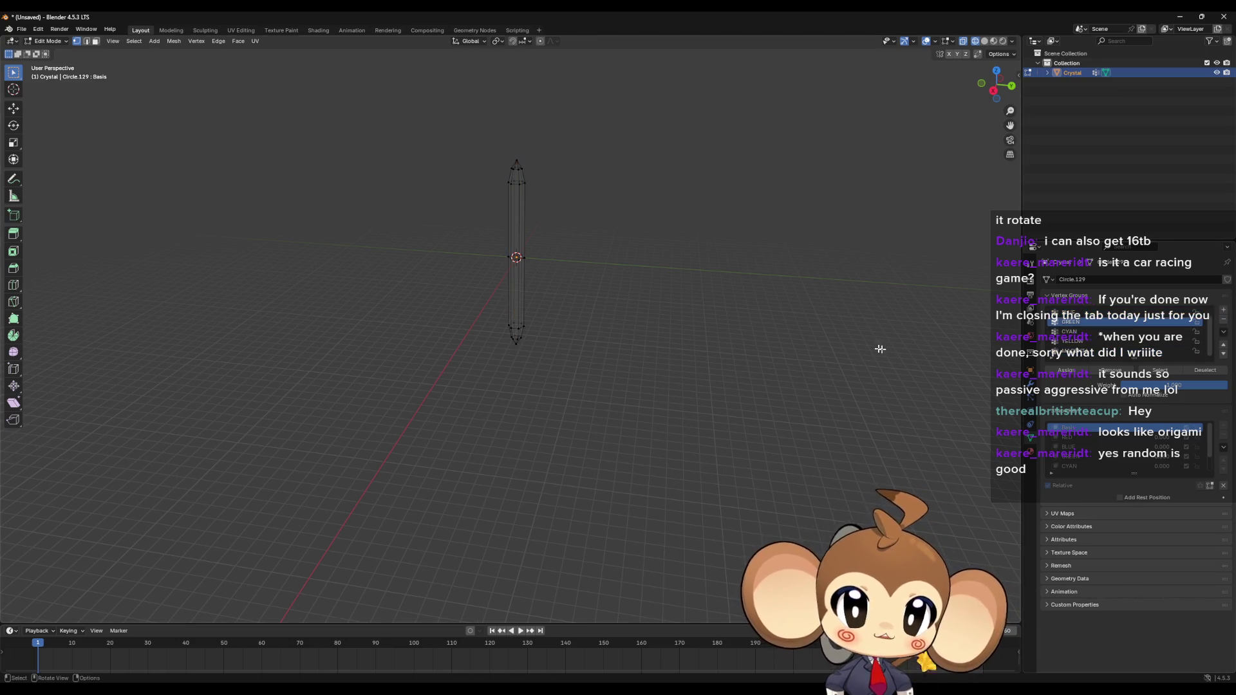
pyautogui.click(1162, 378)
pyautogui.scroll(5, 695, 312)
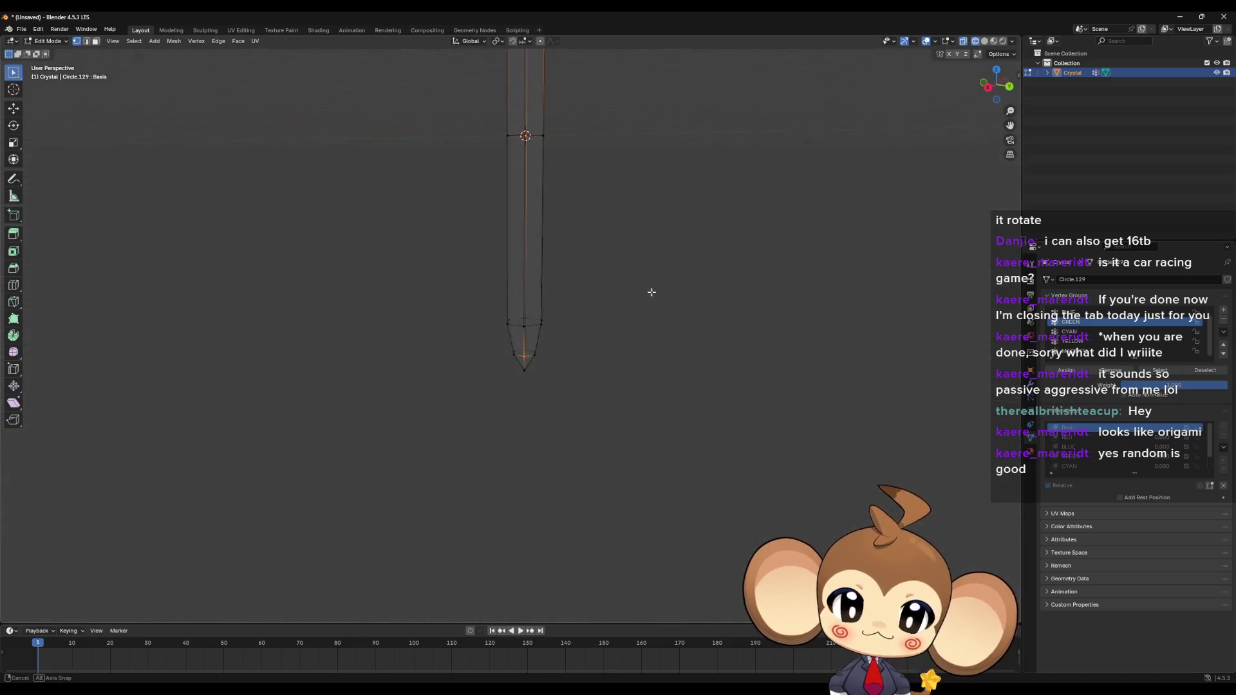
pyautogui.click(1068, 331)
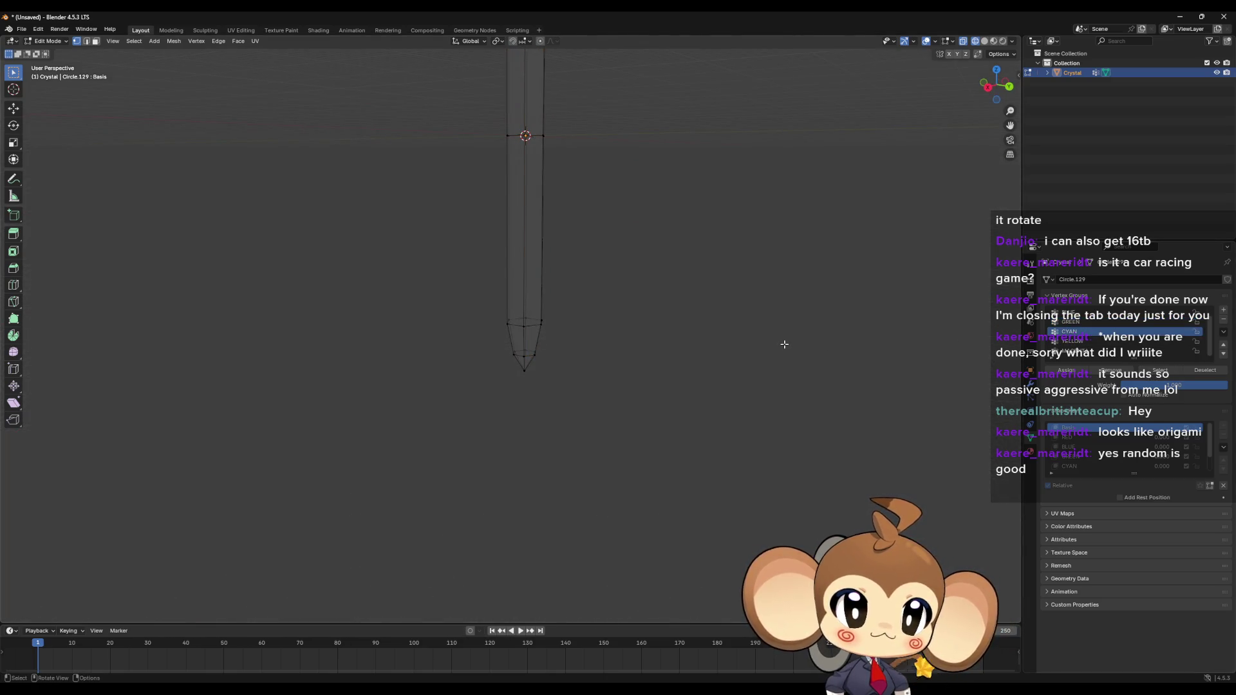
pyautogui.press('a')
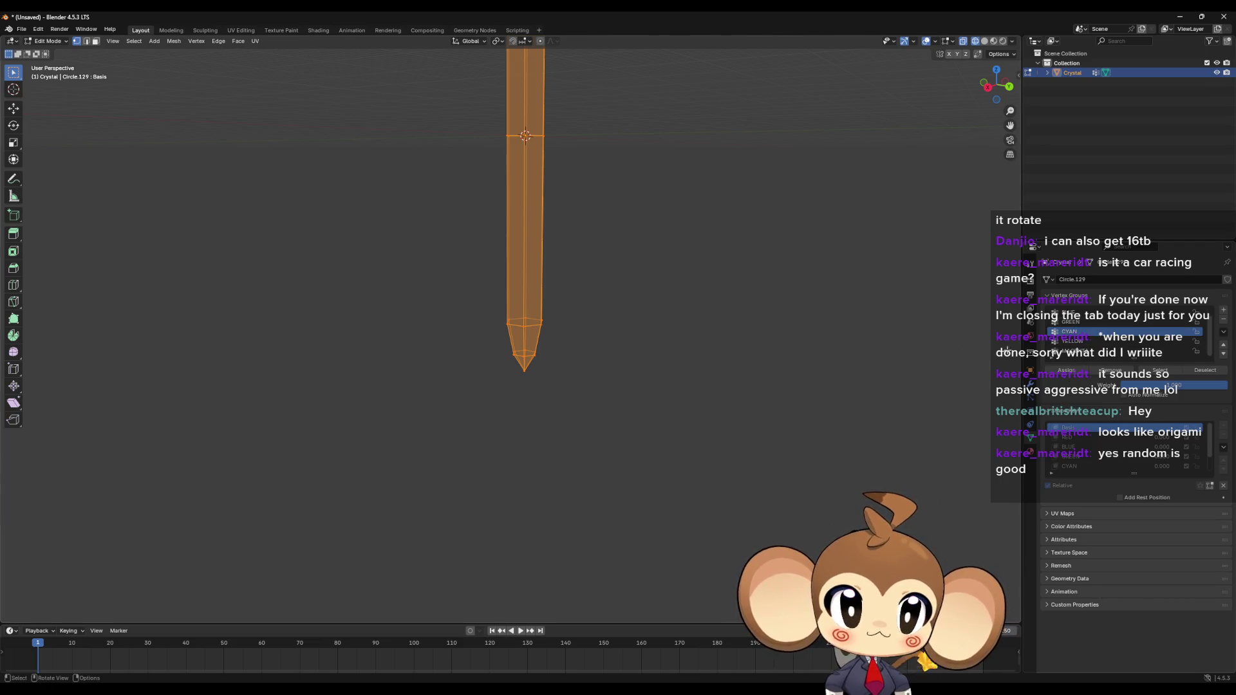
pyautogui.click(933, 353)
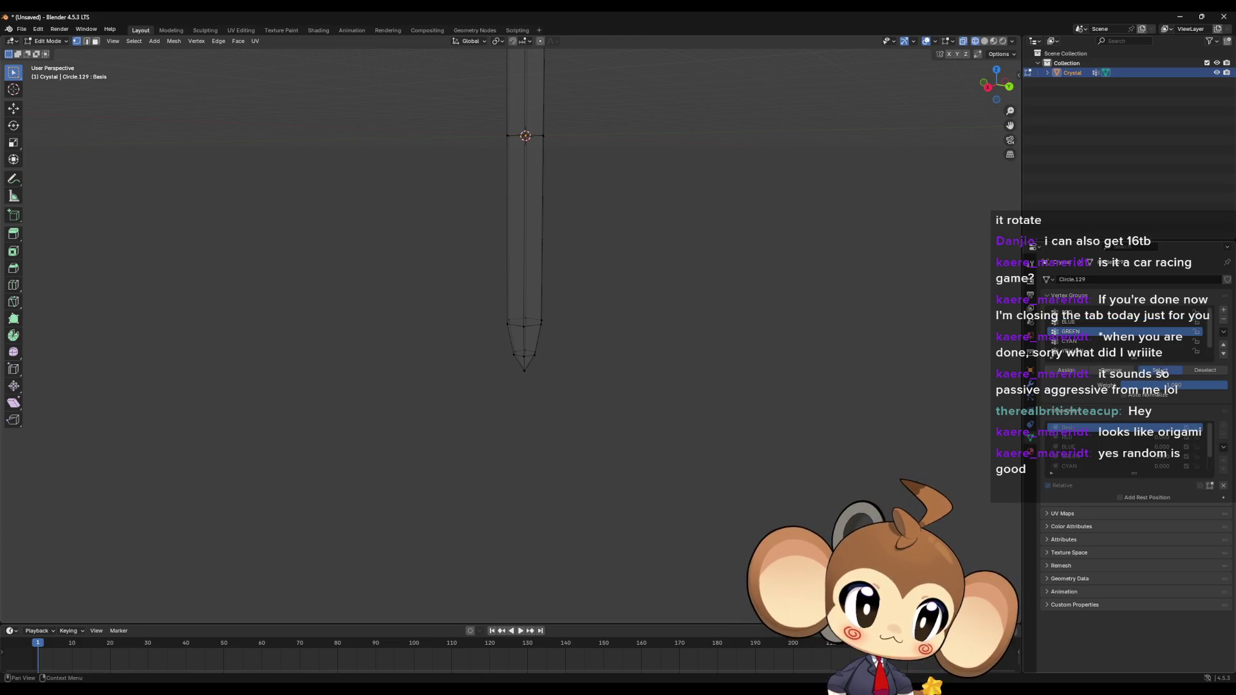
# Step: Select the RED group's vertices, then make CYAN active and select only its vertices
pyautogui.click(1094, 322)
pyautogui.click(1159, 370)
pyautogui.click(1094, 313)
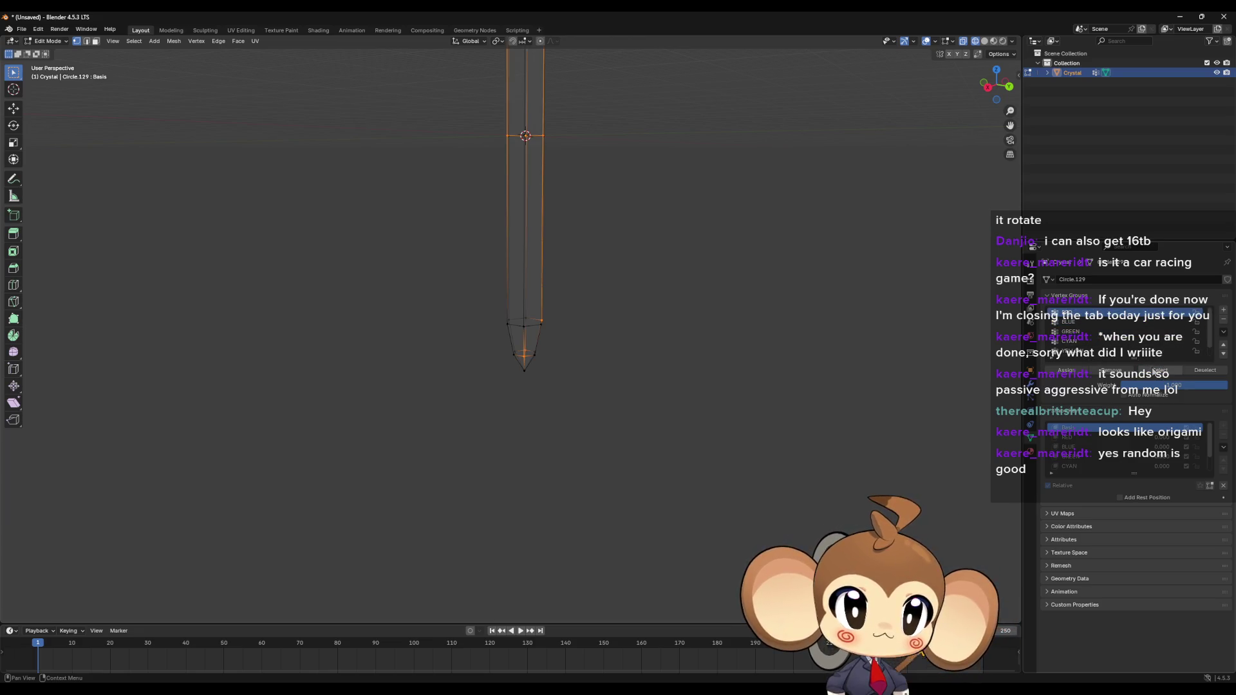
pyautogui.click(1155, 372)
pyautogui.click(1076, 341)
pyautogui.click(1076, 341)
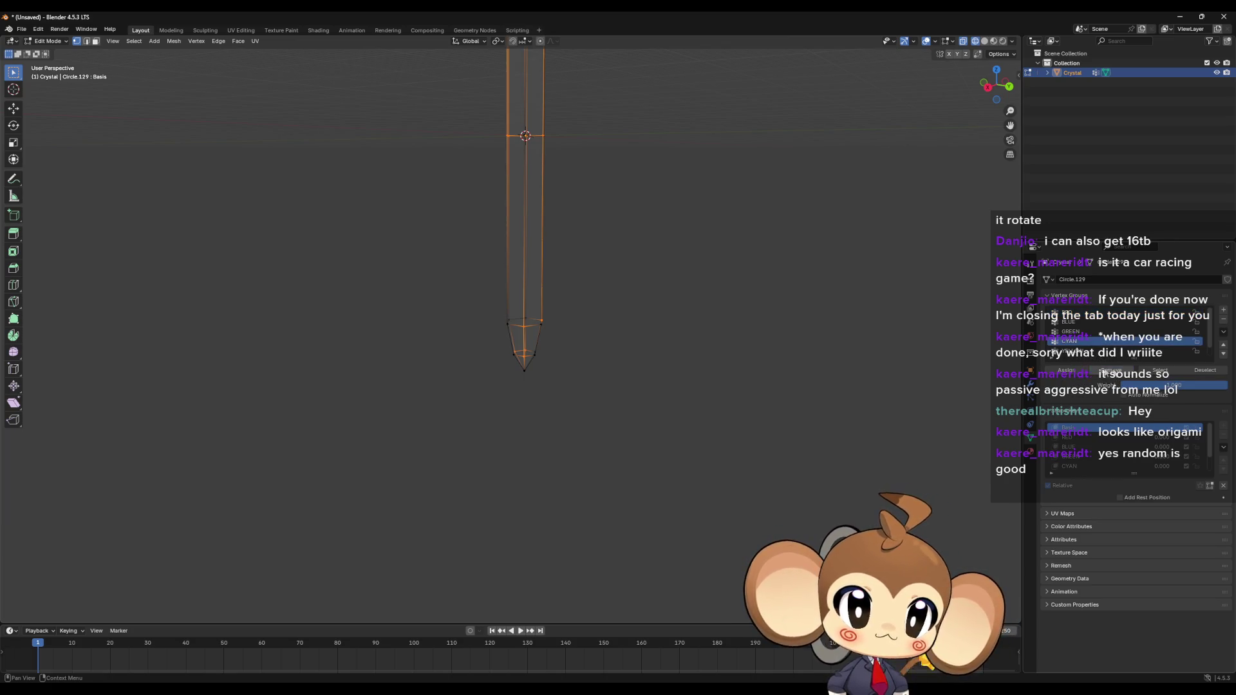
pyautogui.click(1204, 370)
pyautogui.click(1158, 370)
pyautogui.scroll(-5, 739, 331)
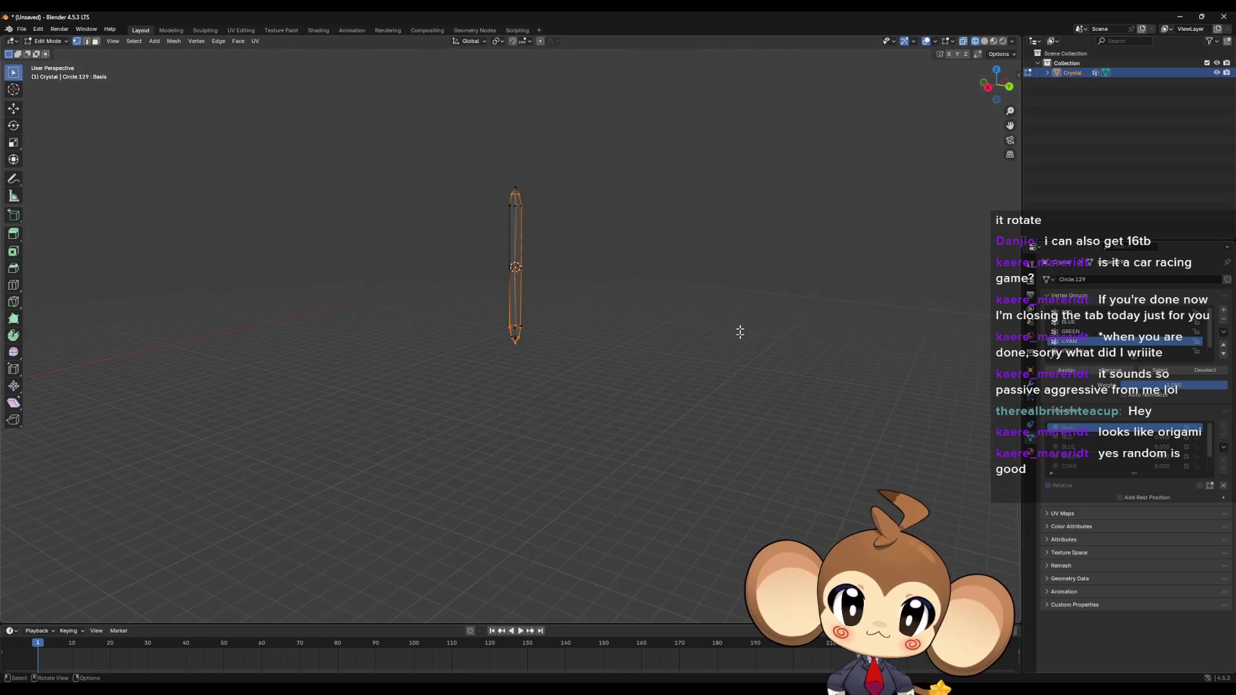
pyautogui.moveTo(739, 331)
pyautogui.mouseDown(button='middle')
pyautogui.moveTo(675, 267)
pyautogui.moveTo(637, 287)
pyautogui.mouseUp(button='middle')
pyautogui.scroll(4, 634, 264)
pyautogui.moveTo(631, 245)
pyautogui.mouseDown(button='middle')
pyautogui.moveTo(607, 276)
pyautogui.moveTo(579, 230)
pyautogui.moveTo(621, 334)
pyautogui.moveTo(605, 334)
pyautogui.moveTo(588, 276)
pyautogui.moveTo(723, 303)
pyautogui.moveTo(695, 229)
pyautogui.moveTo(734, 361)
pyautogui.moveTo(660, 324)
pyautogui.moveTo(725, 345)
pyautogui.moveTo(679, 320)
pyautogui.moveTo(681, 307)
pyautogui.mouseUp(button='middle')
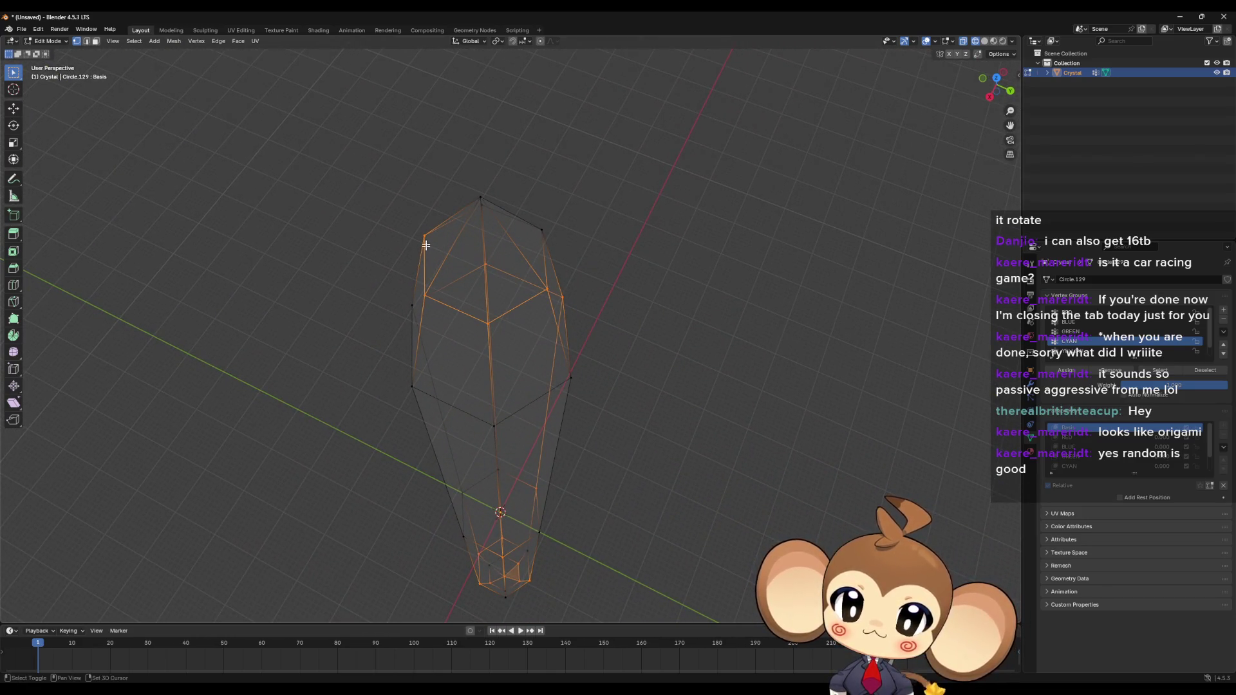
pyautogui.moveTo(581, 328)
pyautogui.mouseDown(button='middle')
pyautogui.moveTo(609, 345)
pyautogui.moveTo(587, 347)
pyautogui.mouseUp(button='middle')
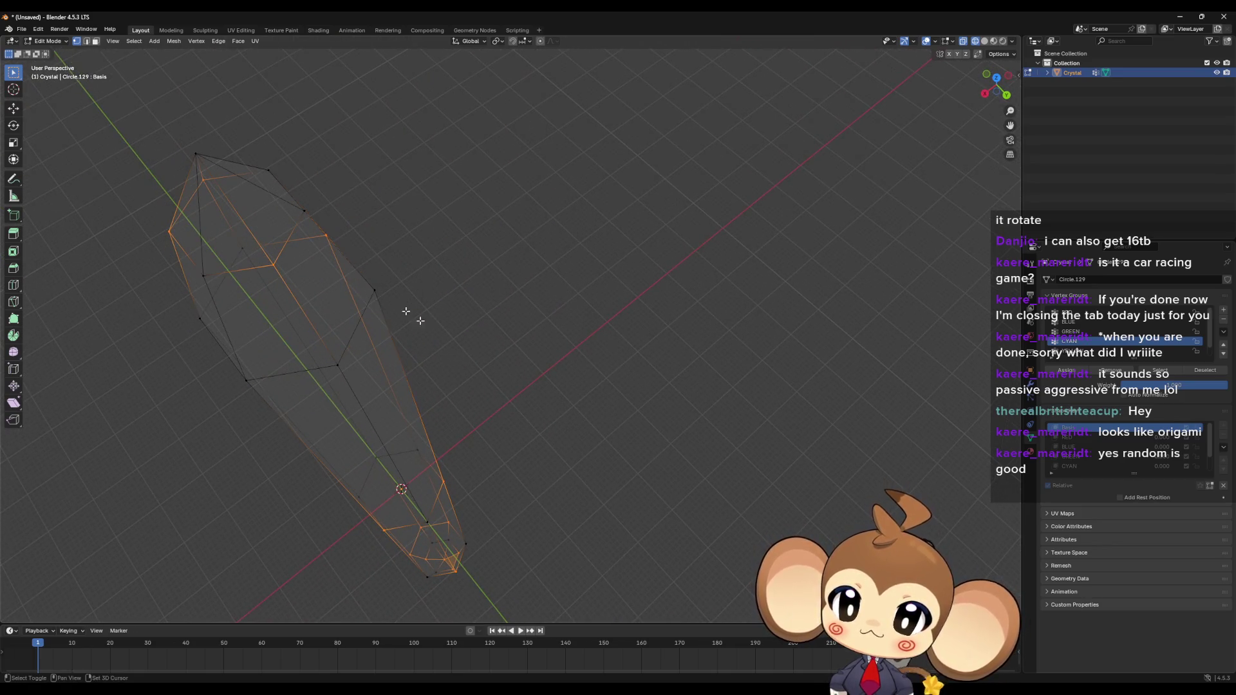
pyautogui.moveTo(408, 311)
pyautogui.mouseDown(button='middle')
pyautogui.moveTo(474, 333)
pyautogui.moveTo(475, 320)
pyautogui.moveTo(478, 380)
pyautogui.moveTo(502, 356)
pyautogui.moveTo(492, 343)
pyautogui.mouseUp(button='middle')
pyautogui.moveTo(554, 476)
pyautogui.mouseDown(button='middle')
pyautogui.moveTo(546, 320)
pyautogui.moveTo(549, 488)
pyautogui.moveTo(549, 433)
pyautogui.moveTo(577, 428)
pyautogui.mouseUp(button='middle')
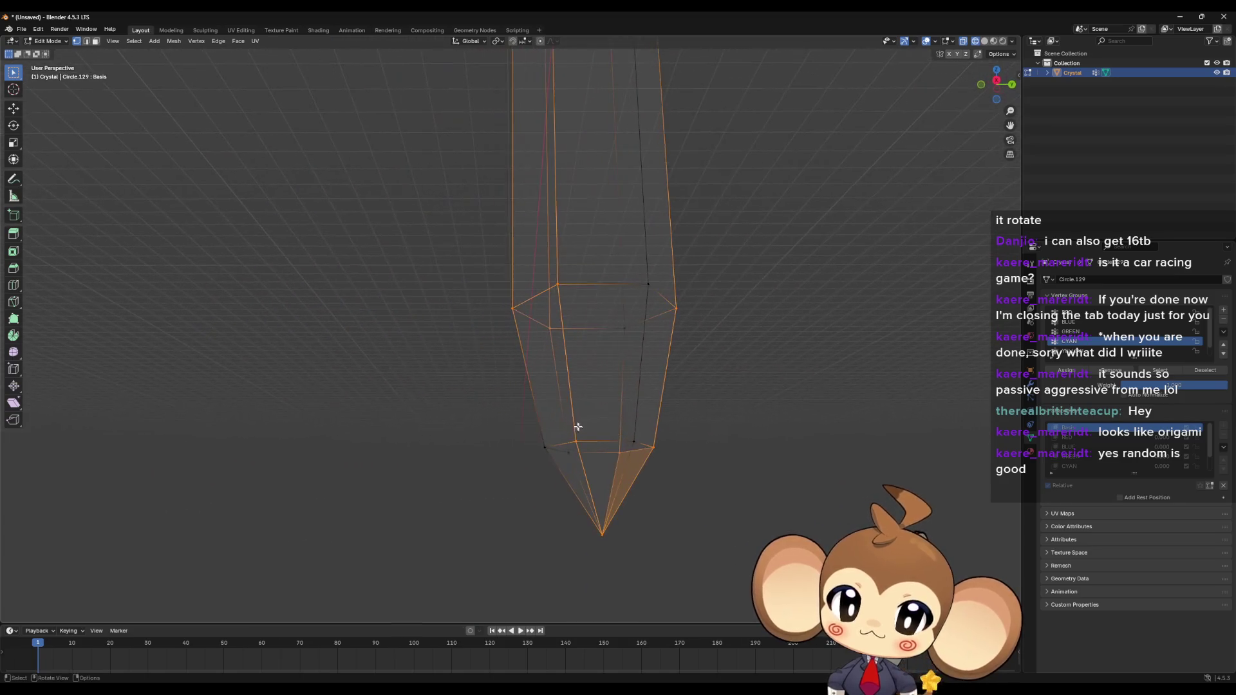
pyautogui.keyDown('shift'); pyautogui.click(557, 285); pyautogui.keyUp('shift')
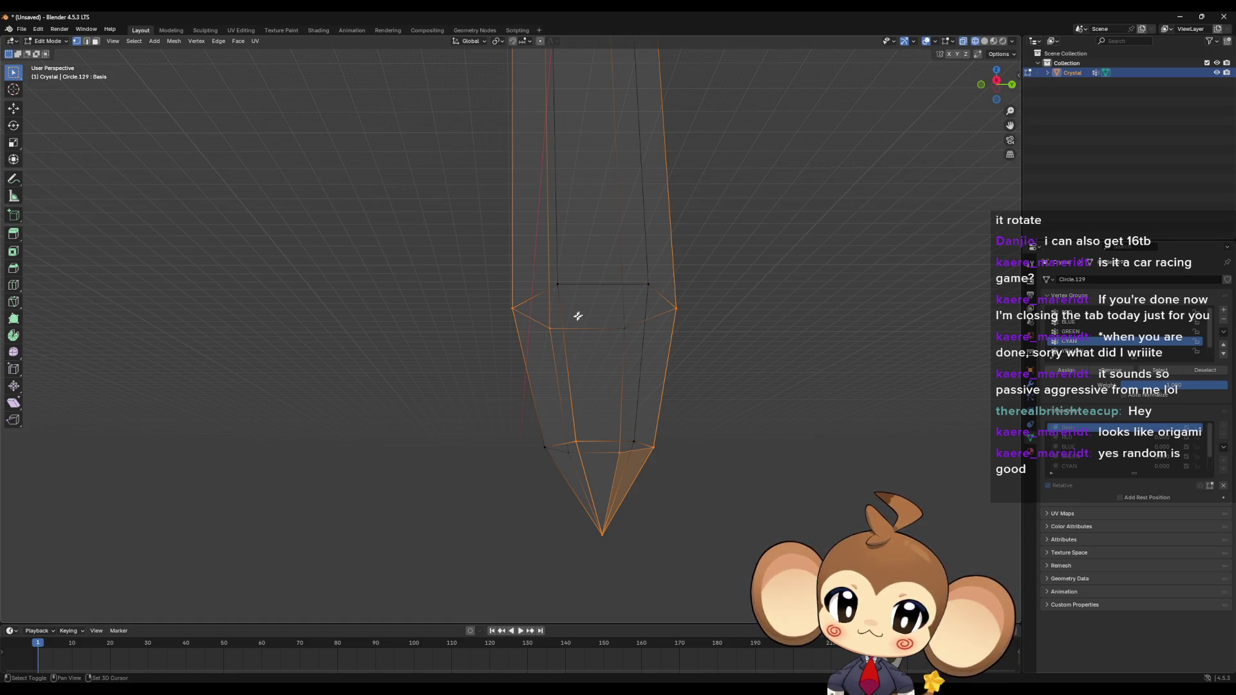
pyautogui.keyDown('shift'); pyautogui.click(675, 309); pyautogui.keyUp('shift')
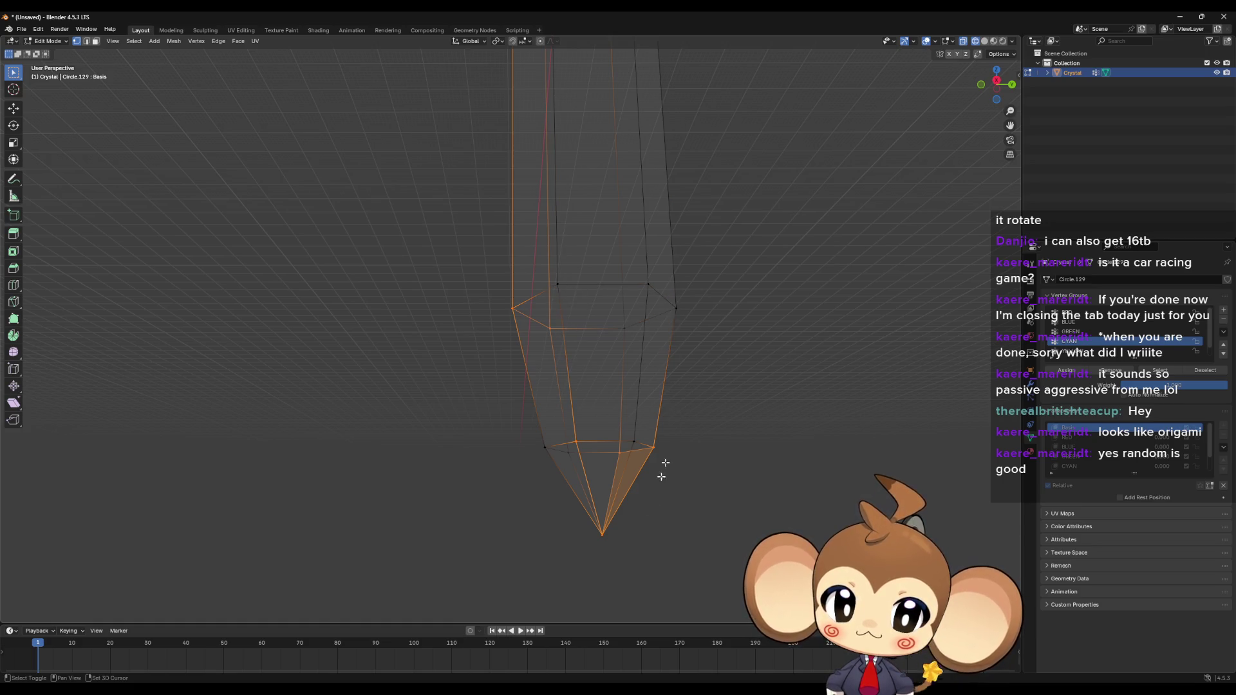
pyautogui.keyDown('shift'); pyautogui.click(611, 531); pyautogui.keyUp('shift')
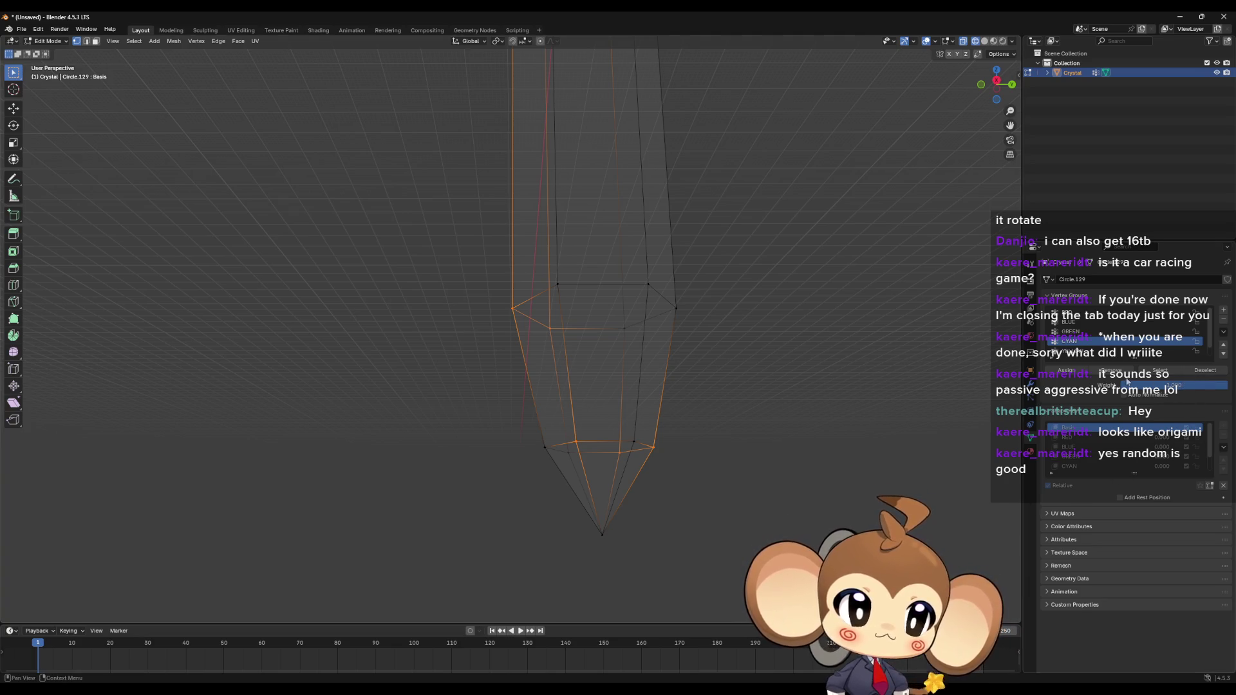
pyautogui.click(1106, 373)
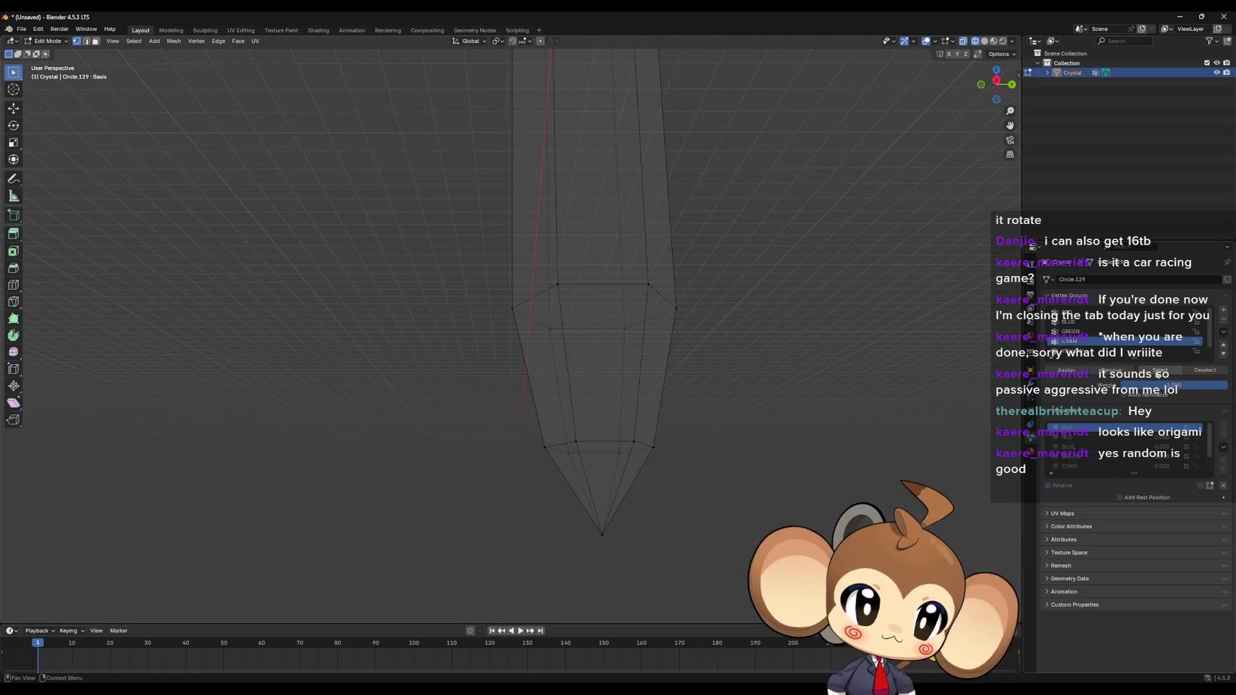
pyautogui.click(1160, 373)
pyautogui.scroll(-6, 712, 422)
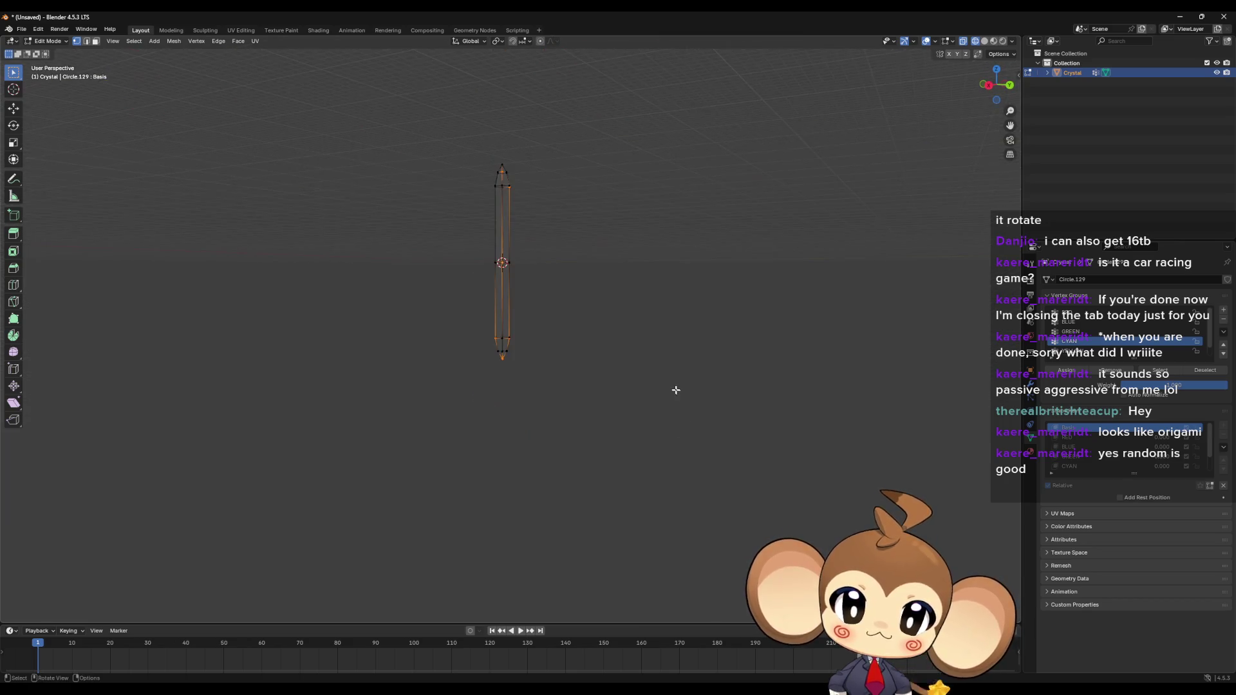
pyautogui.moveTo(676, 390)
pyautogui.mouseDown(button='middle')
pyautogui.moveTo(657, 350)
pyautogui.moveTo(678, 390)
pyautogui.mouseUp(button='middle')
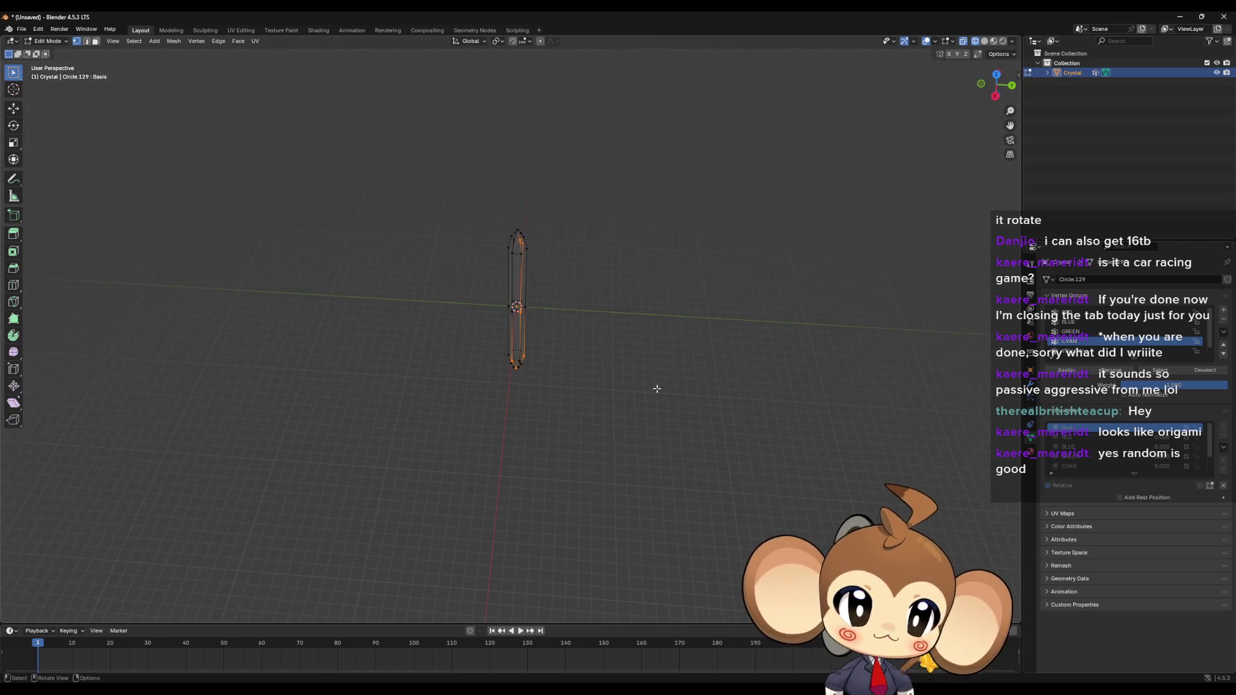
pyautogui.click(657, 389)
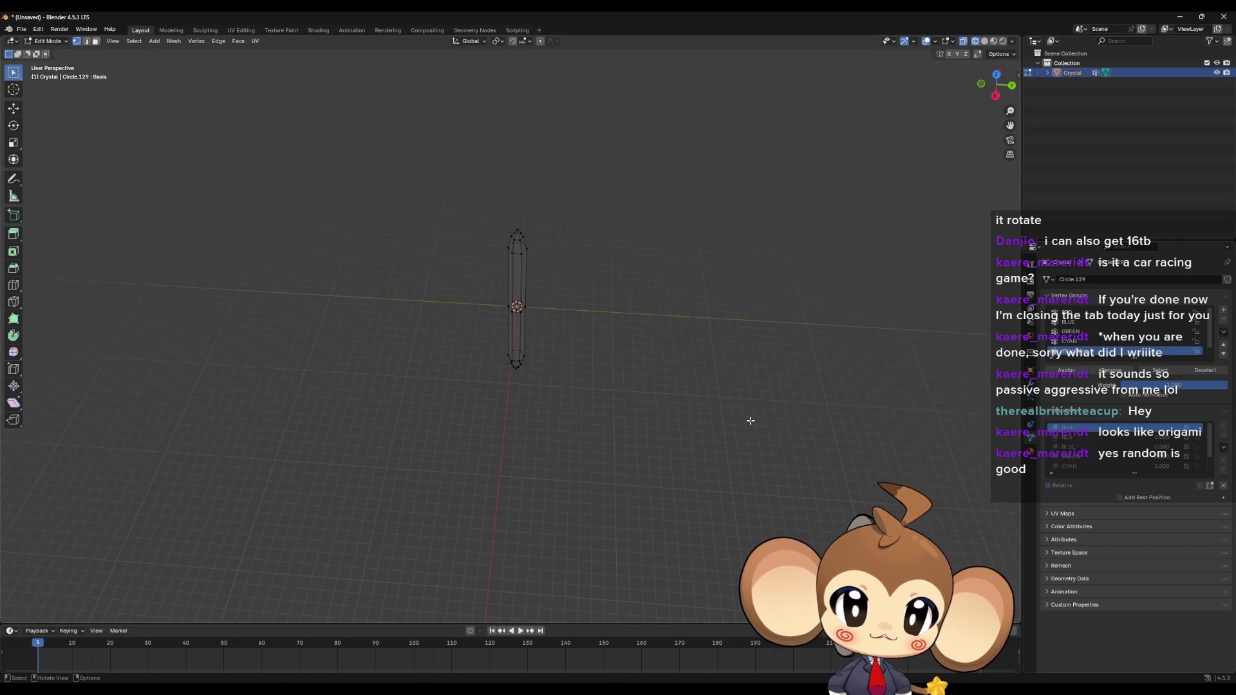
pyautogui.press('a')
pyautogui.scroll(5, 748, 427)
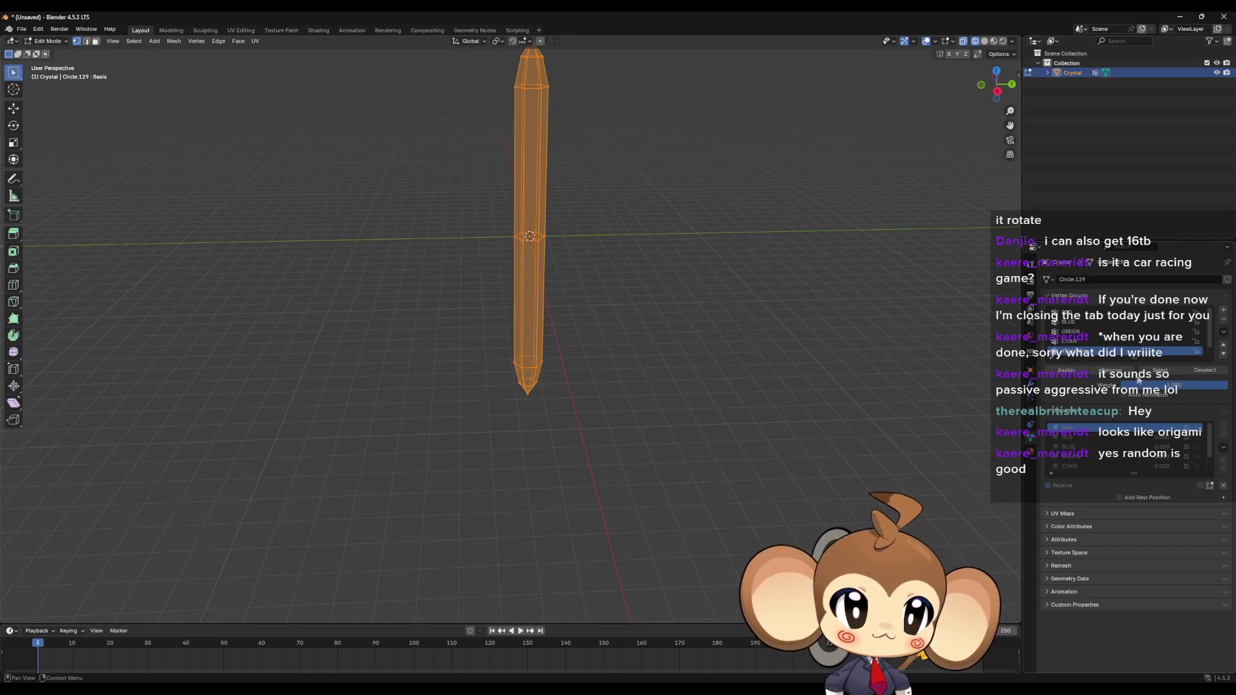
pyautogui.click(953, 364)
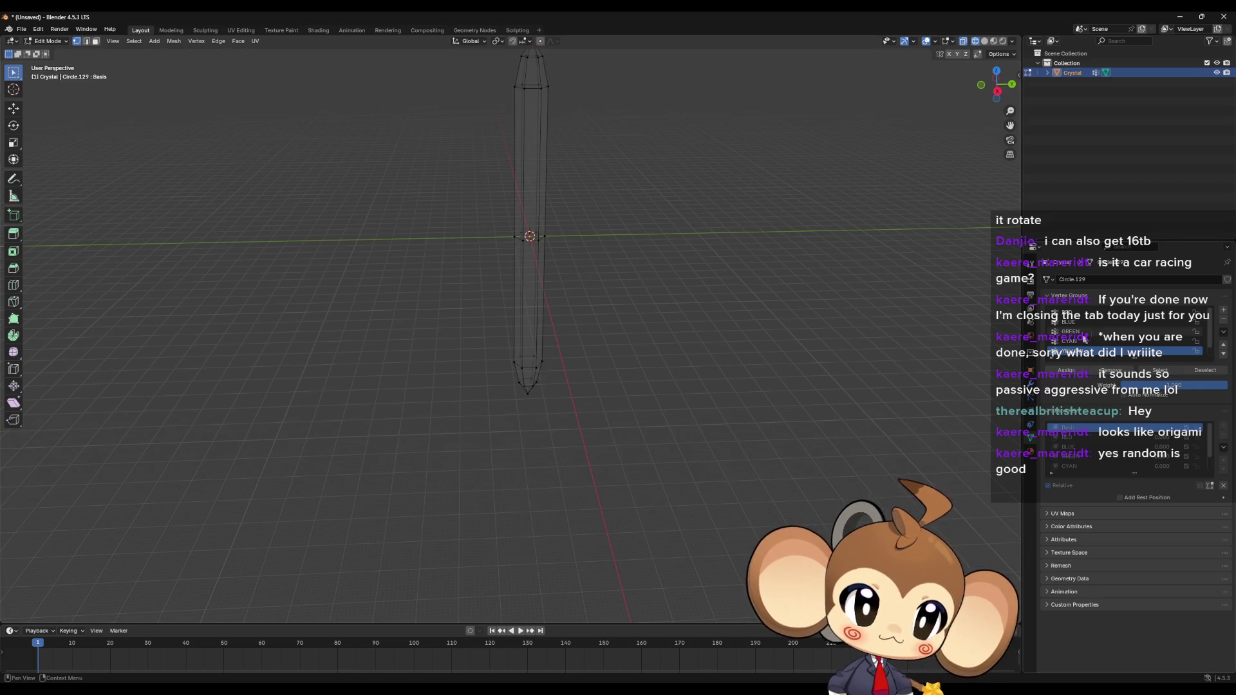
pyautogui.click(1094, 341)
pyautogui.click(1159, 370)
pyautogui.click(1087, 331)
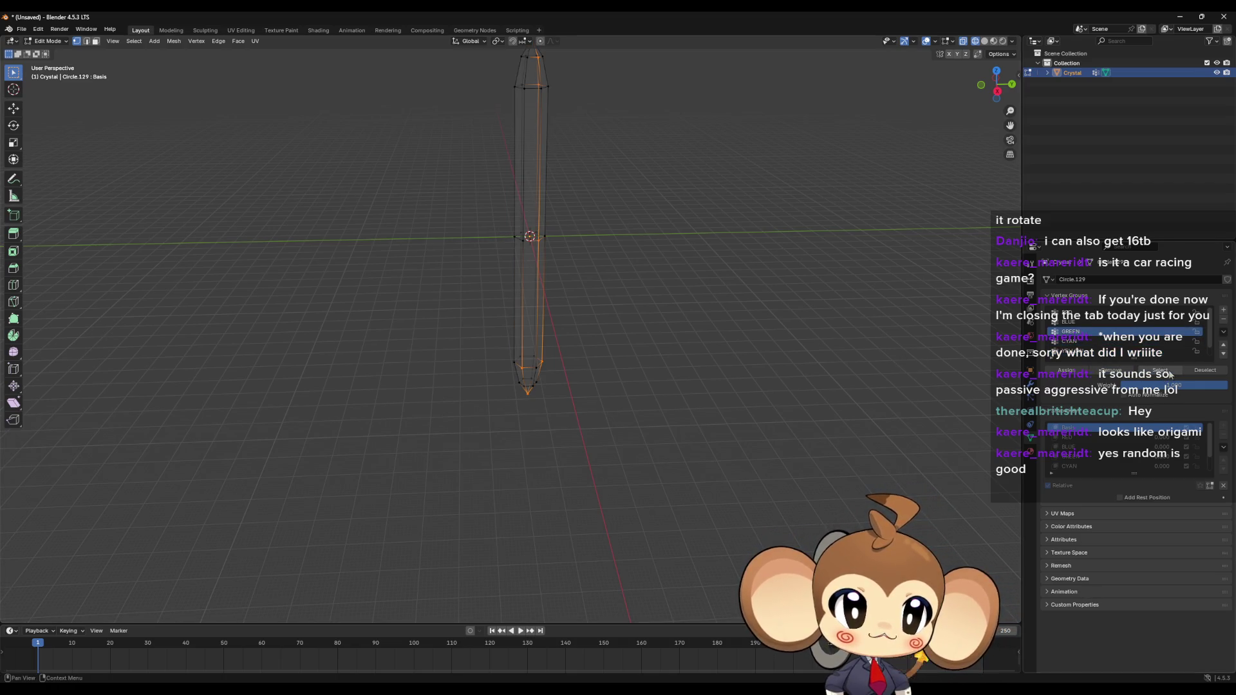
pyautogui.click(1159, 370)
pyautogui.click(1094, 322)
pyautogui.click(1088, 312)
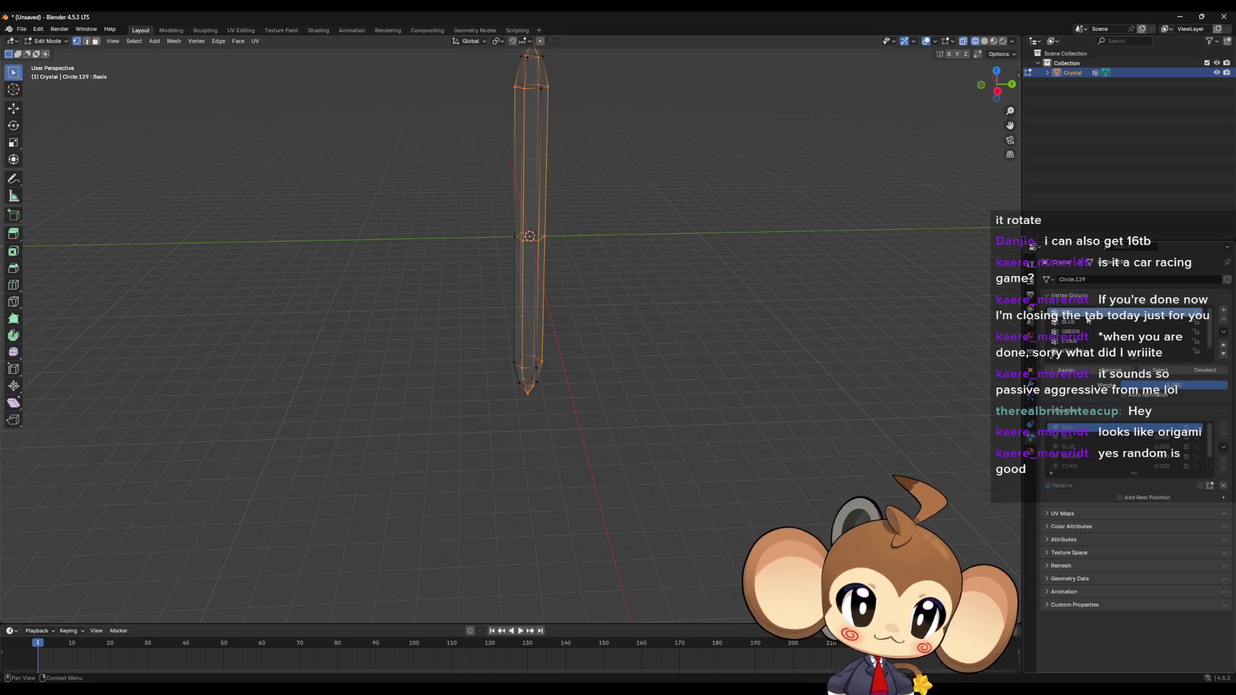
pyautogui.click(1162, 378)
pyautogui.click(1094, 351)
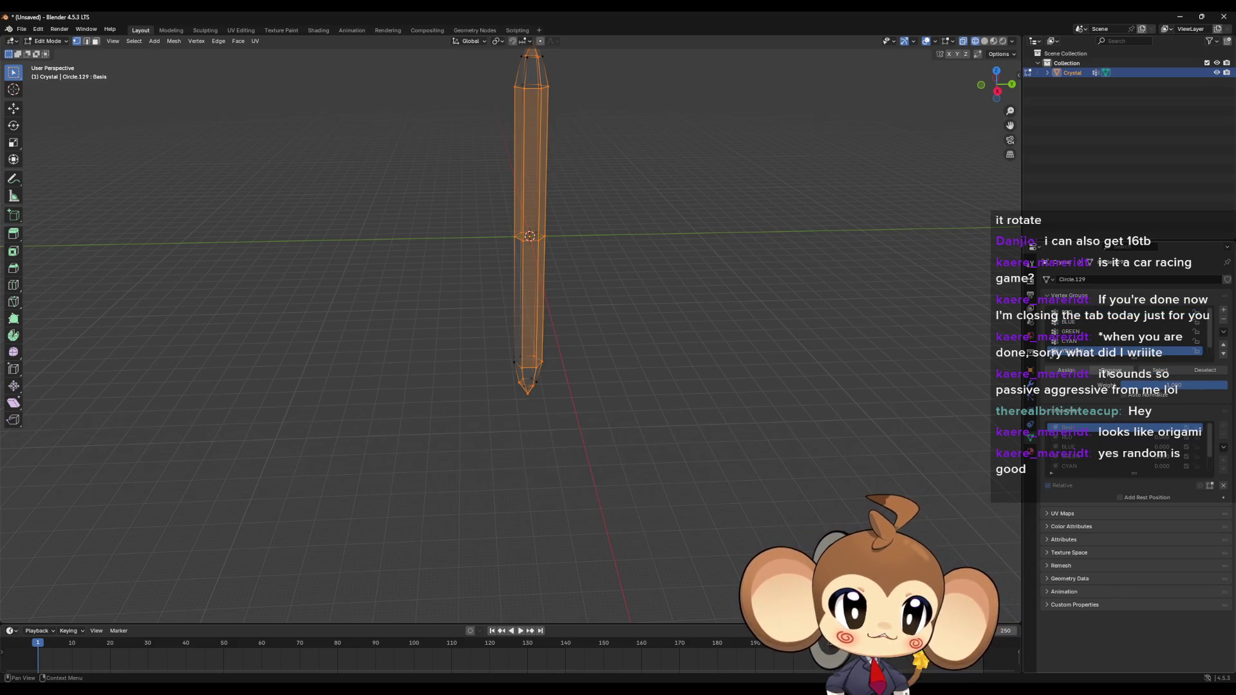
pyautogui.hotkey('alt', 'a')
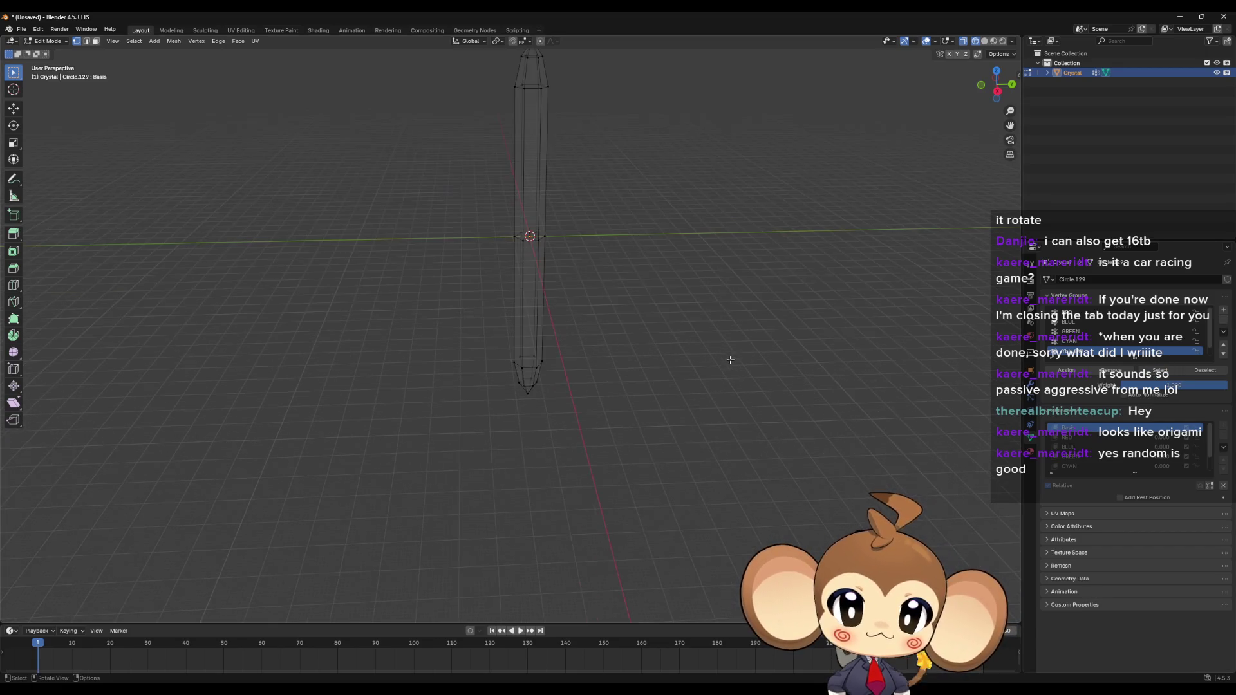
pyautogui.click(1094, 341)
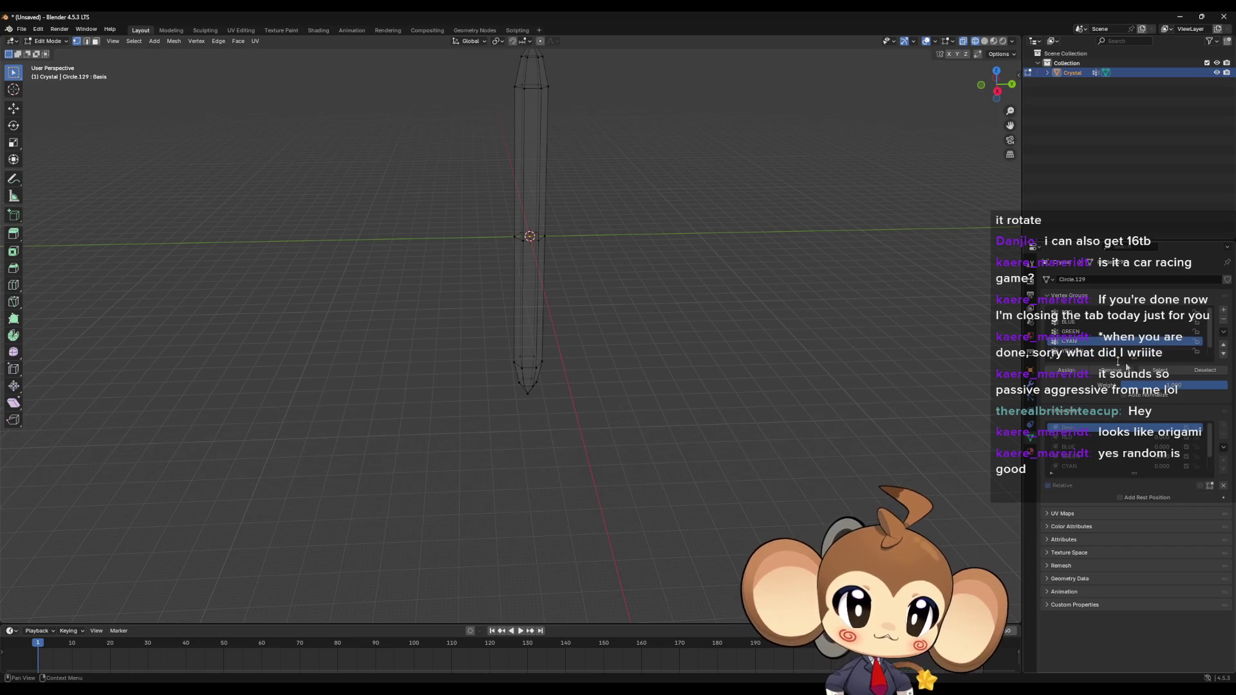
pyautogui.click(1159, 370)
pyautogui.click(1094, 332)
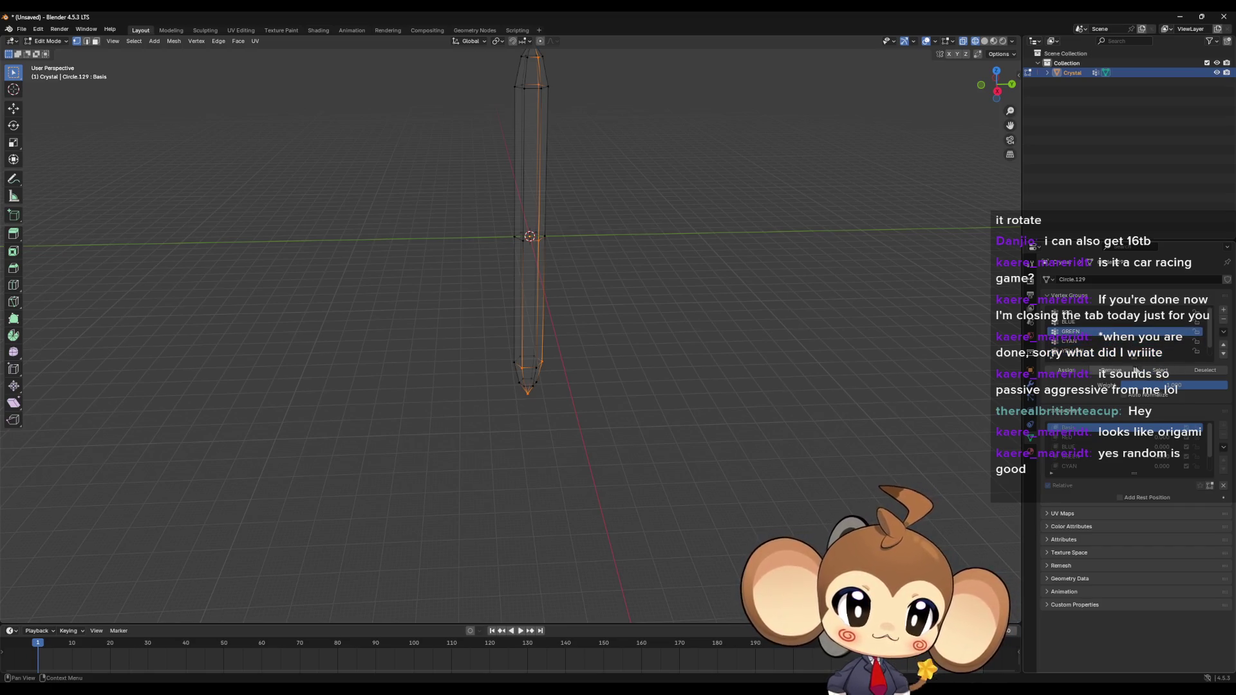
pyautogui.click(1092, 322)
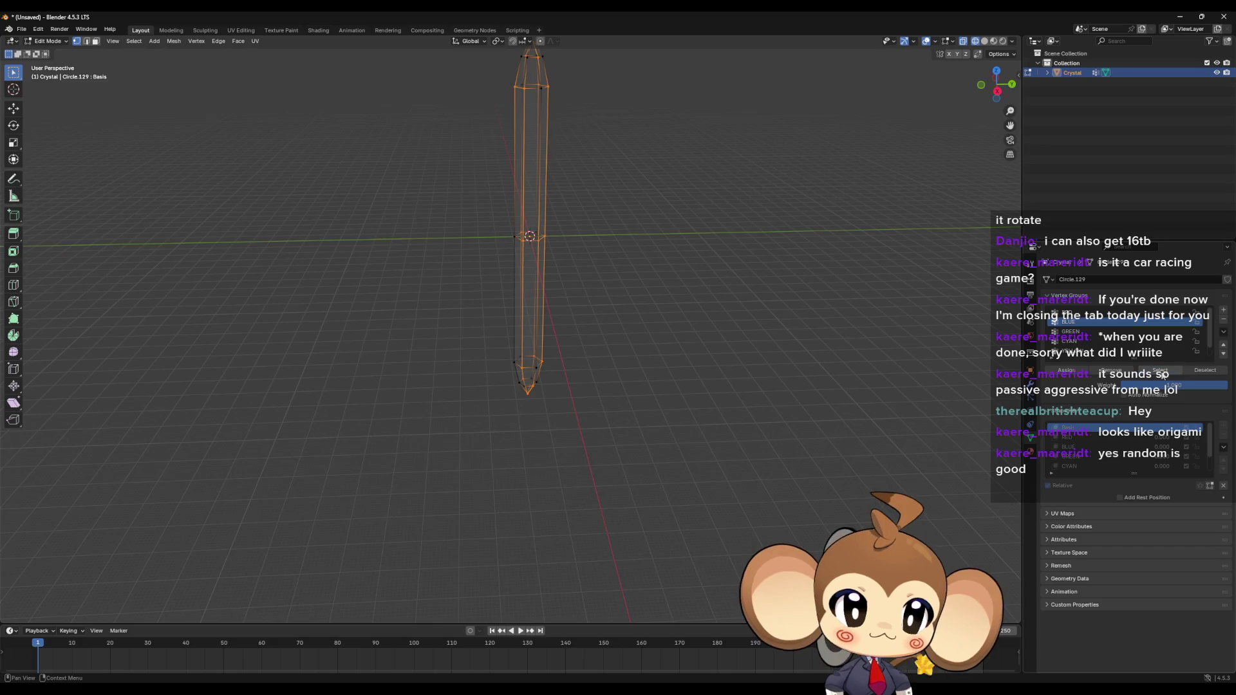
pyautogui.click(1091, 312)
pyautogui.click(1159, 370)
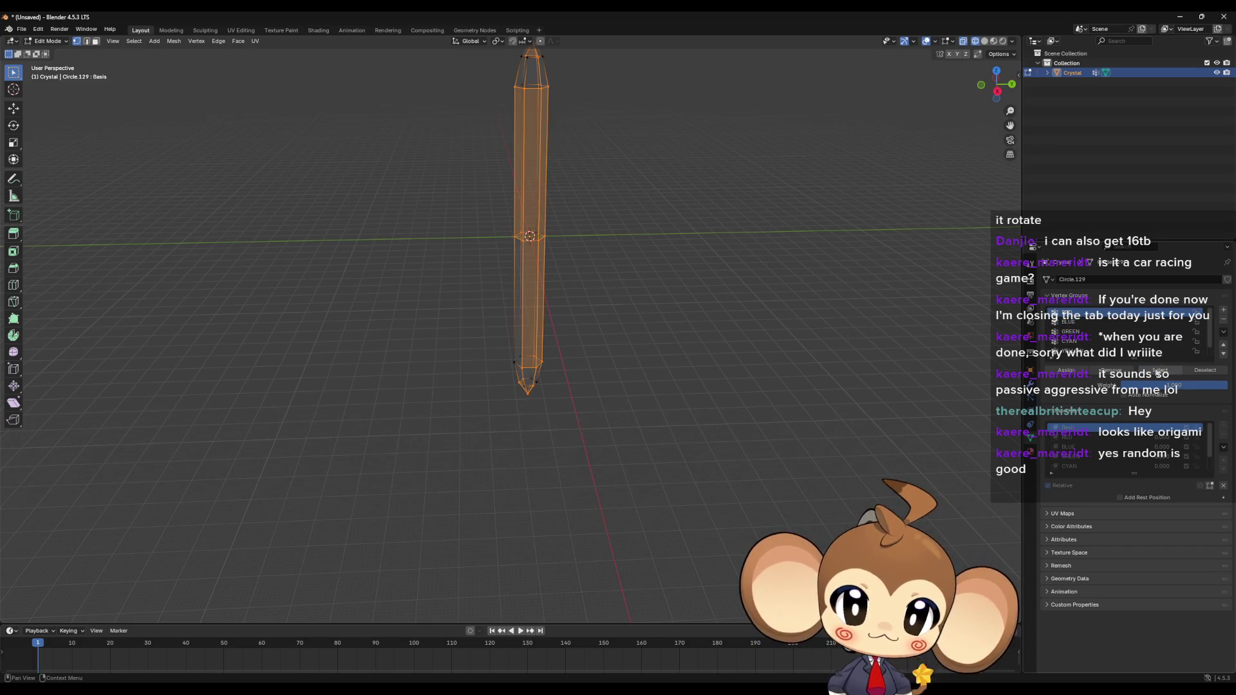
pyautogui.click(1094, 351)
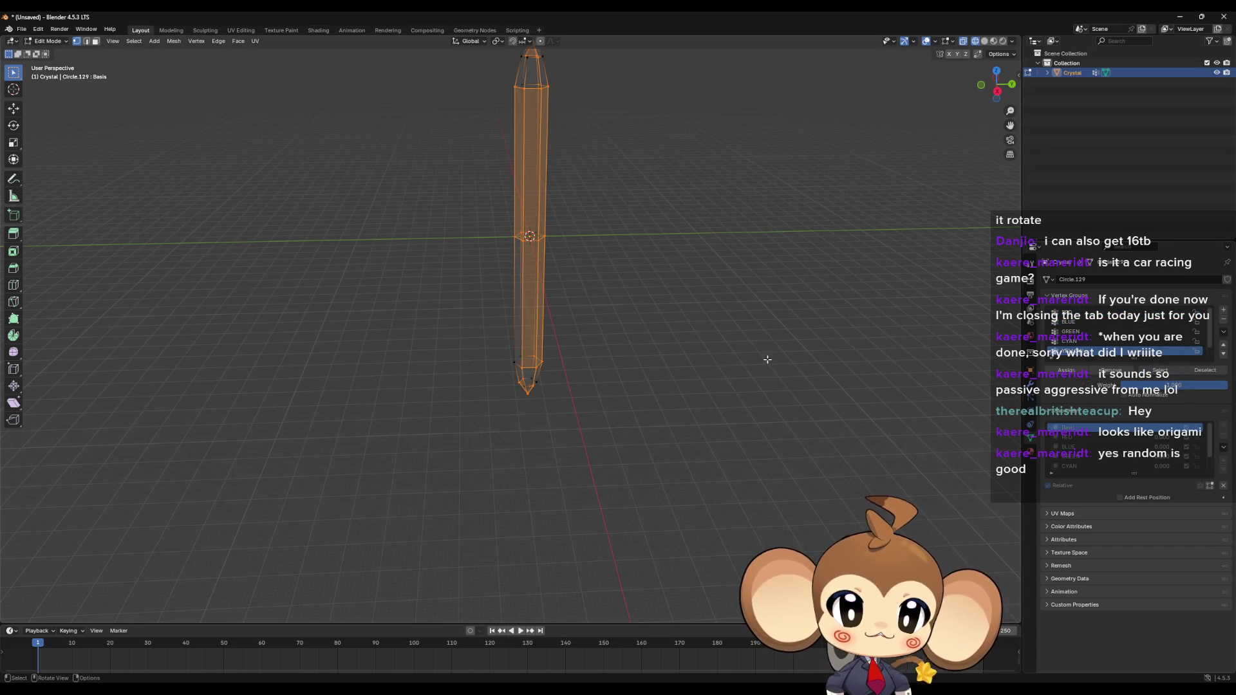
pyautogui.hotkey('alt', 'a')
pyautogui.press('a')
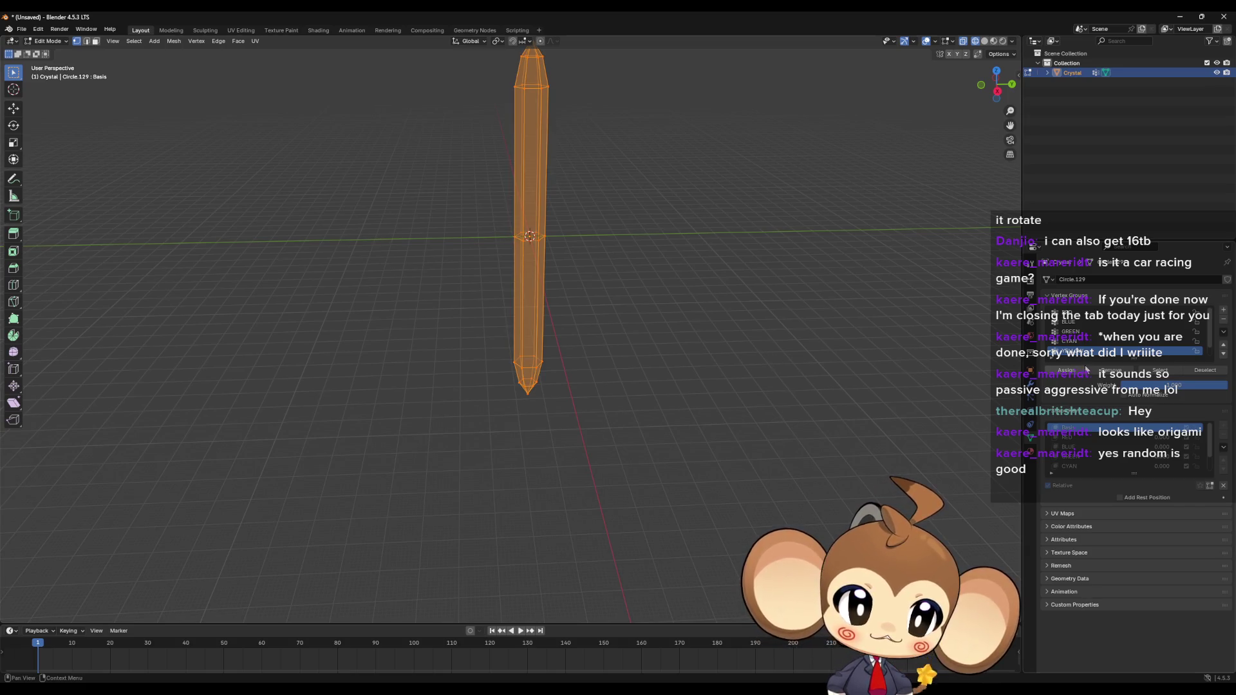
pyautogui.click(1087, 341)
pyautogui.hotkey('alt', 'a')
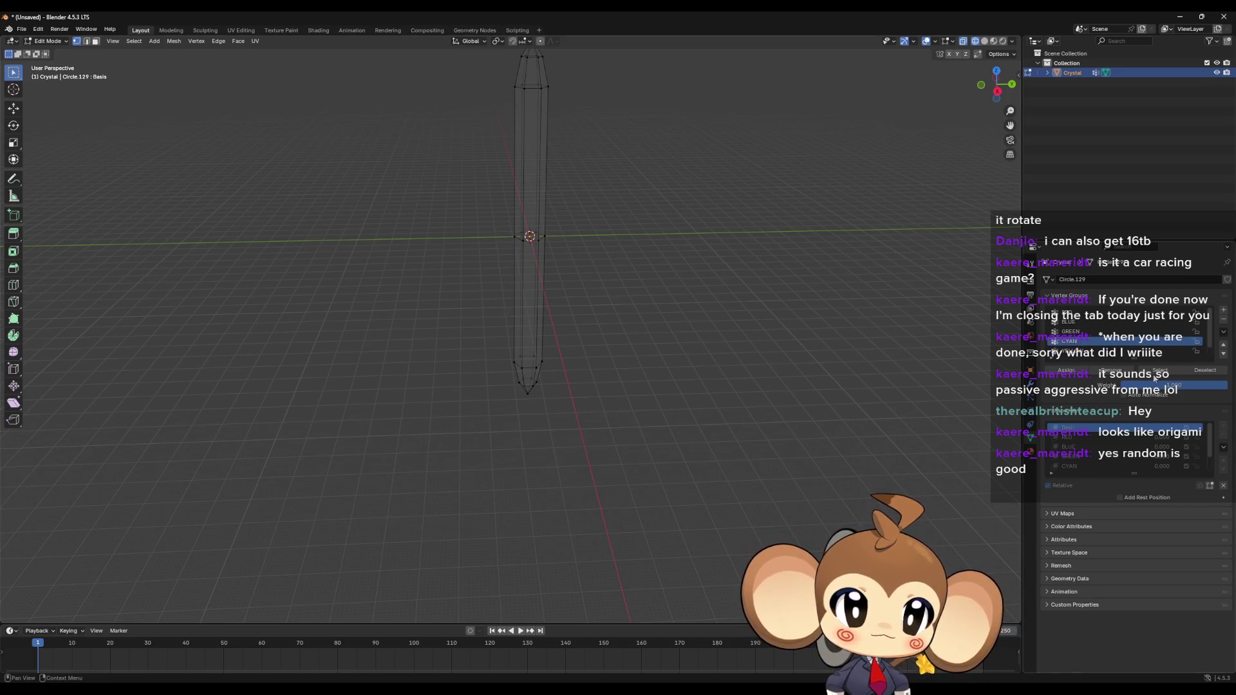
pyautogui.click(1087, 331)
pyautogui.click(1159, 370)
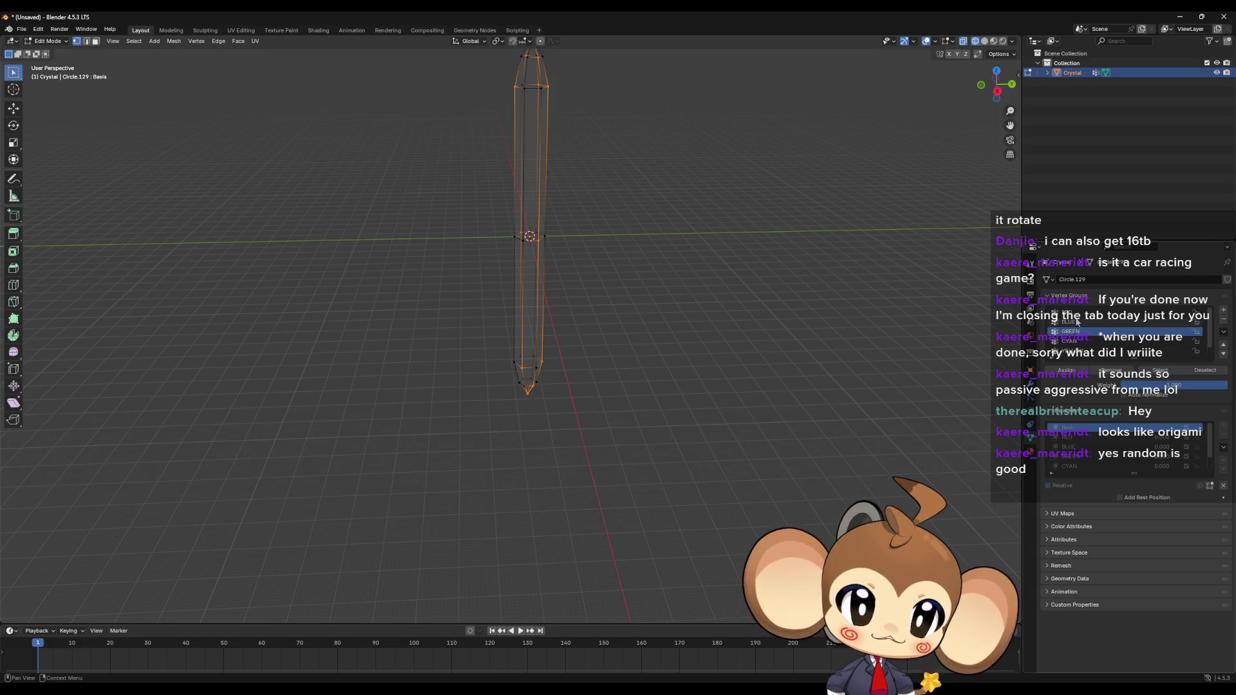
pyautogui.click(1088, 322)
pyautogui.click(1159, 370)
pyautogui.click(1159, 370)
pyautogui.click(1087, 312)
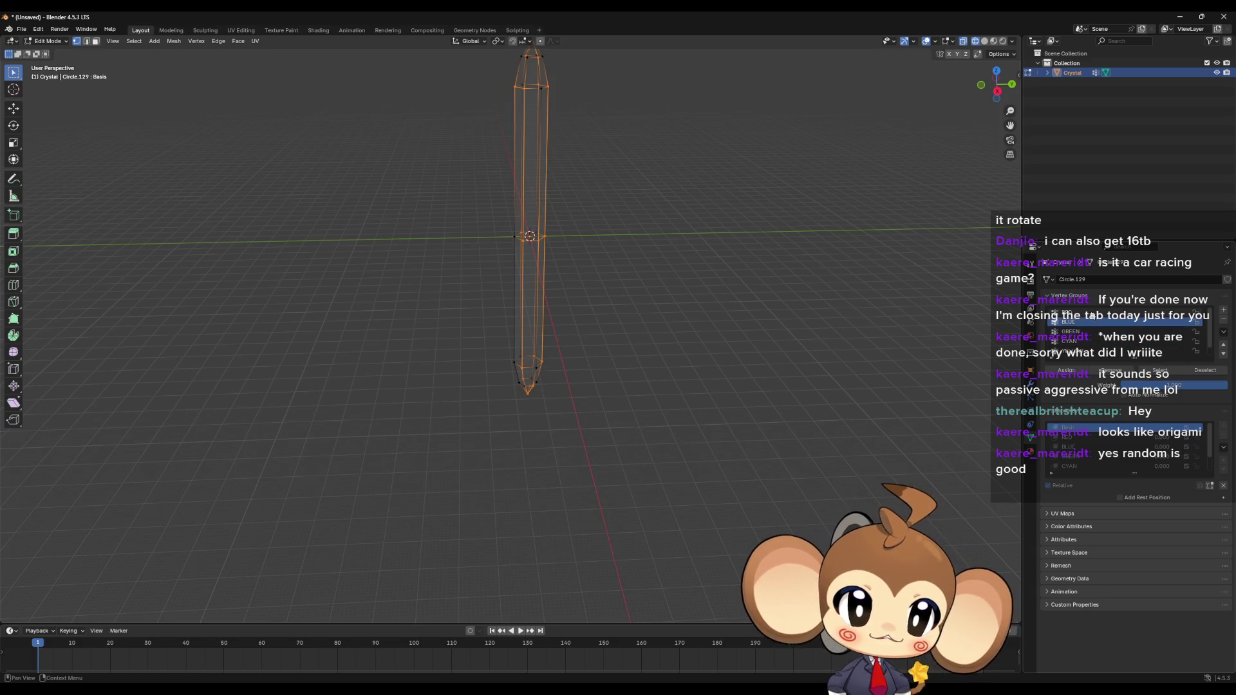
pyautogui.click(1159, 372)
pyautogui.click(1094, 352)
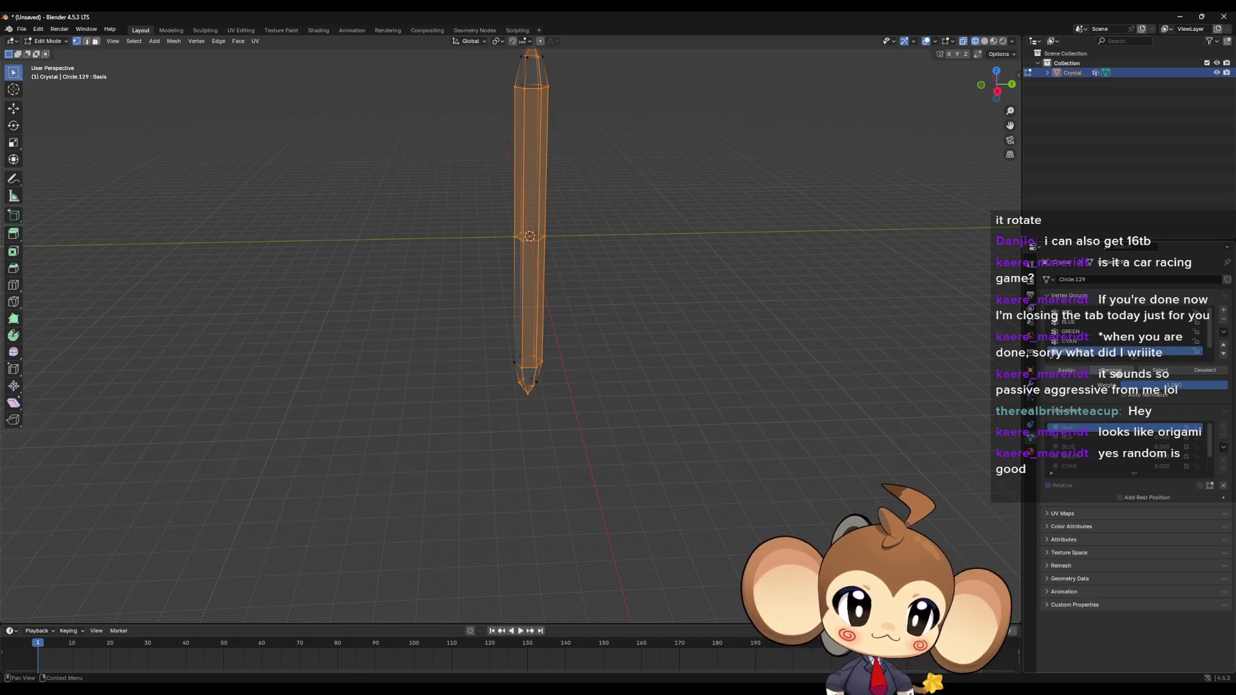
pyautogui.hotkey('alt', 'a')
pyautogui.click(1159, 370)
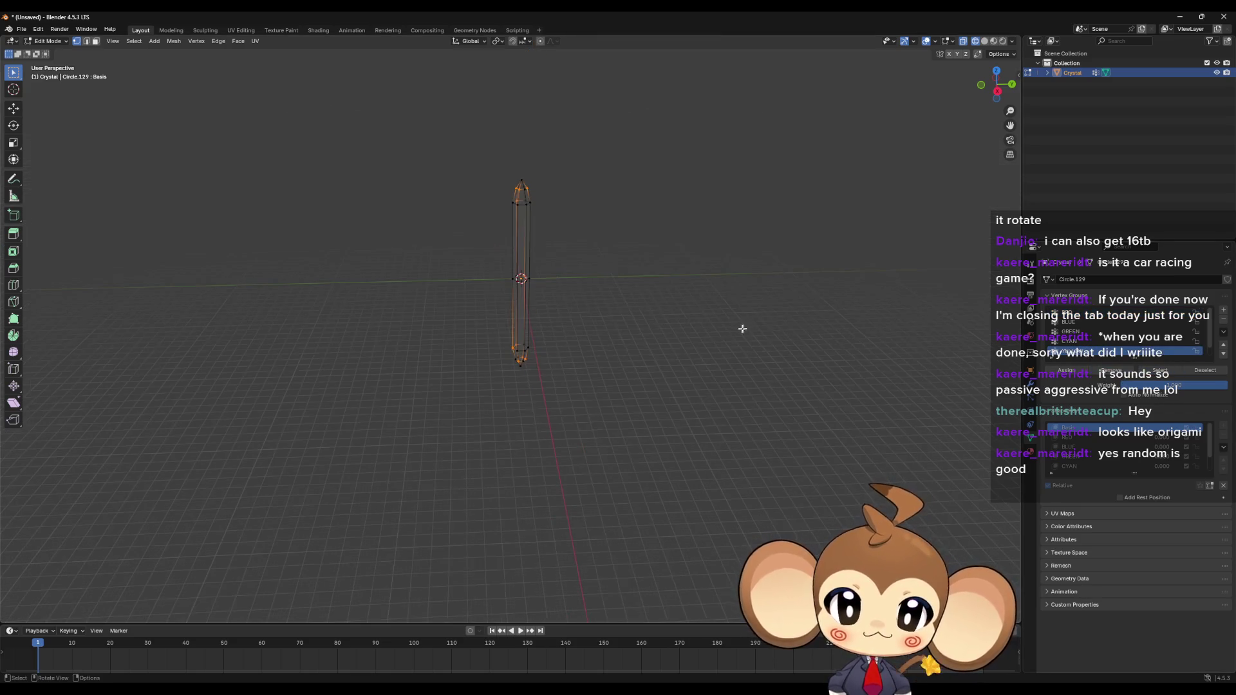
pyautogui.moveTo(739, 331)
pyautogui.mouseDown(button='middle')
pyautogui.moveTo(729, 379)
pyautogui.moveTo(701, 386)
pyautogui.mouseUp(button='middle')
pyautogui.scroll(5, 694, 376)
pyautogui.scroll(-6, 693, 376)
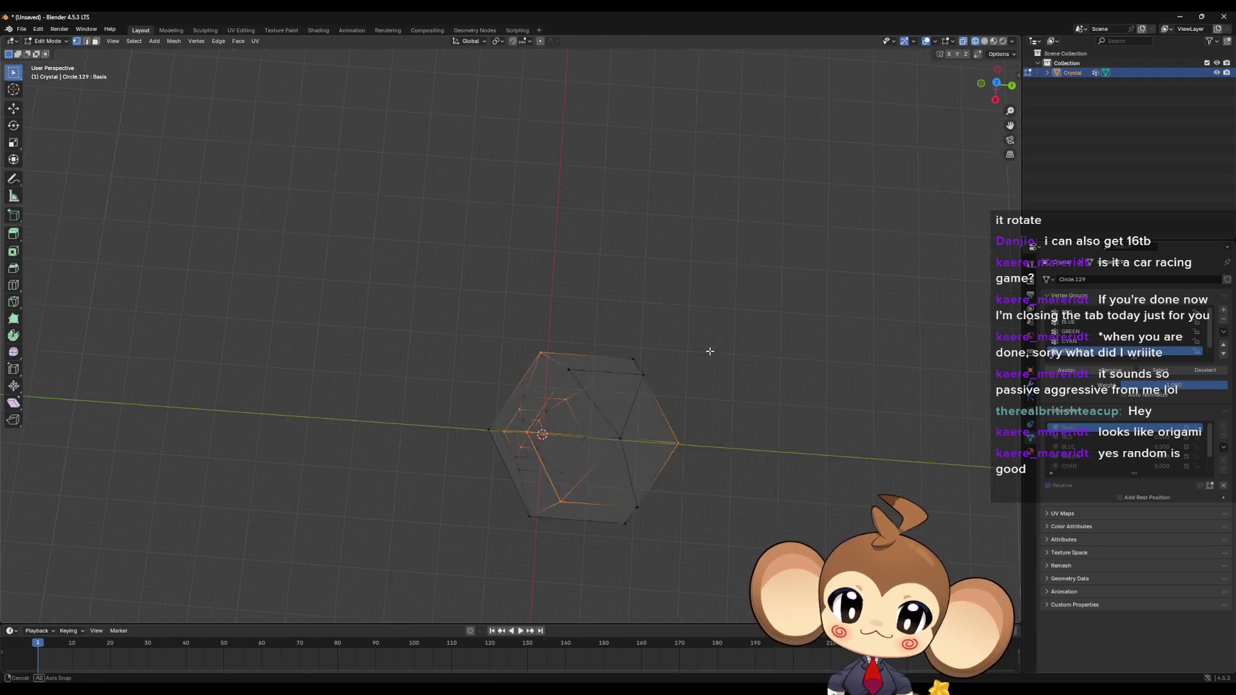
pyautogui.scroll(5, 706, 350)
pyautogui.moveTo(709, 321)
pyautogui.mouseDown(button='middle')
pyautogui.moveTo(678, 275)
pyautogui.moveTo(635, 372)
pyautogui.moveTo(643, 345)
pyautogui.moveTo(585, 195)
pyautogui.moveTo(585, 236)
pyautogui.moveTo(741, 281)
pyautogui.moveTo(701, 403)
pyautogui.moveTo(673, 380)
pyautogui.moveTo(676, 342)
pyautogui.mouseUp(button='middle')
pyautogui.scroll(-5, 643, 357)
pyautogui.scroll(5, 639, 356)
pyautogui.moveTo(628, 425)
pyautogui.mouseDown(button='middle')
pyautogui.moveTo(648, 511)
pyautogui.moveTo(526, 481)
pyautogui.mouseUp(button='middle')
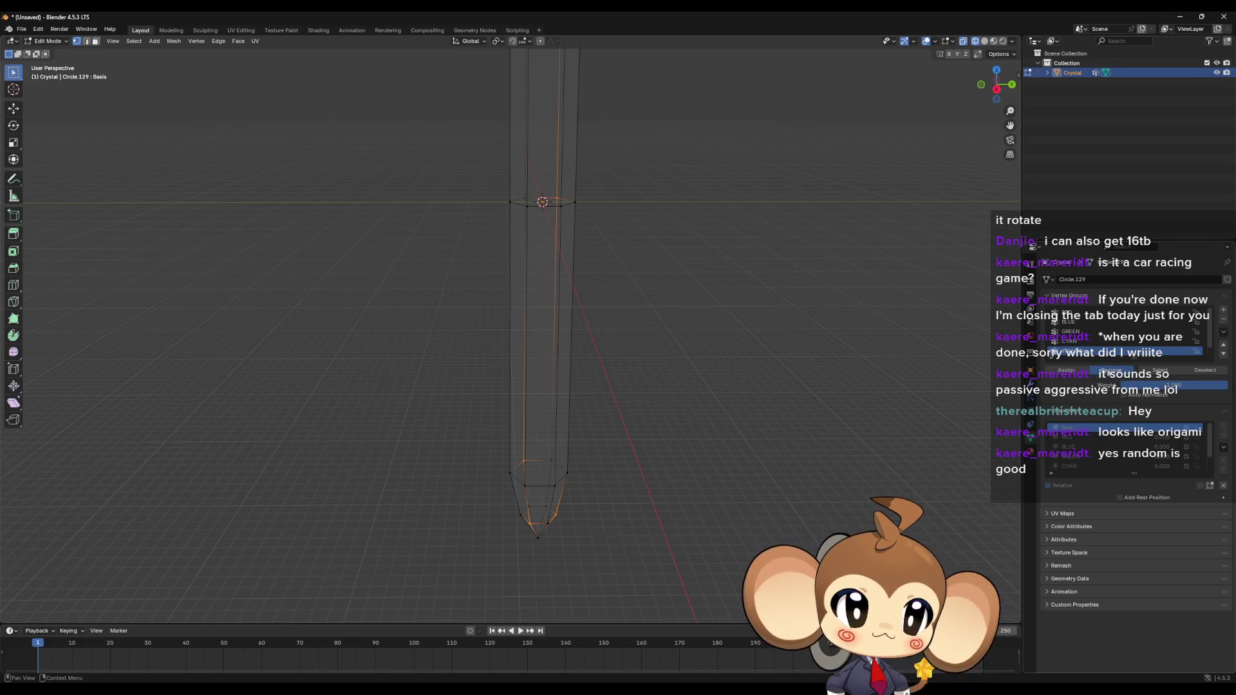
pyautogui.click(856, 394)
pyautogui.keyDown('ctrl'); pyautogui.scroll(-2, 1126, 341); pyautogui.keyUp('ctrl')
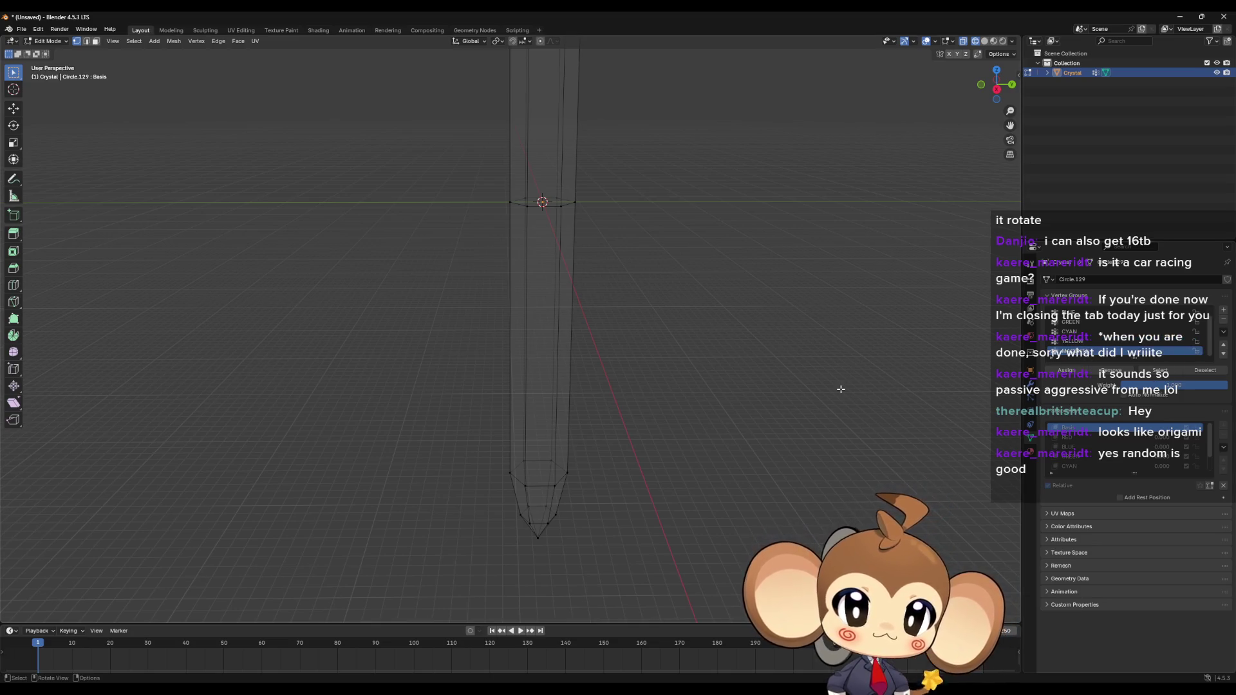
pyautogui.press('a')
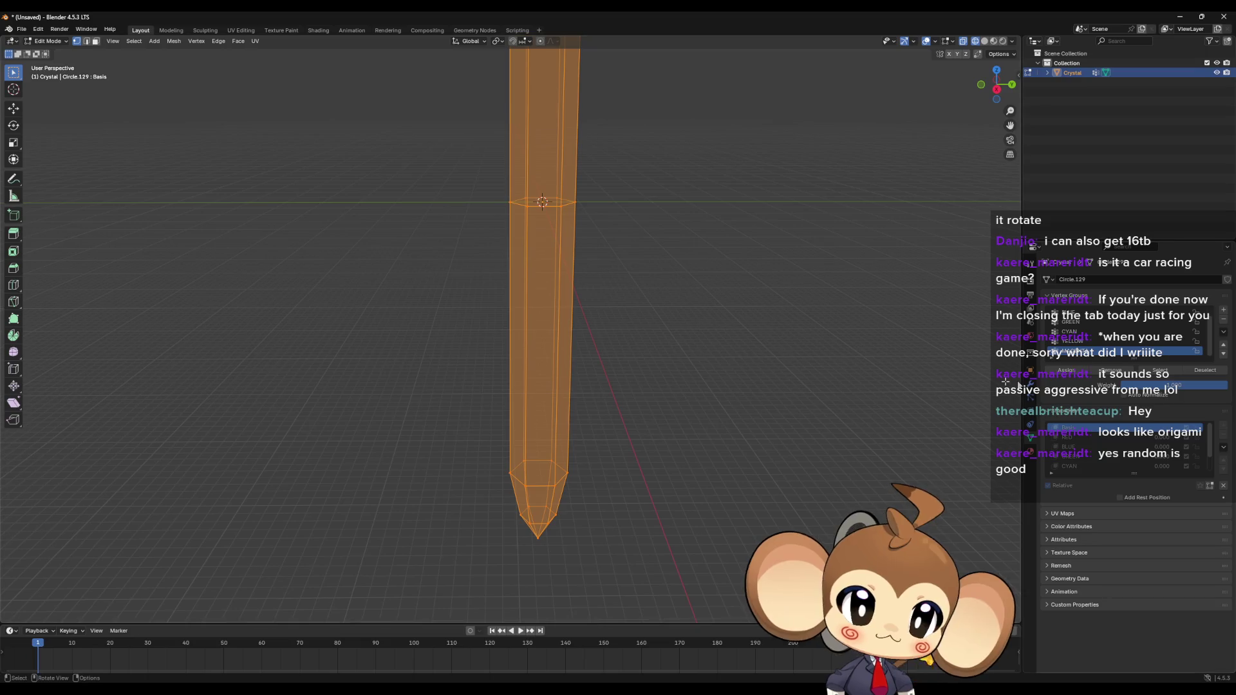
pyautogui.click(936, 383)
pyautogui.keyDown('ctrl'); pyautogui.scroll(1, 1078, 336); pyautogui.keyUp('ctrl')
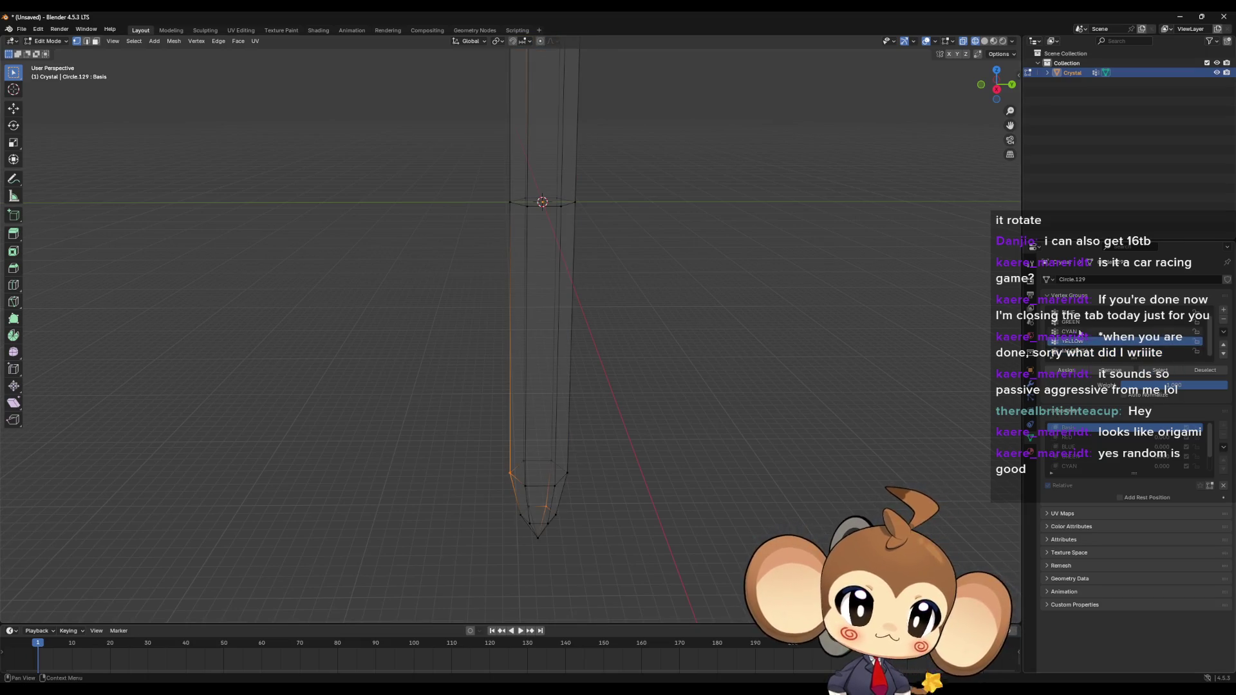
pyautogui.click(1159, 370)
pyautogui.keyDown('ctrl'); pyautogui.scroll(1, 1078, 336); pyautogui.keyUp('ctrl')
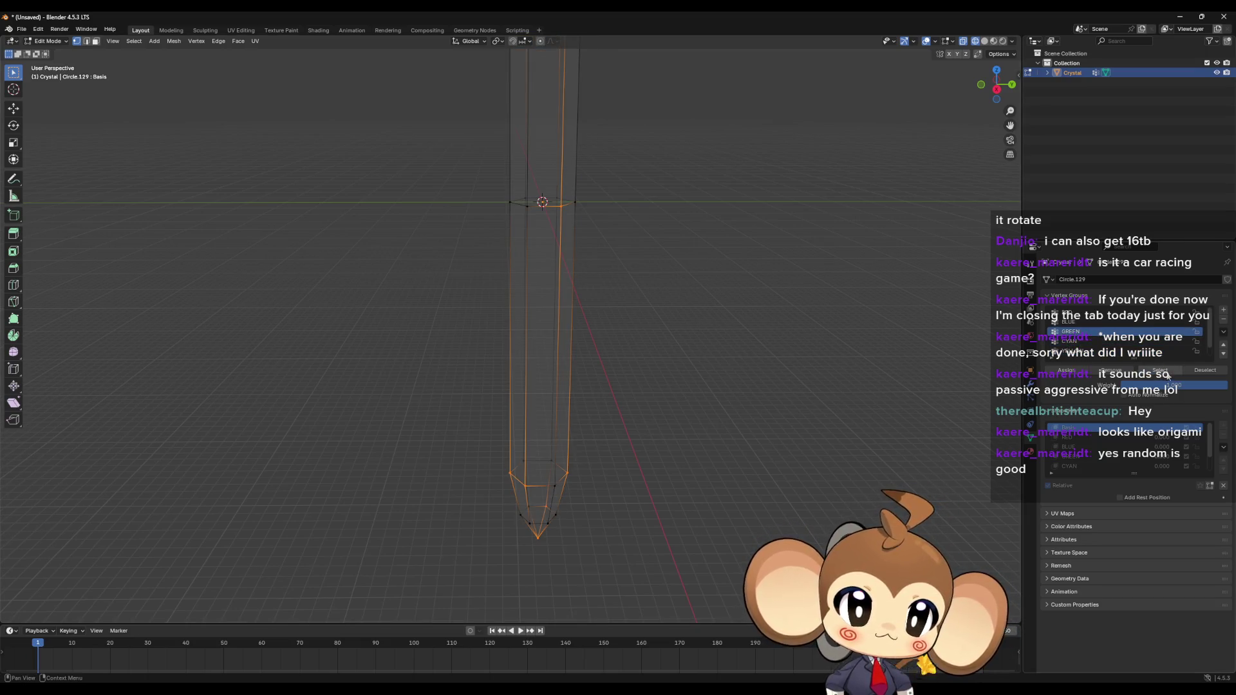
pyautogui.click(1158, 370)
pyautogui.keyDown('ctrl'); pyautogui.scroll(1, 1079, 336); pyautogui.keyUp('ctrl')
pyautogui.click(1158, 370)
pyautogui.keyDown('ctrl'); pyautogui.scroll(-1, 1085, 340); pyautogui.keyUp('ctrl')
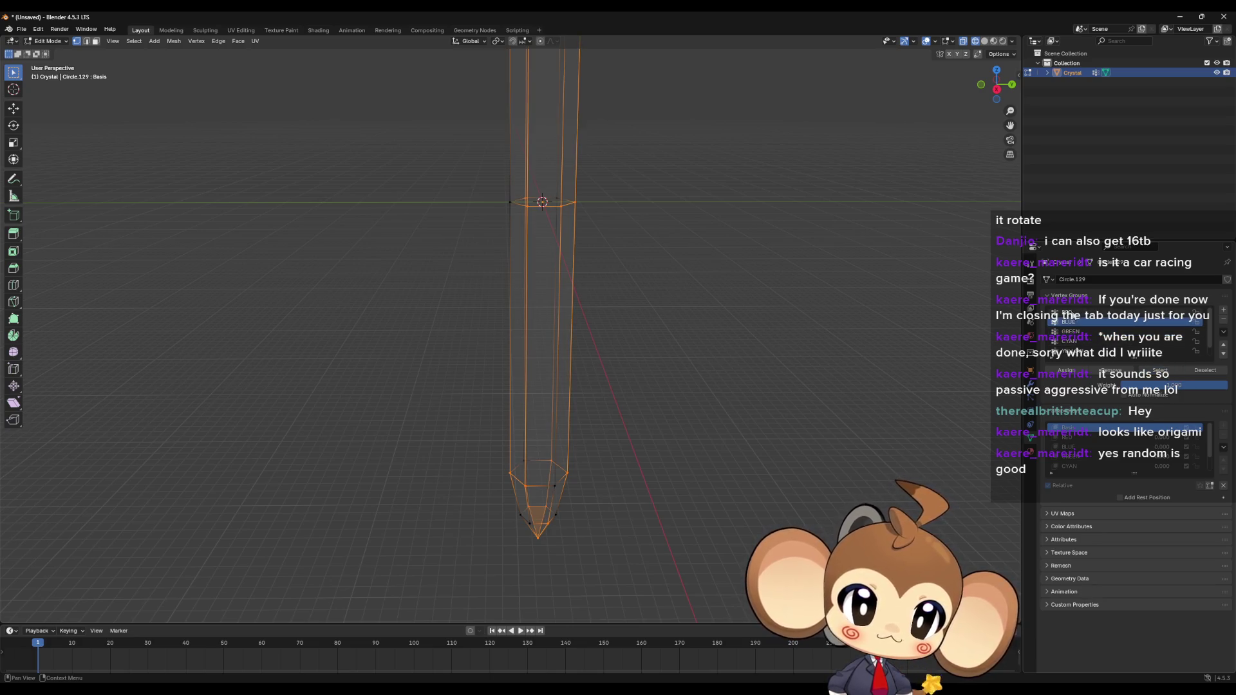
pyautogui.click(1158, 370)
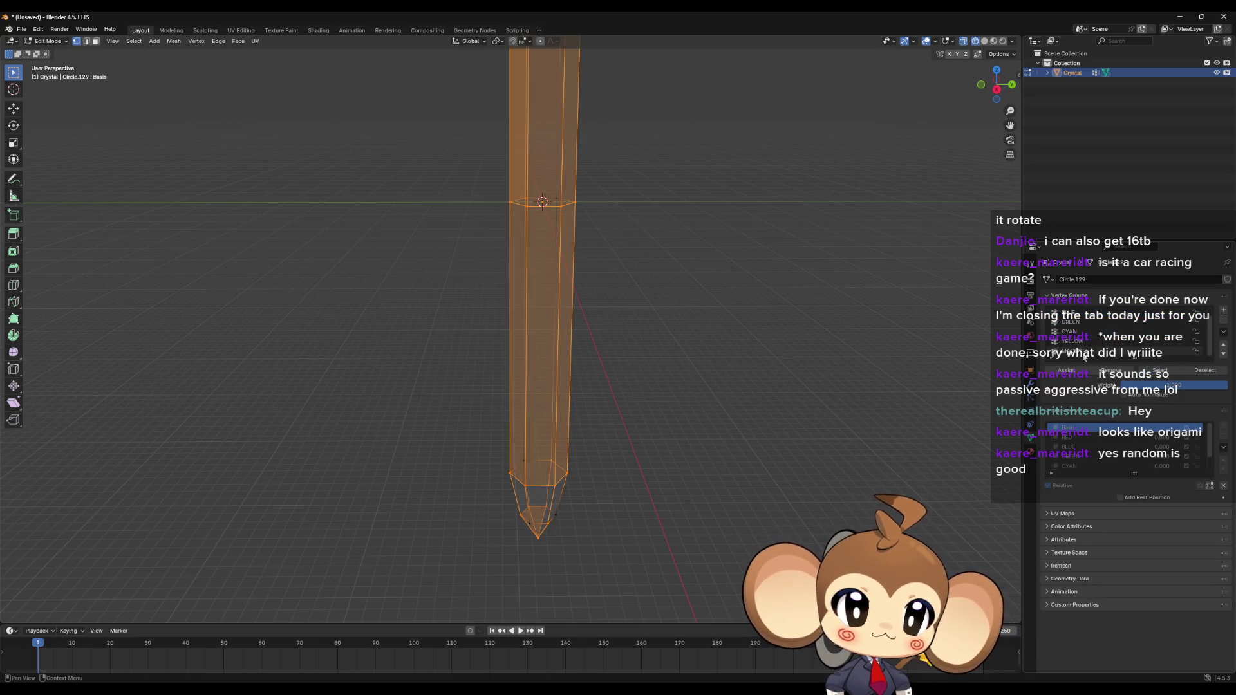
pyautogui.keyDown('ctrl'); pyautogui.scroll(-1, 1120, 377); pyautogui.keyUp('ctrl')
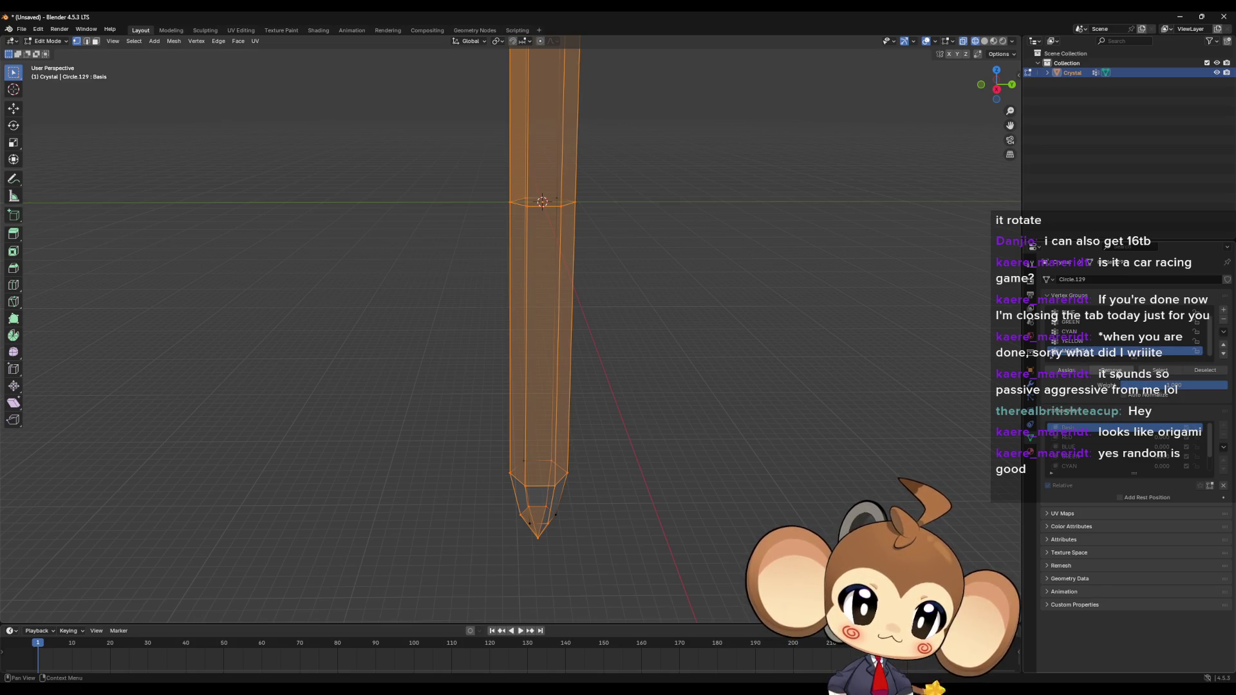
pyautogui.hotkey('alt', 'a')
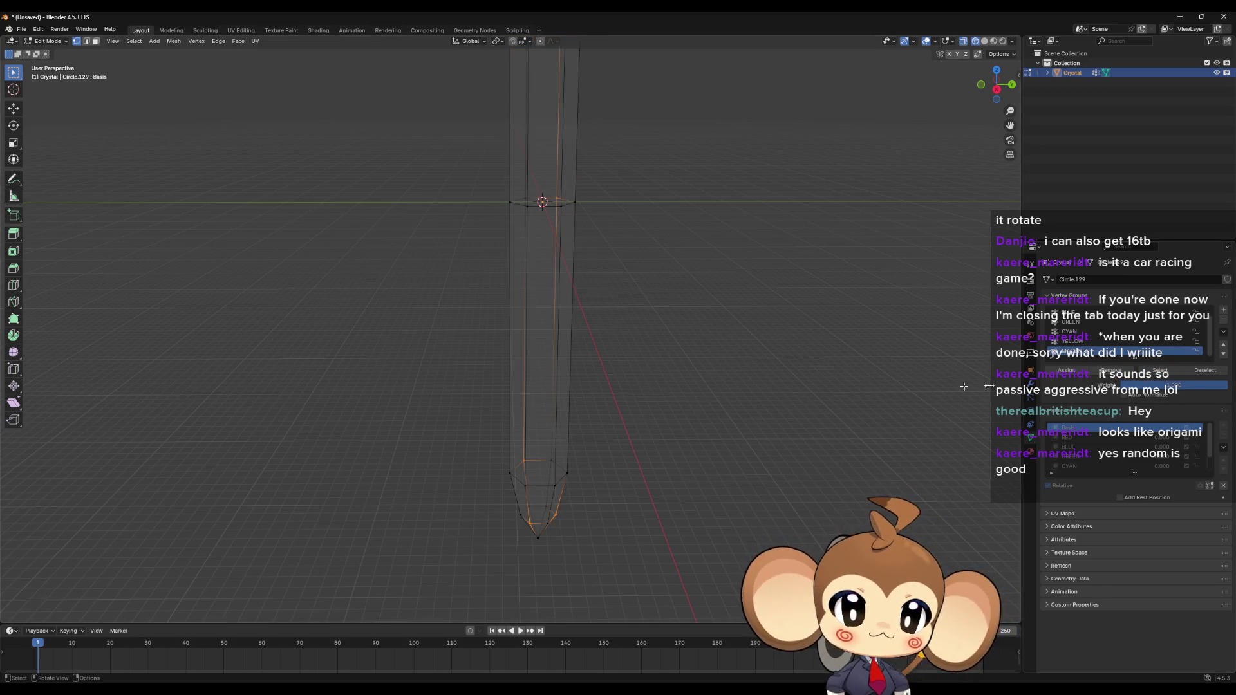
pyautogui.scroll(-7, 786, 353)
pyautogui.moveTo(786, 354); pyautogui.dragTo(781, 392, button='middle')
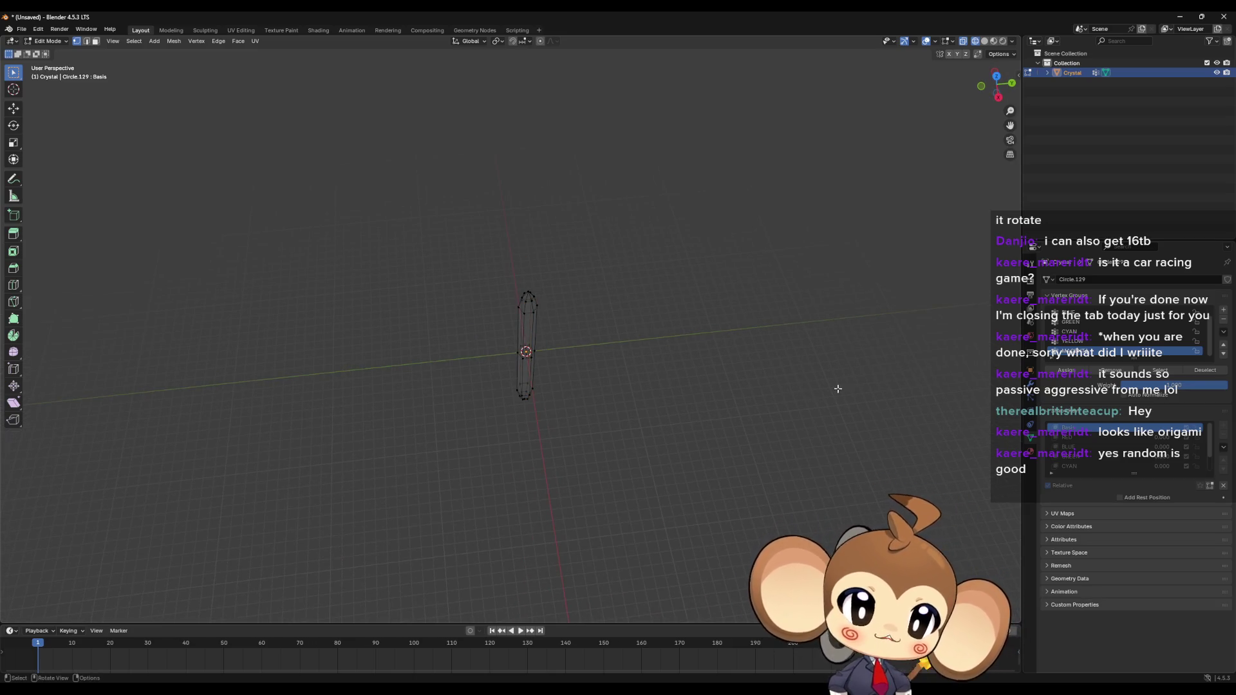
# Step: On the BLUE shape key, select the top vertex group and pull a vertex out to the right
pyautogui.click(1080, 437)
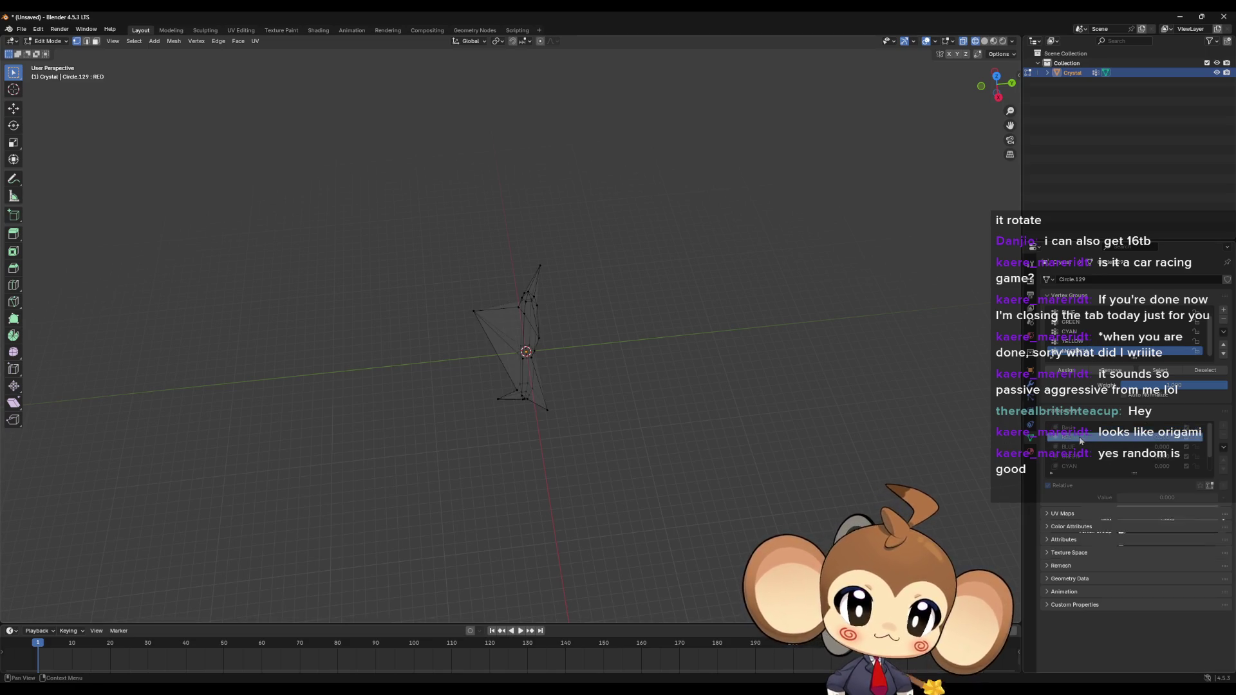
pyautogui.scroll(3, 617, 424)
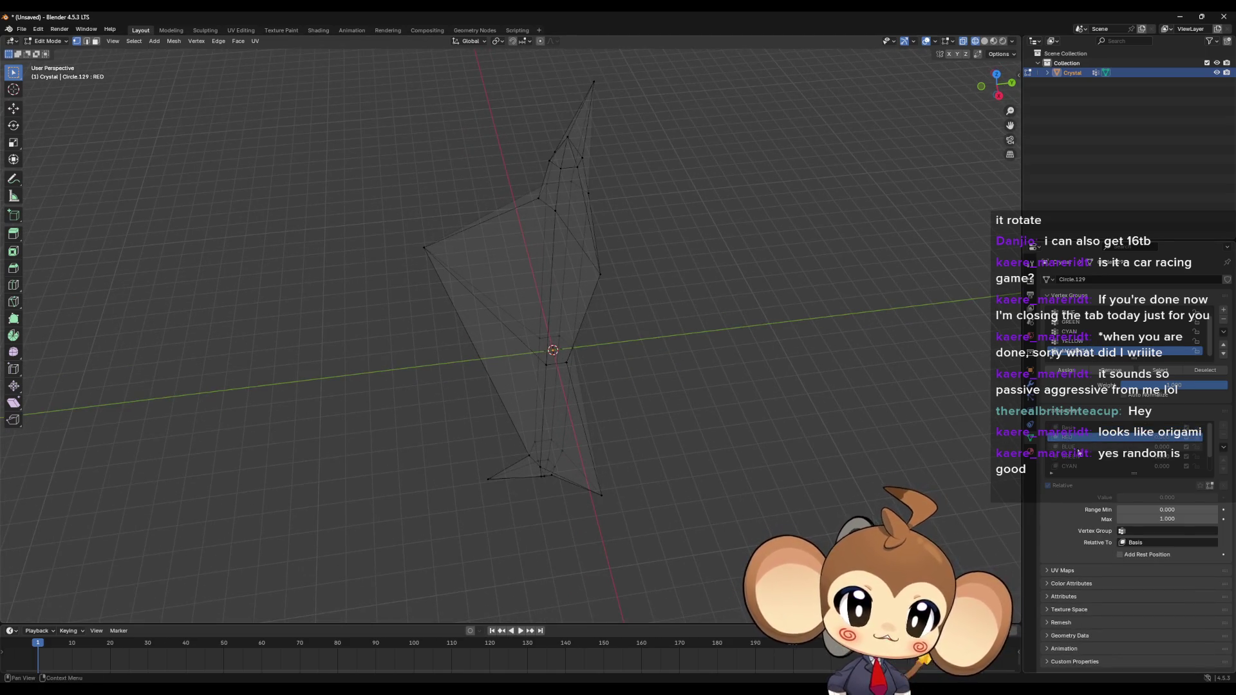
pyautogui.click(1080, 447)
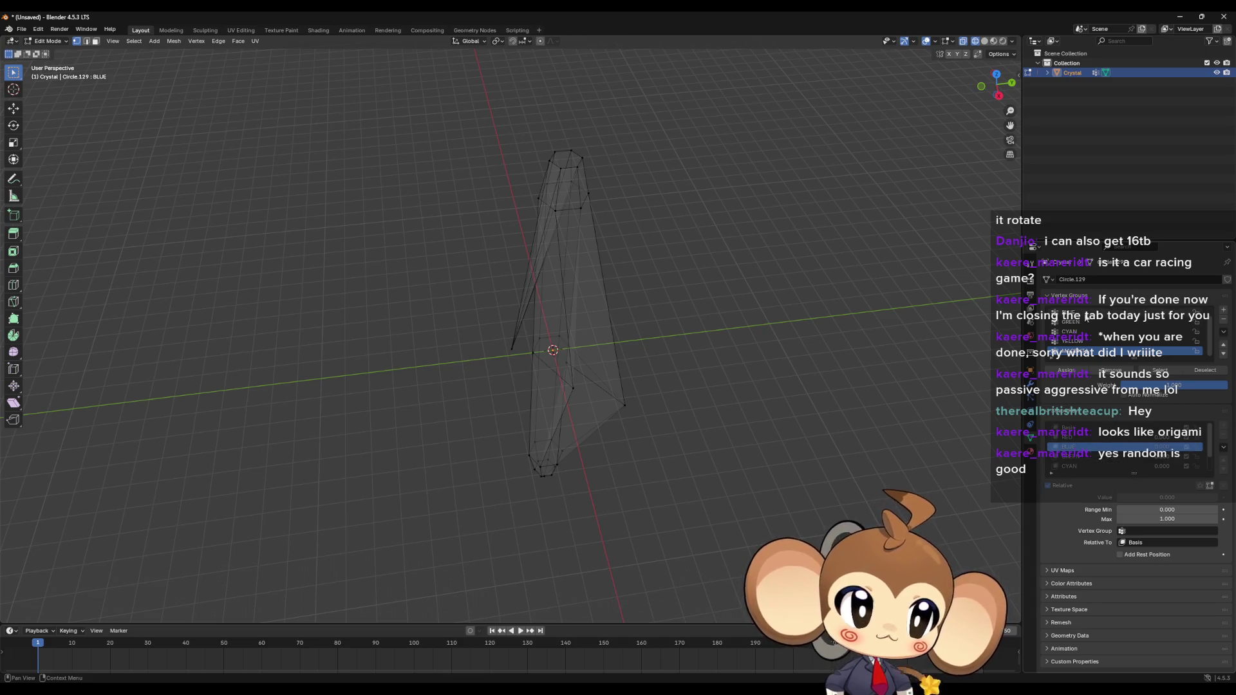
pyautogui.click(1094, 313)
pyautogui.click(1158, 370)
pyautogui.moveTo(806, 386)
pyautogui.mouseDown(button='middle')
pyautogui.moveTo(706, 403)
pyautogui.moveTo(705, 346)
pyautogui.moveTo(629, 408)
pyautogui.moveTo(655, 415)
pyautogui.moveTo(665, 466)
pyautogui.moveTo(543, 408)
pyautogui.moveTo(577, 464)
pyautogui.moveTo(602, 414)
pyautogui.moveTo(581, 384)
pyautogui.moveTo(541, 408)
pyautogui.moveTo(599, 408)
pyautogui.moveTo(588, 414)
pyautogui.mouseUp(button='middle')
pyautogui.scroll(3, 706, 346)
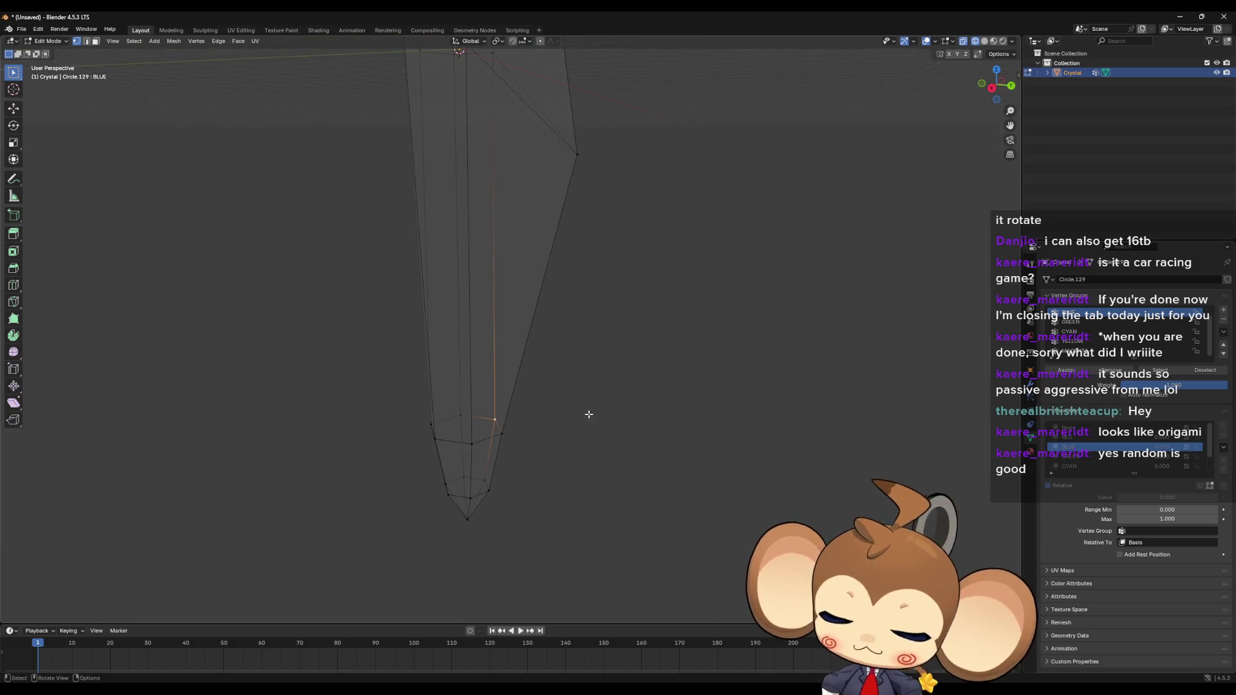
pyautogui.press('g')
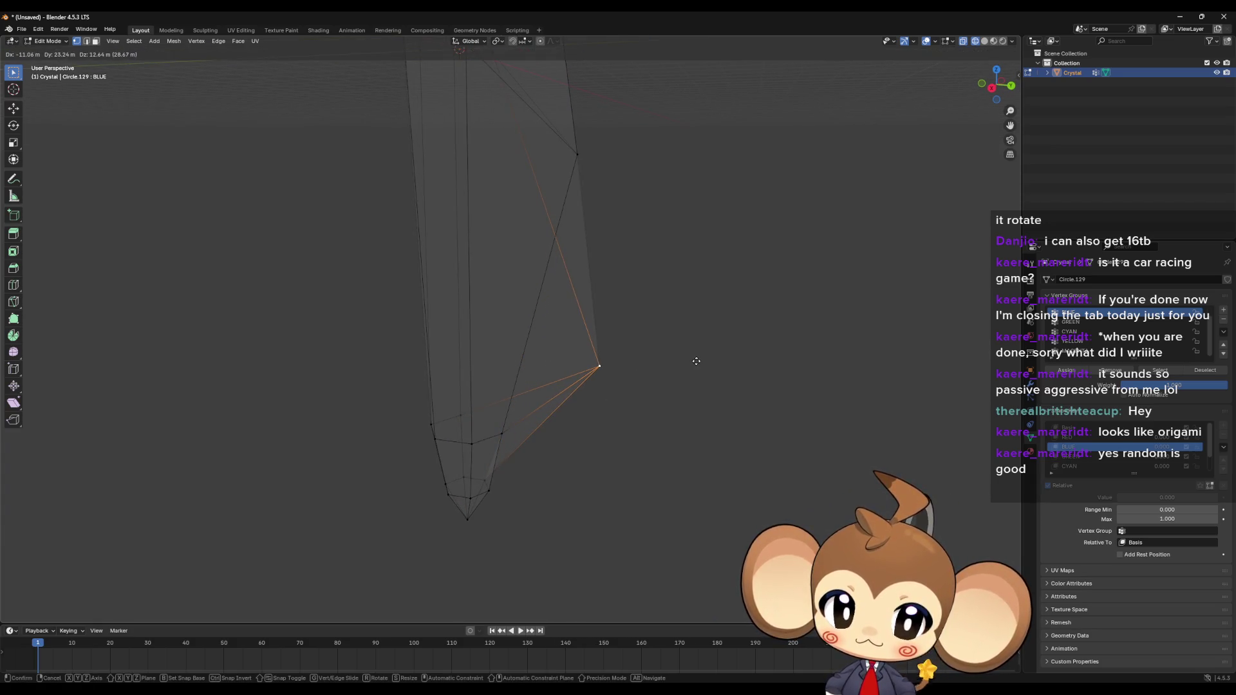
pyautogui.click(695, 361)
# Step: Reselect the group's vertices and pull another vertex out to the lower left
pyautogui.click(1159, 371)
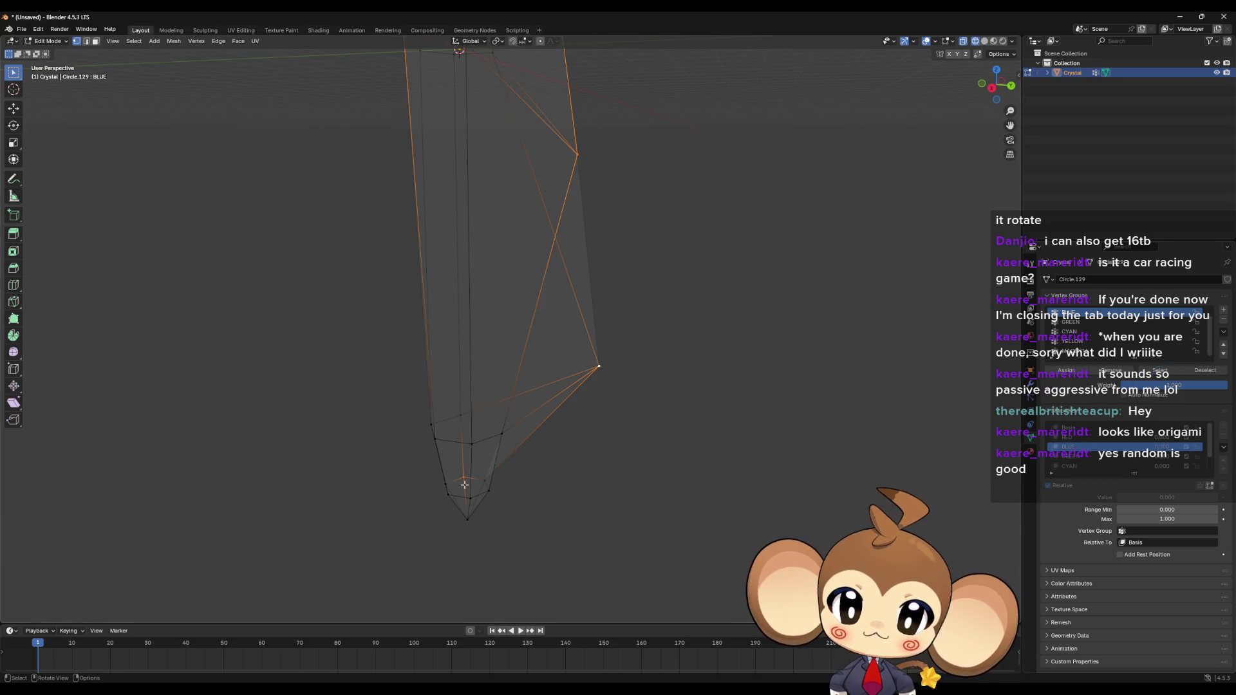
pyautogui.moveTo(464, 484)
pyautogui.mouseDown(button='middle')
pyautogui.moveTo(690, 461)
pyautogui.moveTo(637, 497)
pyautogui.moveTo(746, 491)
pyautogui.moveTo(740, 463)
pyautogui.moveTo(721, 469)
pyautogui.mouseUp(button='middle')
pyautogui.press('g')
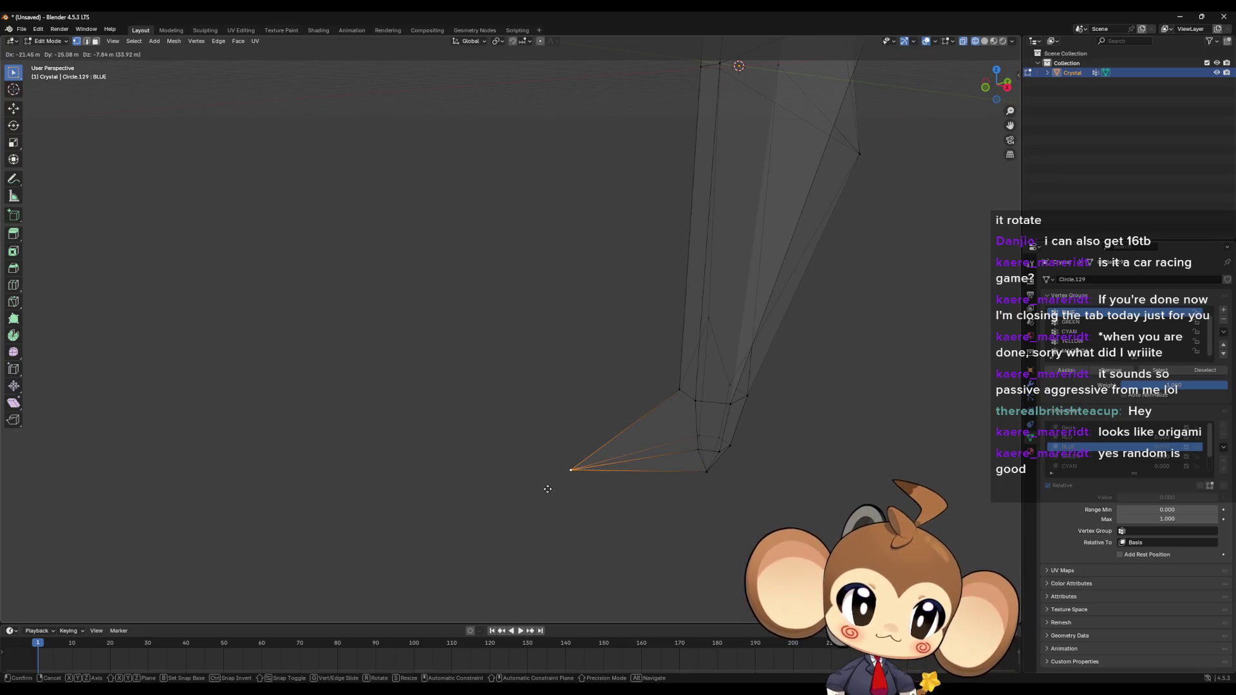
pyautogui.click(548, 489)
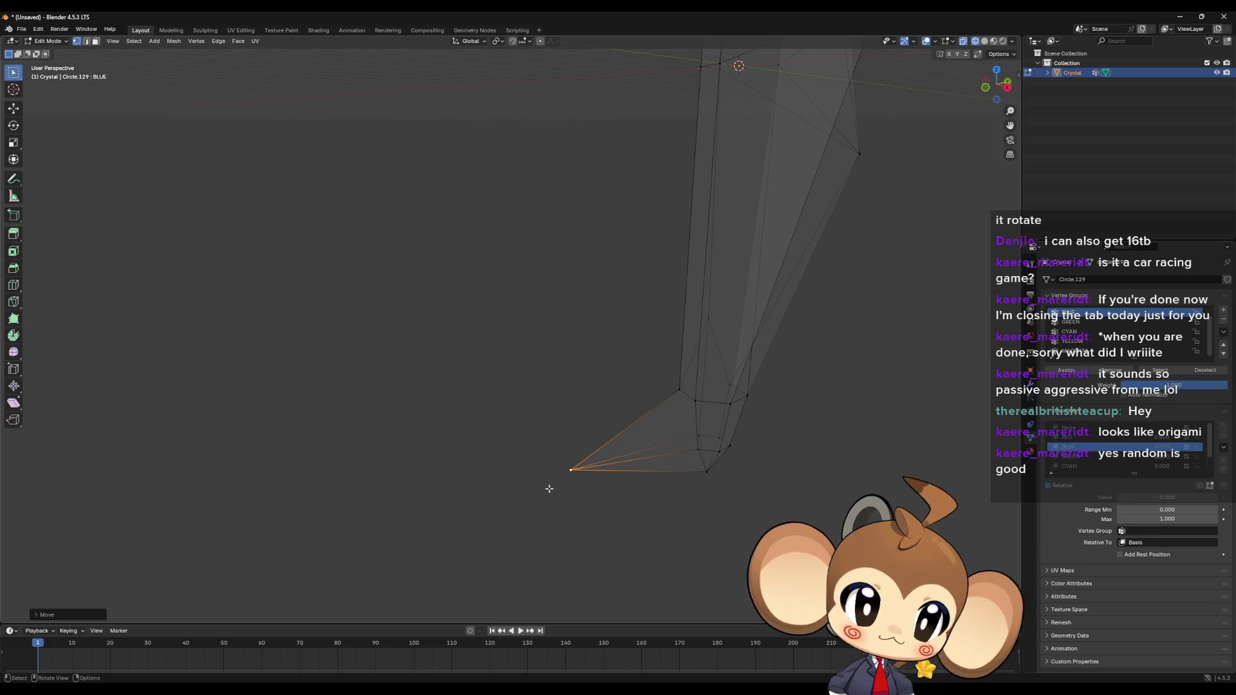
# Step: In Object Mode, preview the BLUE shape key at full strength, then reset its Value to 0
pyautogui.press('Tab')
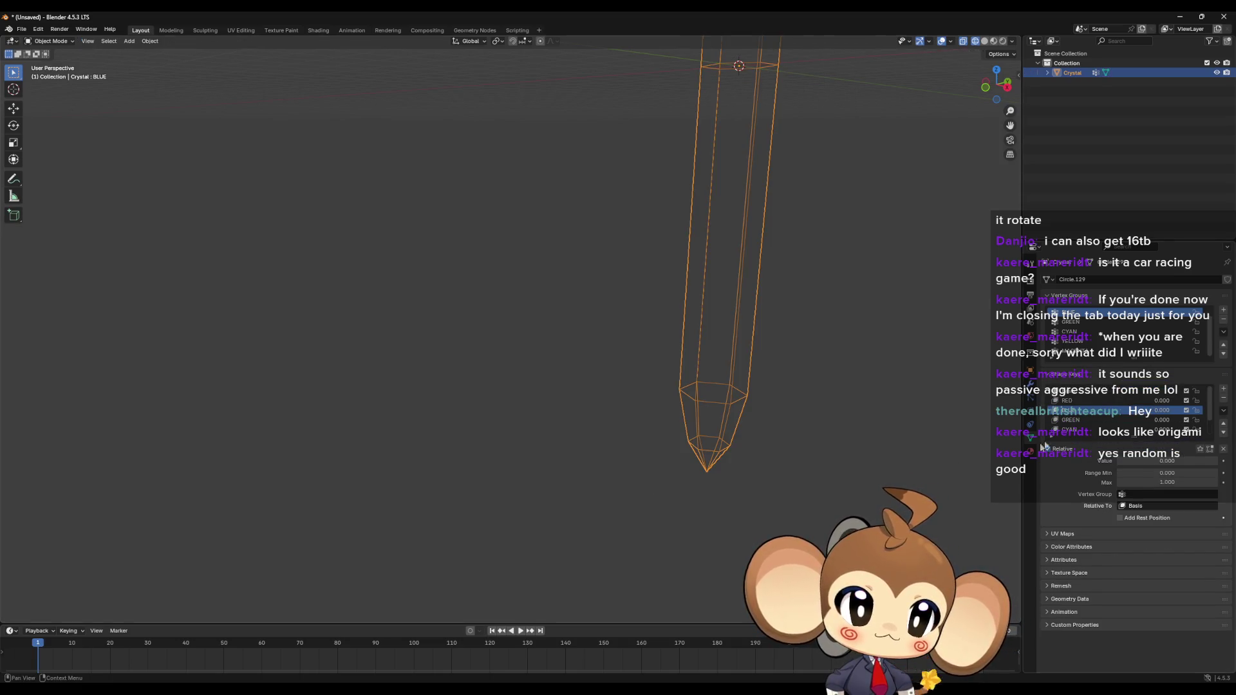
pyautogui.click(1181, 462)
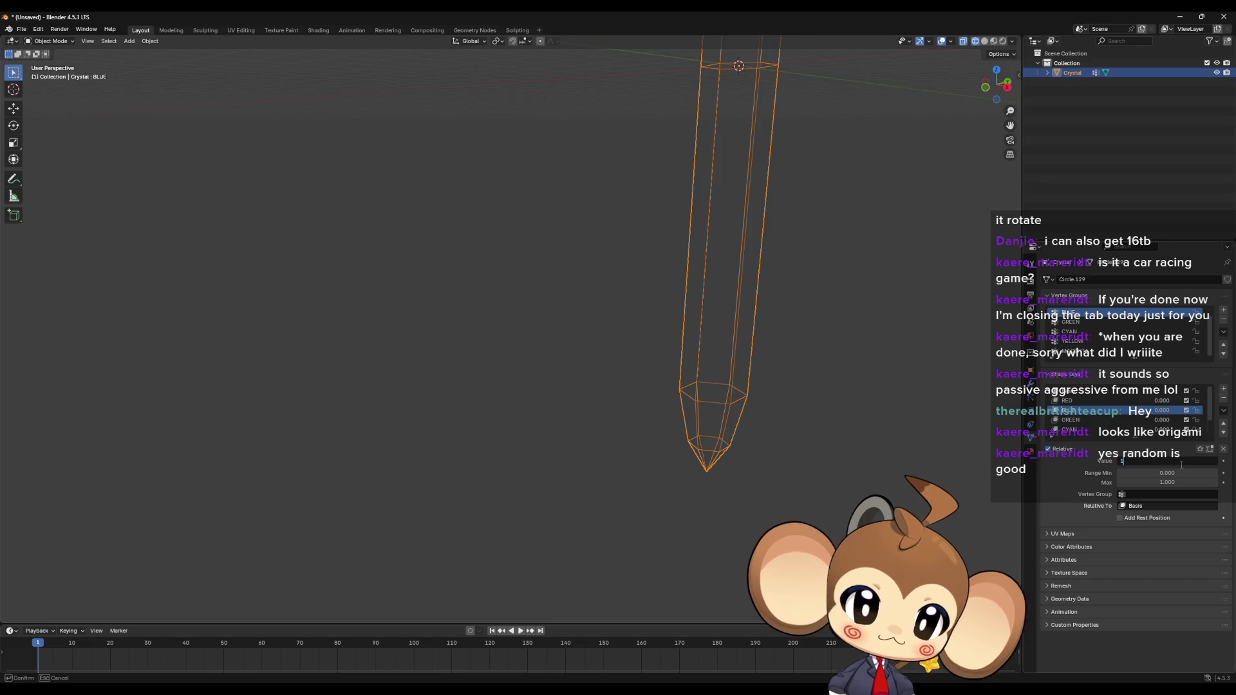
pyautogui.press('Return')
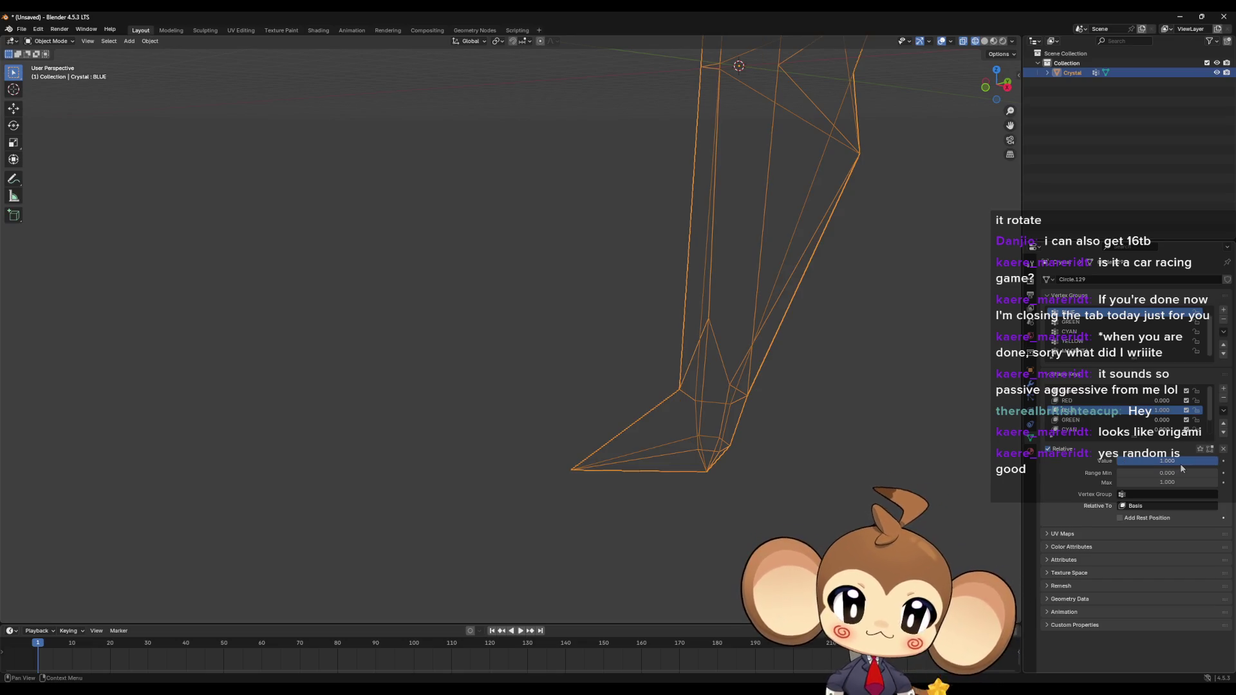
pyautogui.click(1179, 462)
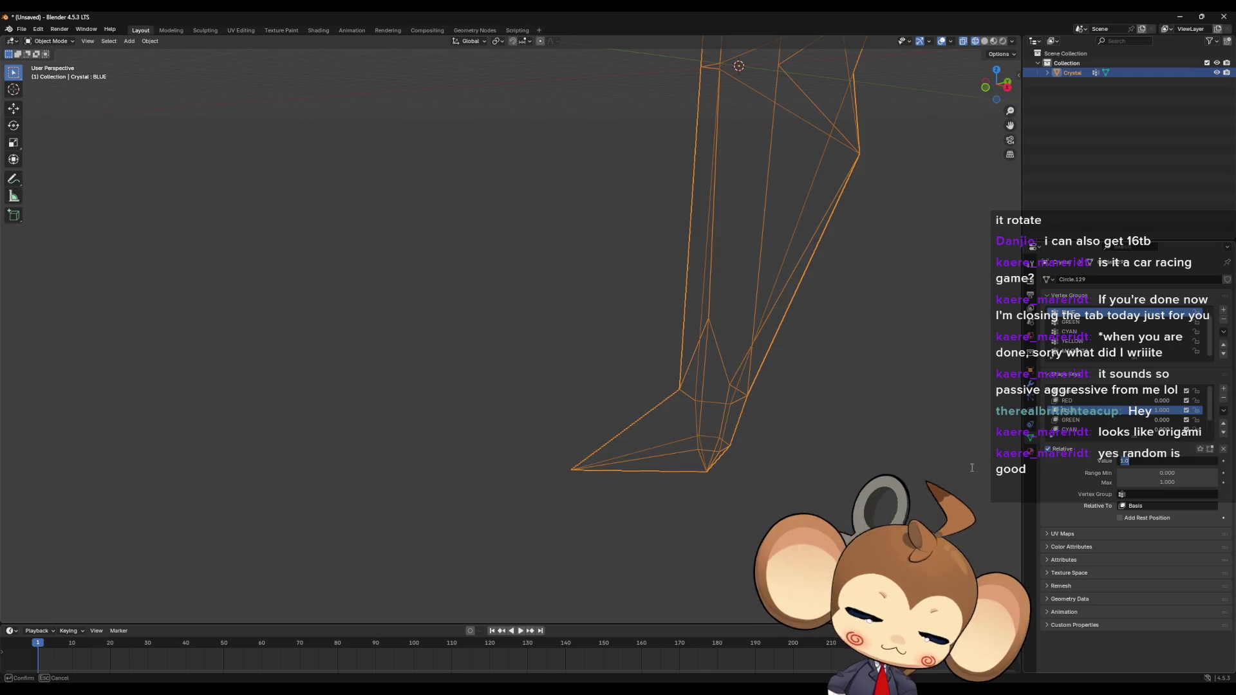
pyautogui.write('0')
pyautogui.press('Return')
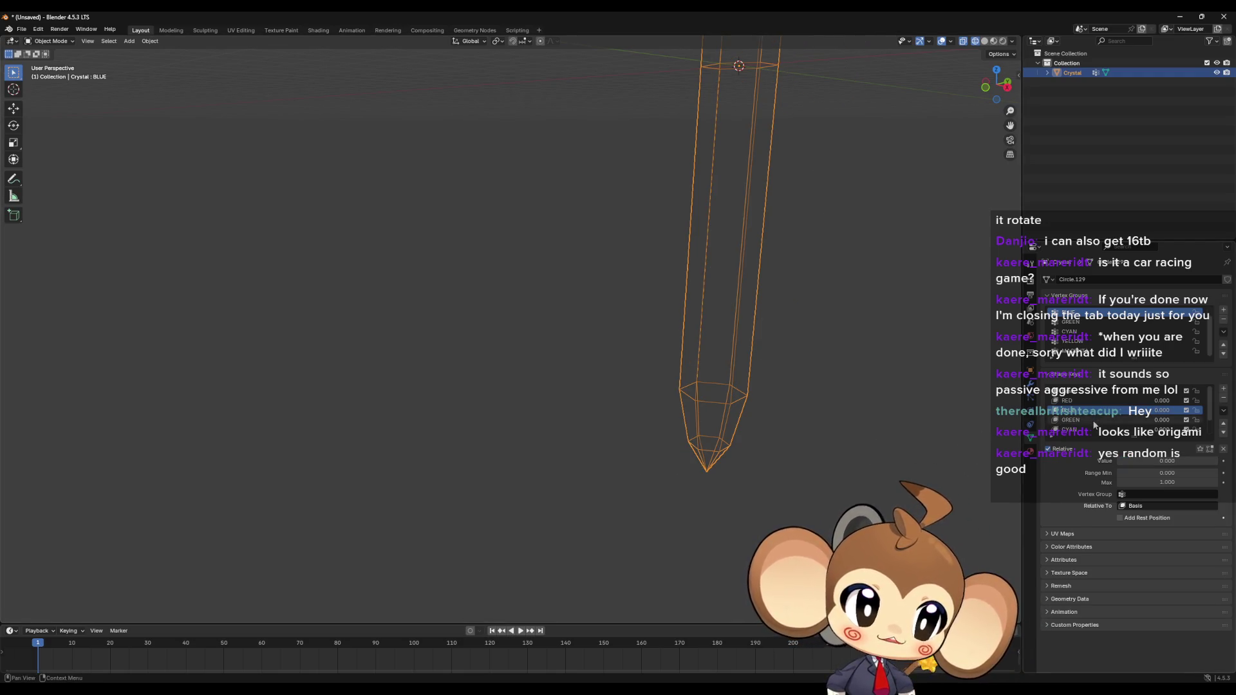
# Step: Make GREEN the active shape key and vertex group, back in Edit Mode
pyautogui.click(1091, 420)
pyautogui.press('Tab')
pyautogui.click(1081, 322)
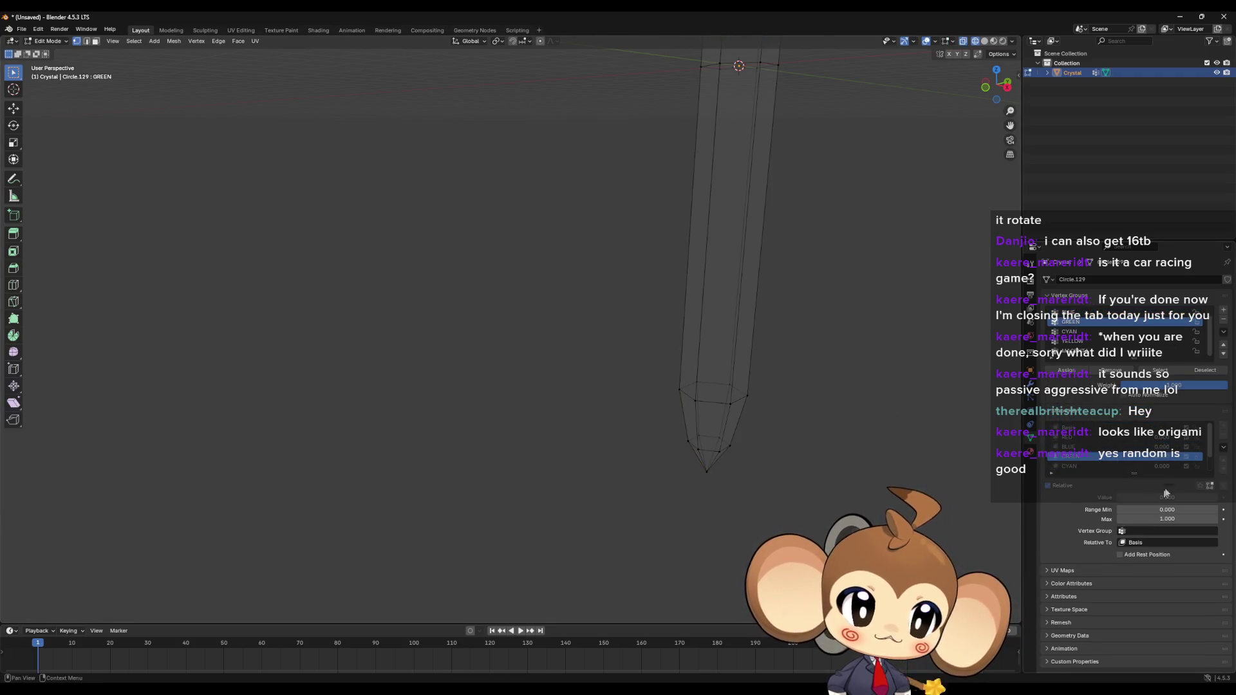
# Step: Select the GREEN group's vertices and pull one vertex outward into a spike
pyautogui.click(1159, 371)
pyautogui.scroll(-5, 723, 286)
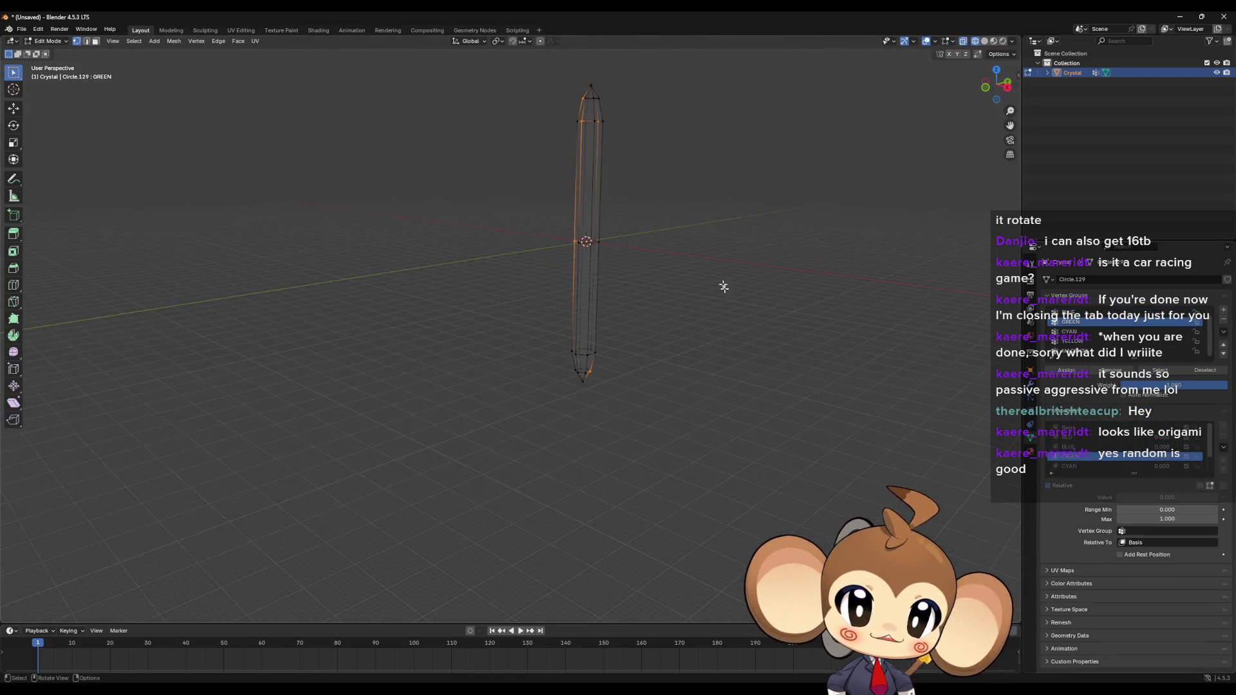
pyautogui.moveTo(723, 286)
pyautogui.mouseDown(button='middle')
pyautogui.moveTo(708, 354)
pyautogui.moveTo(763, 364)
pyautogui.moveTo(722, 347)
pyautogui.moveTo(697, 312)
pyautogui.moveTo(634, 171)
pyautogui.moveTo(654, 165)
pyautogui.moveTo(657, 185)
pyautogui.mouseUp(button='middle')
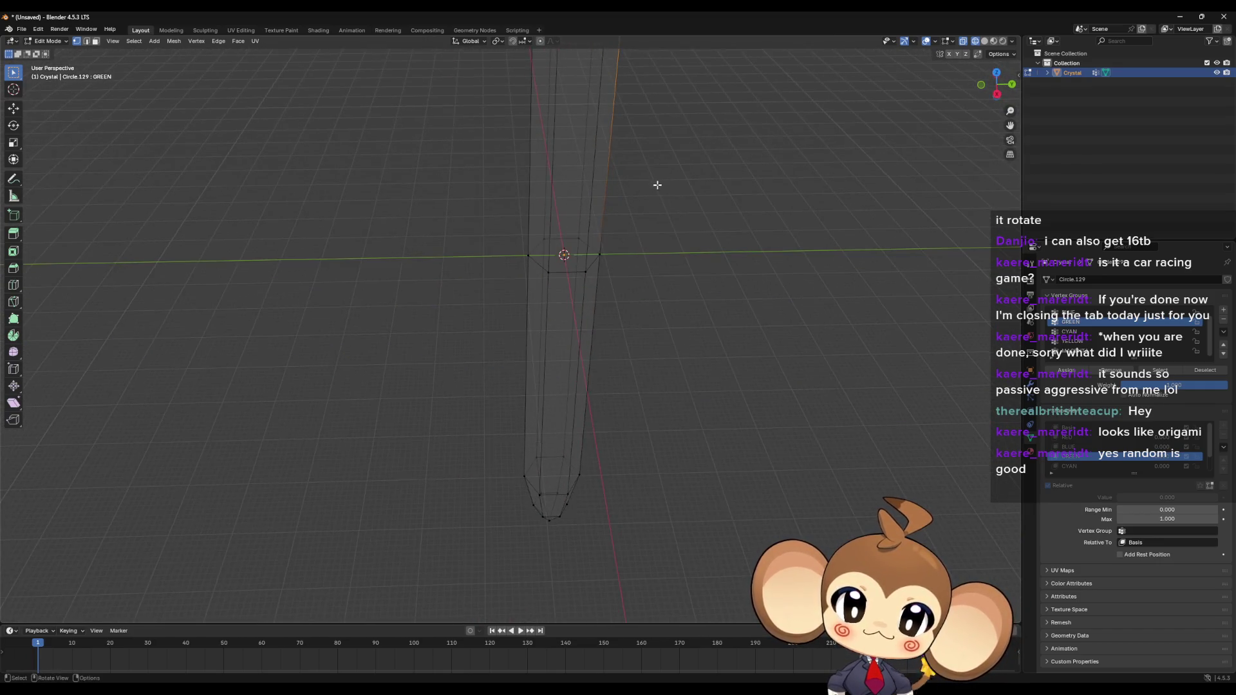
pyautogui.scroll(-6, 643, 193)
pyautogui.scroll(3, 598, 260)
pyautogui.press('g')
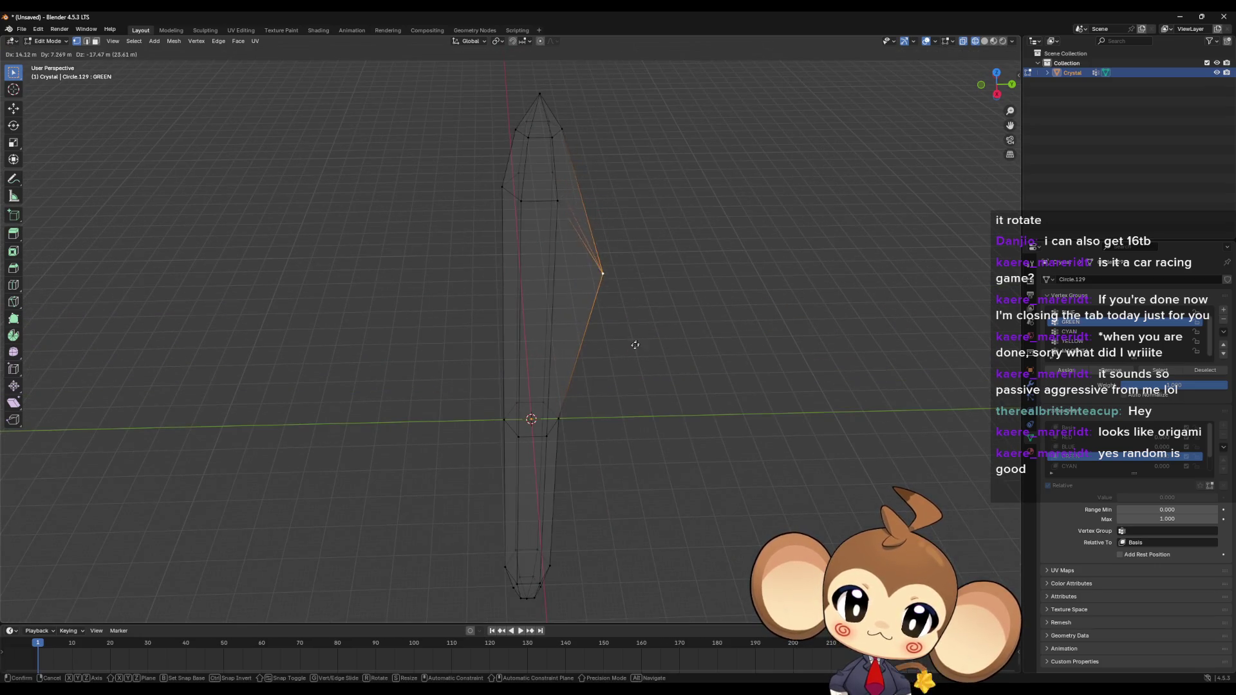
pyautogui.click(634, 358)
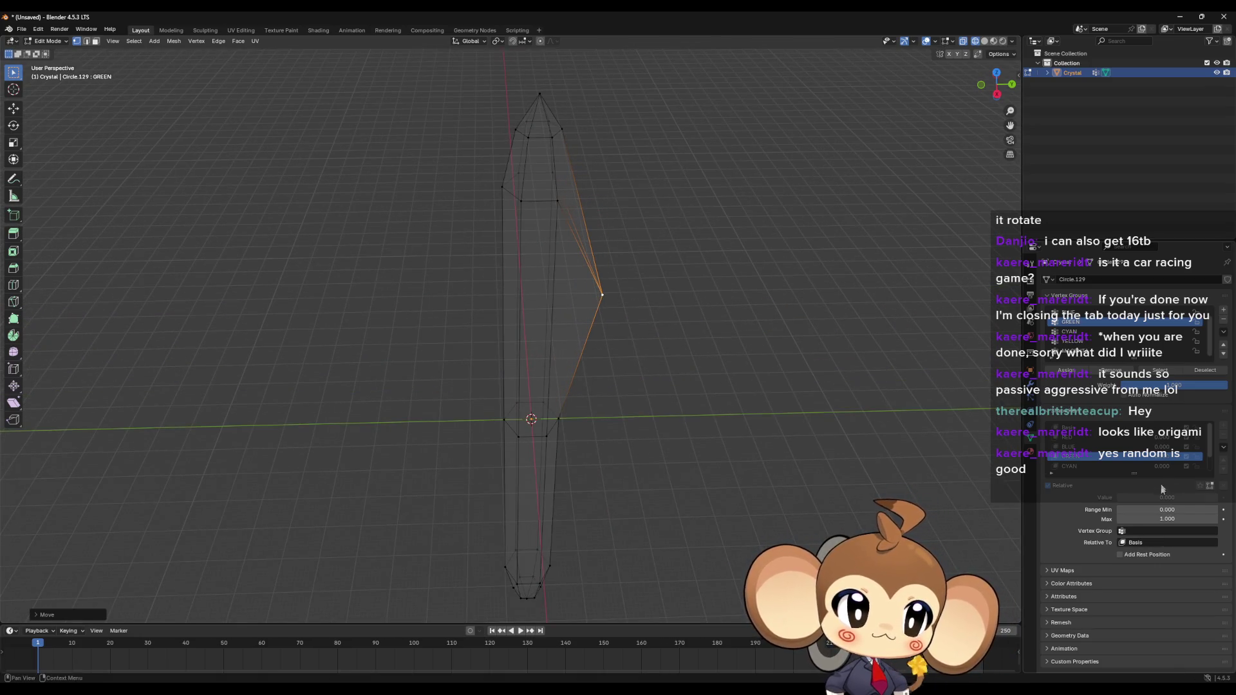
# Step: Pull a left-side vertex up and to the left, then reselect the GREEN group
pyautogui.click(1159, 370)
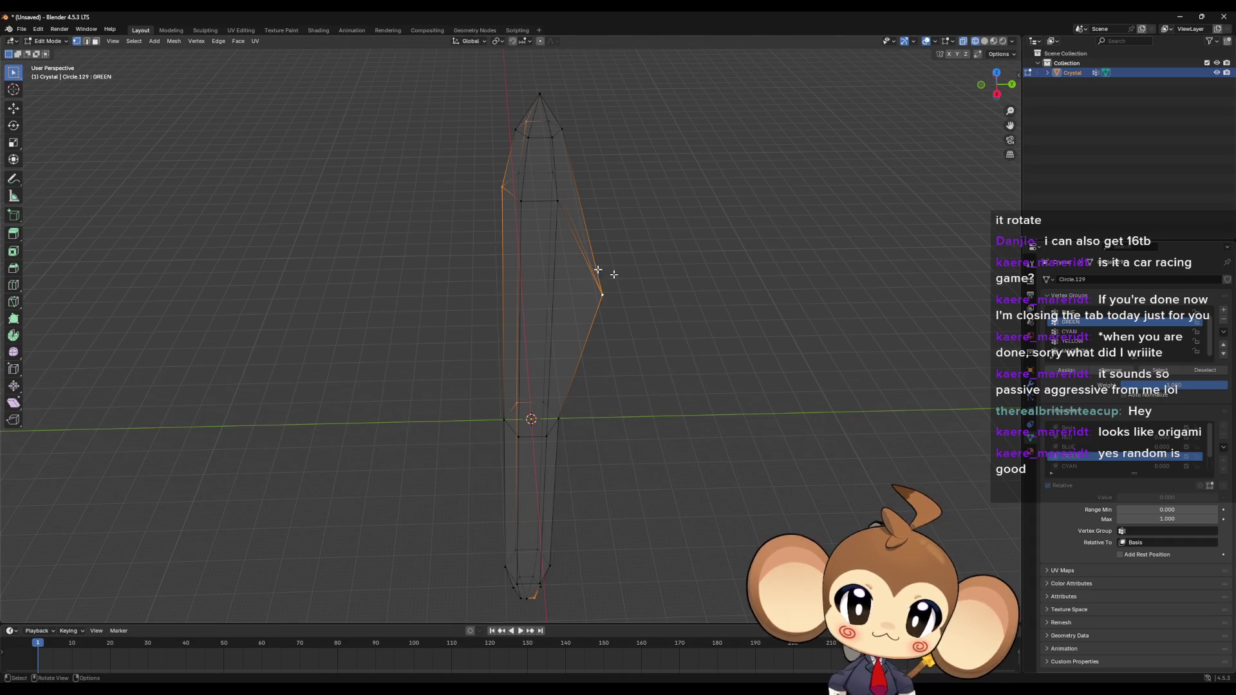
pyautogui.click(501, 188)
pyautogui.press('g')
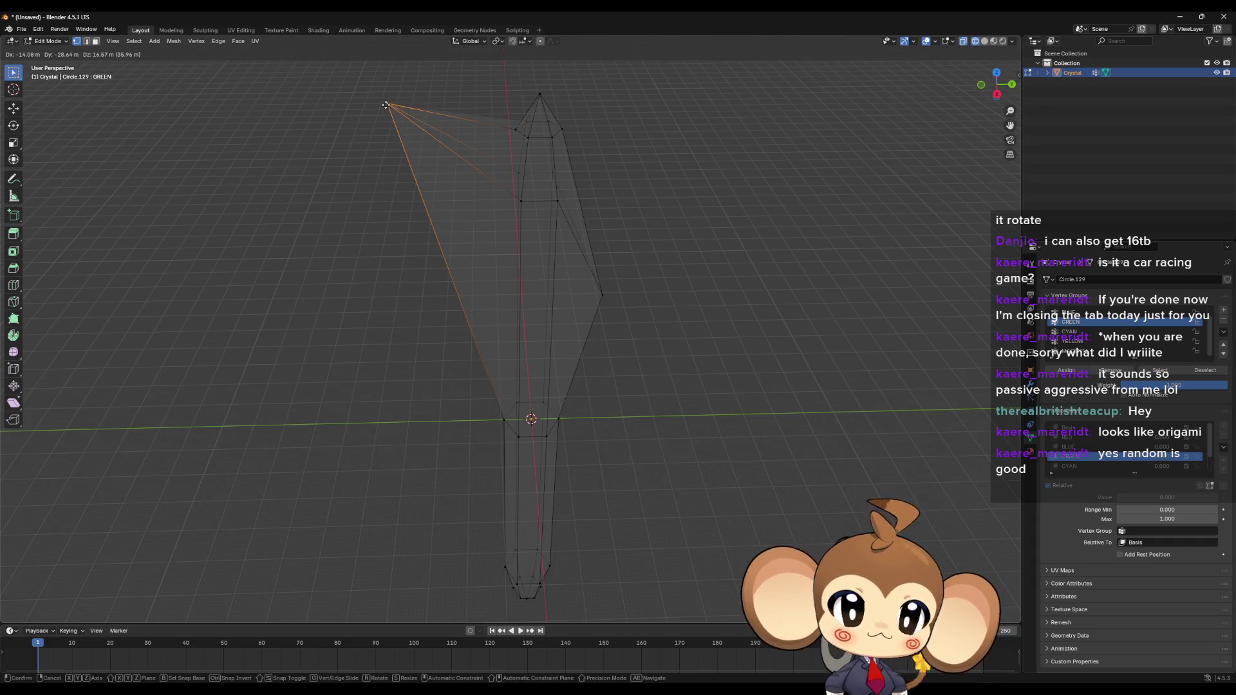
pyautogui.click(385, 107)
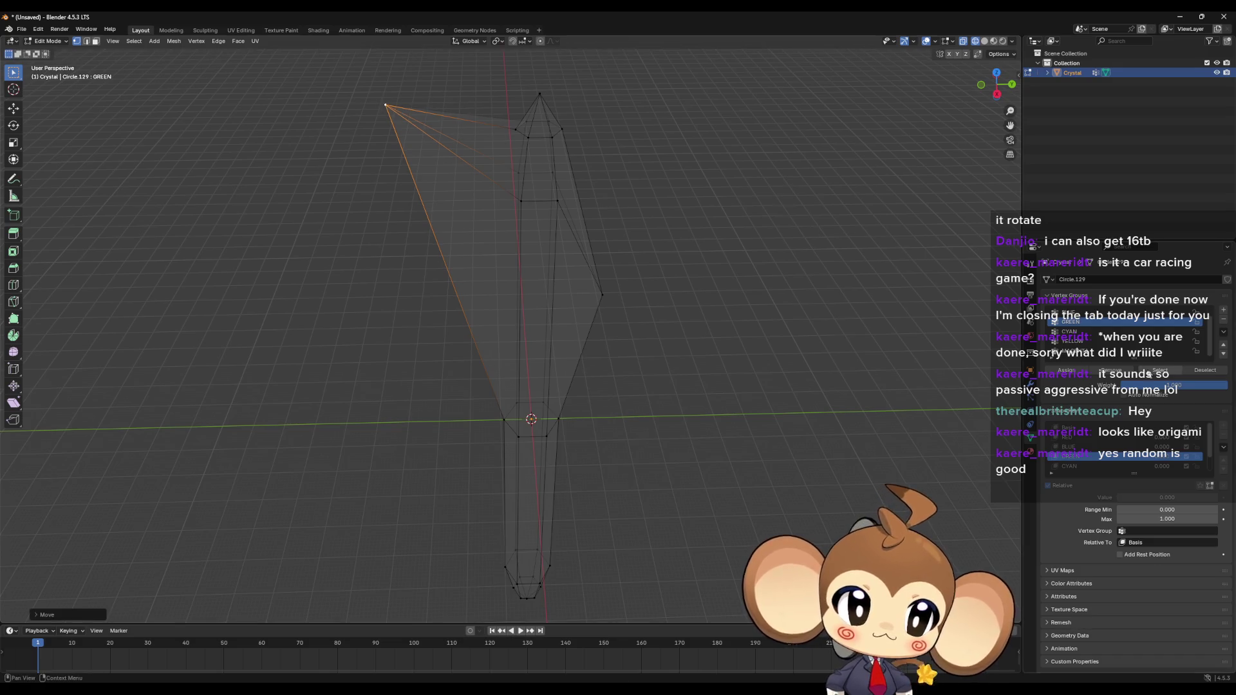
pyautogui.click(715, 378)
pyautogui.click(1164, 373)
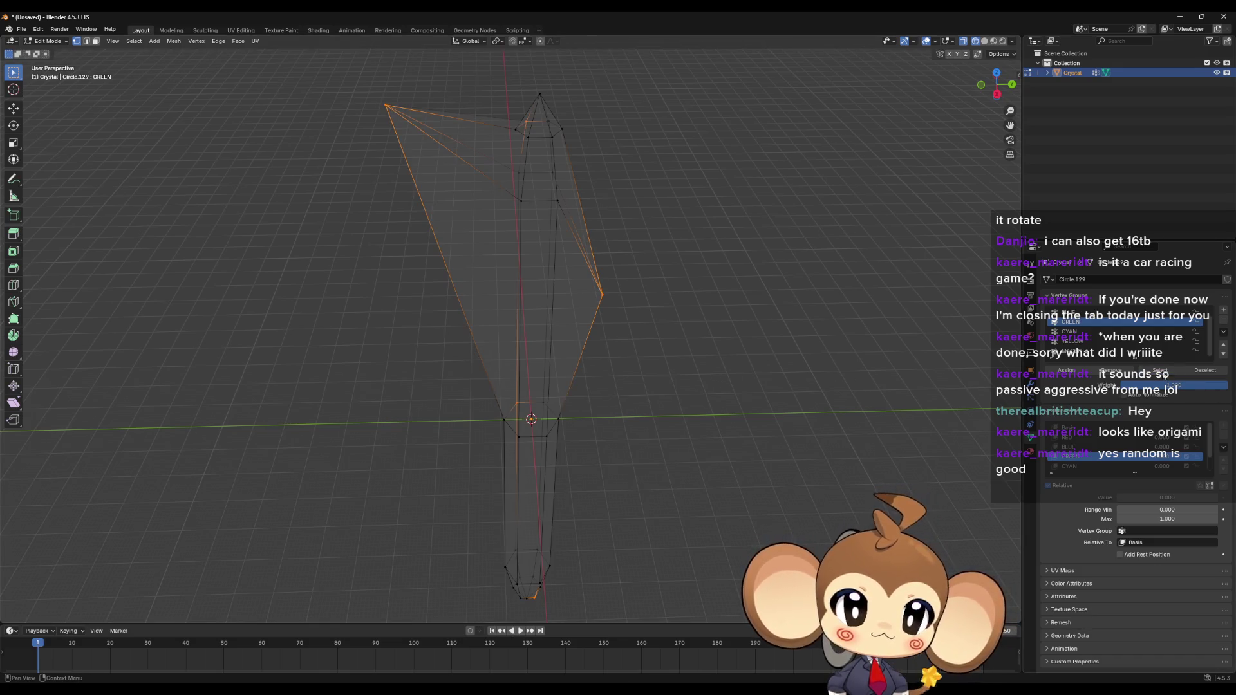
# Step: Pull a vertex near the top and another vertex outward into spikes
pyautogui.moveTo(900, 309)
pyautogui.mouseDown(button='middle')
pyautogui.moveTo(747, 240)
pyautogui.moveTo(779, 259)
pyautogui.mouseUp(button='middle')
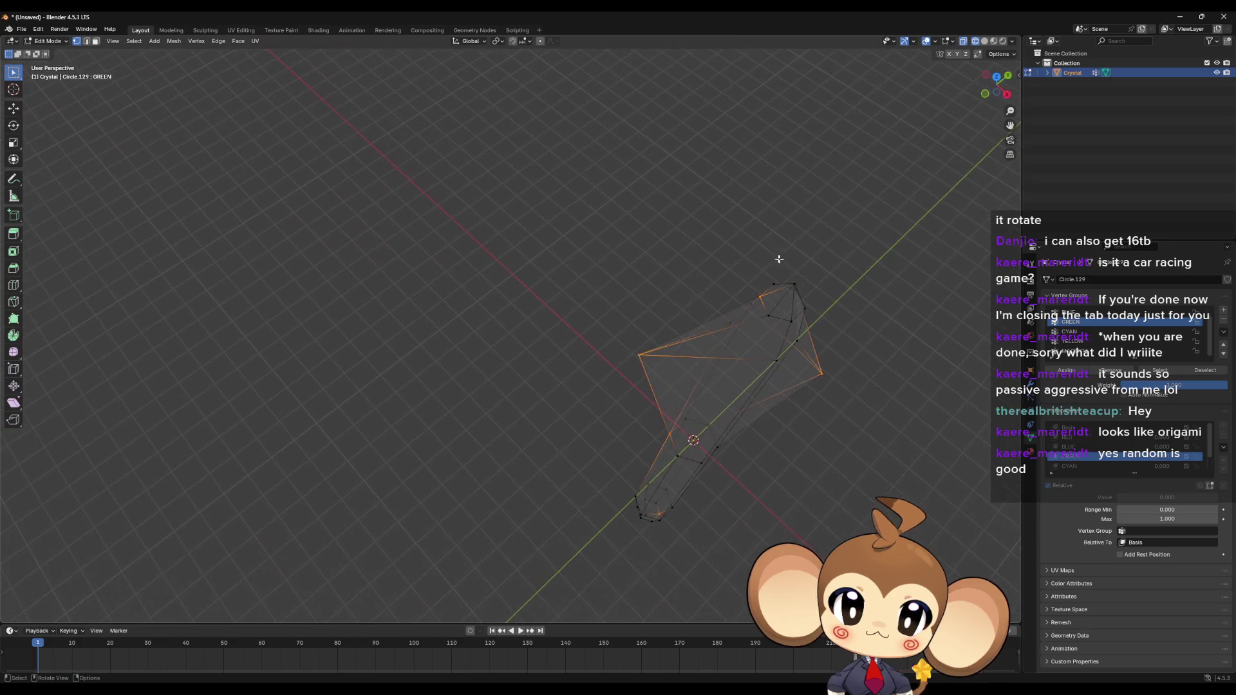
pyautogui.click(759, 301)
pyautogui.press('g')
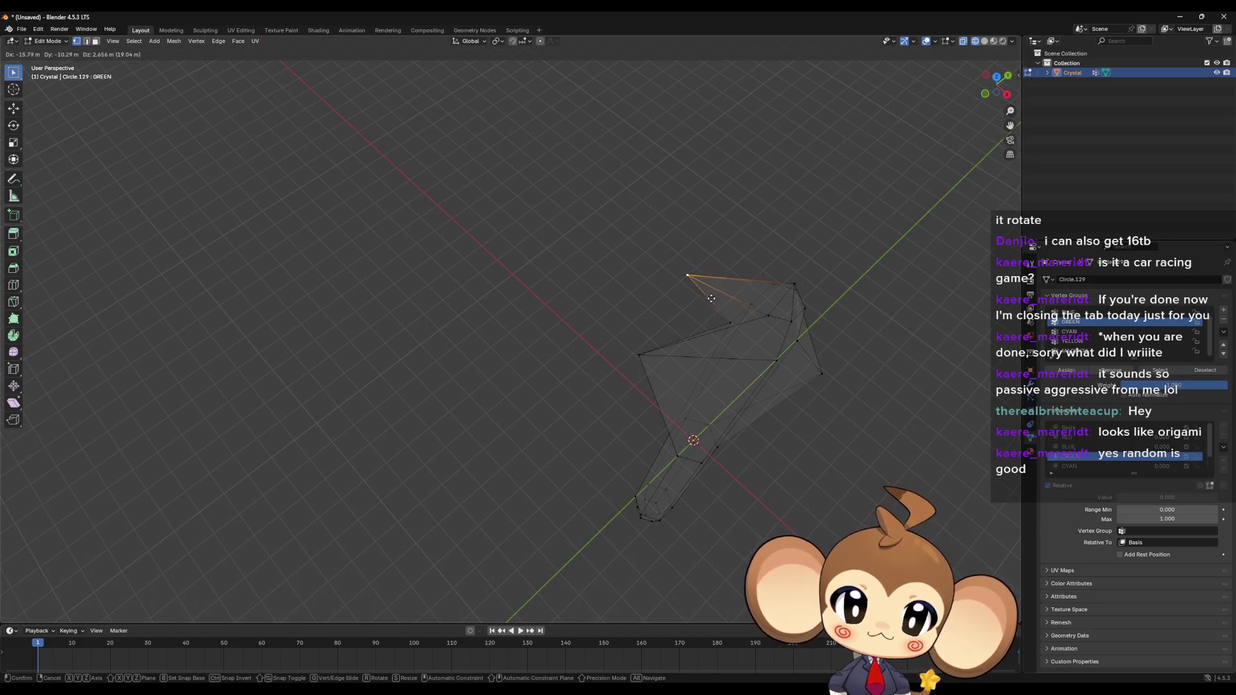
pyautogui.click(690, 277)
pyautogui.moveTo(690, 278); pyautogui.dragTo(800, 243, button='middle')
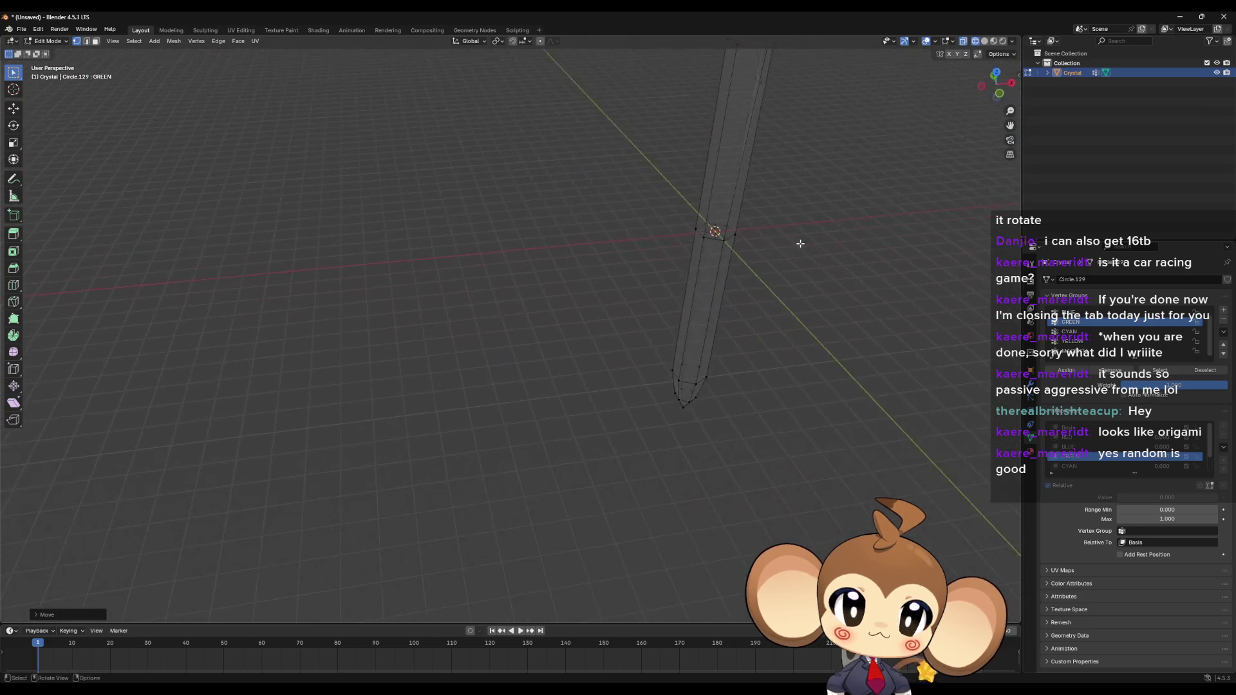
pyautogui.moveTo(720, 184)
pyautogui.mouseDown(button='middle')
pyautogui.moveTo(722, 157)
pyautogui.moveTo(648, 345)
pyautogui.moveTo(654, 334)
pyautogui.mouseUp(button='middle')
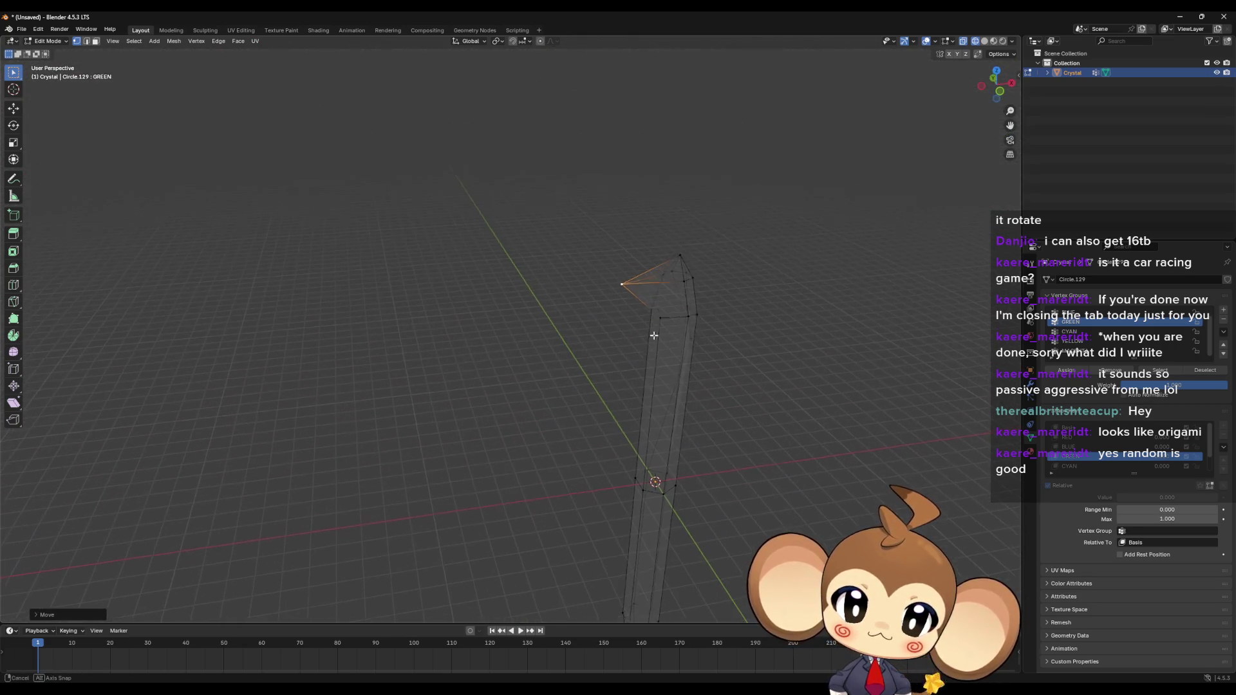
pyautogui.press('g')
pyautogui.click(620, 259)
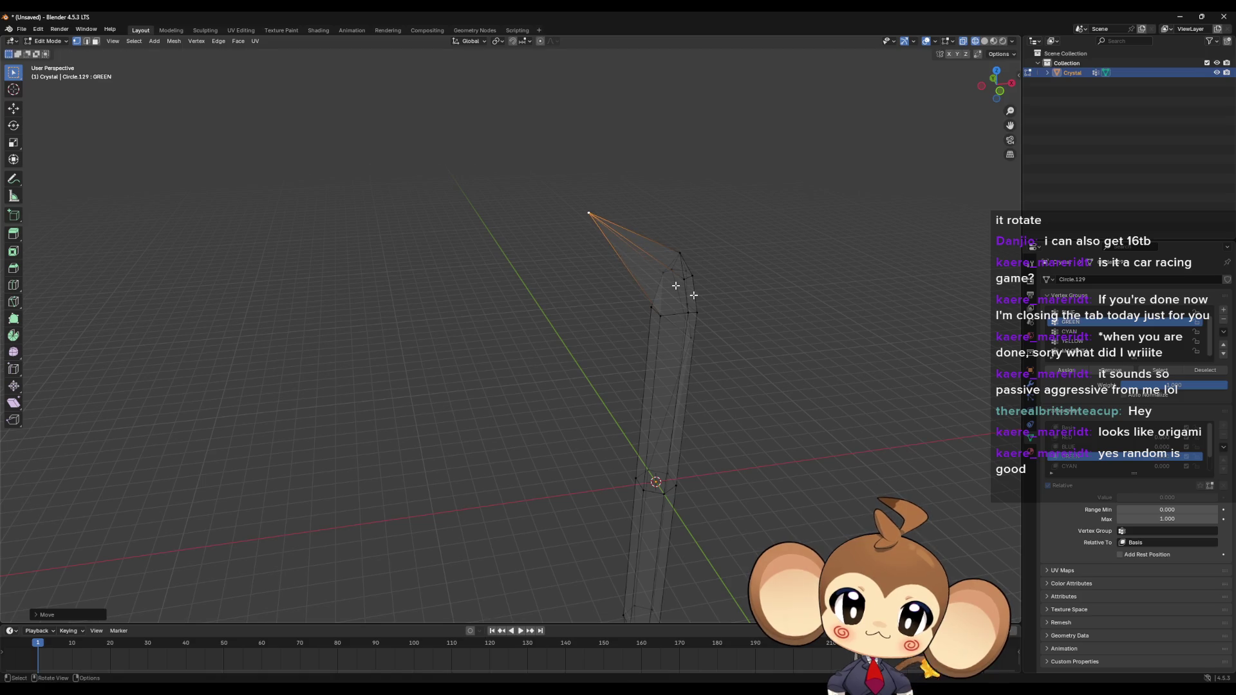
# Step: Reselect the GREEN group's vertices and move them outward toward the lower left
pyautogui.moveTo(619, 259)
pyautogui.mouseDown(button='middle')
pyautogui.moveTo(670, 334)
pyautogui.moveTo(642, 320)
pyautogui.moveTo(837, 347)
pyautogui.mouseUp(button='middle')
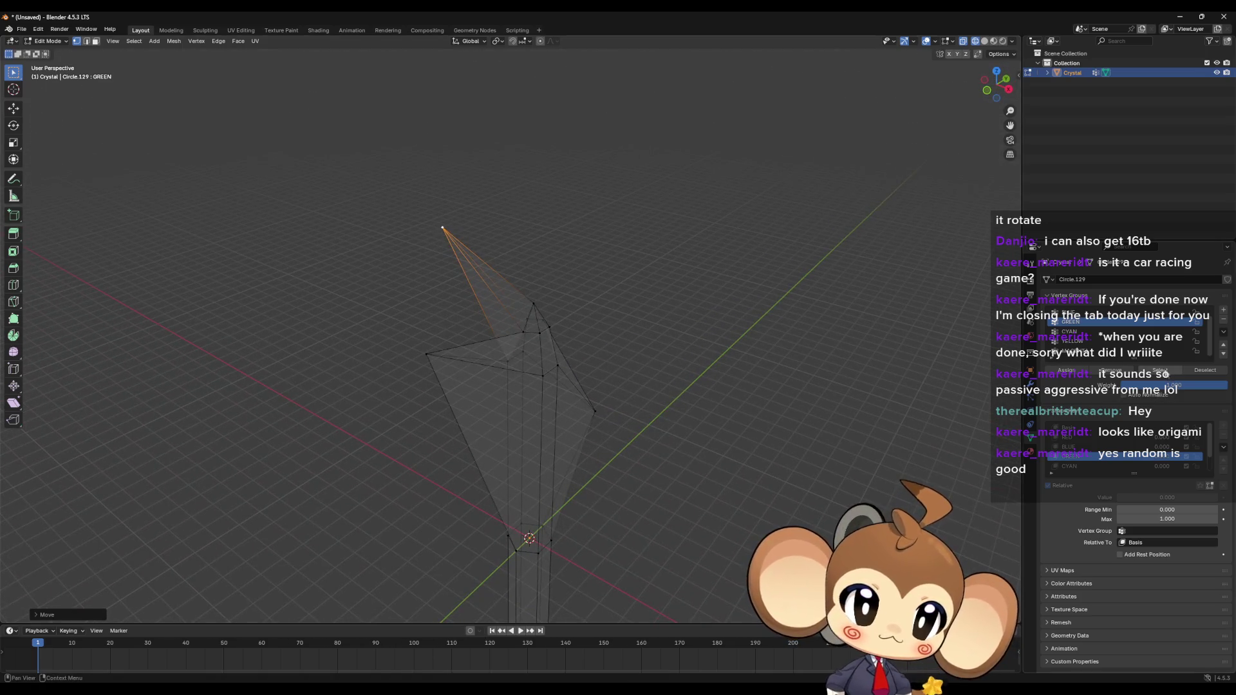
pyautogui.click(1162, 370)
pyautogui.moveTo(941, 397)
pyautogui.mouseDown(button='middle')
pyautogui.moveTo(676, 461)
pyautogui.moveTo(684, 423)
pyautogui.moveTo(569, 408)
pyautogui.moveTo(629, 422)
pyautogui.moveTo(593, 509)
pyautogui.moveTo(609, 527)
pyautogui.moveTo(601, 546)
pyautogui.moveTo(604, 505)
pyautogui.moveTo(847, 457)
pyautogui.mouseUp(button='middle')
pyautogui.press('g')
pyautogui.click(556, 516)
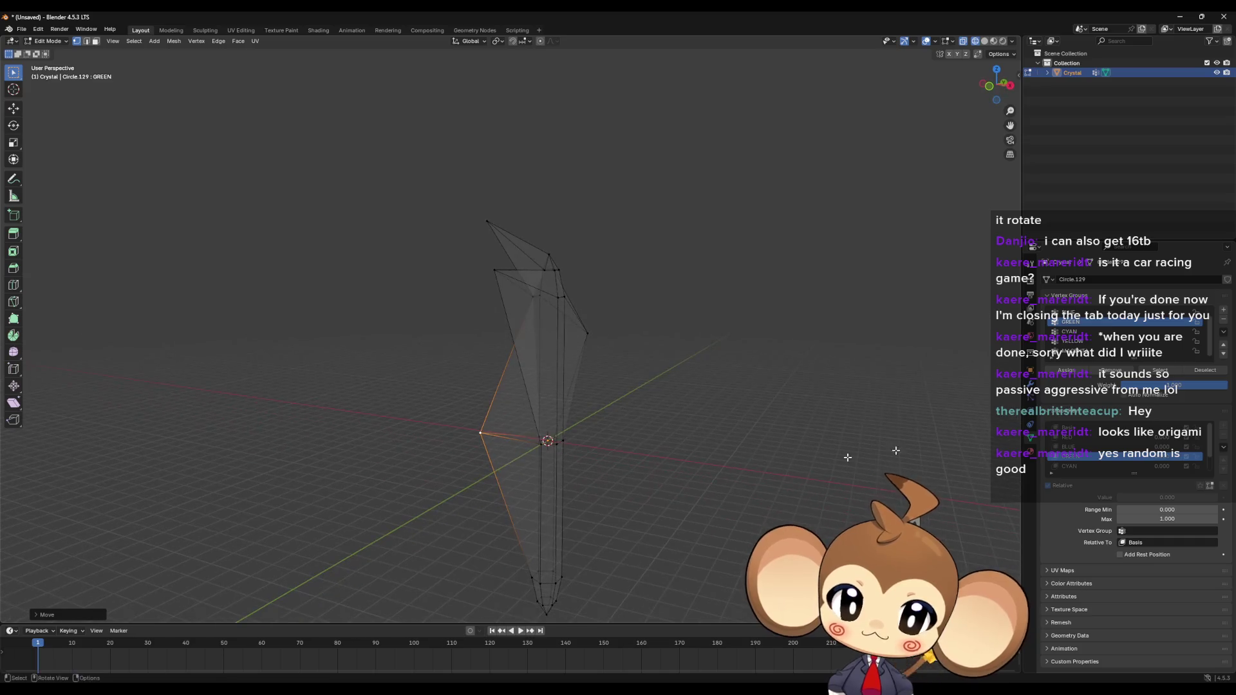
# Step: Select a small edge near the bottom tip and pull it outward
pyautogui.hotkey('ctrl', 'l')
pyautogui.moveTo(547, 489)
pyautogui.mouseDown(button='middle')
pyautogui.moveTo(523, 519)
pyautogui.moveTo(589, 547)
pyautogui.mouseUp(button='middle')
pyautogui.click(523, 519)
pyautogui.hotkey('ctrl', 'l')
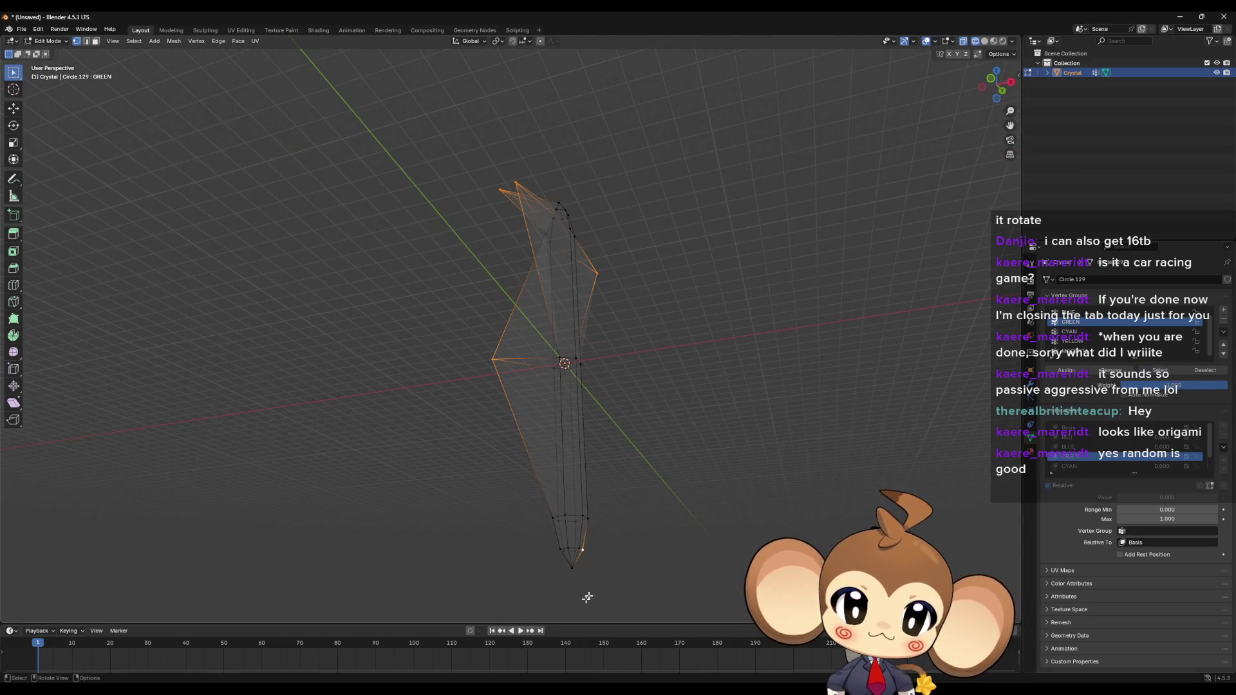
pyautogui.hotkey('ctrl', 'z')
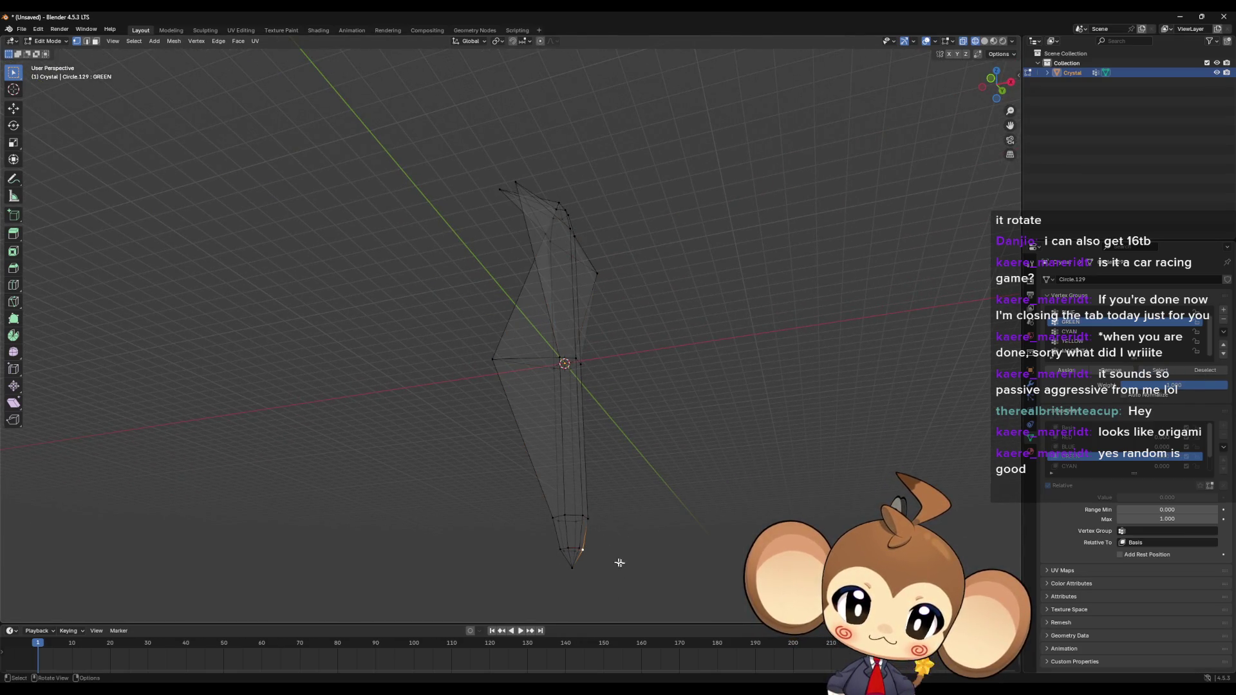
pyautogui.moveTo(619, 562)
pyautogui.mouseDown(button='middle')
pyautogui.moveTo(612, 527)
pyautogui.moveTo(651, 485)
pyautogui.moveTo(678, 515)
pyautogui.moveTo(665, 482)
pyautogui.mouseUp(button='middle')
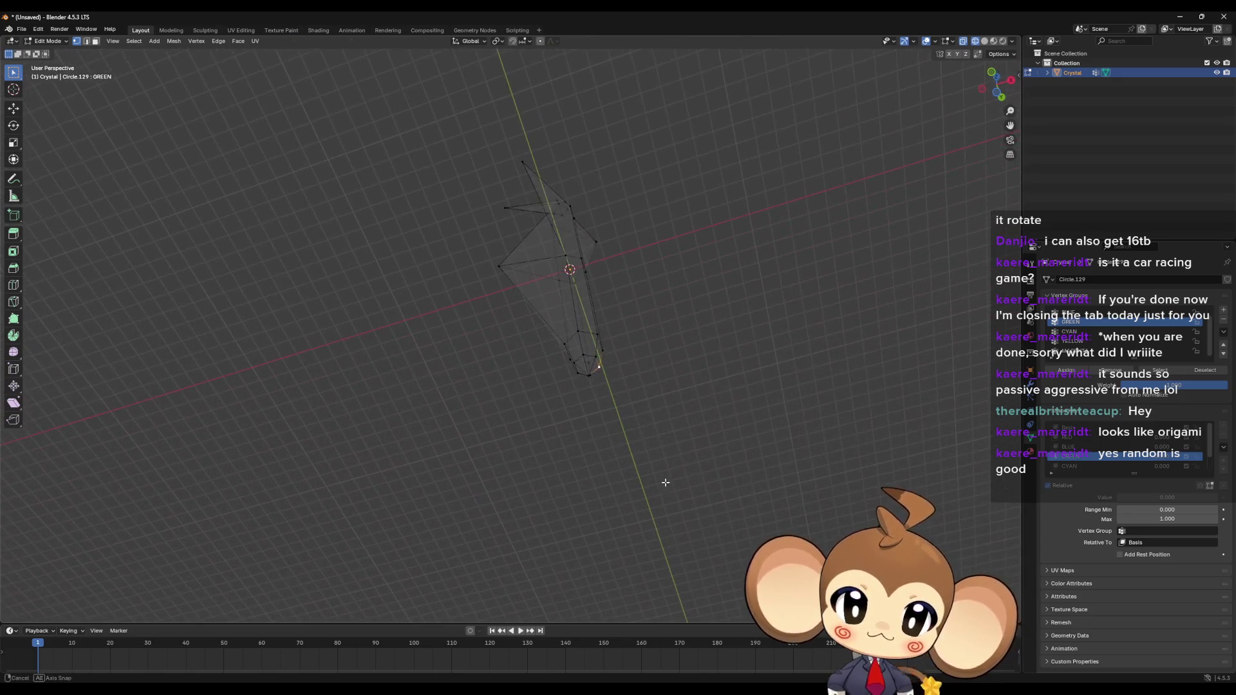
pyautogui.press('g')
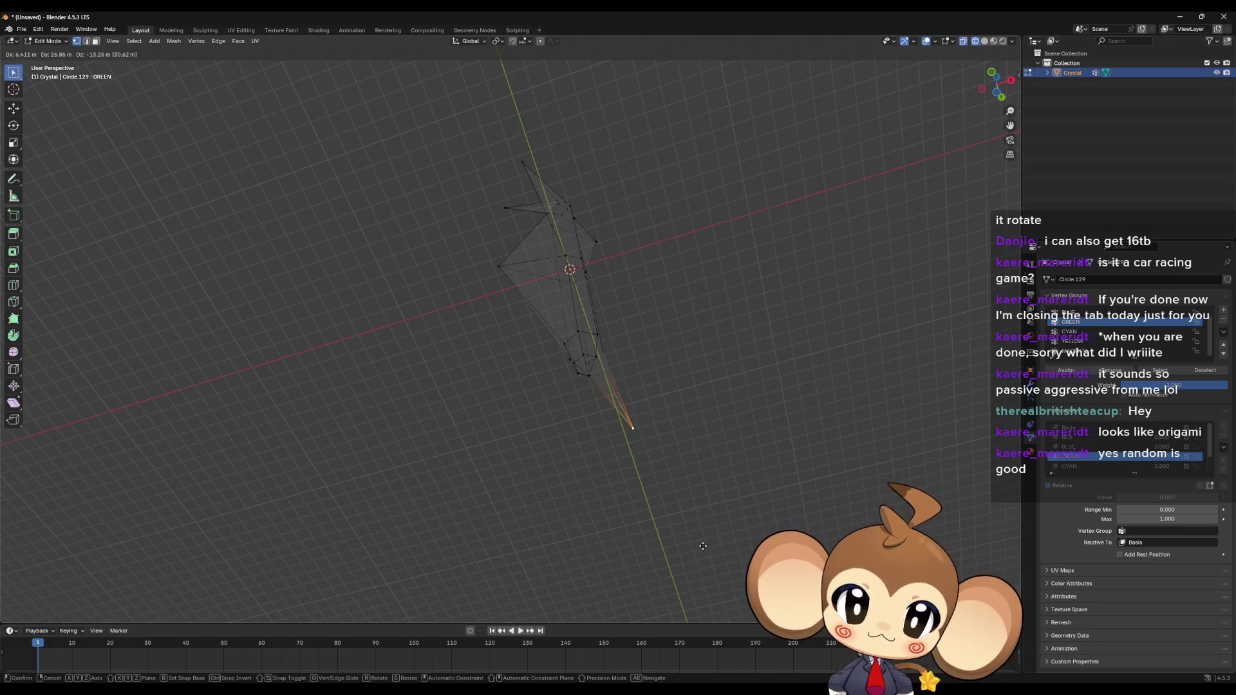
pyautogui.click(694, 559)
# Step: Deselect the bottom vertex and make CYAN the active shape key
pyautogui.moveTo(698, 524)
pyautogui.mouseDown(button='middle')
pyautogui.moveTo(689, 491)
pyautogui.moveTo(770, 506)
pyautogui.mouseUp(button='middle')
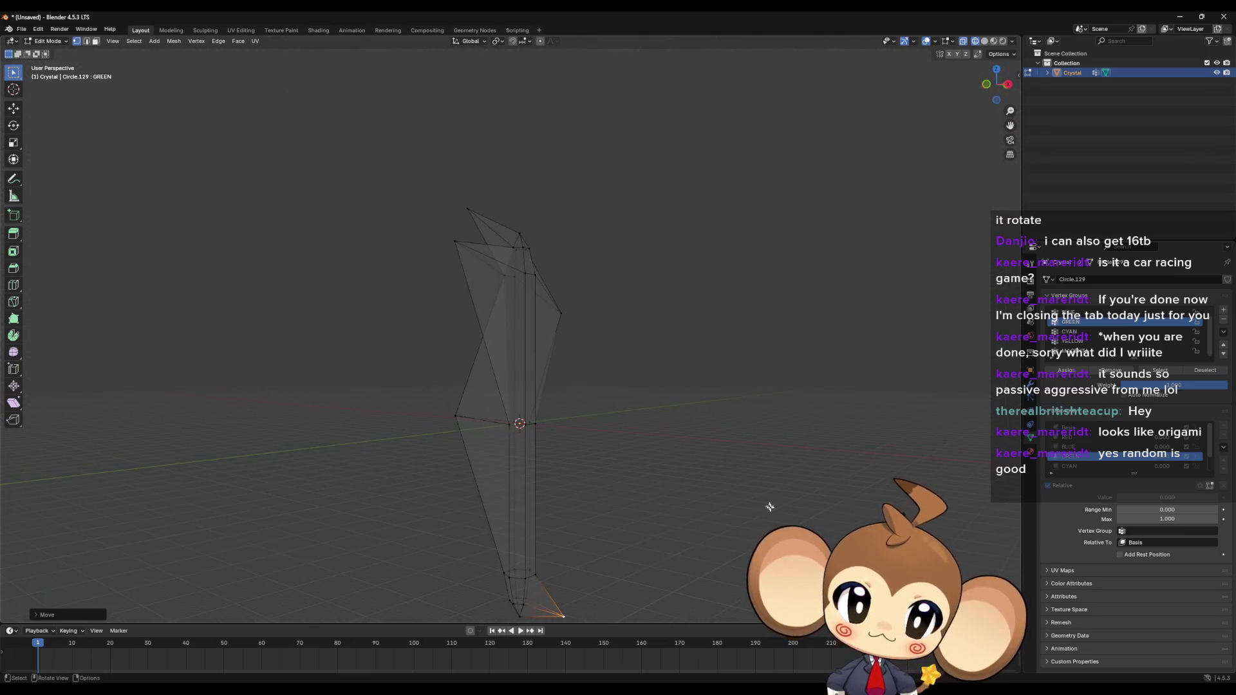
pyautogui.click(901, 450)
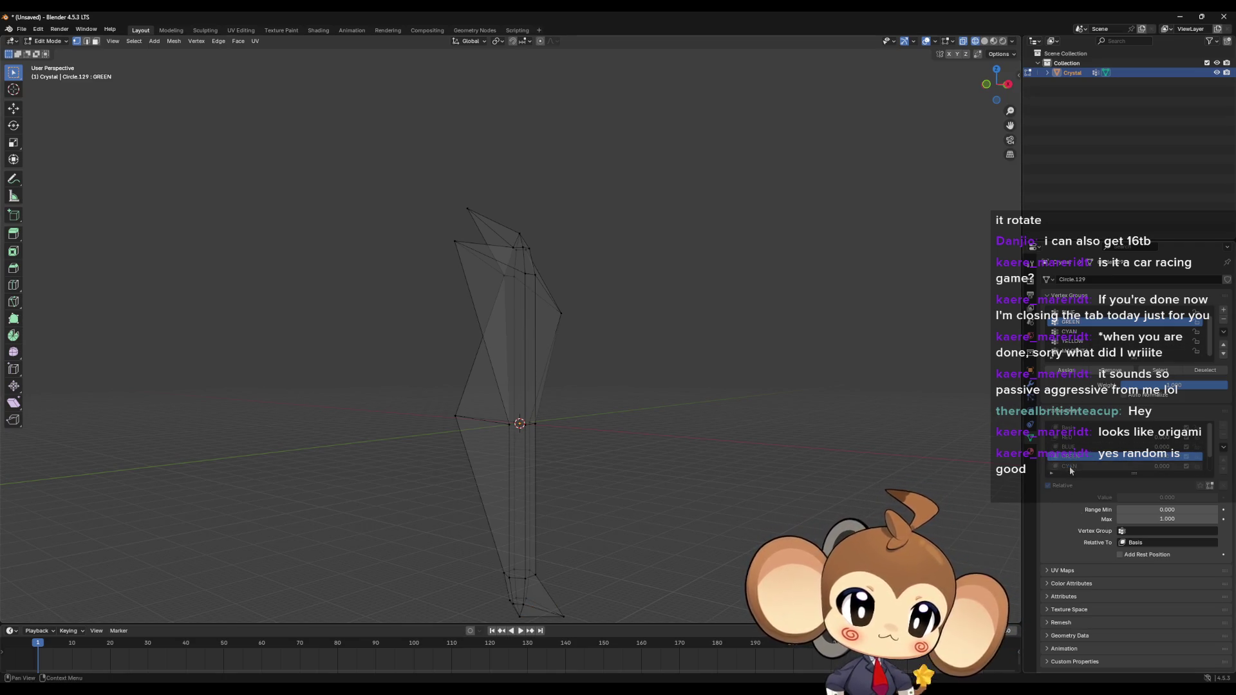
pyautogui.click(1068, 466)
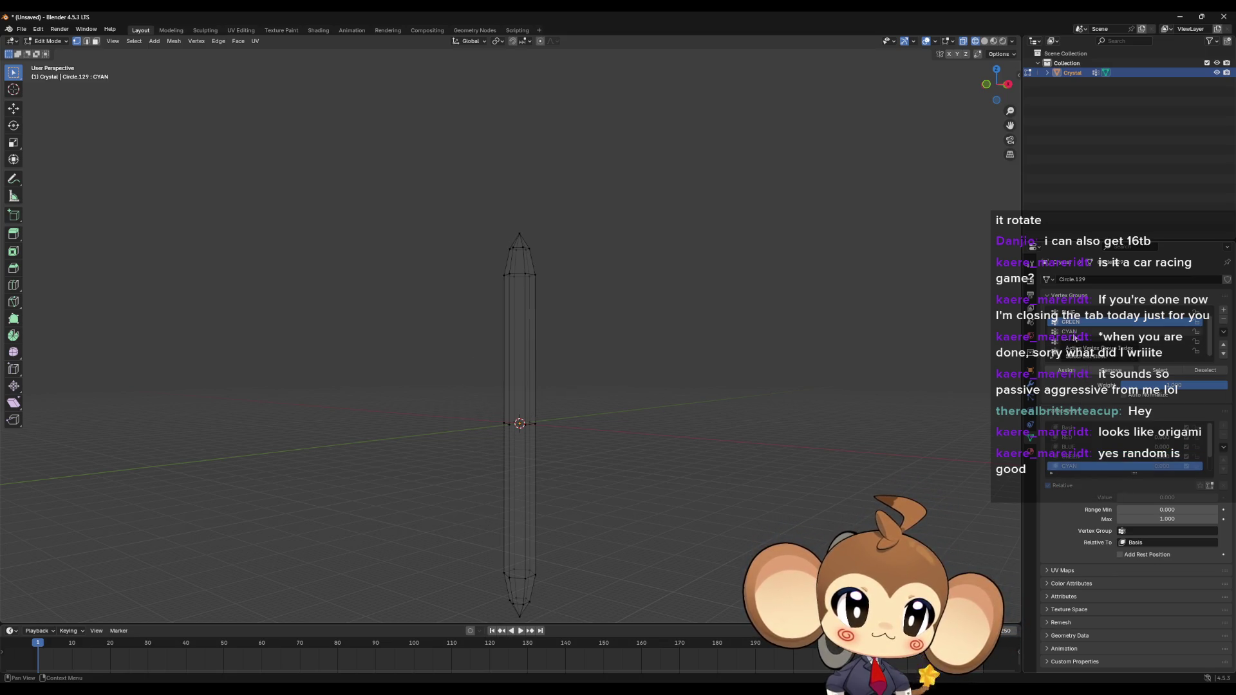
# Step: Return to the CYAN shape key, make CYAN the active vertex group, and pull the tip vertex outward
pyautogui.click(1075, 456)
pyautogui.click(1075, 466)
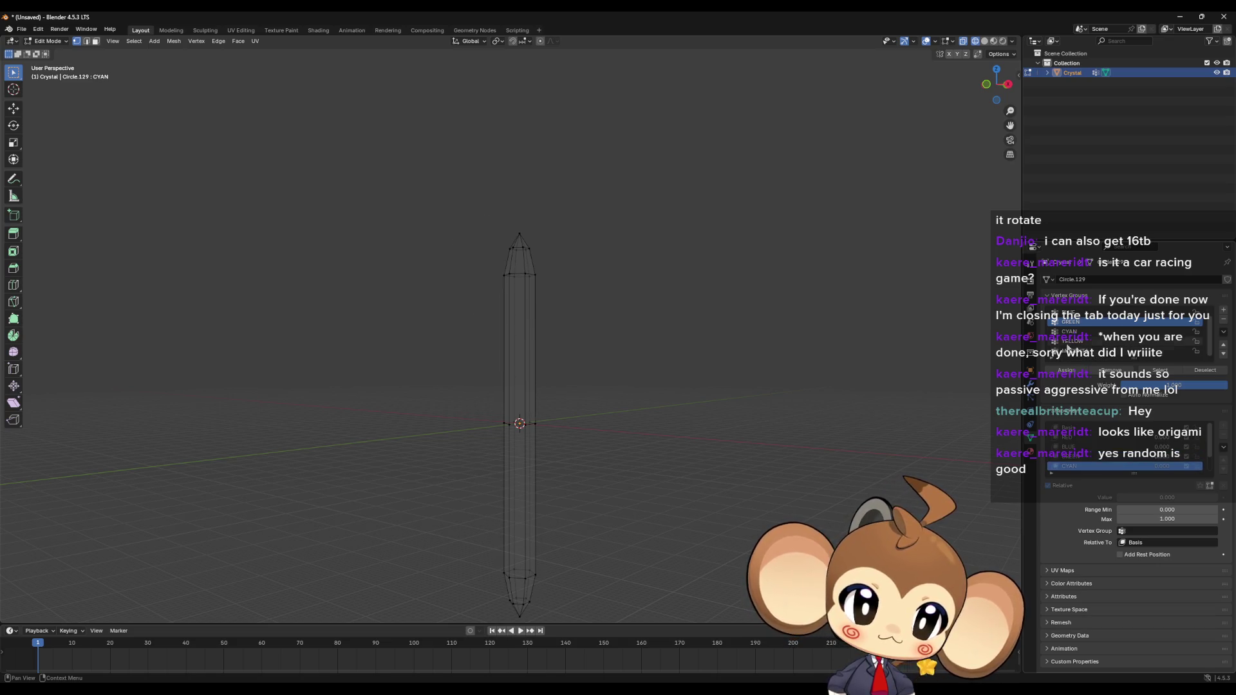
pyautogui.click(1069, 332)
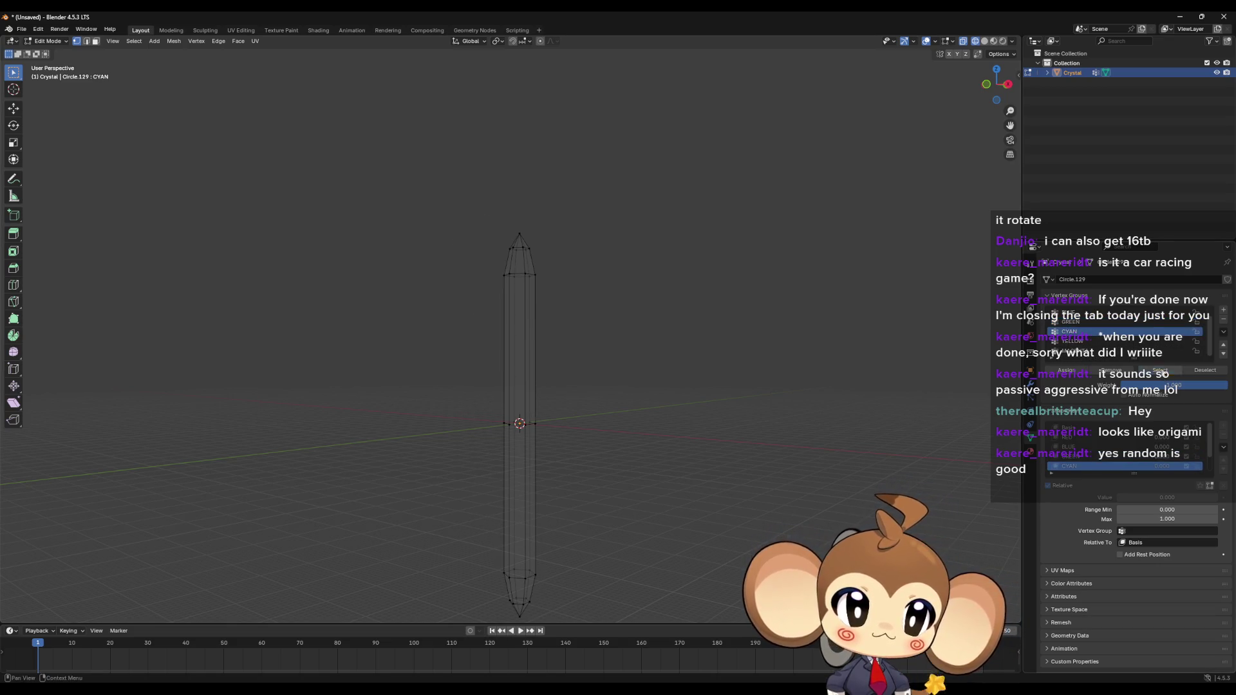
pyautogui.moveTo(785, 427)
pyautogui.mouseDown(button='middle')
pyautogui.moveTo(530, 350)
pyautogui.moveTo(569, 329)
pyautogui.moveTo(641, 372)
pyautogui.mouseUp(button='middle')
pyautogui.moveTo(631, 355); pyautogui.dragTo(643, 350, button='middle')
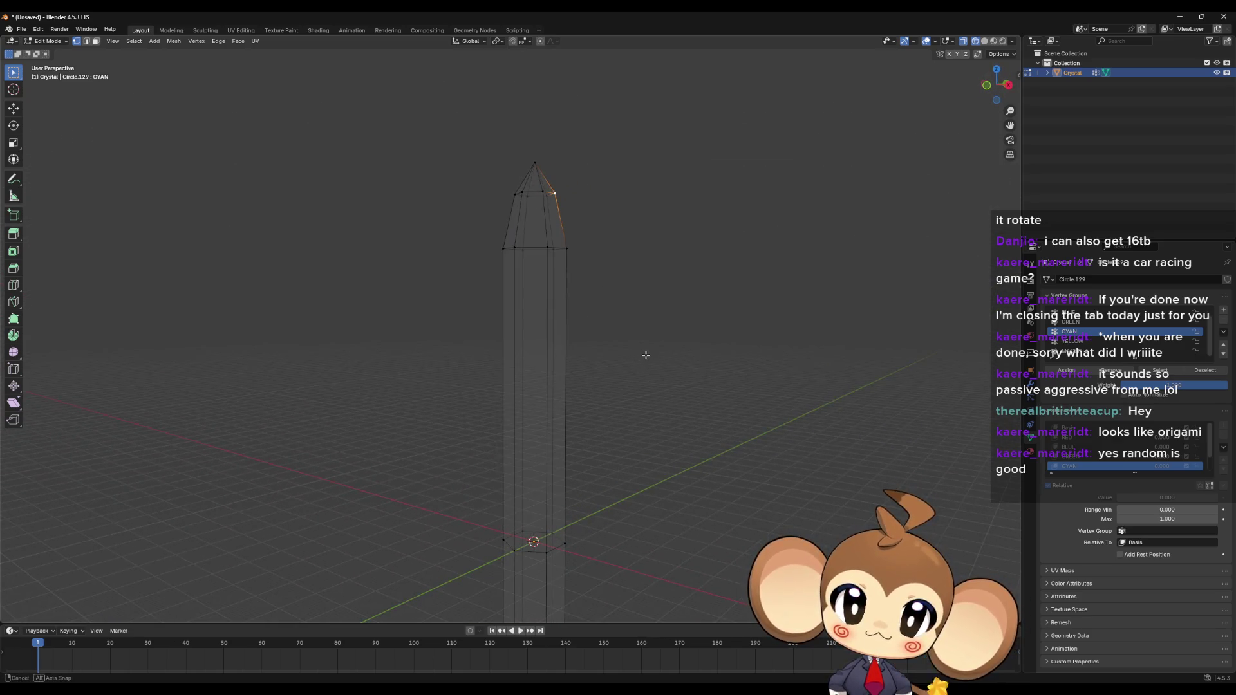
pyautogui.press('g')
pyautogui.click(704, 394)
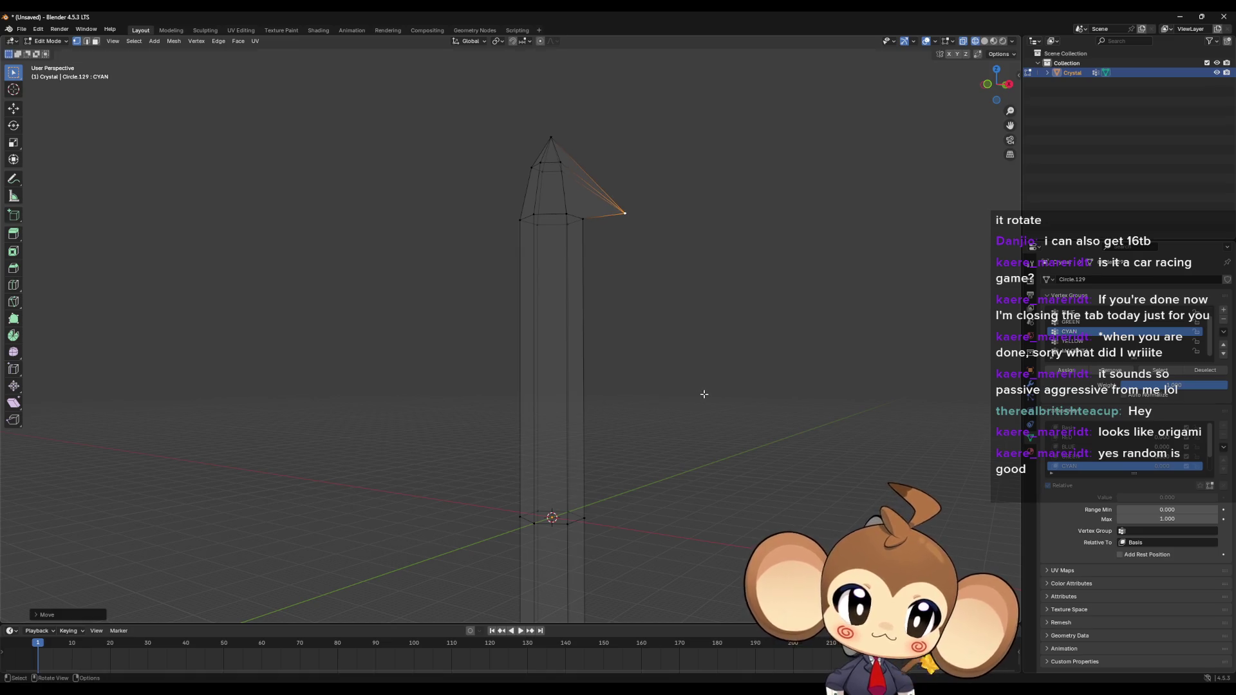
# Step: On CYAN, move a side vertex outward and lower a vertex at the crystal's base
pyautogui.keyDown('shift'); pyautogui.click(568, 259); pyautogui.keyUp('shift')
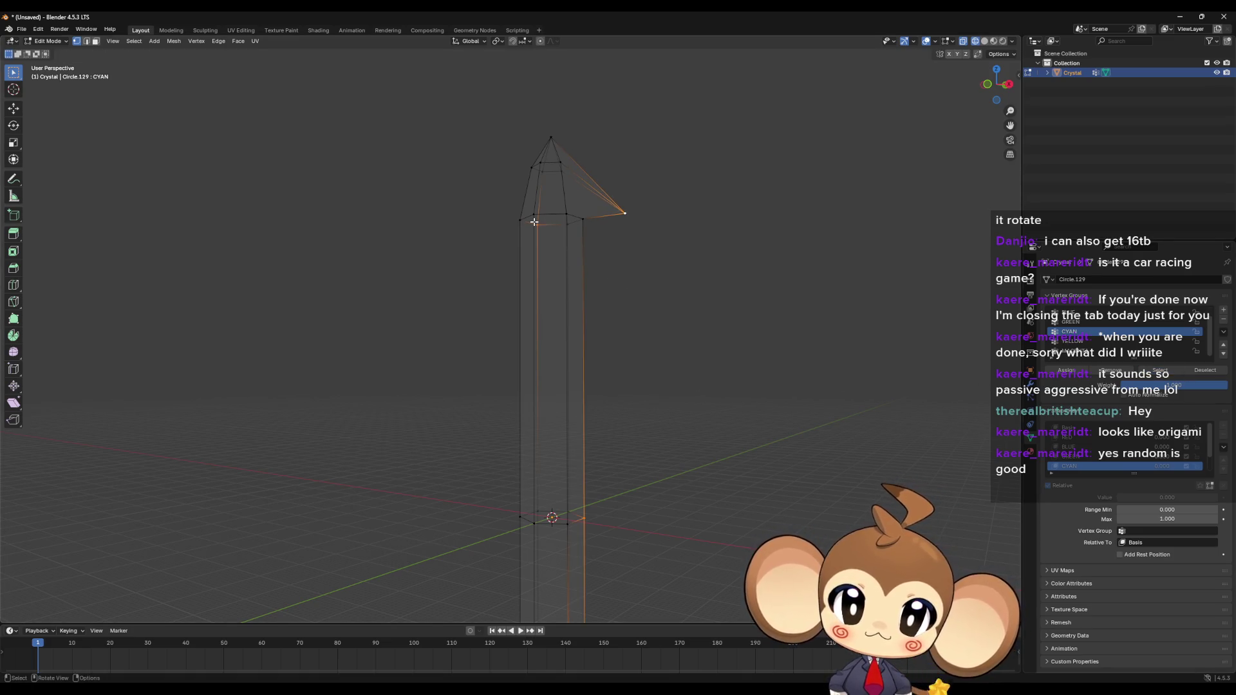
pyautogui.moveTo(534, 222)
pyautogui.mouseDown(button='middle')
pyautogui.moveTo(585, 309)
pyautogui.moveTo(629, 309)
pyautogui.mouseUp(button='middle')
pyautogui.press('g')
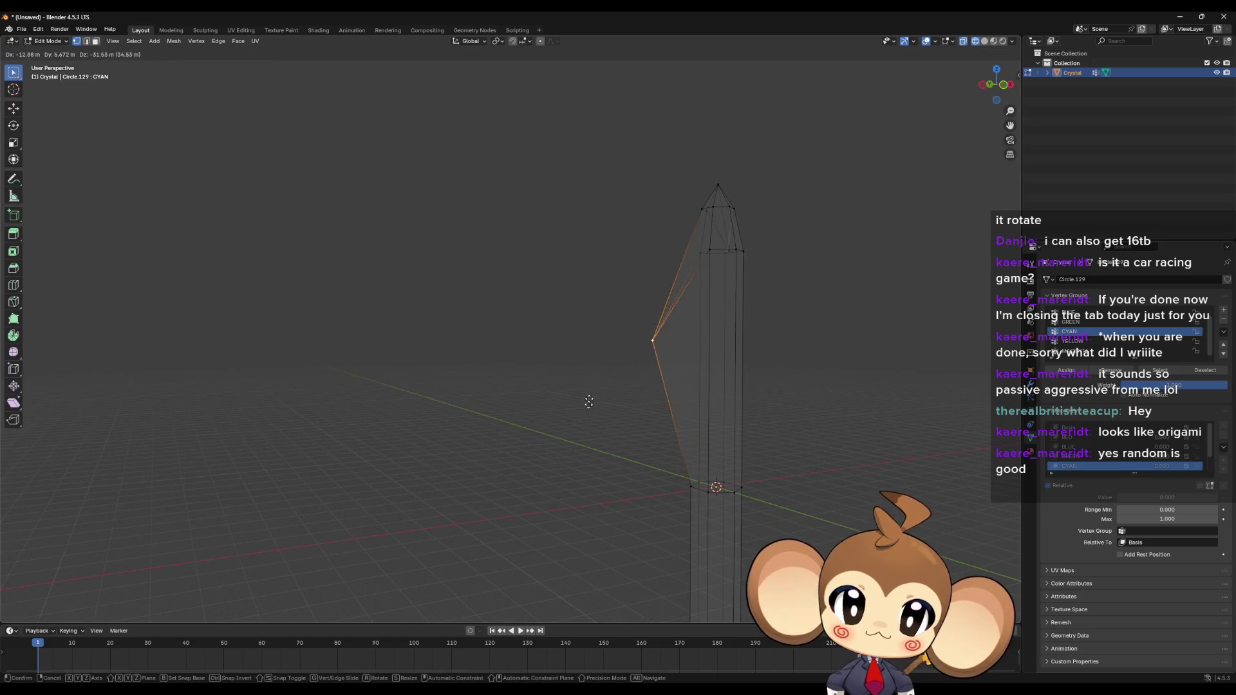
pyautogui.click(583, 445)
pyautogui.hotkey('ctrl', 'z')
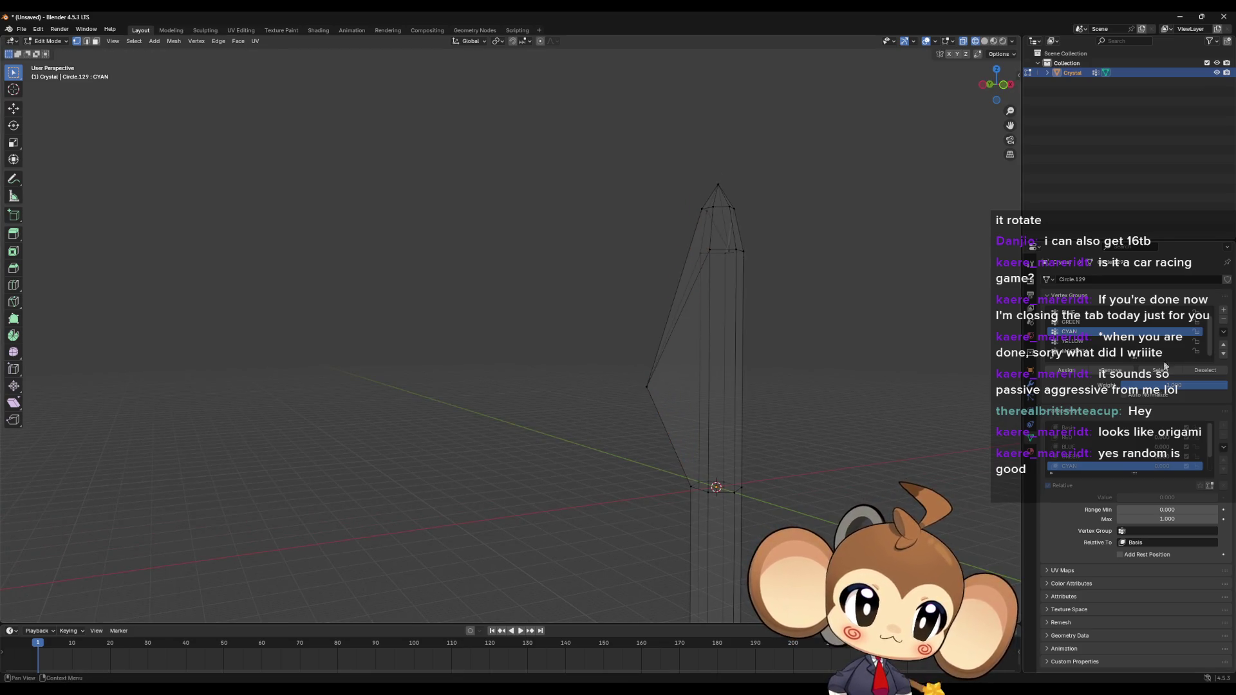
pyautogui.hotkey('ctrl', 'shift', 'z')
pyautogui.moveTo(882, 477)
pyautogui.mouseDown(button='middle')
pyautogui.moveTo(798, 494)
pyautogui.moveTo(533, 461)
pyautogui.moveTo(579, 510)
pyautogui.moveTo(588, 474)
pyautogui.mouseUp(button='middle')
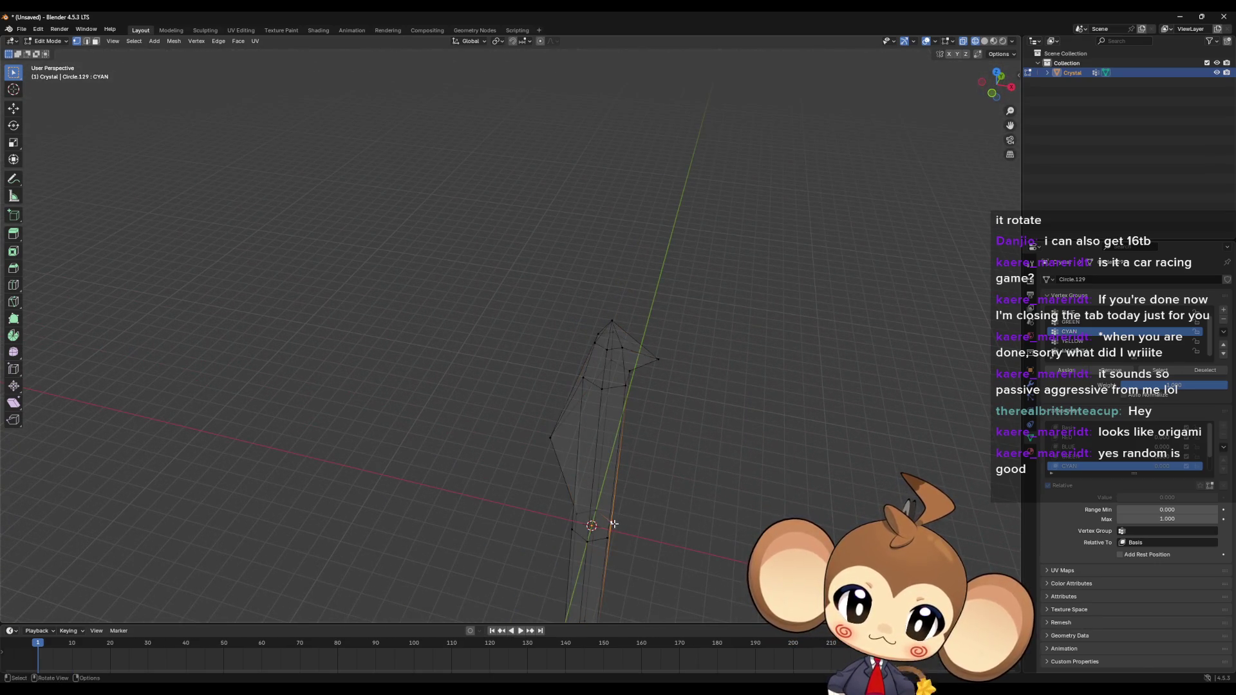
pyautogui.press('g')
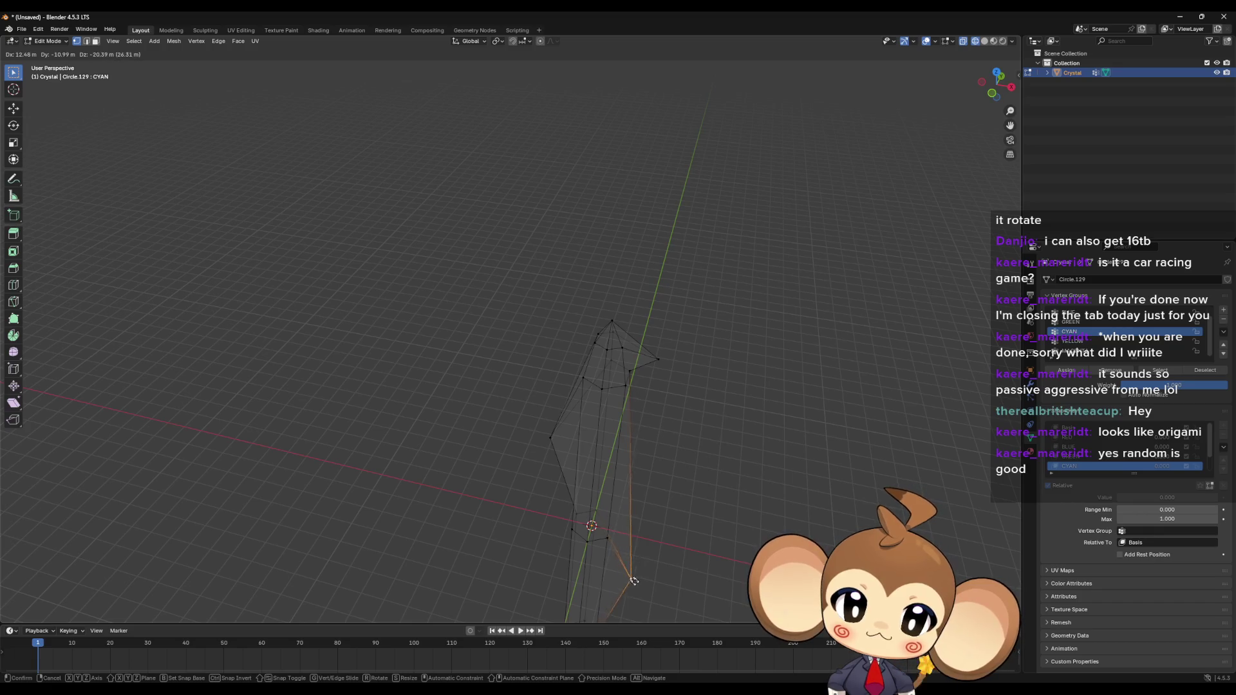
pyautogui.click(684, 566)
# Step: Extend the selection to more vertices, move them, and pull the left edge down and outward
pyautogui.moveTo(684, 565)
pyautogui.mouseDown(button='middle')
pyautogui.moveTo(676, 491)
pyautogui.moveTo(740, 481)
pyautogui.mouseUp(button='middle')
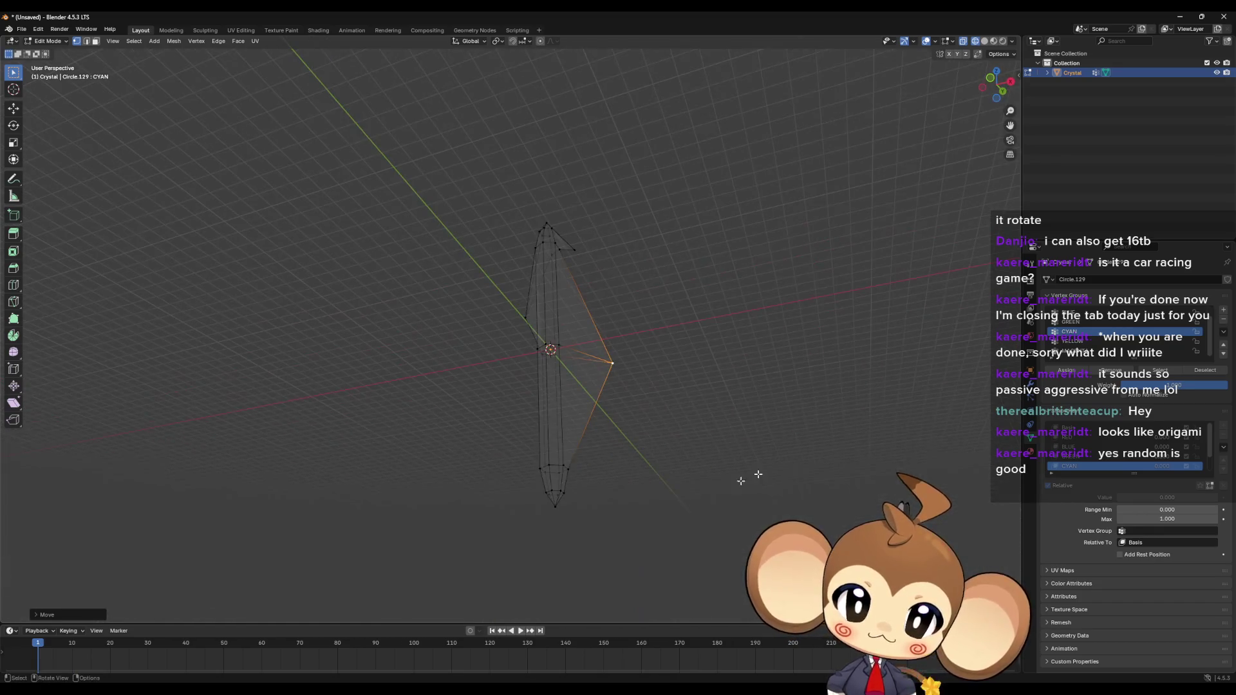
pyautogui.press('ctrl+KP_Add')
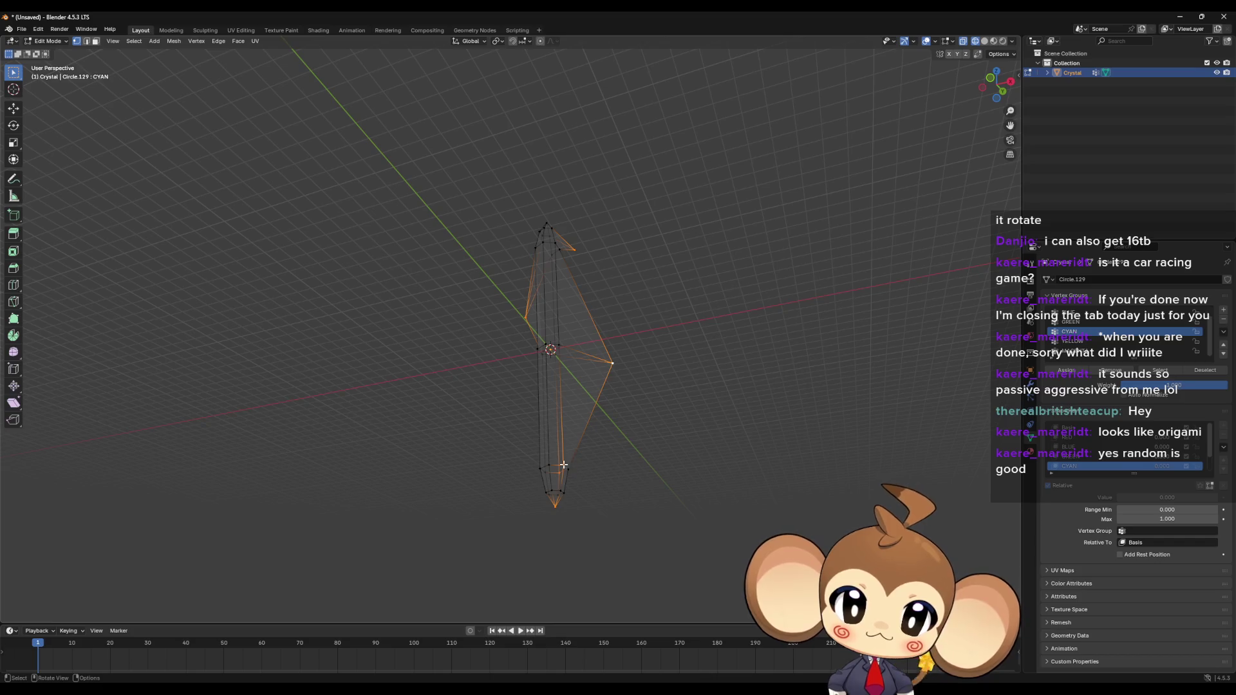
pyautogui.moveTo(563, 464)
pyautogui.mouseDown(button='middle')
pyautogui.moveTo(610, 450)
pyautogui.moveTo(637, 422)
pyautogui.mouseUp(button='middle')
pyautogui.press('g')
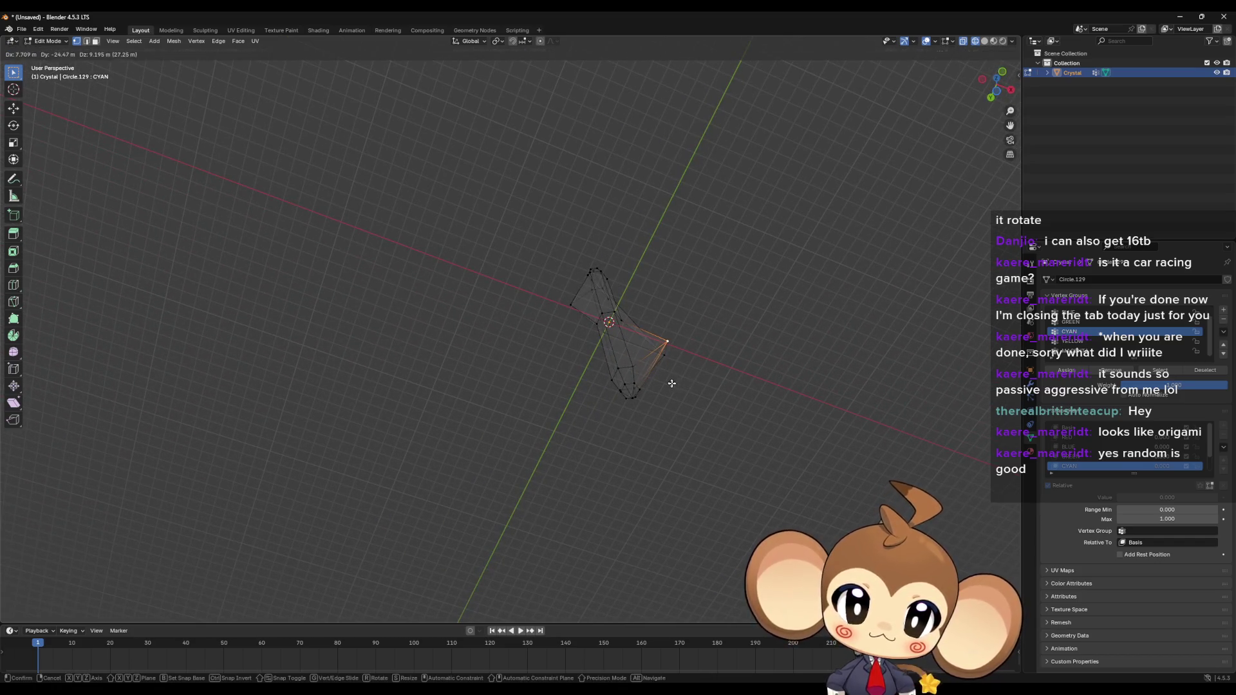
pyautogui.click(671, 383)
pyautogui.moveTo(605, 450)
pyautogui.mouseDown(button='middle')
pyautogui.moveTo(621, 564)
pyautogui.moveTo(654, 393)
pyautogui.mouseUp(button='middle')
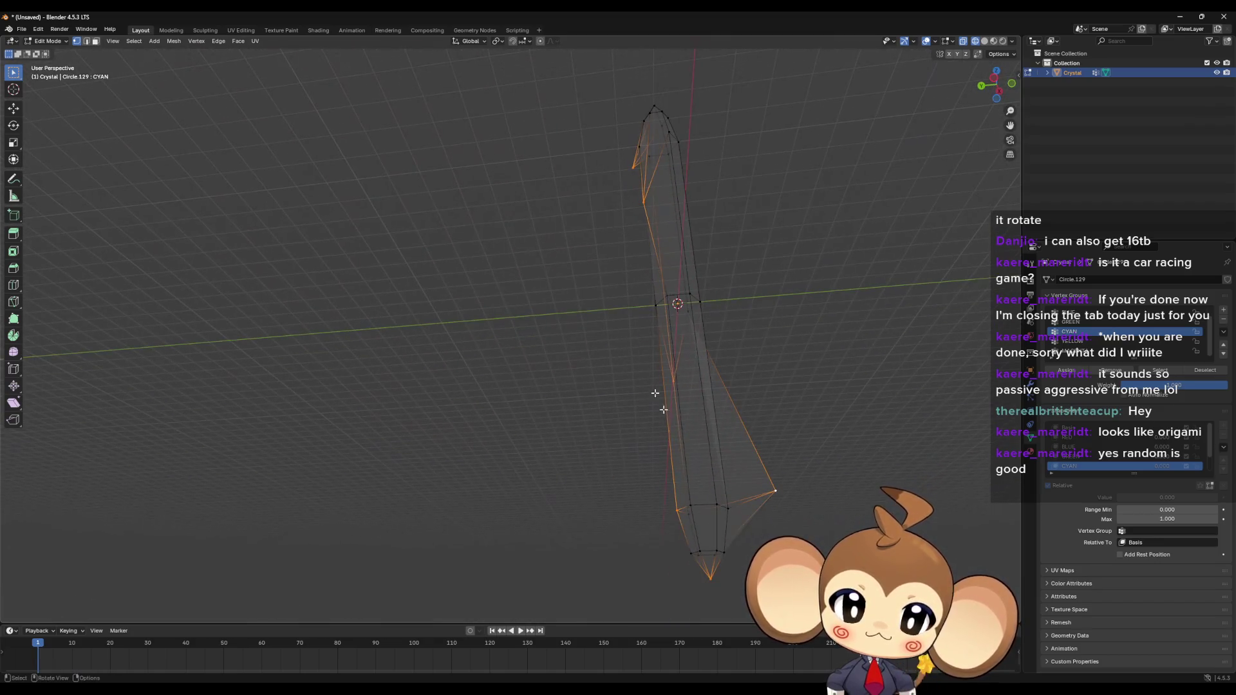
pyautogui.click(676, 509)
pyautogui.moveTo(676, 510)
pyautogui.mouseDown()
pyautogui.moveTo(643, 521)
pyautogui.moveTo(610, 571)
pyautogui.mouseUp()
# Step: Raise the bottom vertex upward into an inner point, then deselect it
pyautogui.press('a')
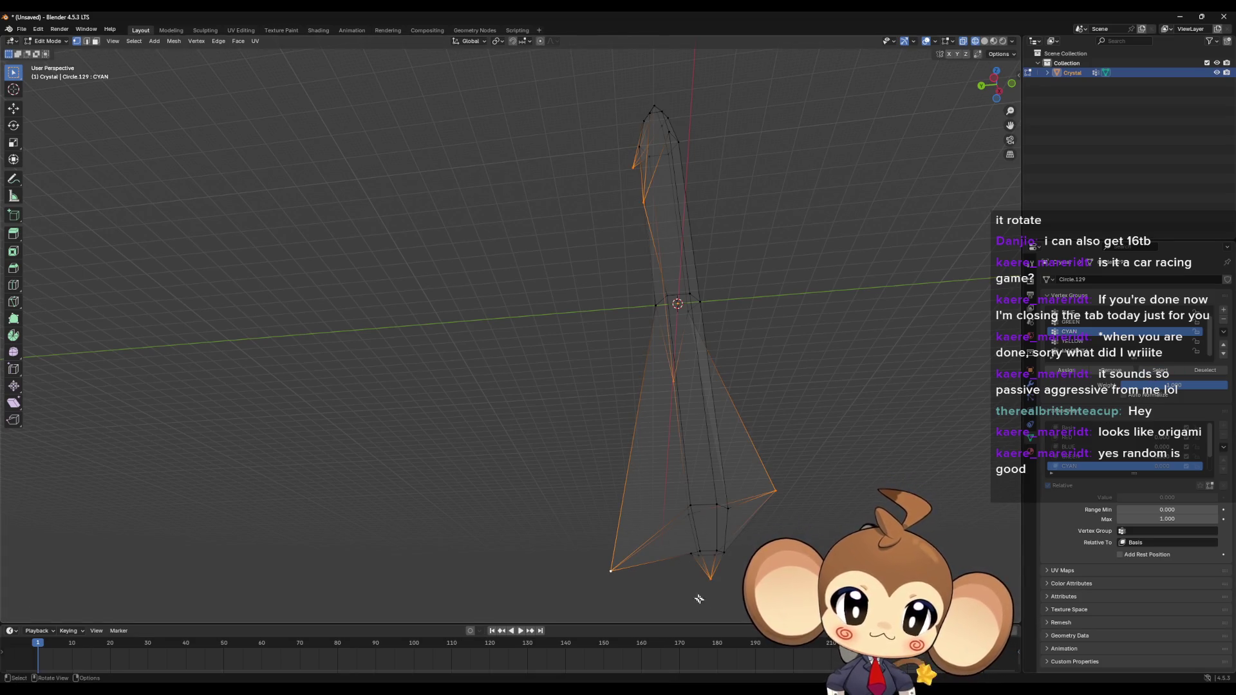
pyautogui.click(710, 579)
pyautogui.moveTo(711, 577); pyautogui.dragTo(704, 536)
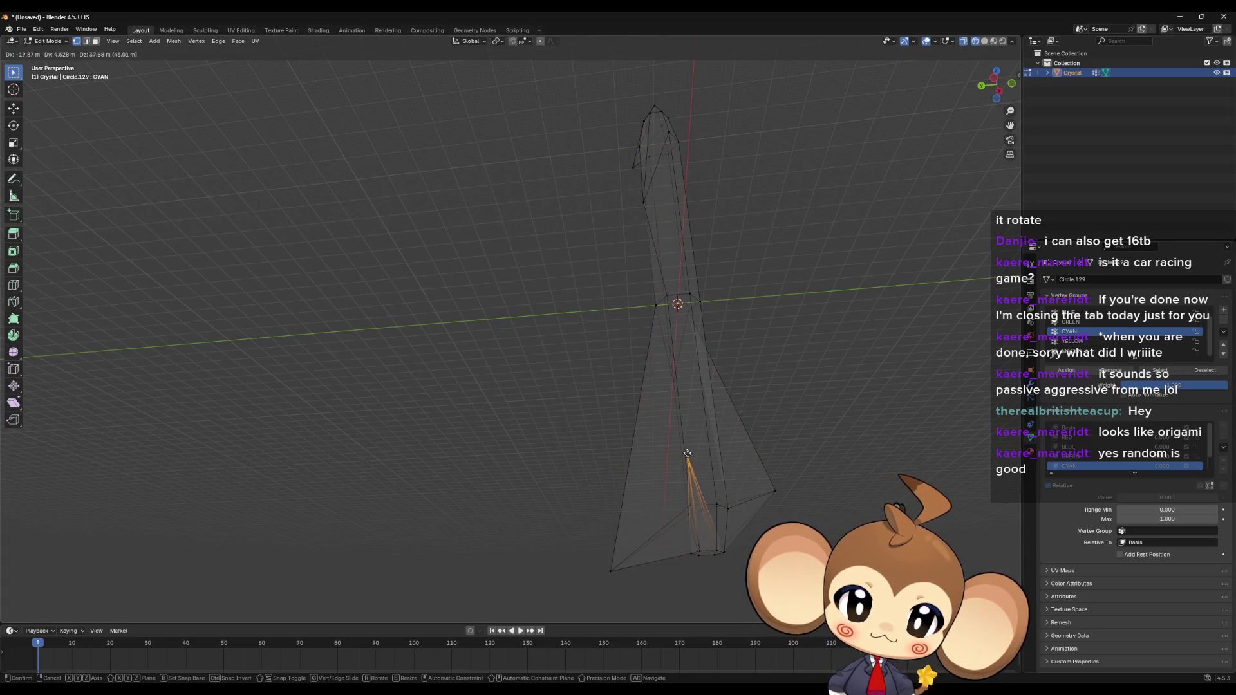
pyautogui.moveTo(687, 453); pyautogui.dragTo(693, 423)
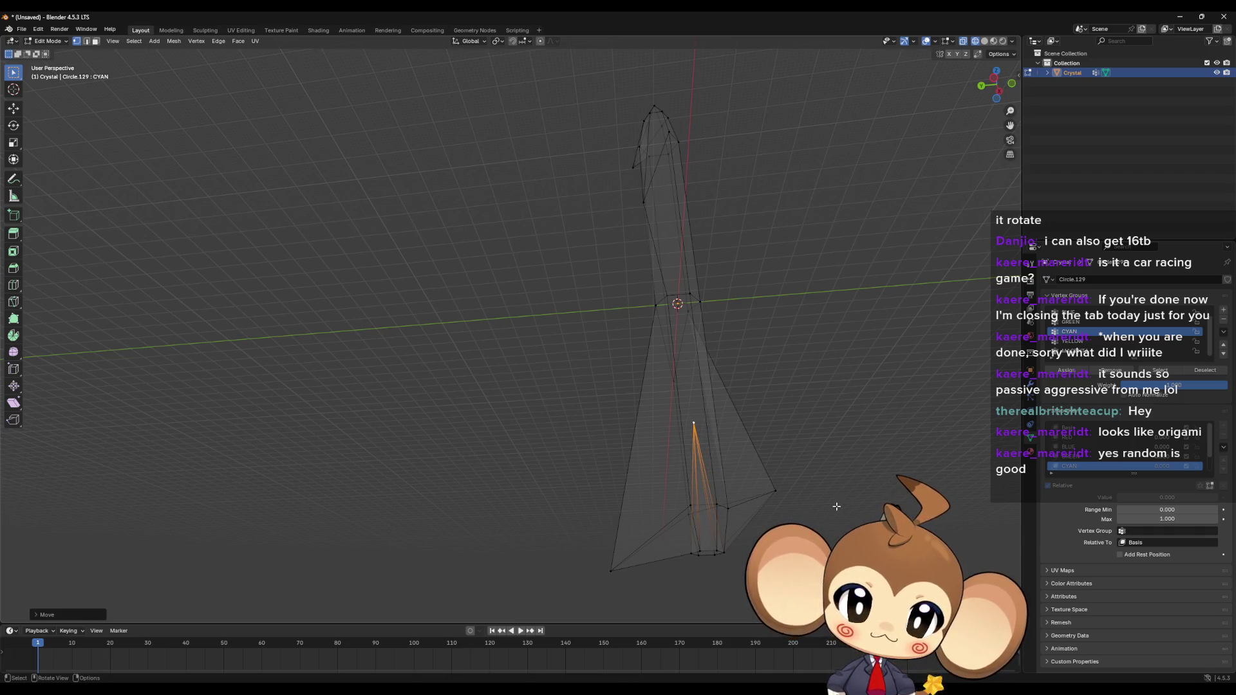
pyautogui.click(836, 507)
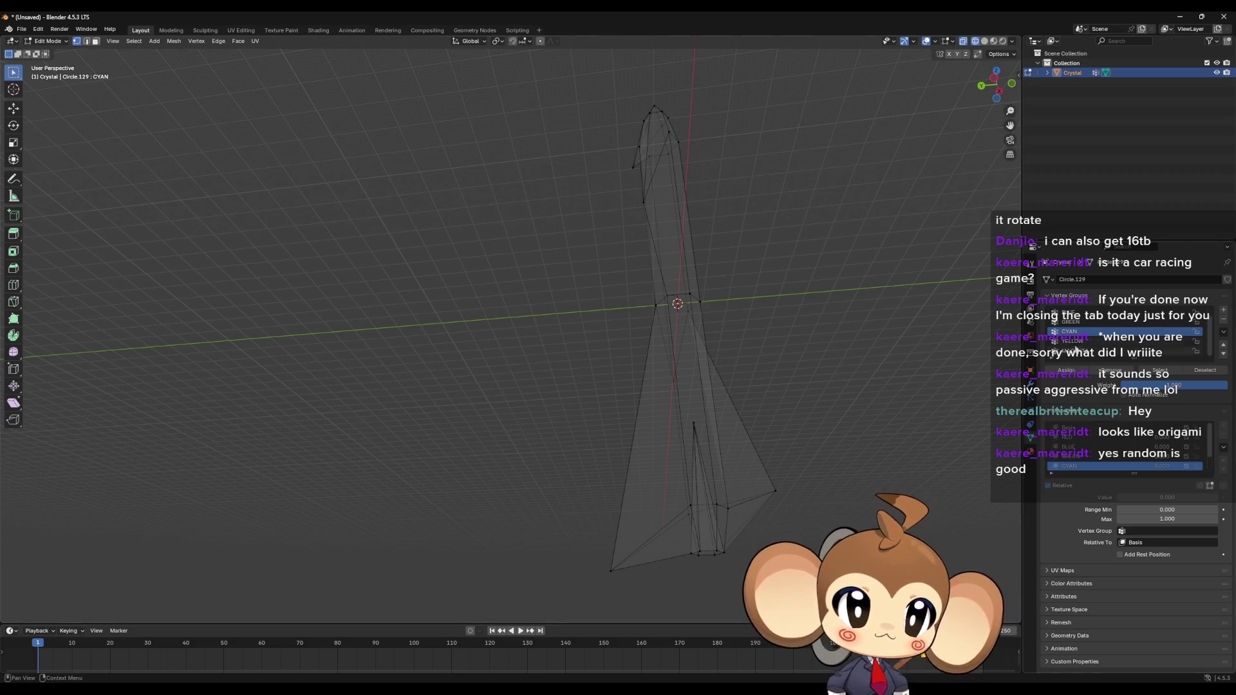
# Step: Make YELLOW the active vertex group and shape key
pyautogui.click(1074, 342)
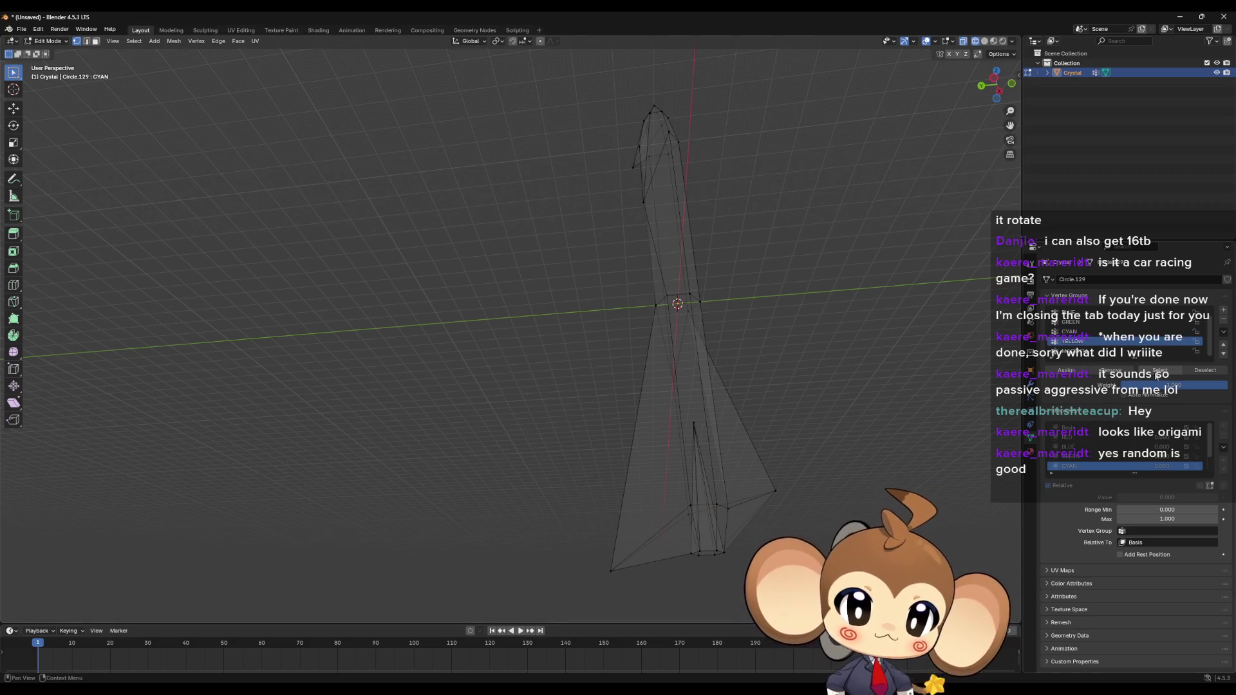
pyautogui.scroll(-2, 1124, 456)
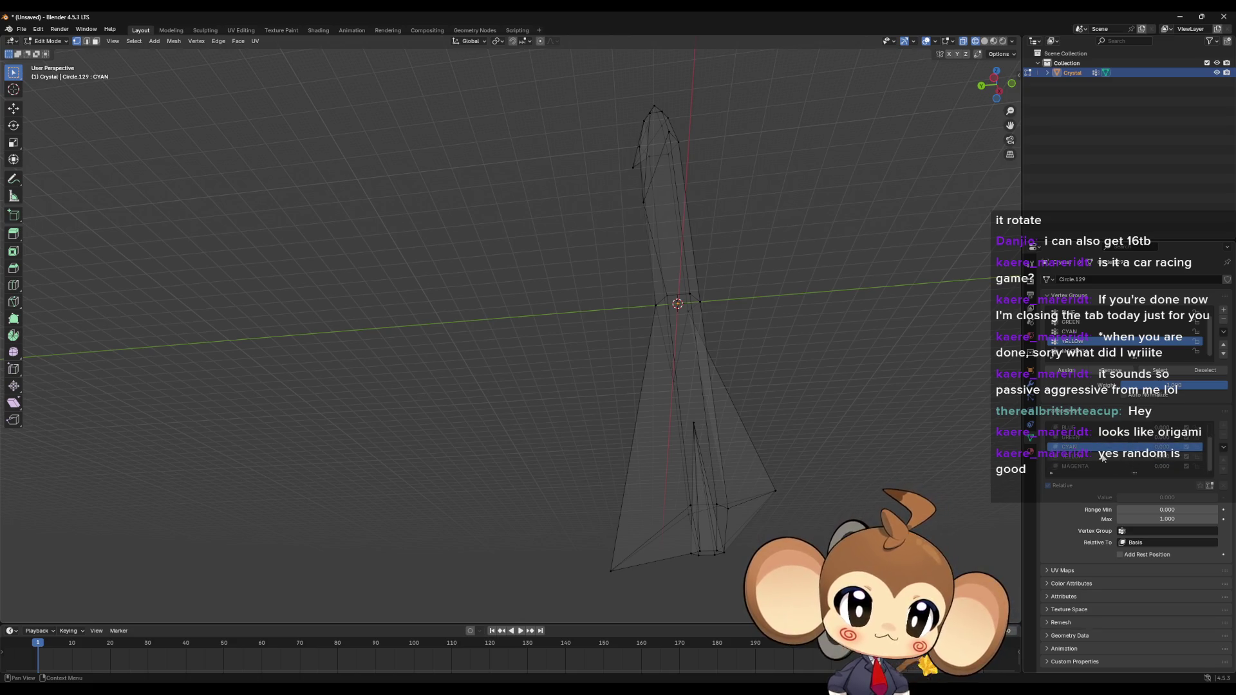
pyautogui.click(1102, 456)
# Step: Select the YELLOW group's vertices and move the bottom vertices out to the left
pyautogui.click(1159, 370)
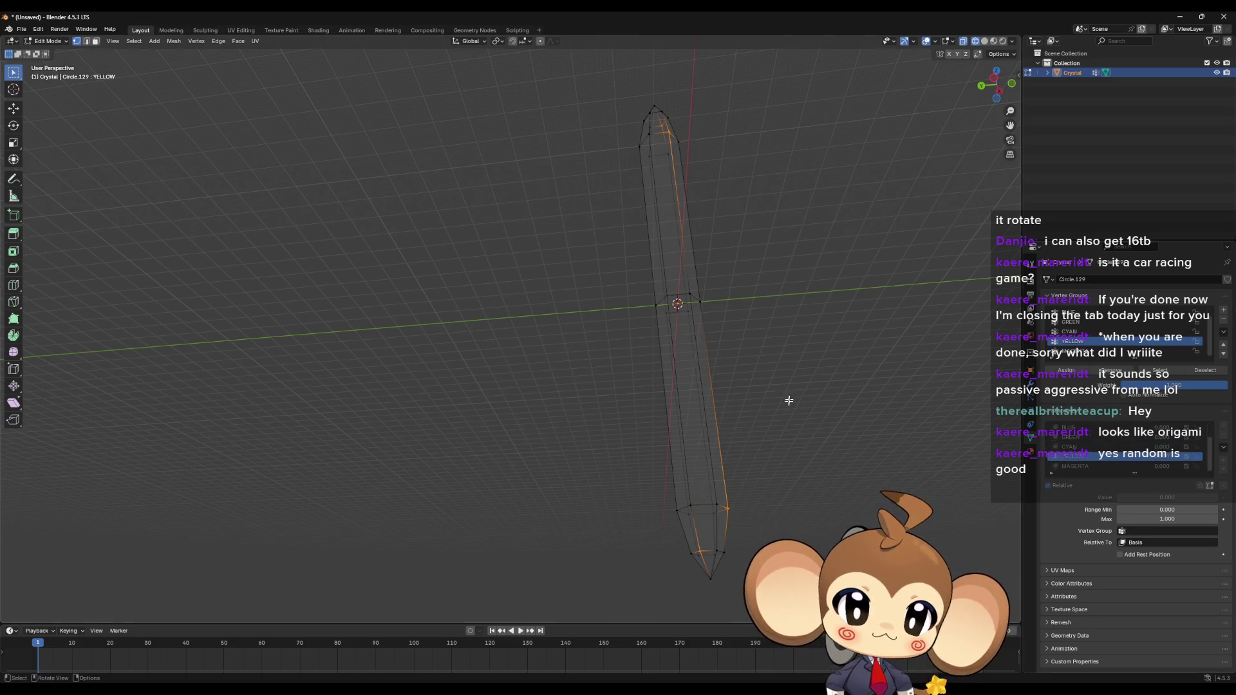
pyautogui.moveTo(726, 544); pyautogui.dragTo(666, 566, button='middle')
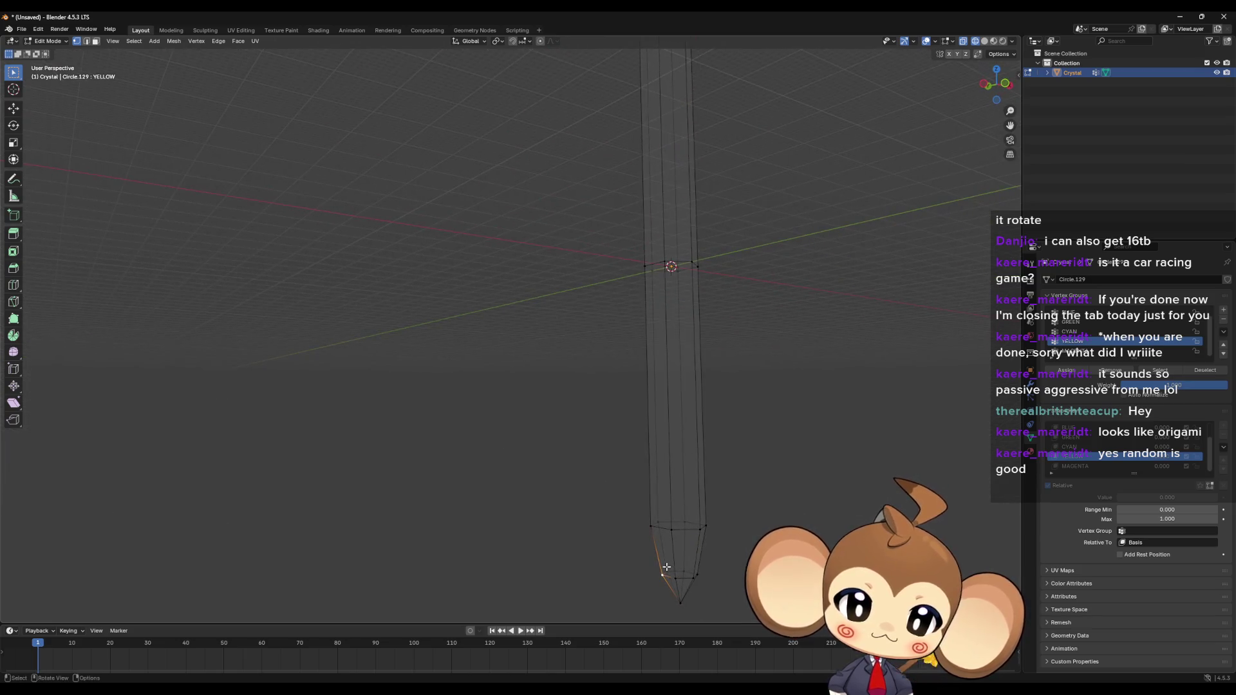
pyautogui.scroll(-3, 667, 566)
pyautogui.press('g')
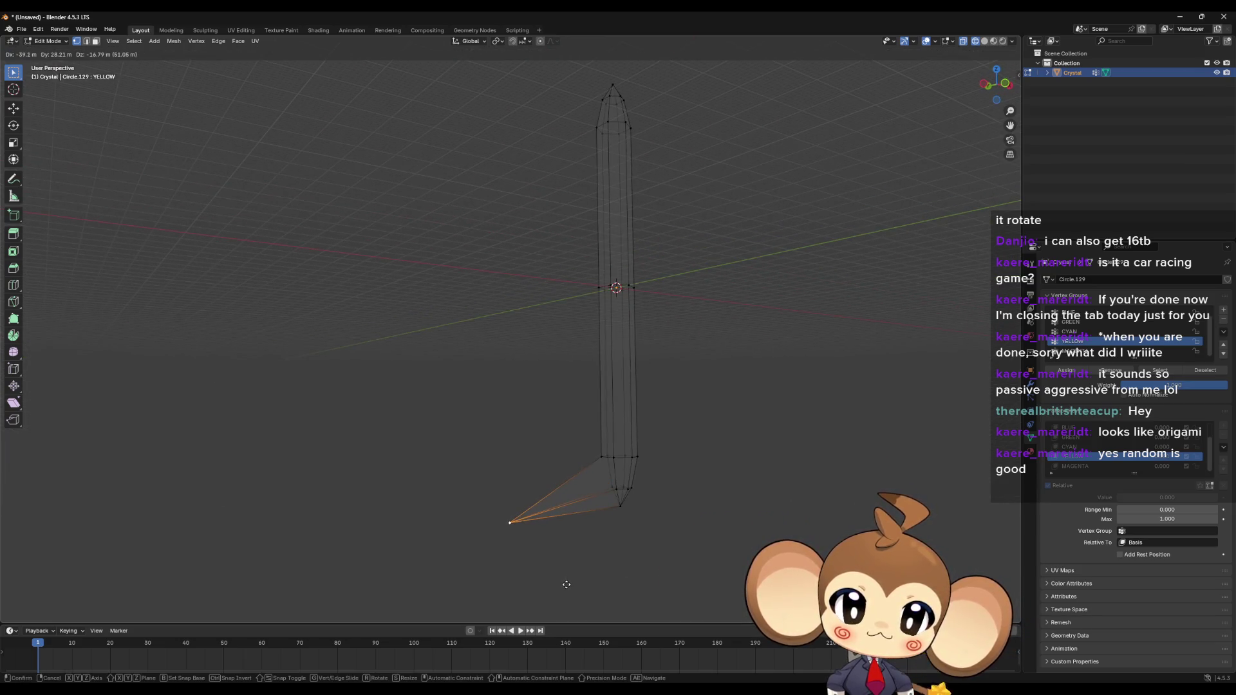
pyautogui.click(576, 580)
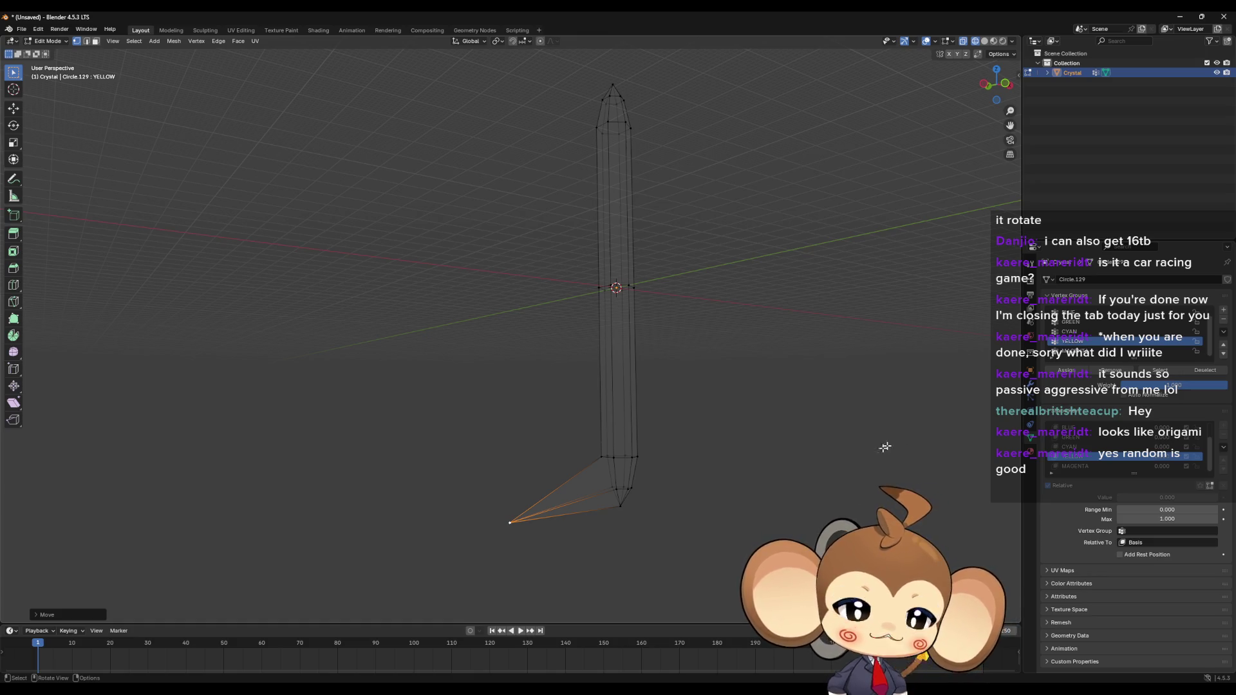
# Step: Pull more YELLOW-group vertices outward, one of them up and to the right
pyautogui.click(1161, 371)
pyautogui.moveTo(650, 489)
pyautogui.mouseDown(button='middle')
pyautogui.moveTo(599, 500)
pyautogui.moveTo(924, 485)
pyautogui.moveTo(692, 474)
pyautogui.mouseUp(button='middle')
pyautogui.press('g')
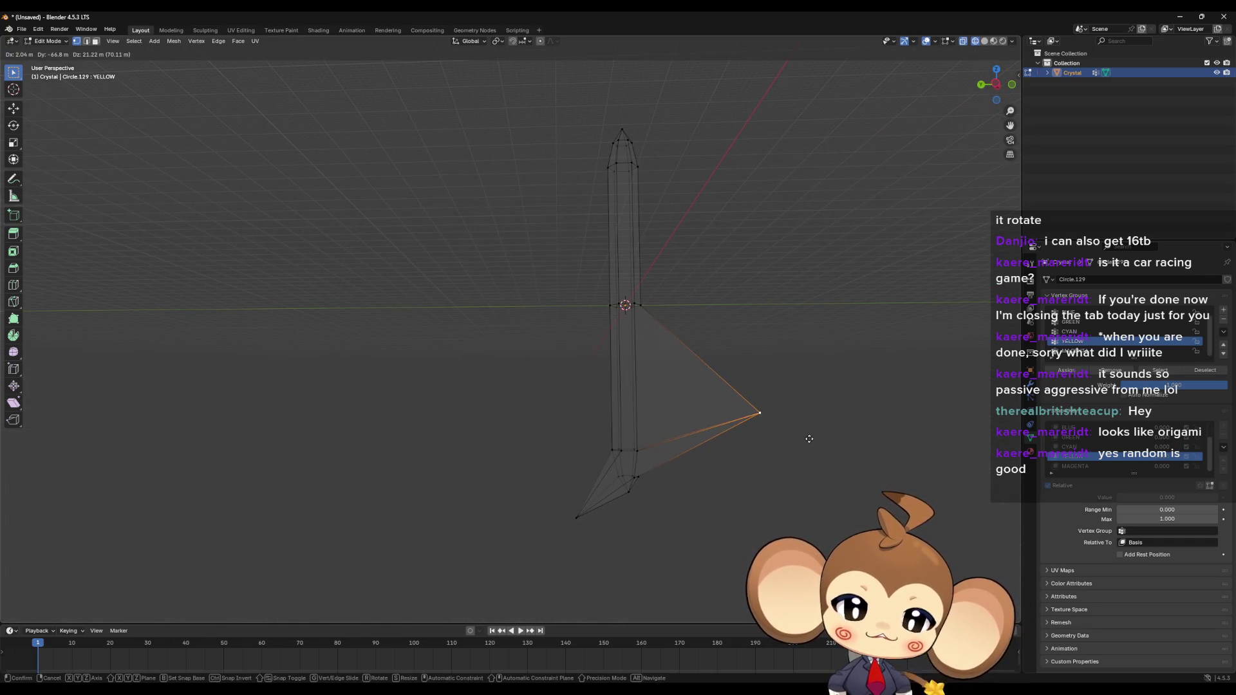
pyautogui.click(803, 426)
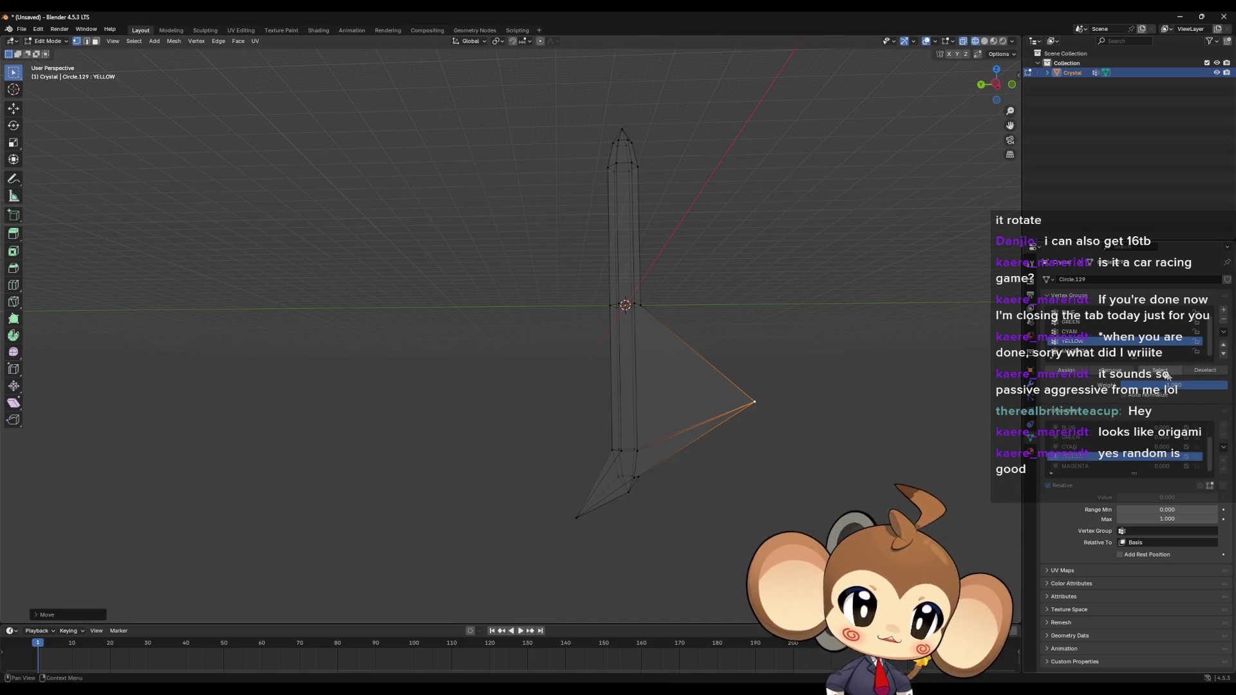
pyautogui.moveTo(773, 367); pyautogui.dragTo(700, 317, button='middle')
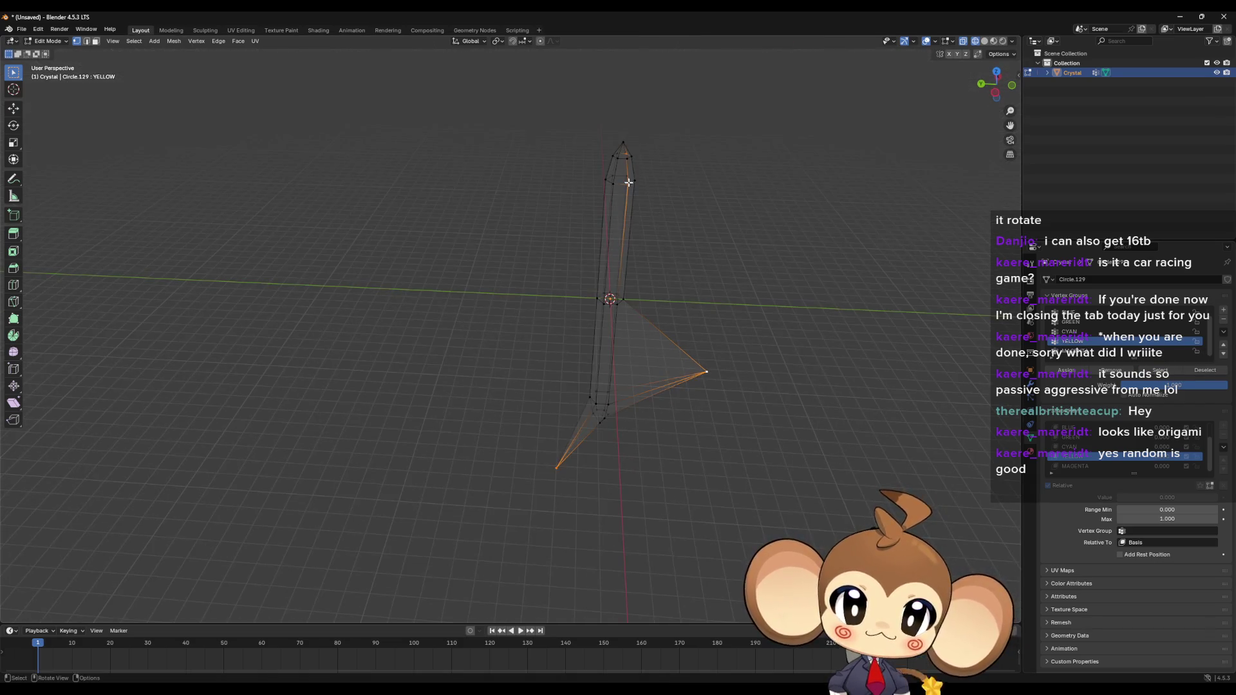
pyautogui.moveTo(671, 267); pyautogui.dragTo(772, 262, button='middle')
pyautogui.press('g')
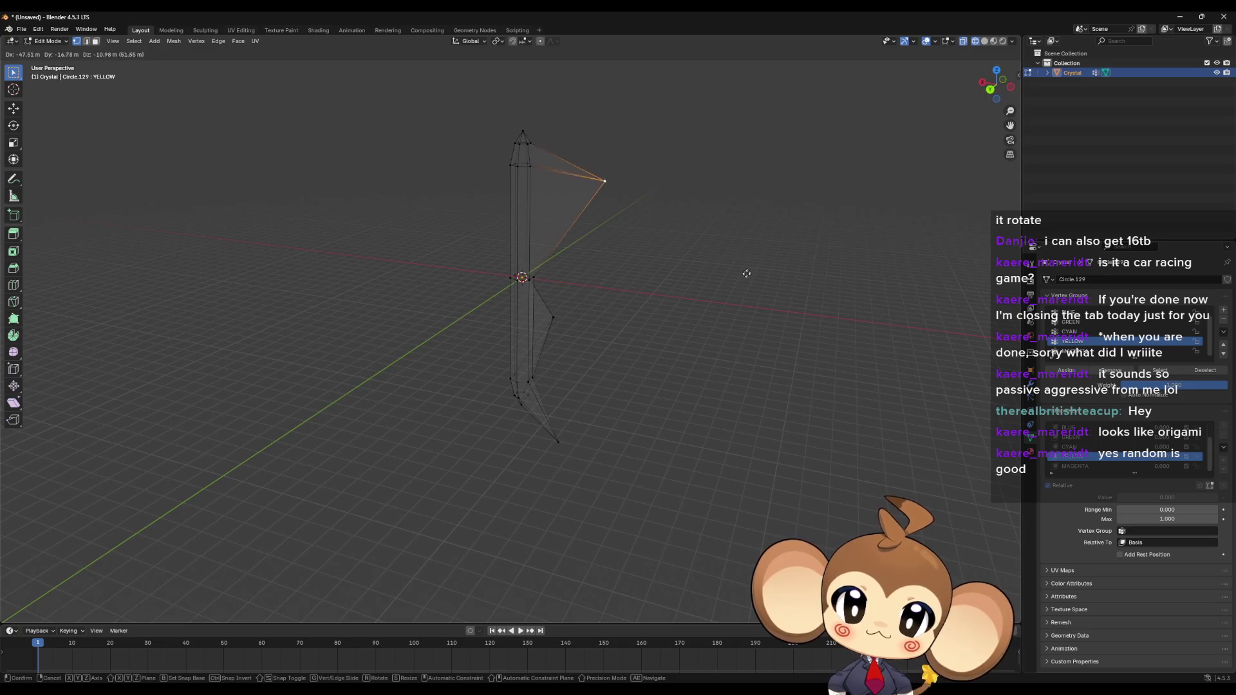
pyautogui.click(739, 270)
# Step: Reselect the YELLOW group's vertices and try another move, leaving them in place
pyautogui.click(1158, 371)
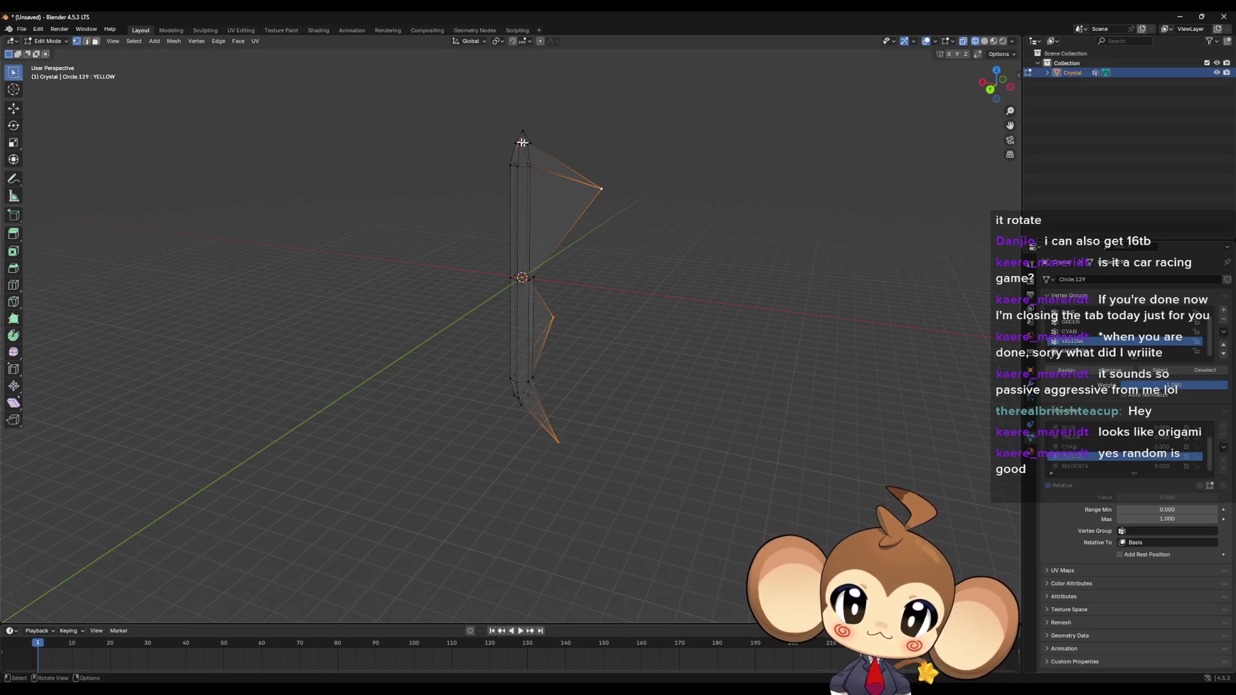
pyautogui.moveTo(523, 142)
pyautogui.mouseDown(button='middle')
pyautogui.moveTo(585, 187)
pyautogui.moveTo(423, 165)
pyautogui.moveTo(471, 157)
pyautogui.moveTo(427, 132)
pyautogui.mouseUp(button='middle')
pyautogui.press('g')
pyautogui.click(344, 142)
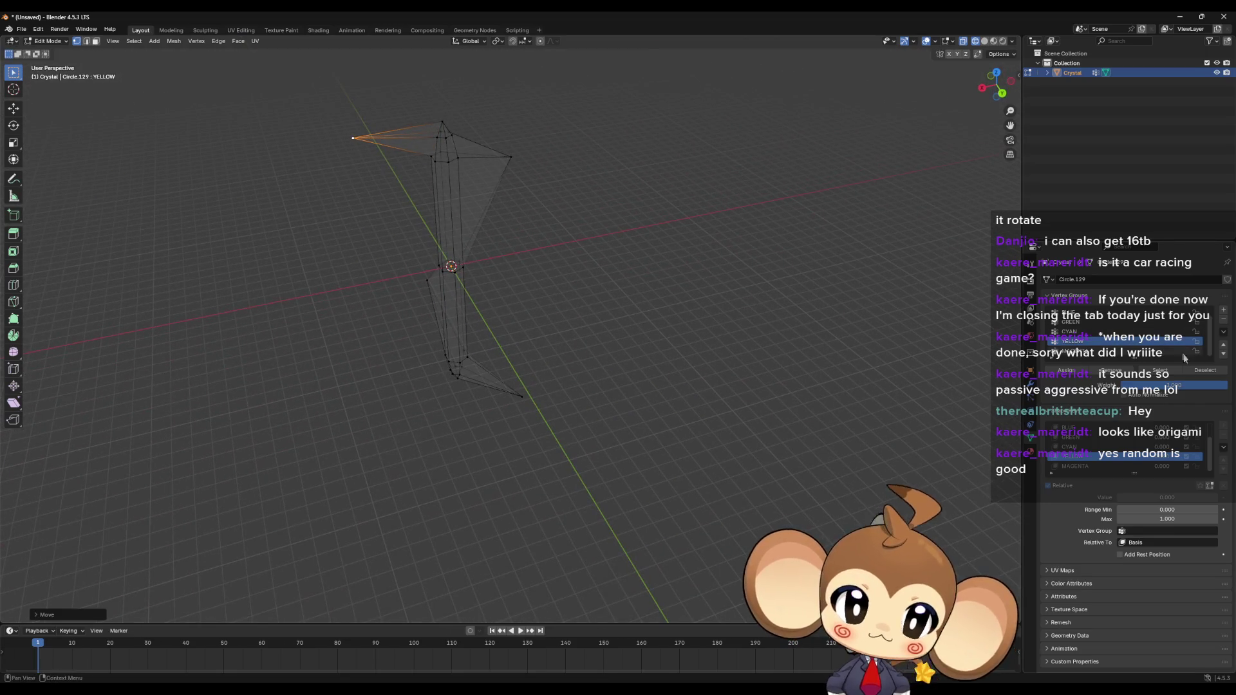
pyautogui.click(1159, 370)
pyautogui.moveTo(856, 354); pyautogui.dragTo(798, 353, button='middle')
# Step: Deselect the YELLOW vertices and make MAGENTA the active vertex group and shape key
pyautogui.click(1182, 376)
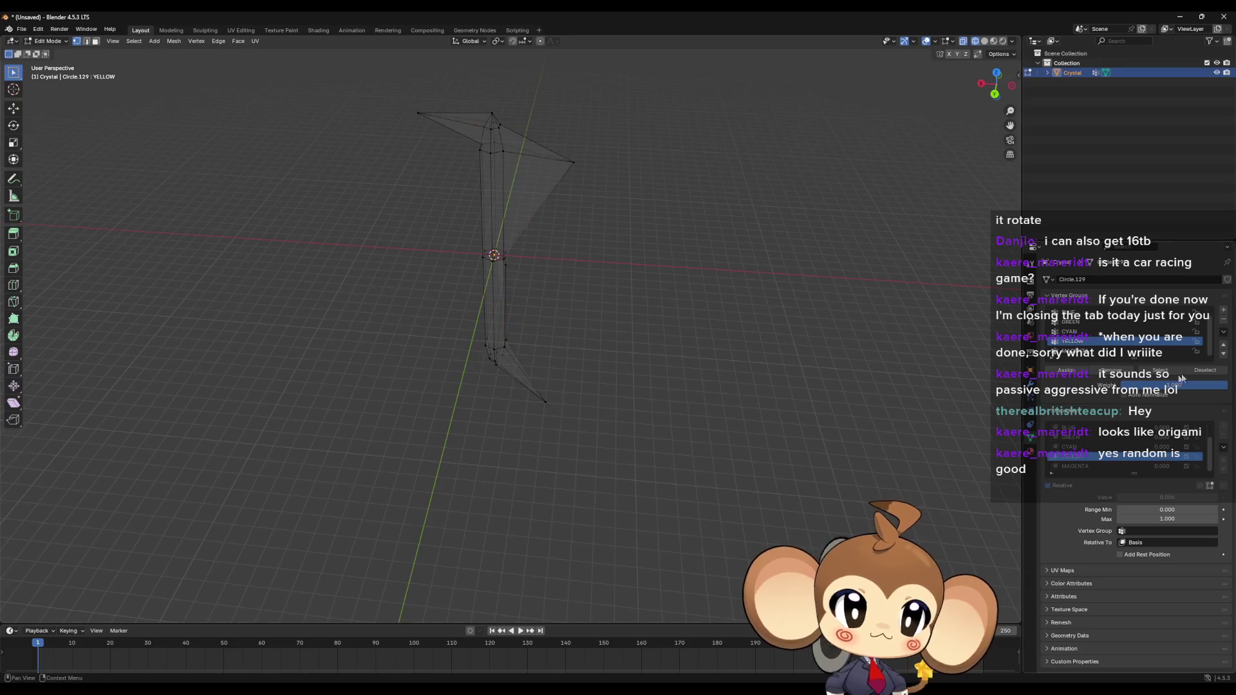
pyautogui.click(1097, 352)
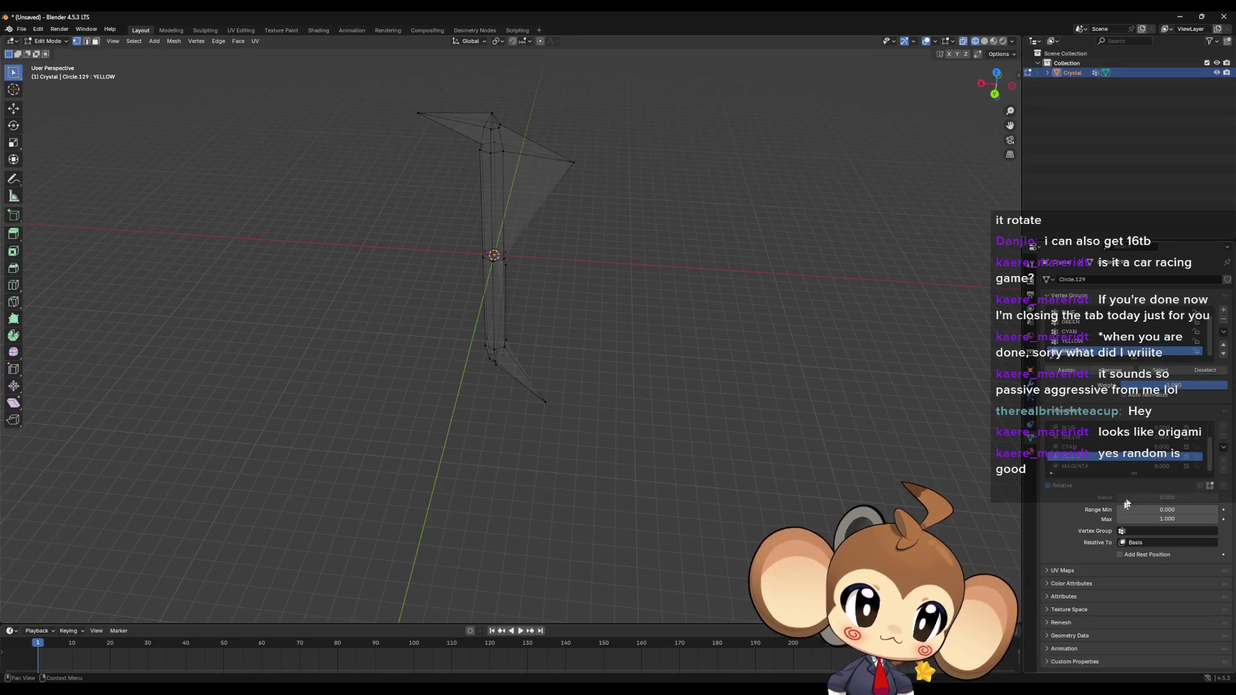
pyautogui.click(1088, 465)
# Step: On MAGENTA, pull a vertex near the base outward, then move it vertically along Z
pyautogui.click(1159, 370)
pyautogui.scroll(5, 577, 334)
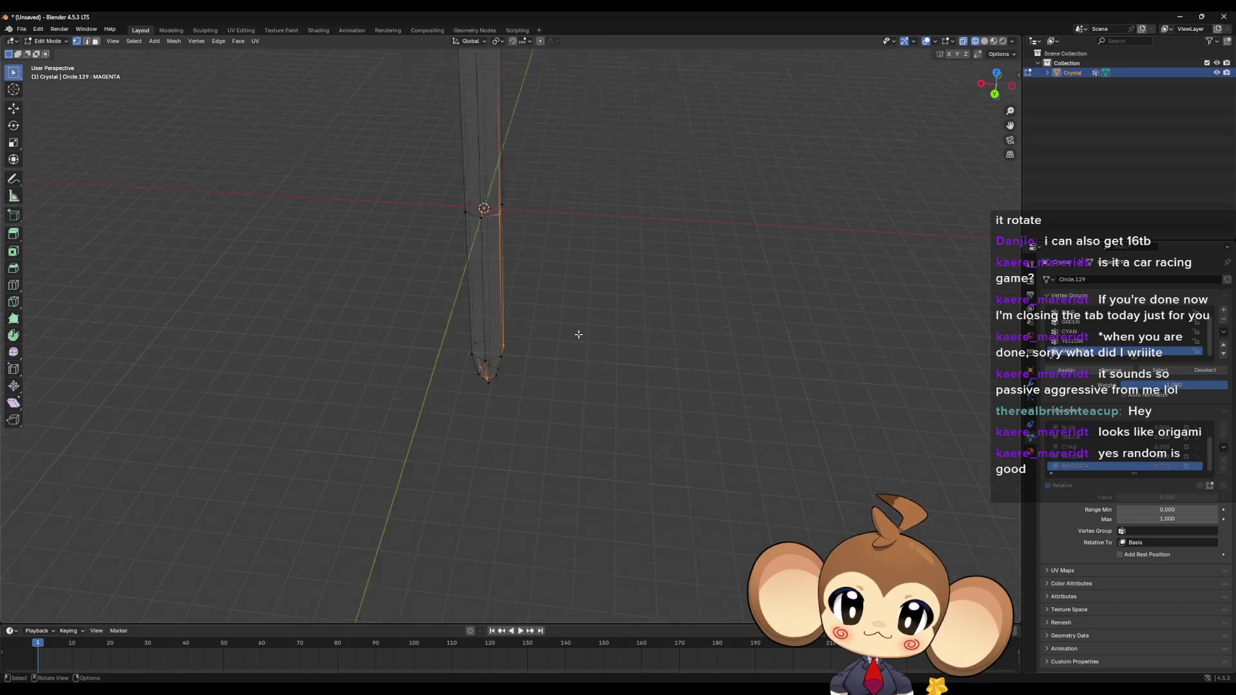
pyautogui.moveTo(577, 334)
pyautogui.mouseDown(button='middle')
pyautogui.moveTo(578, 350)
pyautogui.moveTo(549, 355)
pyautogui.mouseUp(button='middle')
pyautogui.press('g')
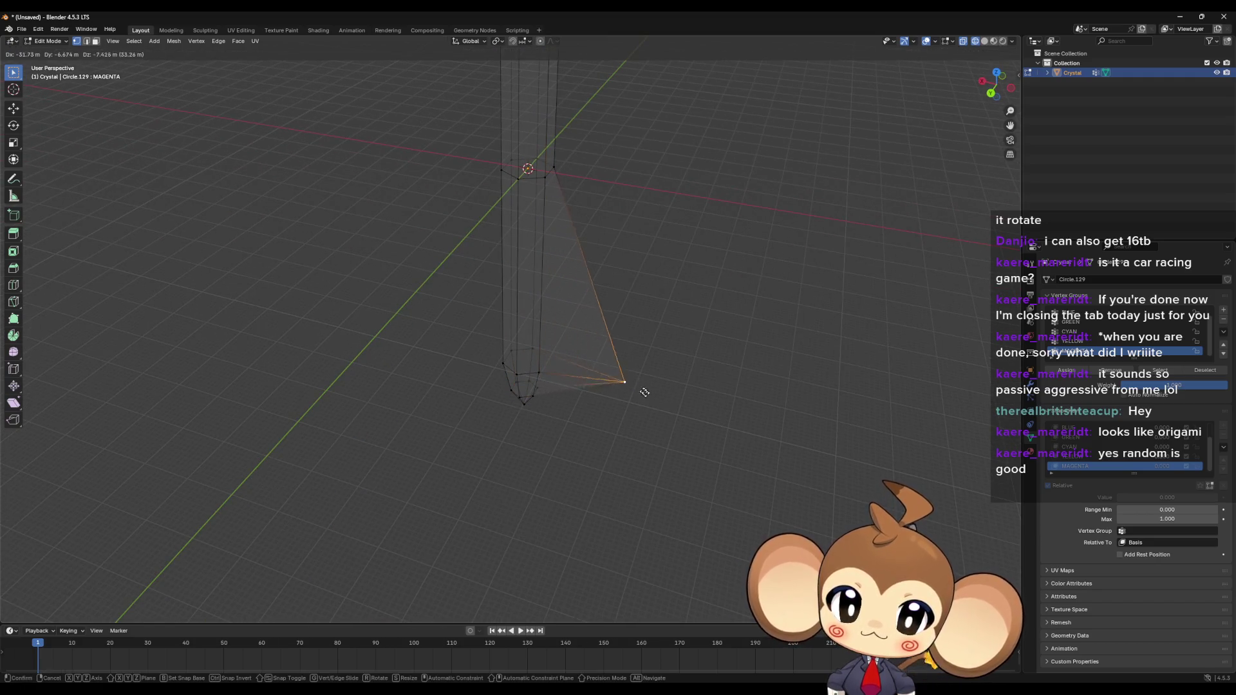
pyautogui.click(643, 208)
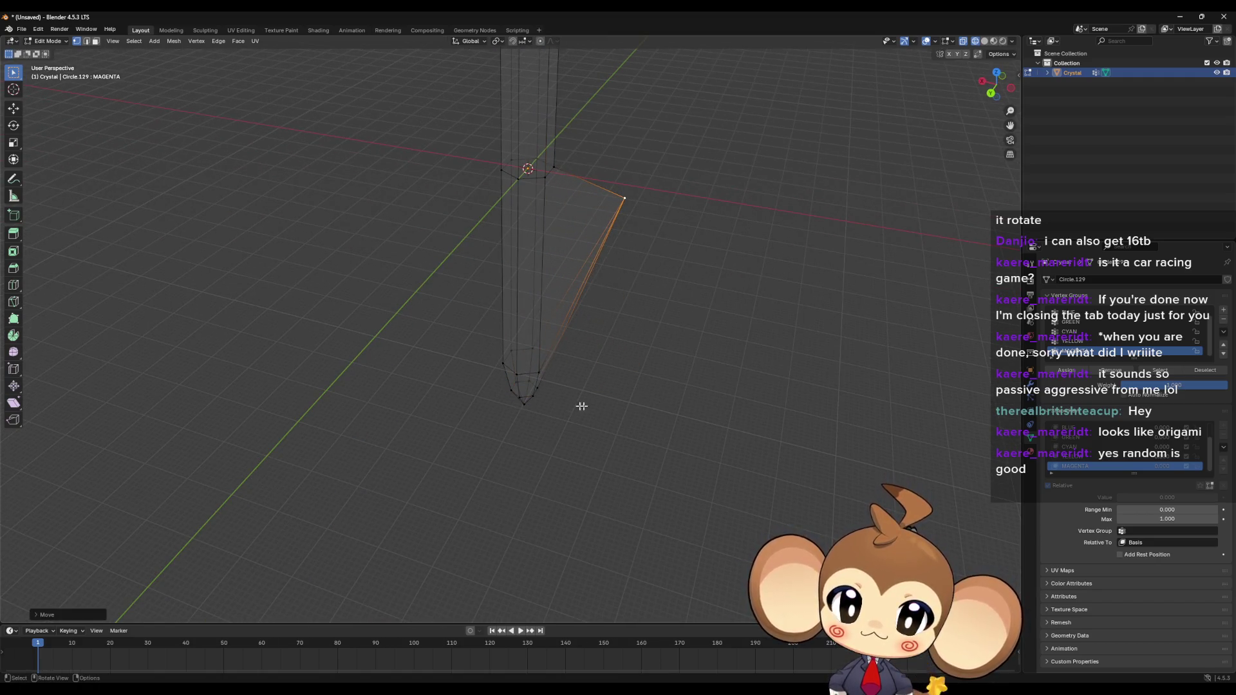
pyautogui.moveTo(523, 404)
pyautogui.mouseDown(button='middle')
pyautogui.moveTo(493, 491)
pyautogui.moveTo(479, 400)
pyautogui.moveTo(478, 433)
pyautogui.mouseUp(button='middle')
pyautogui.press('g')
pyautogui.press('z')
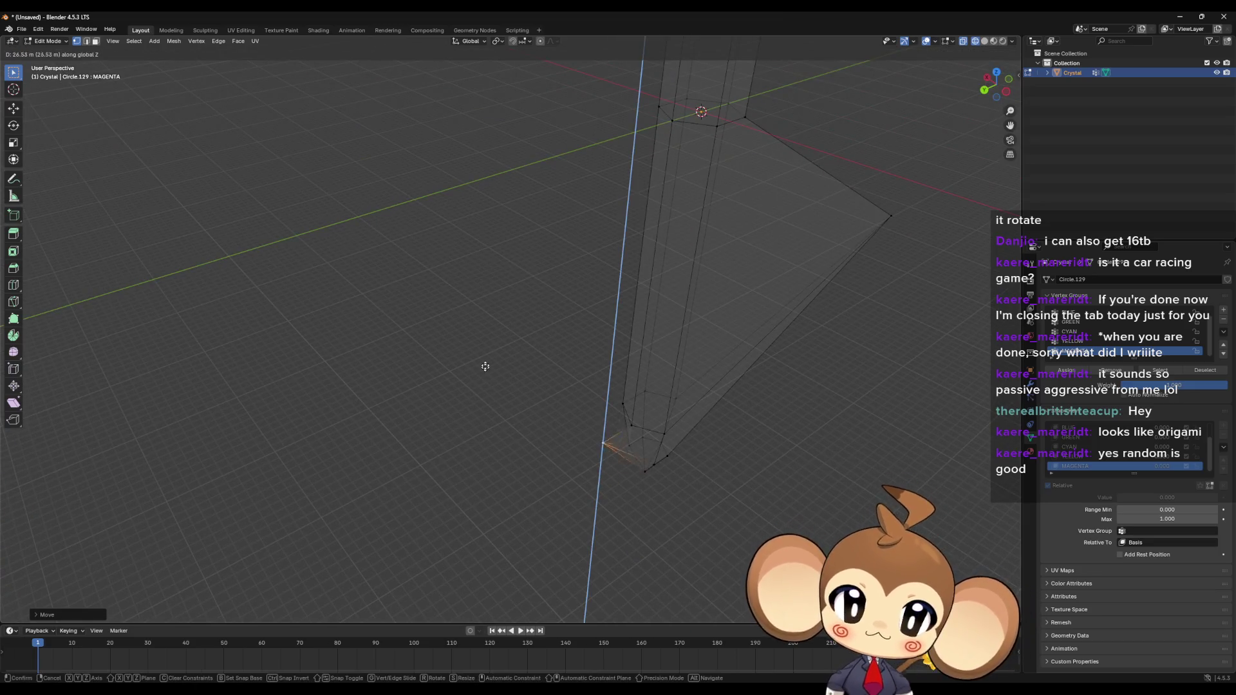
pyautogui.click(482, 382)
# Step: Pull a different base vertex downward
pyautogui.moveTo(482, 382); pyautogui.dragTo(774, 402, button='middle')
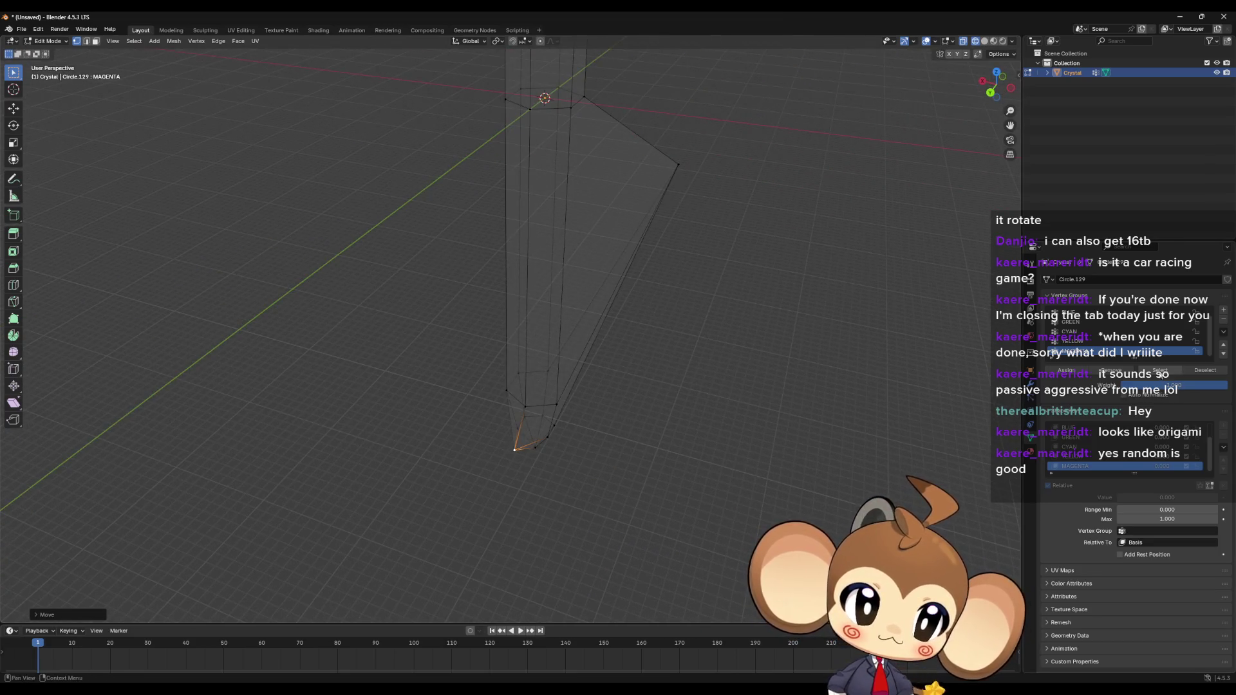
pyautogui.moveTo(606, 421)
pyautogui.mouseDown(button='middle')
pyautogui.moveTo(580, 422)
pyautogui.moveTo(629, 384)
pyautogui.moveTo(606, 420)
pyautogui.moveTo(584, 406)
pyautogui.mouseUp(button='middle')
pyautogui.click(491, 441)
pyautogui.press('g')
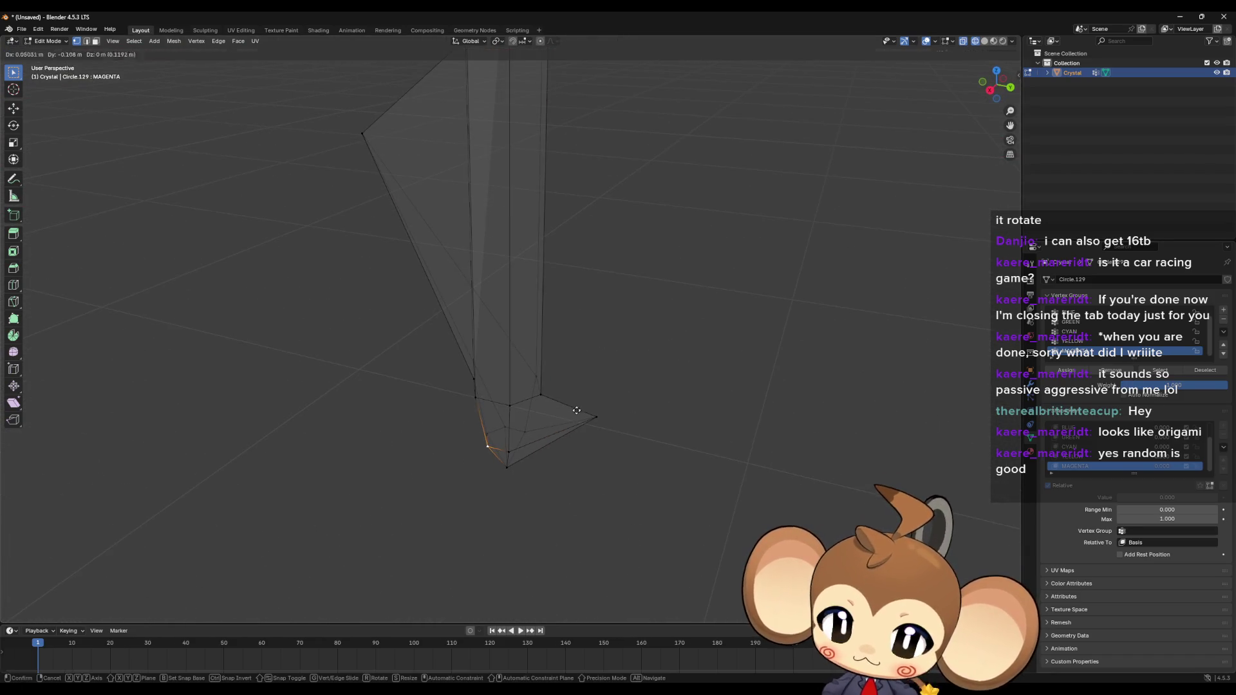
pyautogui.click(572, 515)
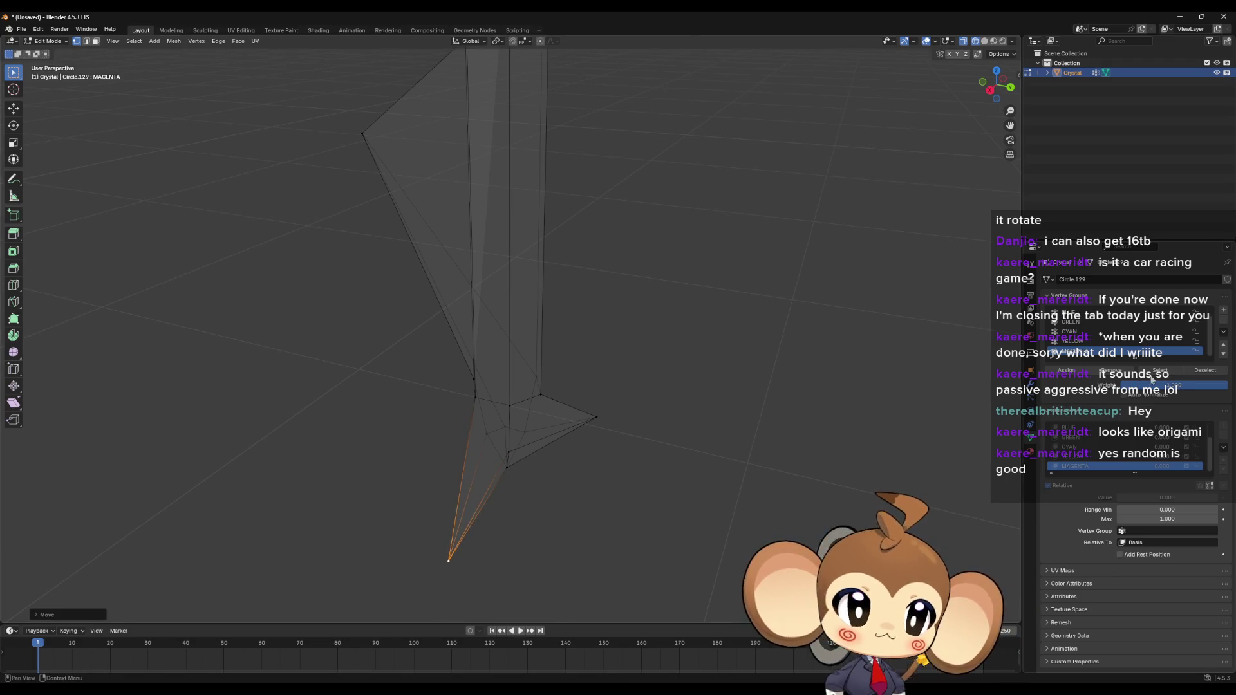
# Step: Add the vertex group's vertices to the selection and pull them into spikes, up and right
pyautogui.click(1151, 373)
pyautogui.moveTo(566, 399)
pyautogui.mouseDown(button='middle')
pyautogui.moveTo(566, 251)
pyautogui.moveTo(502, 280)
pyautogui.moveTo(617, 311)
pyautogui.moveTo(581, 378)
pyautogui.moveTo(485, 346)
pyautogui.moveTo(499, 372)
pyautogui.moveTo(544, 339)
pyautogui.mouseUp(button='middle')
pyautogui.scroll(5, 618, 312)
pyautogui.press('g')
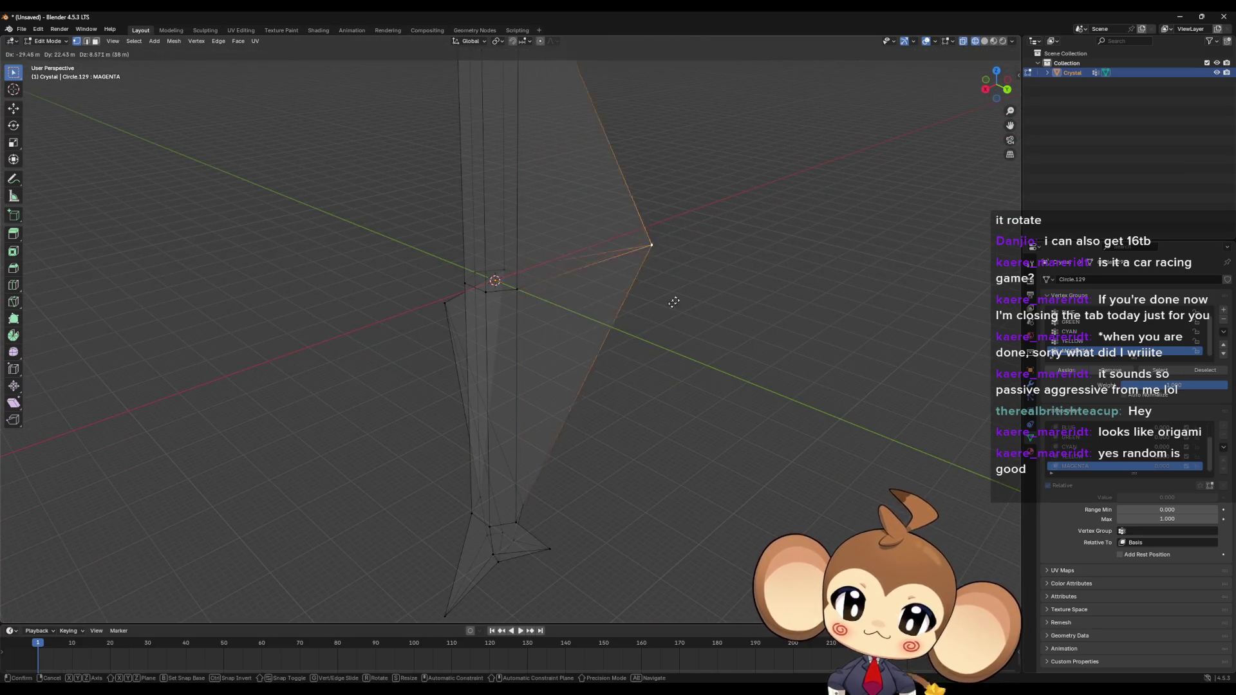
pyautogui.click(695, 209)
pyautogui.scroll(-4, 678, 238)
pyautogui.moveTo(626, 190); pyautogui.dragTo(650, 219, button='middle')
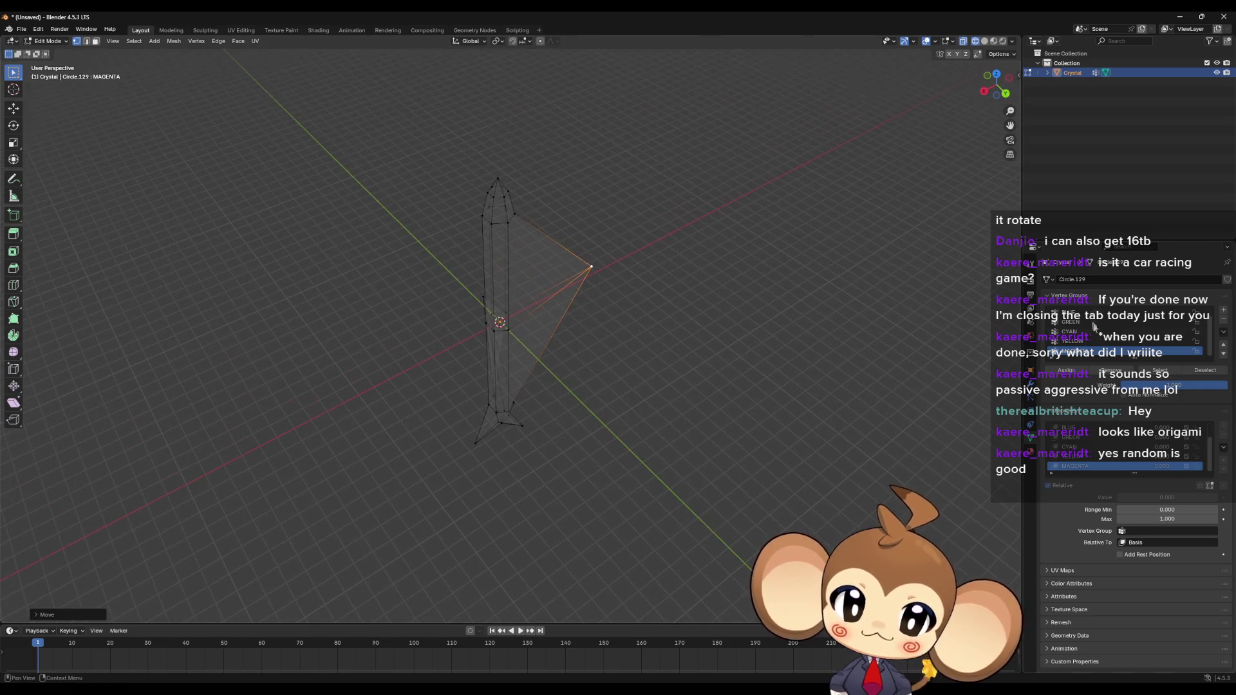
pyautogui.click(1159, 370)
pyautogui.moveTo(800, 357)
pyautogui.mouseDown(button='middle')
pyautogui.moveTo(504, 177)
pyautogui.moveTo(615, 196)
pyautogui.moveTo(567, 205)
pyautogui.moveTo(598, 225)
pyautogui.moveTo(598, 187)
pyautogui.moveTo(571, 361)
pyautogui.mouseUp(button='middle')
pyautogui.press('g')
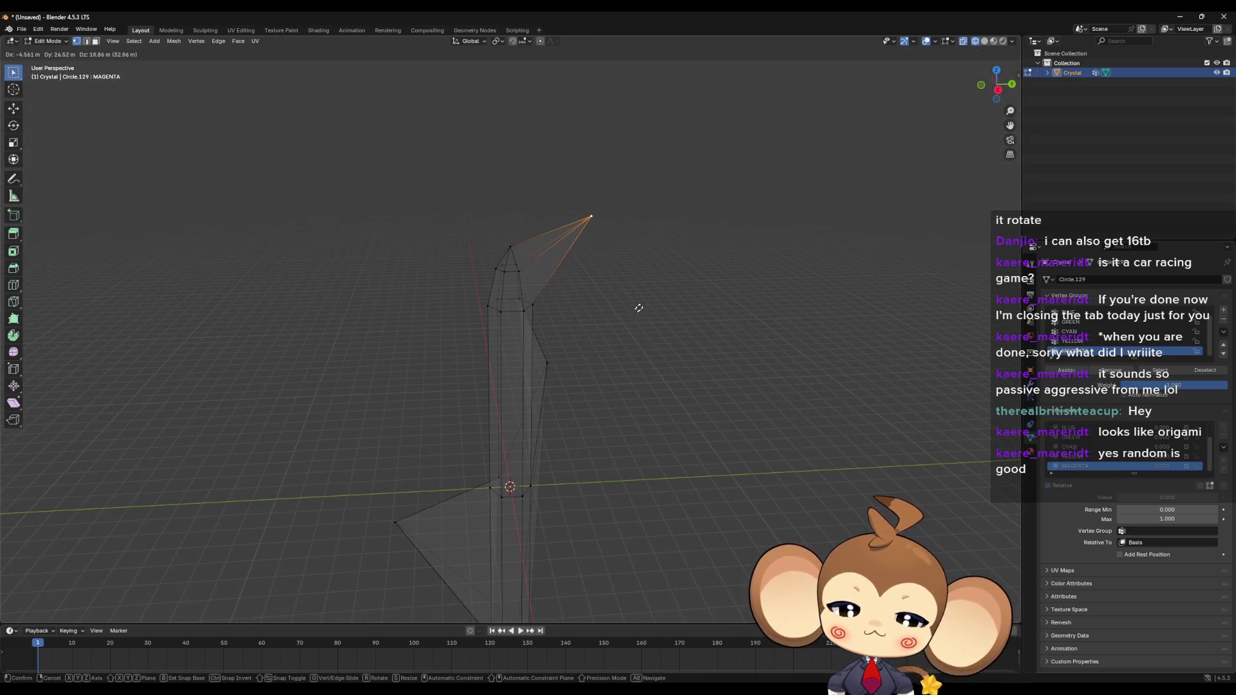
pyautogui.click(645, 305)
# Step: Pull a vertex near the top out to the left, clear the selection, and return to Object Mode
pyautogui.keyDown('shift'); pyautogui.click(560, 271); pyautogui.keyUp('shift')
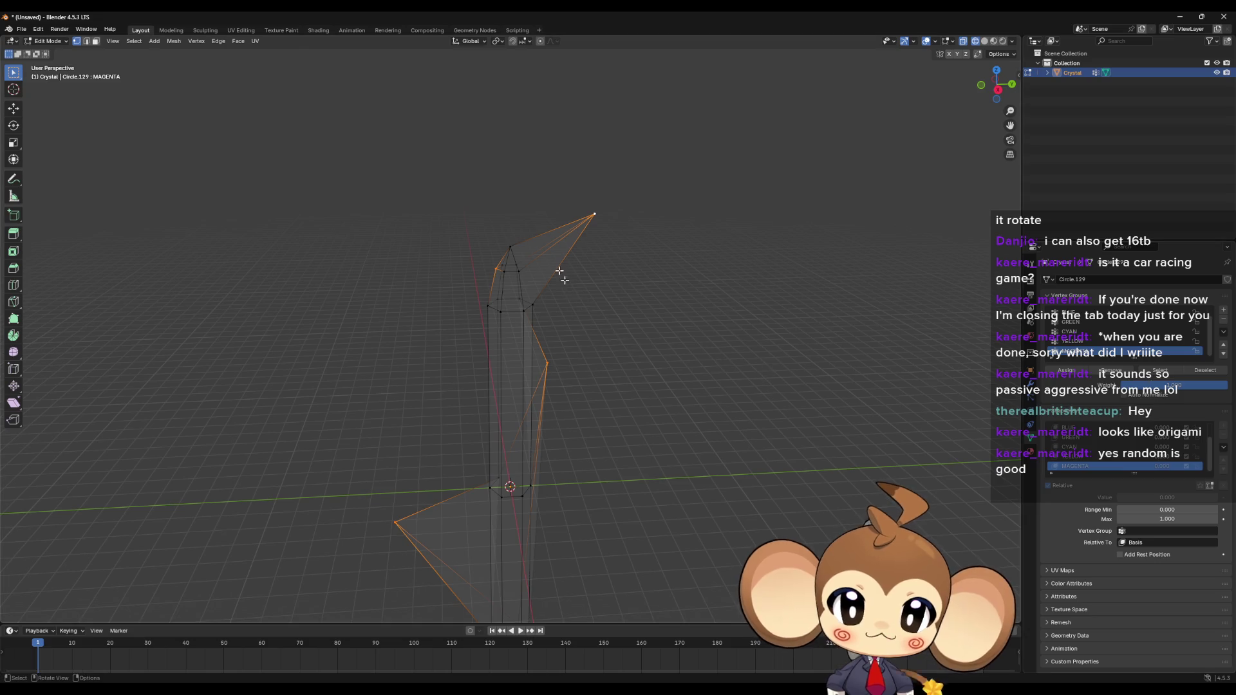
pyautogui.click(499, 267)
pyautogui.press('g')
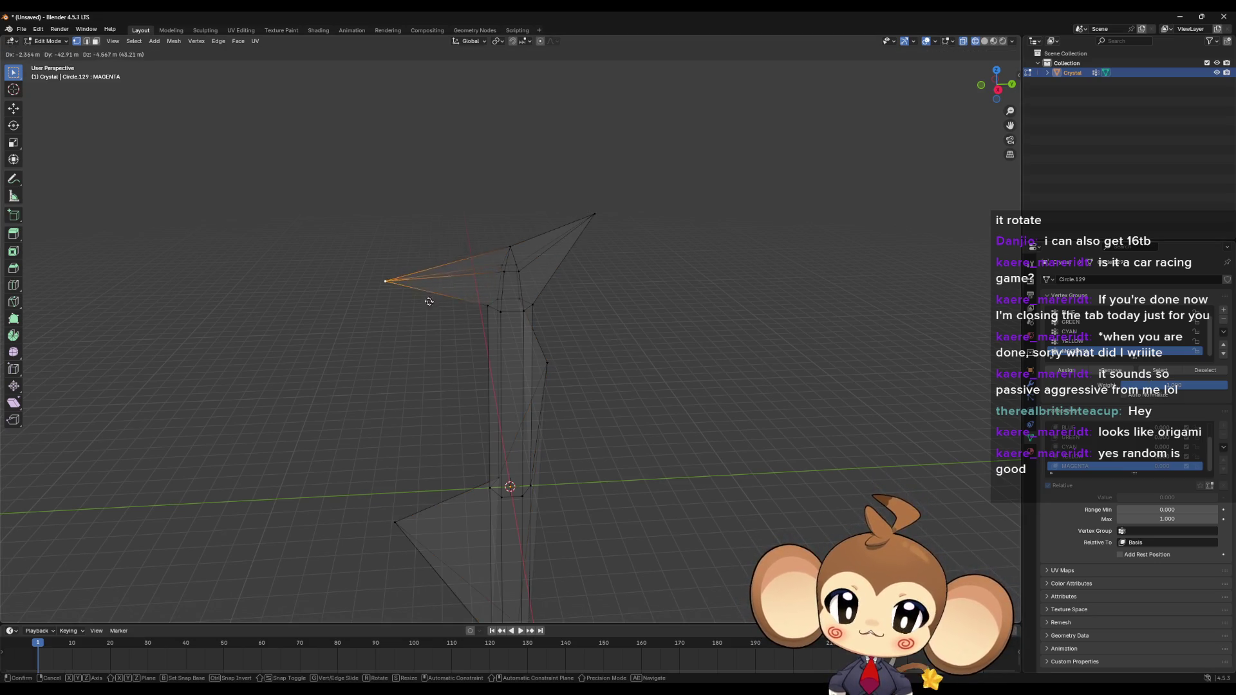
pyautogui.click(420, 289)
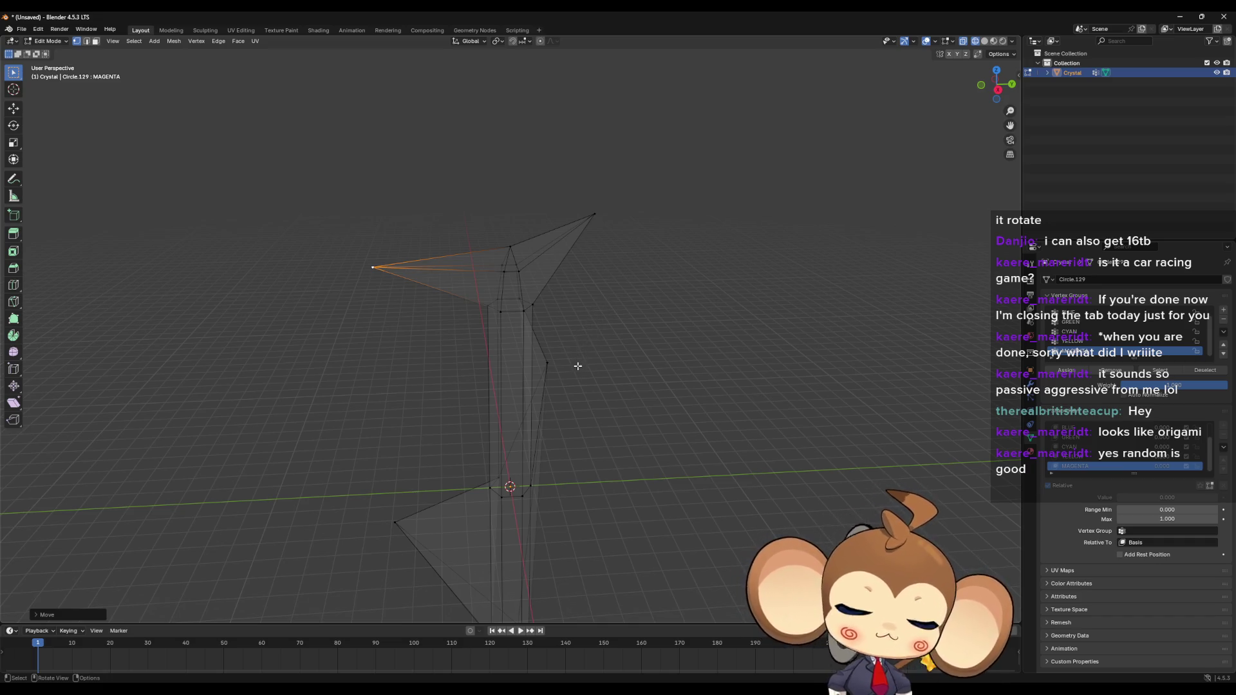
pyautogui.click(647, 391)
pyautogui.scroll(-4, 651, 402)
pyautogui.scroll(2, 654, 410)
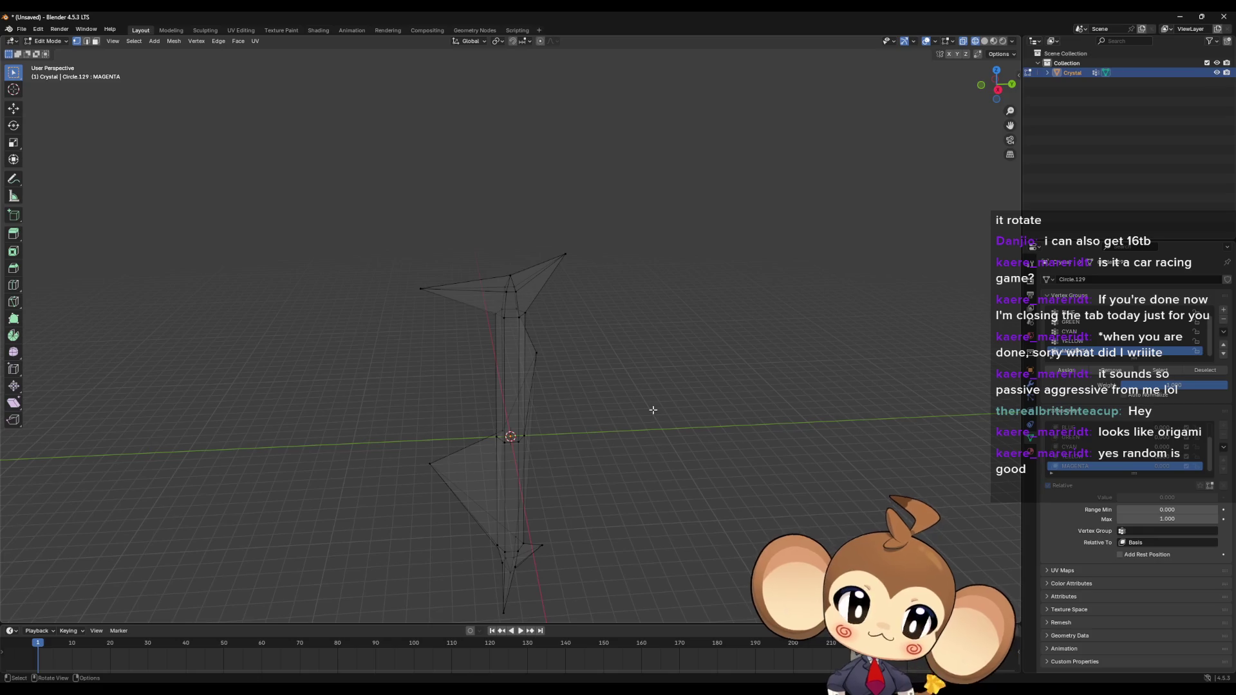
pyautogui.press('Tab')
# Step: Deselect the crystal and switch the viewport to Material Preview shading
pyautogui.click(725, 436)
pyautogui.moveTo(711, 457); pyautogui.dragTo(661, 464, button='middle')
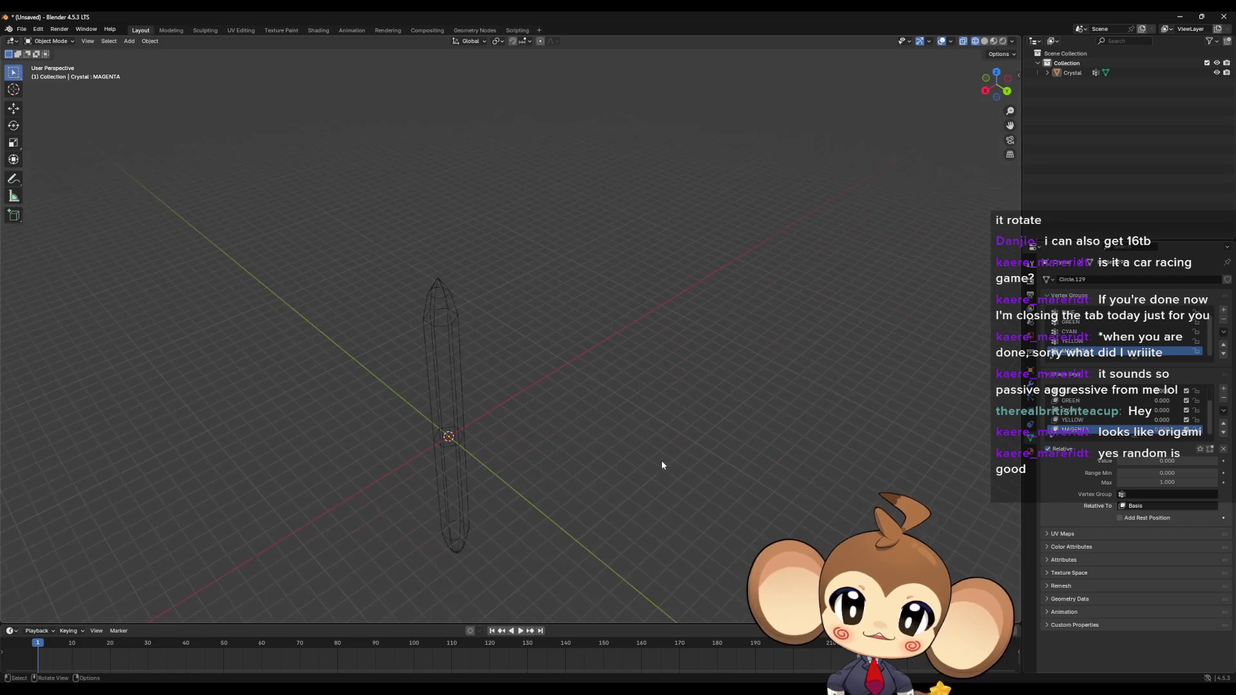
pyautogui.click(992, 41)
pyautogui.moveTo(689, 336)
pyautogui.mouseDown(button='middle')
pyautogui.moveTo(557, 433)
pyautogui.moveTo(654, 373)
pyautogui.mouseUp(button='middle')
pyautogui.scroll(-3, 654, 374)
pyautogui.scroll(-2, 808, 377)
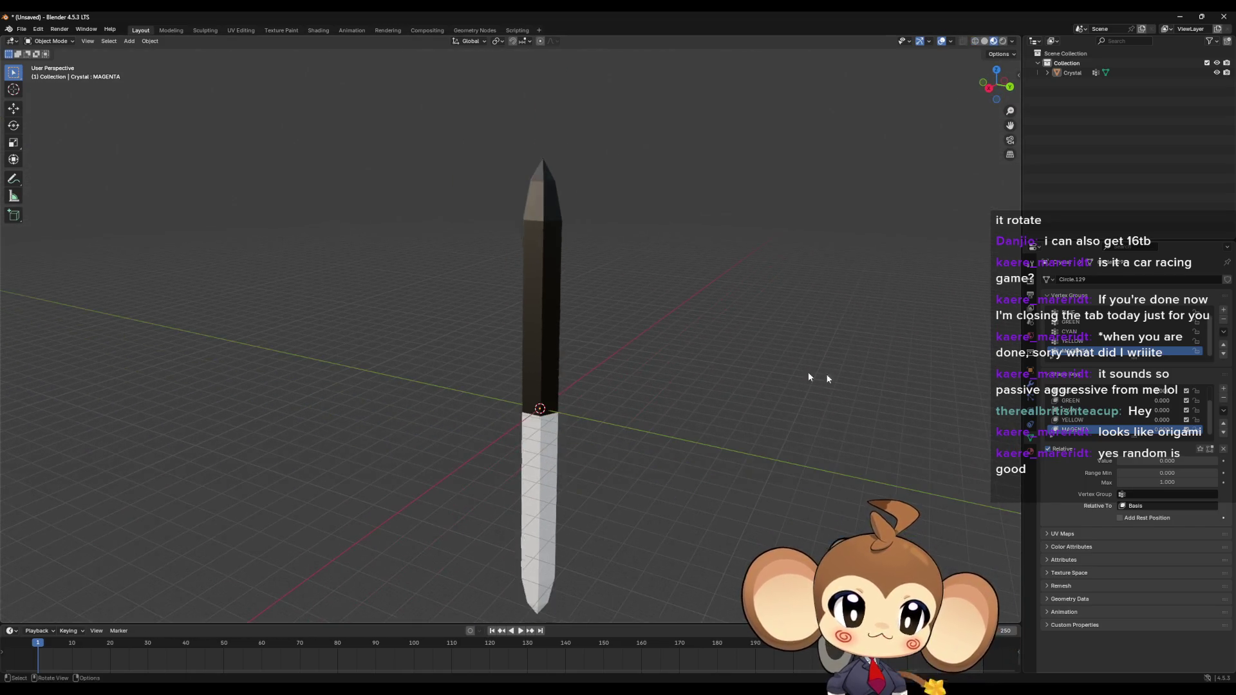
pyautogui.scroll(2, 1165, 401)
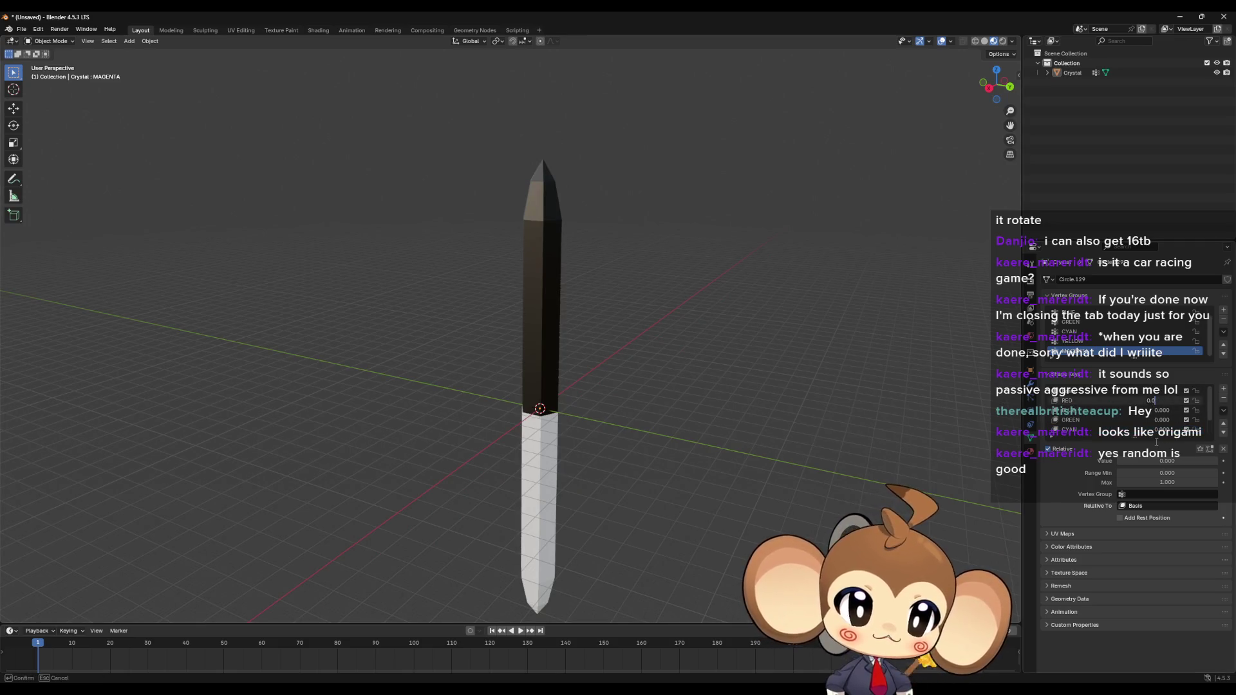
# Step: Set the RED, GREEN, YELLOW and other colour shape key values to 1.000
pyautogui.click(1166, 461)
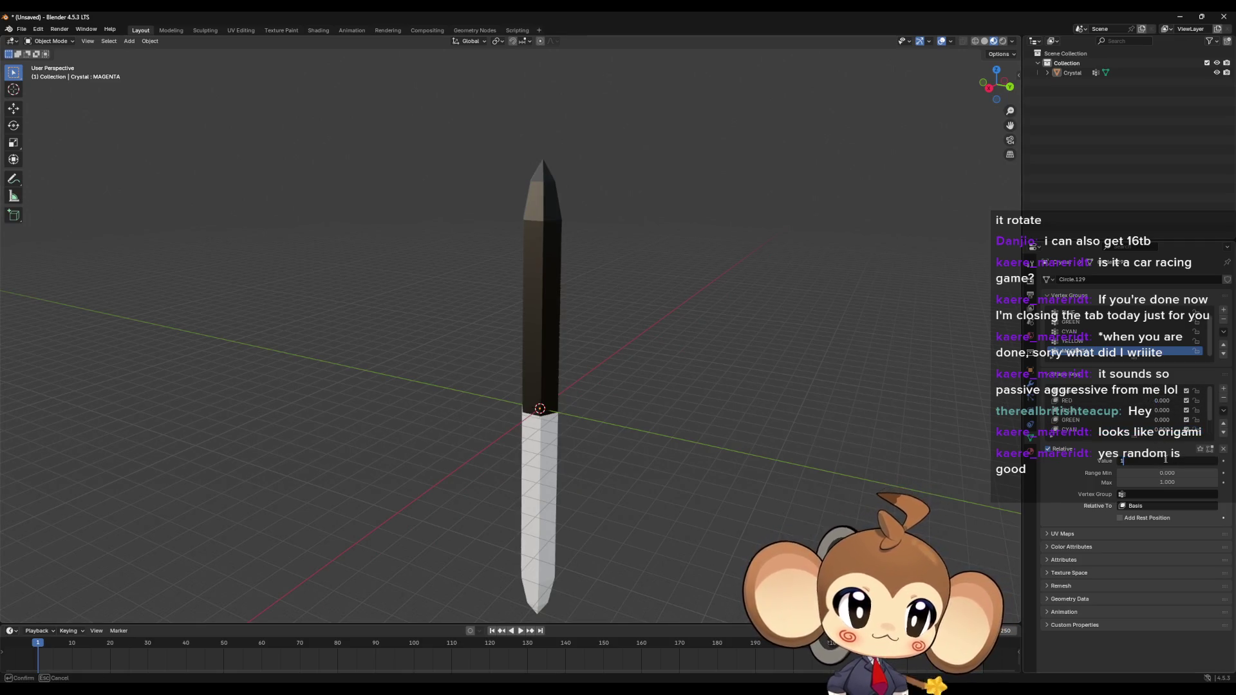
pyautogui.press('Return')
pyautogui.moveTo(1166, 461); pyautogui.dragTo(1166, 461)
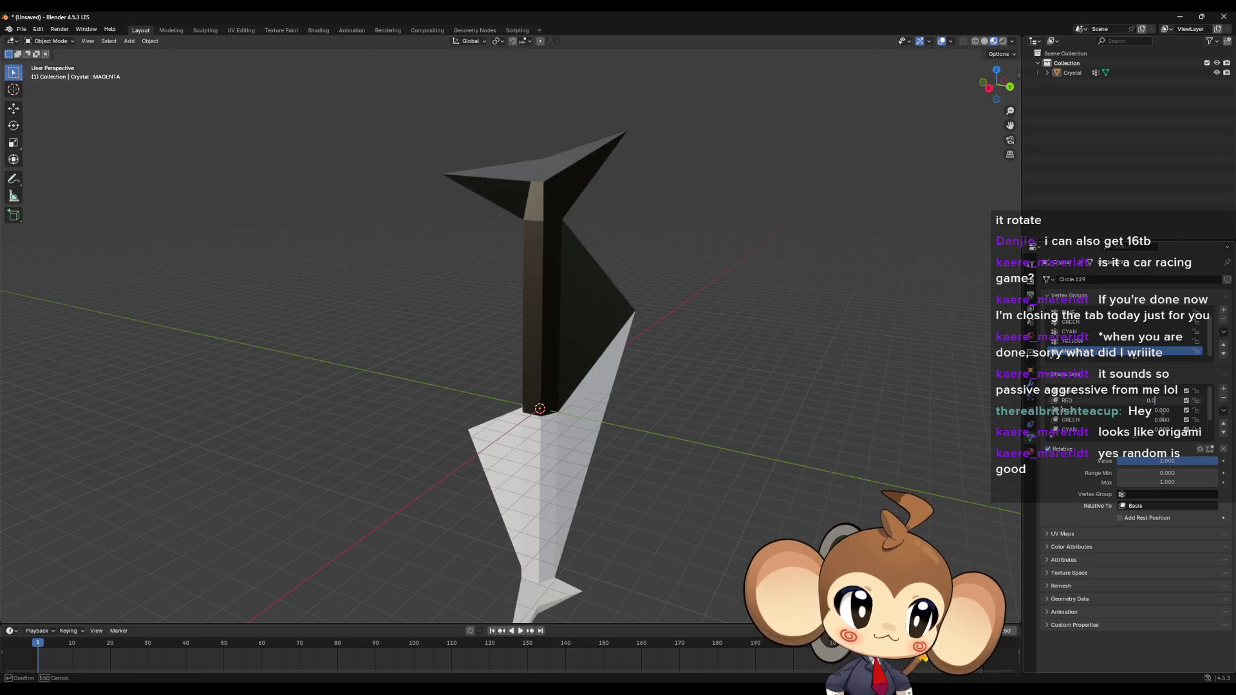
pyautogui.press('Return')
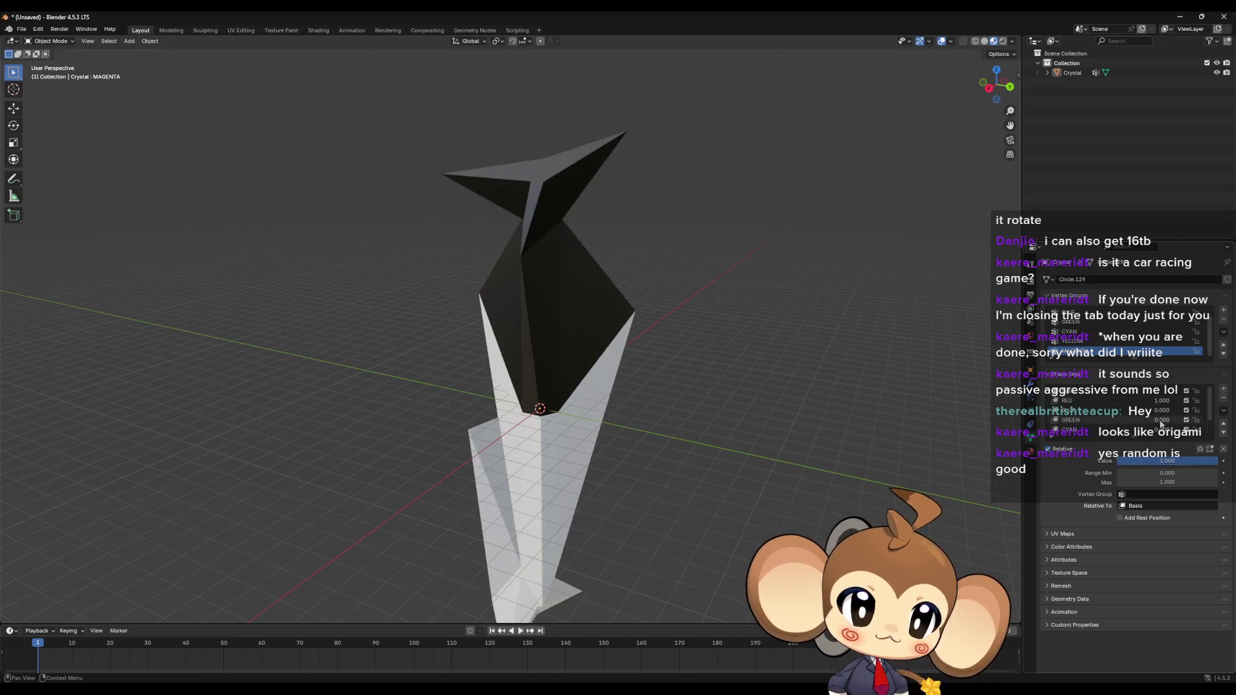
pyautogui.doubleClick(1161, 410)
pyautogui.write('1')
pyautogui.press('Return')
pyautogui.write('1')
pyautogui.press('Return')
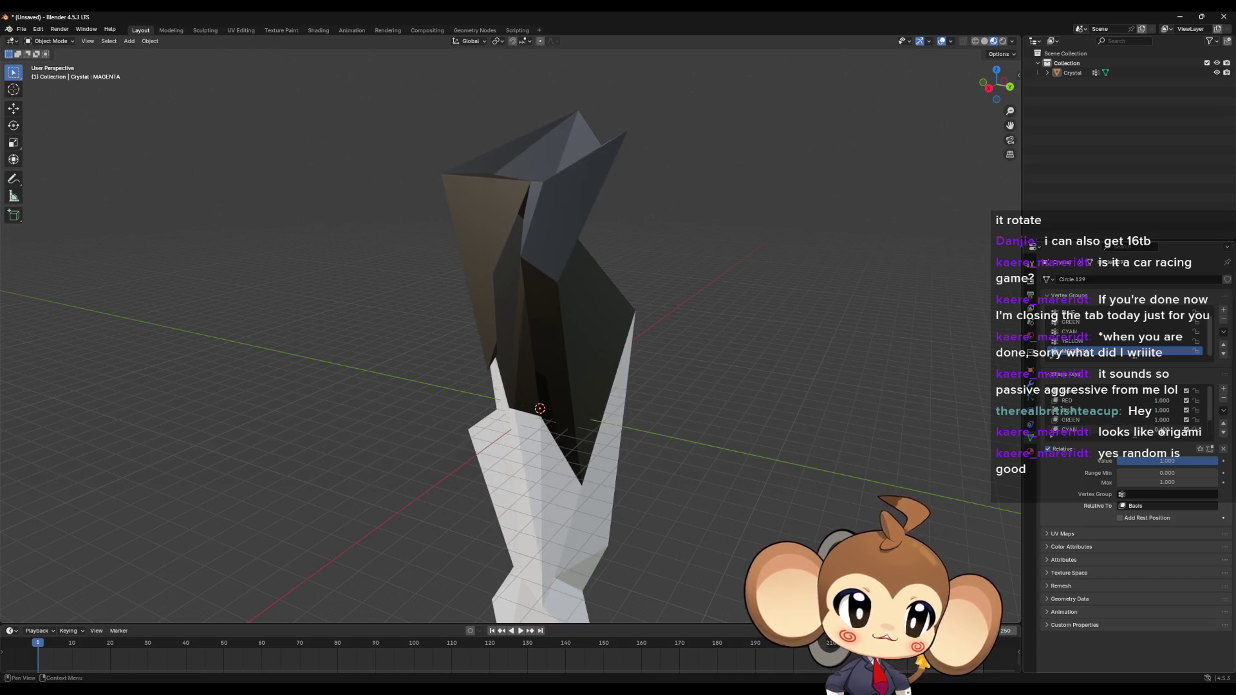
pyautogui.press('Return')
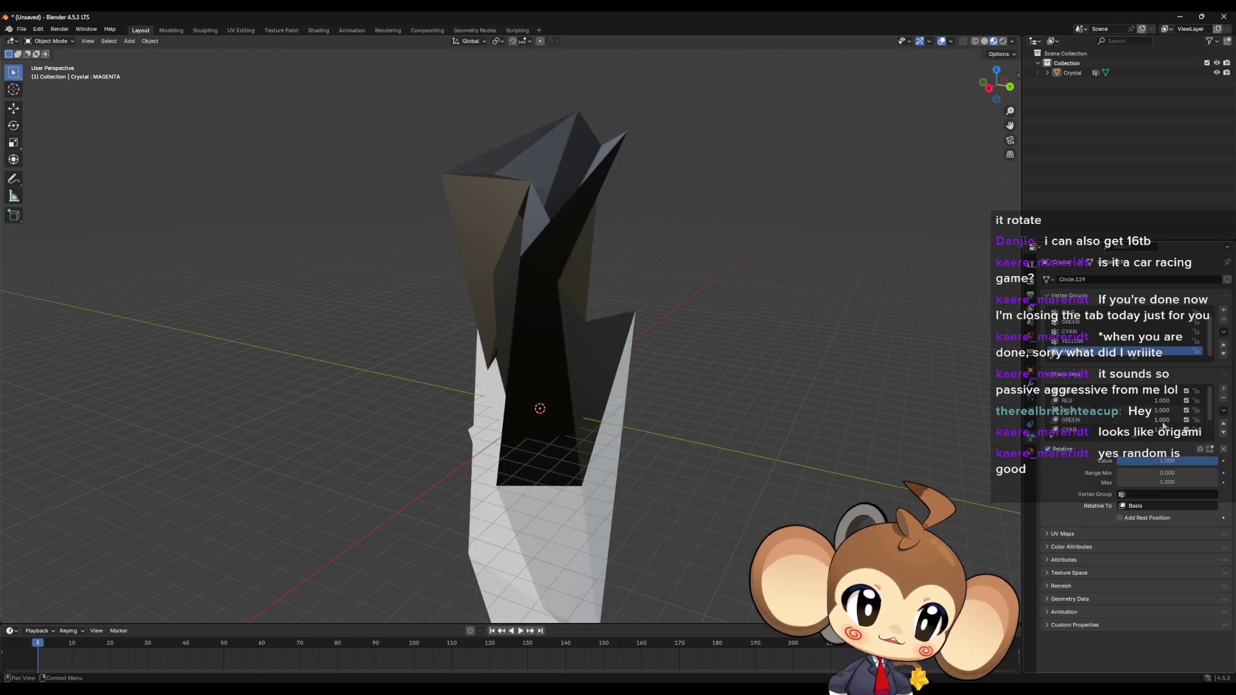
pyautogui.scroll(-2, 1162, 421)
pyautogui.press('Return')
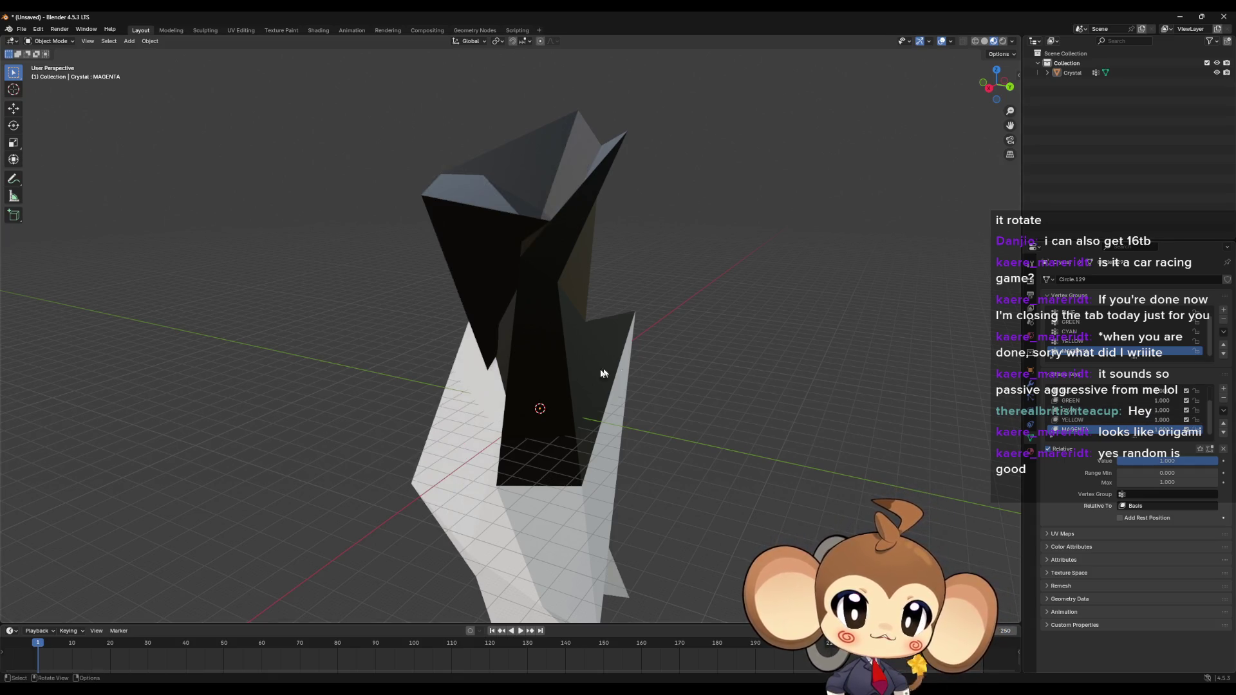
# Step: Orbit around the deformed crystal and lower a shape key's value to 0.774
pyautogui.scroll(-5, 603, 373)
pyautogui.moveTo(573, 378)
pyautogui.mouseDown(button='middle')
pyautogui.moveTo(659, 380)
pyautogui.moveTo(712, 342)
pyautogui.moveTo(712, 389)
pyautogui.moveTo(637, 423)
pyautogui.moveTo(728, 419)
pyautogui.moveTo(690, 439)
pyautogui.moveTo(801, 393)
pyautogui.mouseUp(button='middle')
pyautogui.moveTo(697, 436)
pyautogui.mouseDown(button='middle')
pyautogui.moveTo(673, 427)
pyautogui.moveTo(704, 408)
pyautogui.moveTo(733, 428)
pyautogui.mouseUp(button='middle')
pyautogui.scroll(2, 1108, 407)
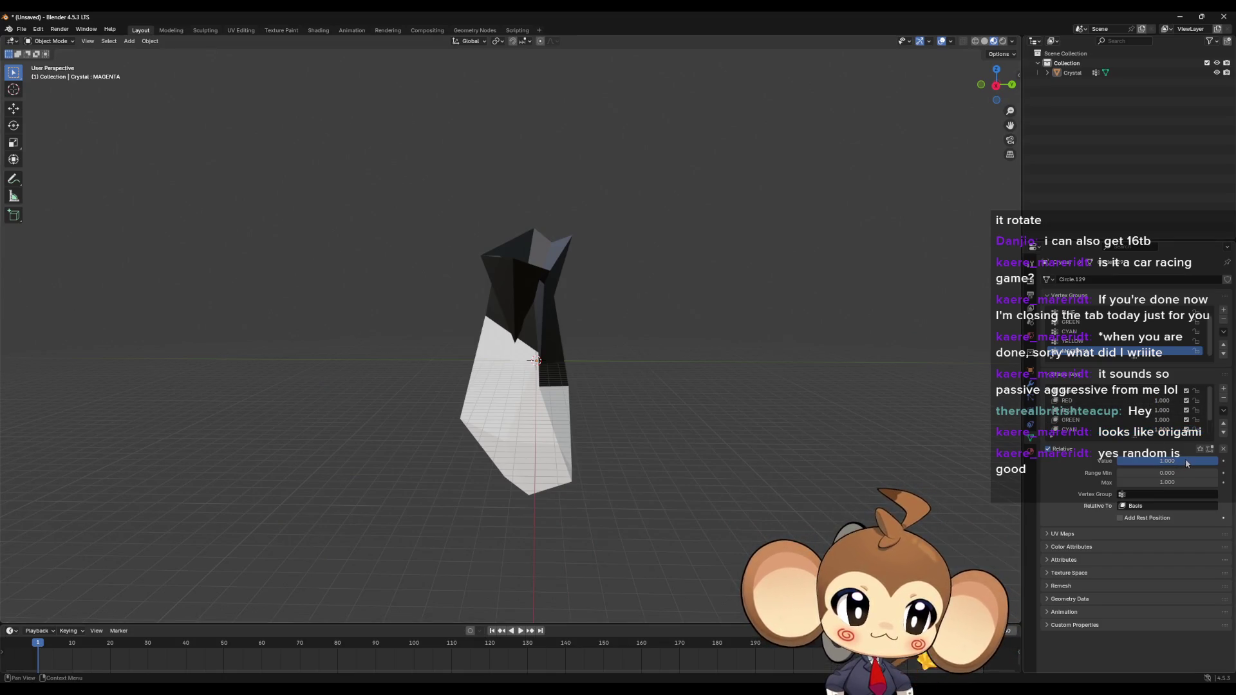
pyautogui.moveTo(1166, 461)
pyautogui.mouseDown()
pyautogui.moveTo(1090, 460)
pyautogui.moveTo(1217, 461)
pyautogui.moveTo(1118, 462)
pyautogui.mouseUp()
# Step: Set the RED, BLUE, GREEN, CYAN, YELLOW and MAGENTA shape key values back to 0
pyautogui.click(1089, 401)
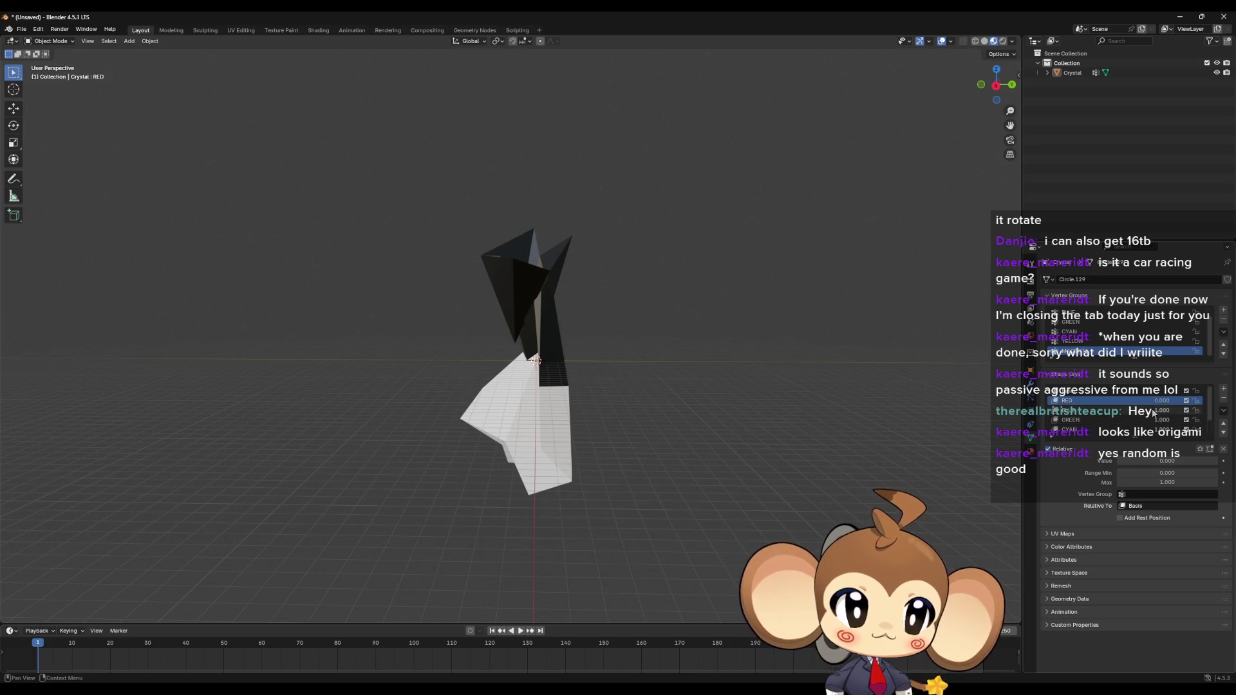
pyautogui.click(1115, 415)
pyautogui.moveTo(1158, 410)
pyautogui.mouseDown()
pyautogui.moveTo(1094, 420)
pyautogui.moveTo(1149, 408)
pyautogui.moveTo(1137, 406)
pyautogui.moveTo(1159, 420)
pyautogui.moveTo(1116, 435)
pyautogui.moveTo(1184, 429)
pyautogui.moveTo(1120, 431)
pyautogui.mouseUp()
pyautogui.click(1095, 418)
pyautogui.scroll(-1, 1119, 412)
pyautogui.click(1120, 410)
pyautogui.click(1107, 420)
pyautogui.click(1094, 429)
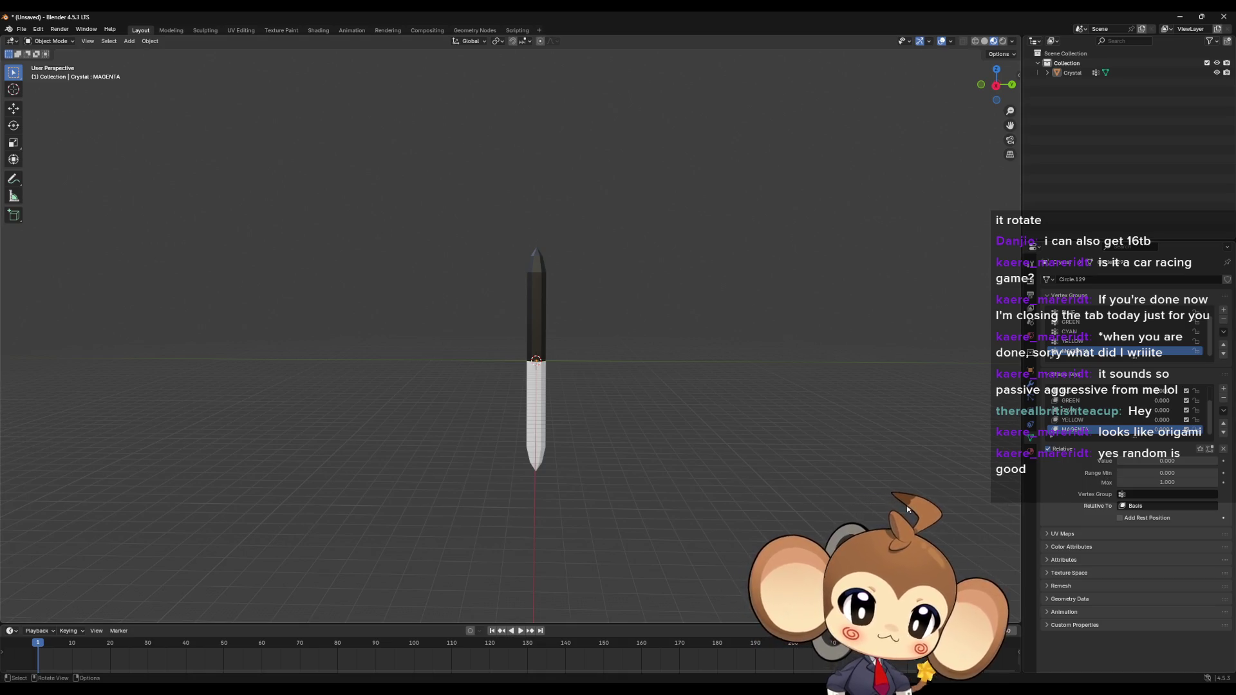
pyautogui.moveTo(552, 375); pyautogui.dragTo(494, 391, button='middle')
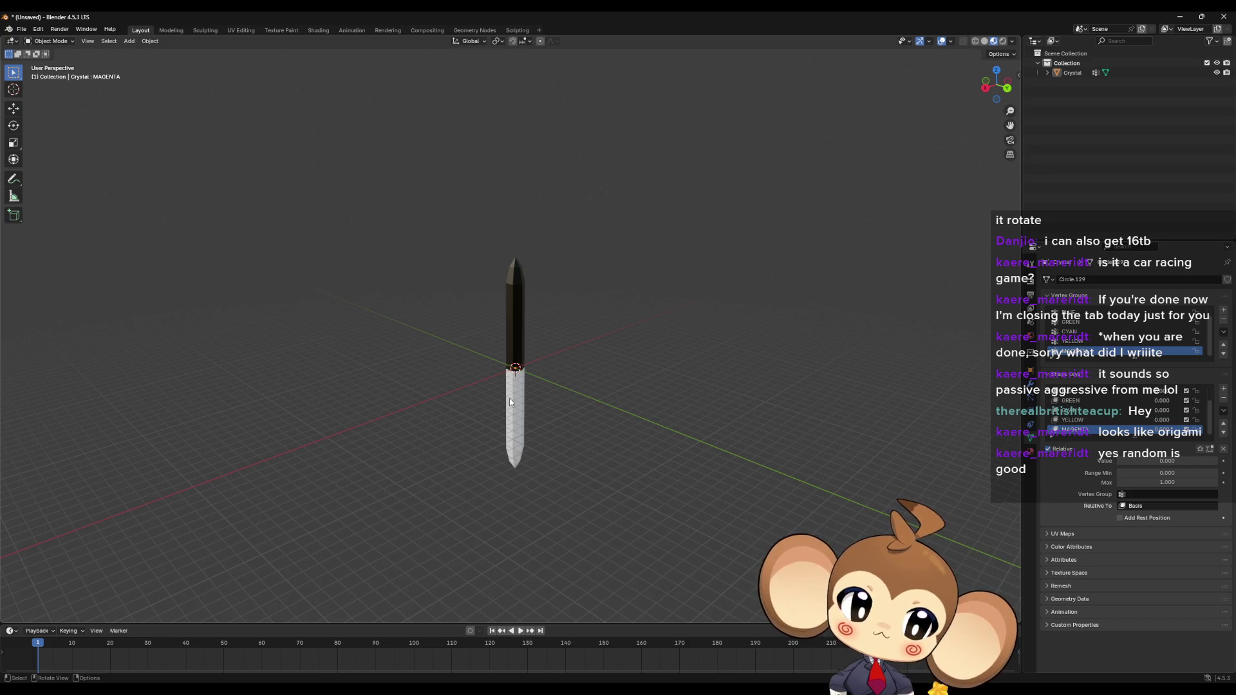
pyautogui.moveTo(483, 215)
pyautogui.mouseDown(button='middle')
pyautogui.moveTo(606, 311)
pyautogui.moveTo(611, 291)
pyautogui.mouseUp(button='middle')
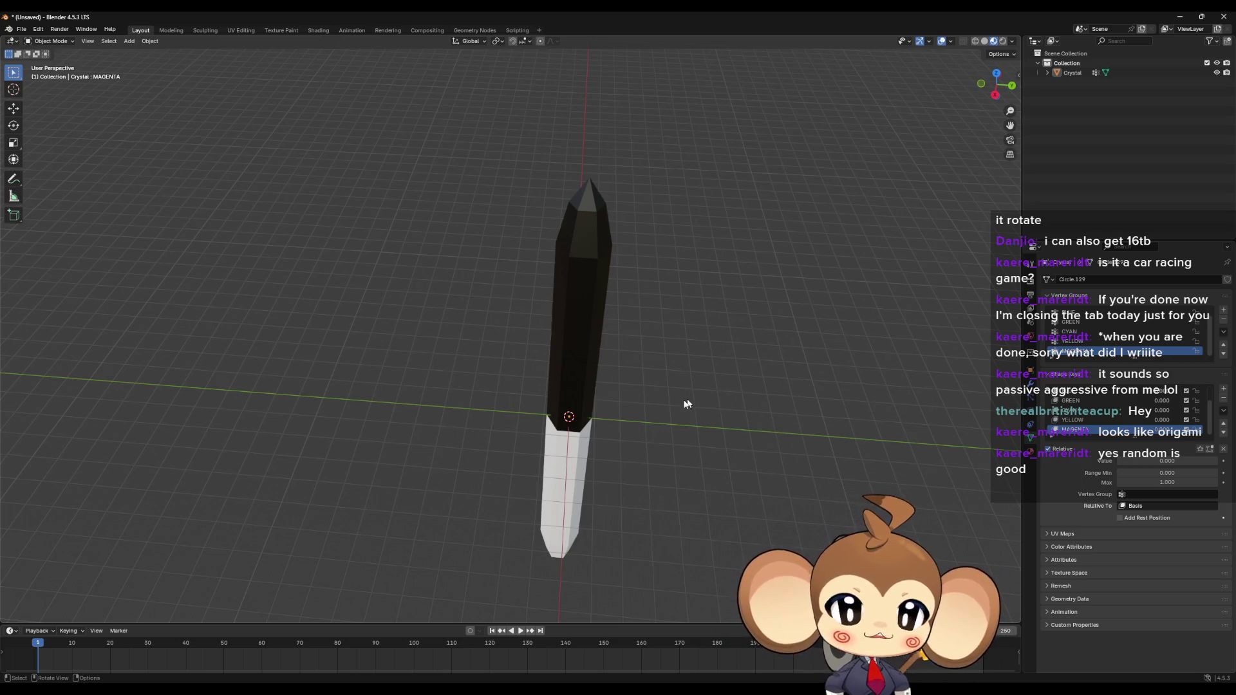
pyautogui.moveTo(687, 405)
pyautogui.mouseDown(button='middle')
pyautogui.moveTo(689, 325)
pyautogui.moveTo(661, 400)
pyautogui.mouseUp(button='middle')
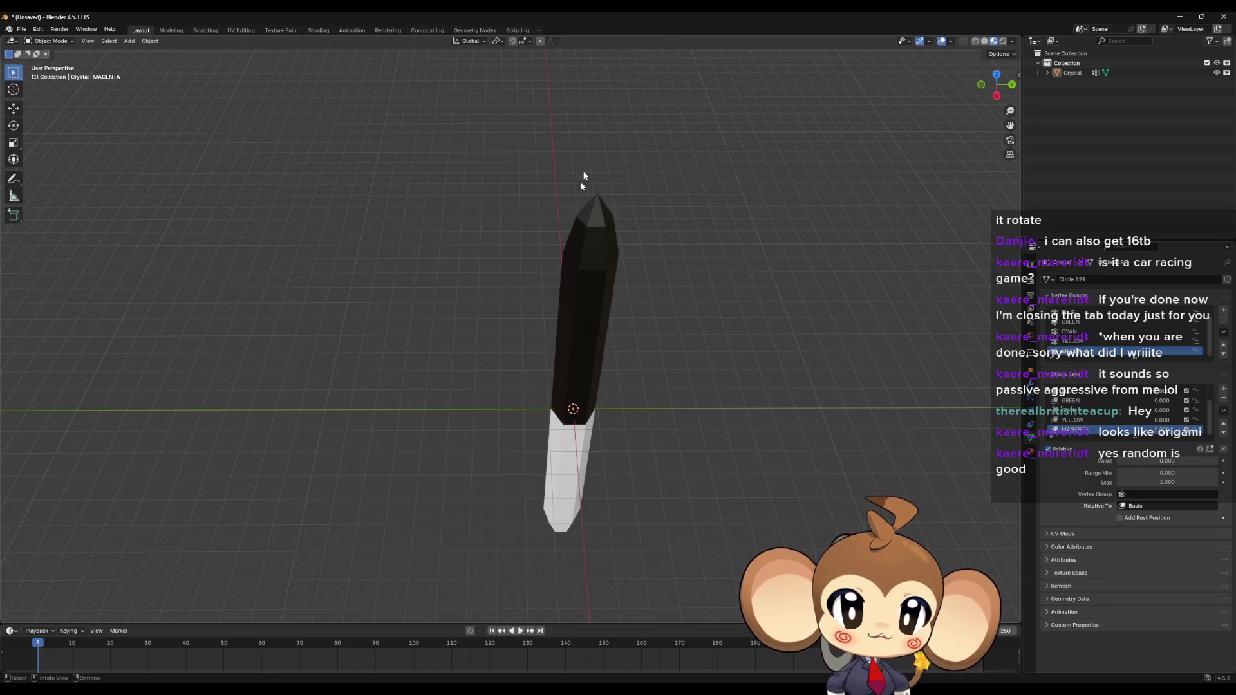
pyautogui.moveTo(587, 496); pyautogui.dragTo(613, 422, button='middle')
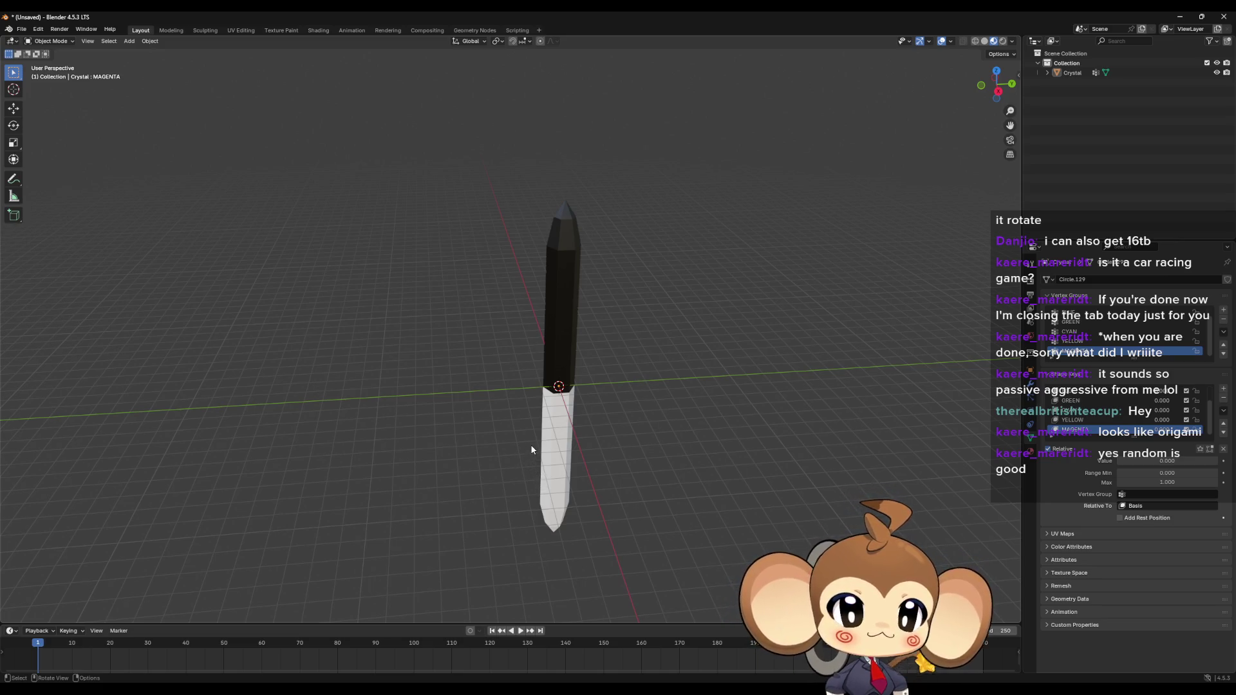
pyautogui.moveTo(531, 444); pyautogui.dragTo(603, 400, button='middle')
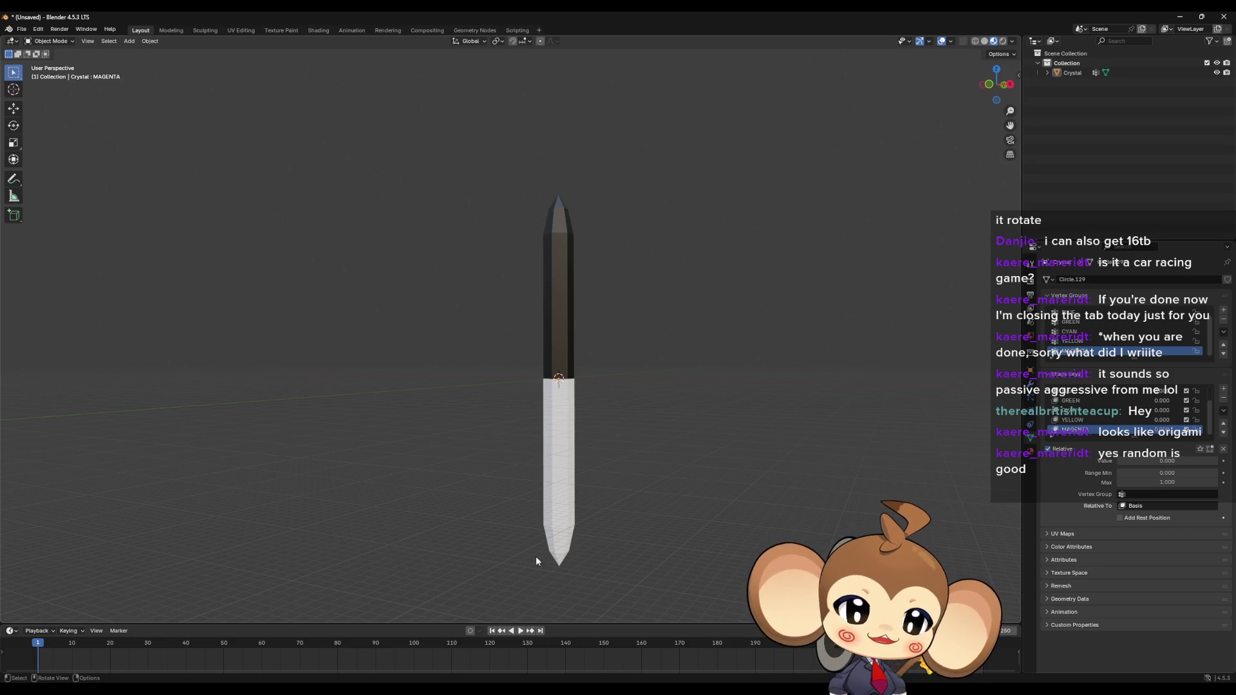
pyautogui.moveTo(618, 507)
pyautogui.mouseDown(button='middle')
pyautogui.moveTo(662, 422)
pyautogui.moveTo(647, 460)
pyautogui.moveTo(589, 466)
pyautogui.moveTo(639, 395)
pyautogui.mouseUp(button='middle')
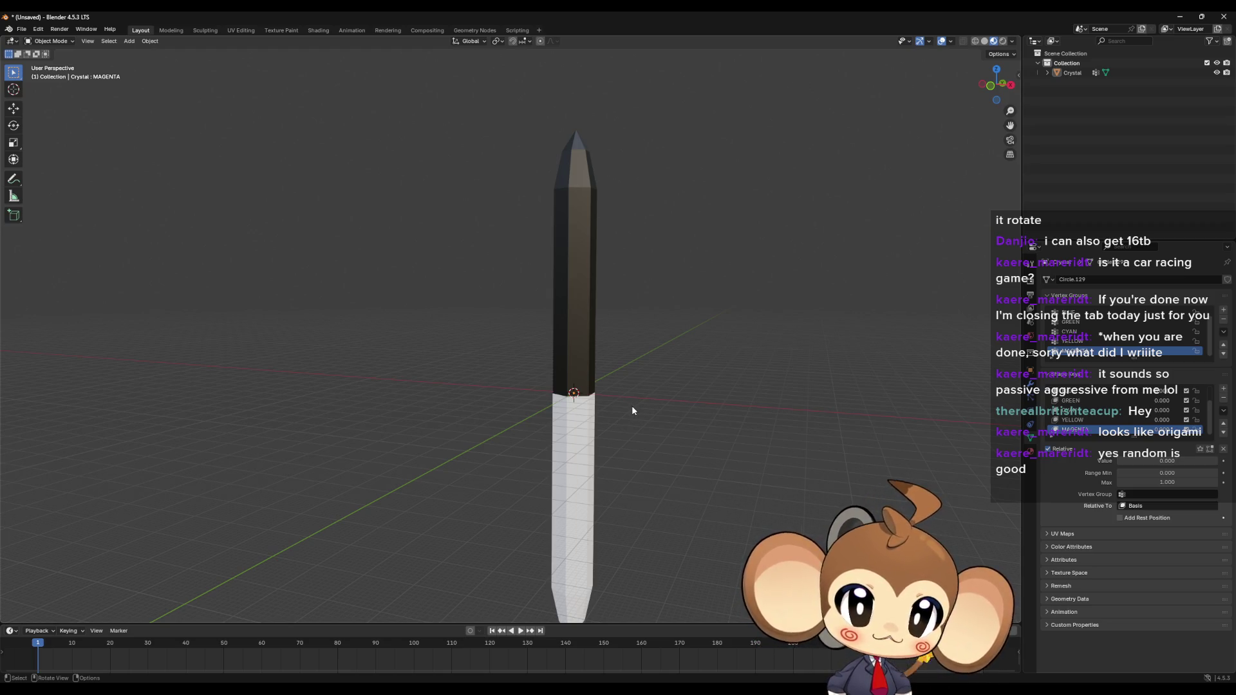
pyautogui.scroll(-2, 632, 411)
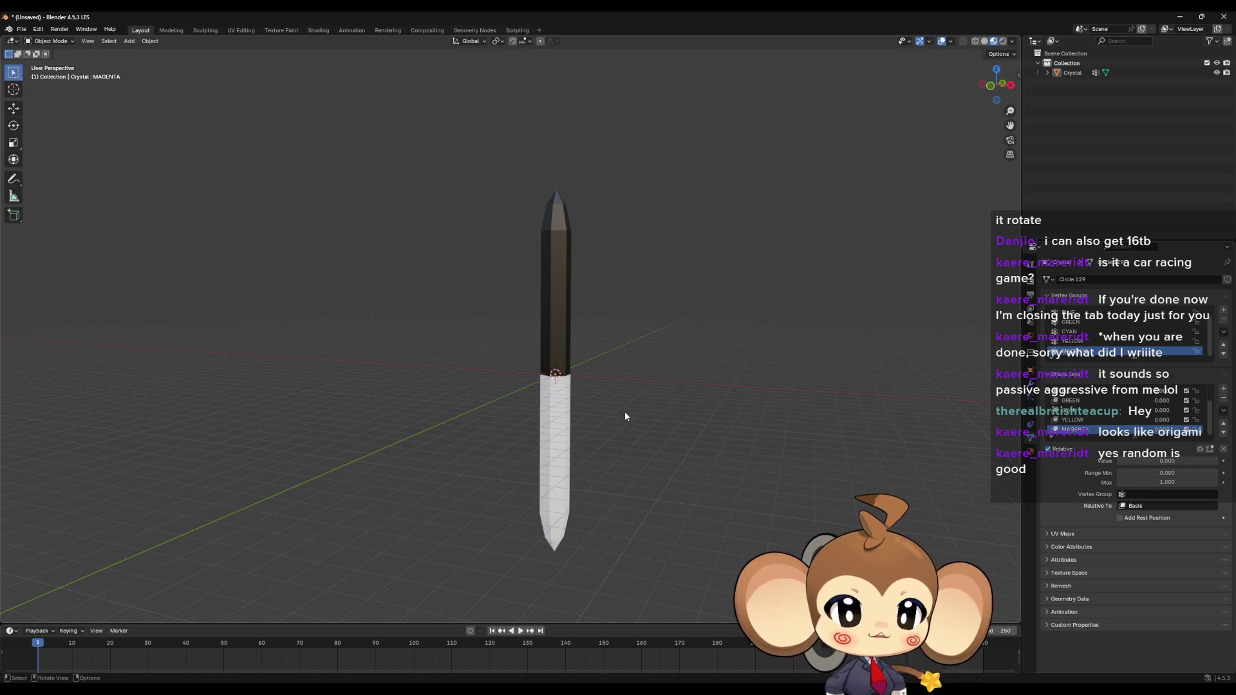
pyautogui.scroll(2, 625, 416)
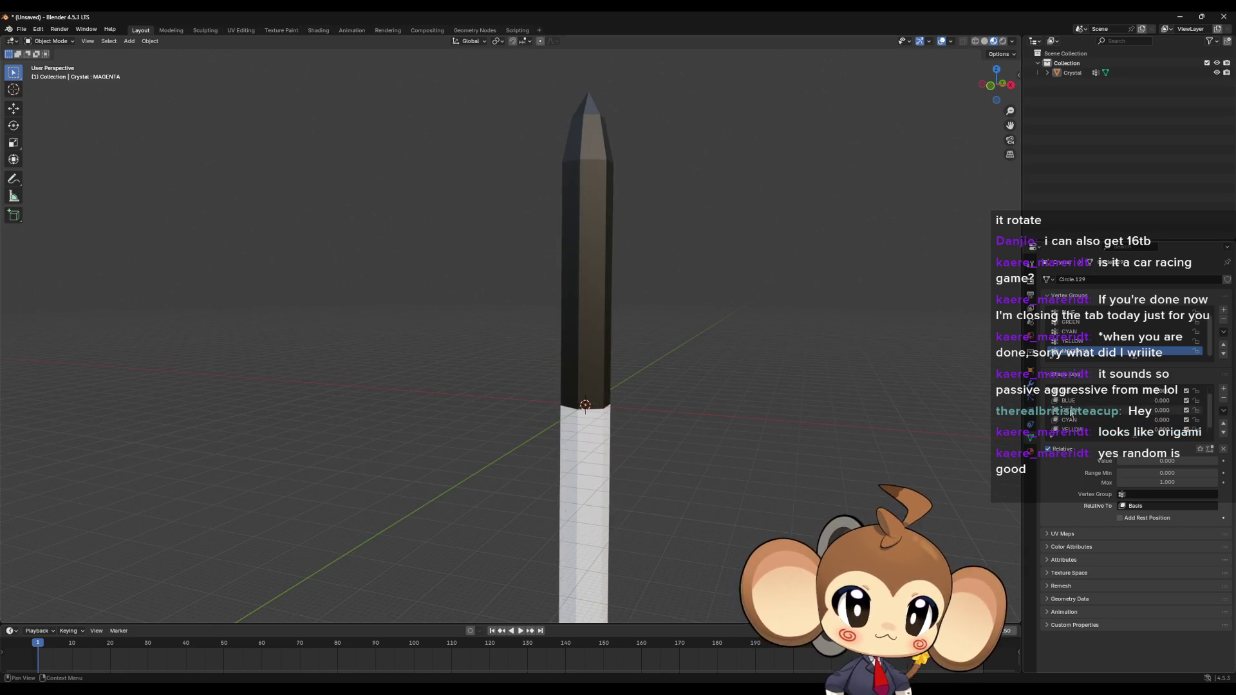
pyautogui.scroll(2, 1133, 412)
# Step: Set the RED and BLUE shape keys to 1, with GREEN already at full strength
pyautogui.click(1100, 400)
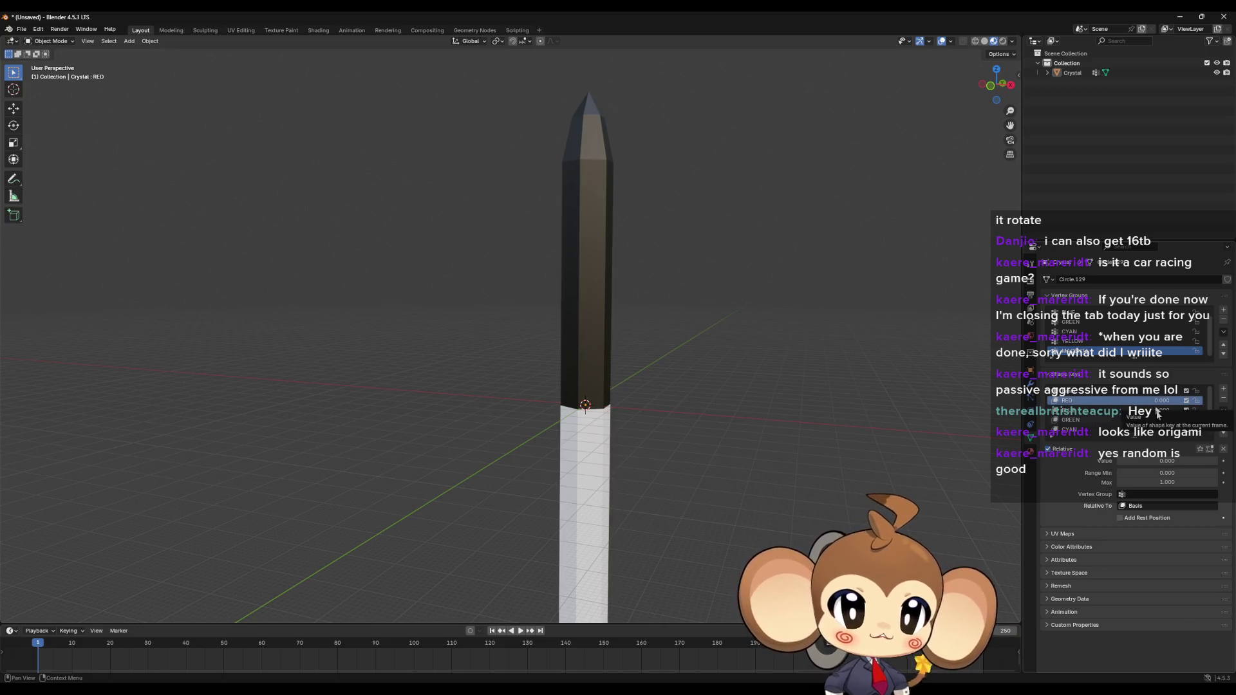
pyautogui.click(1171, 461)
pyautogui.write('1')
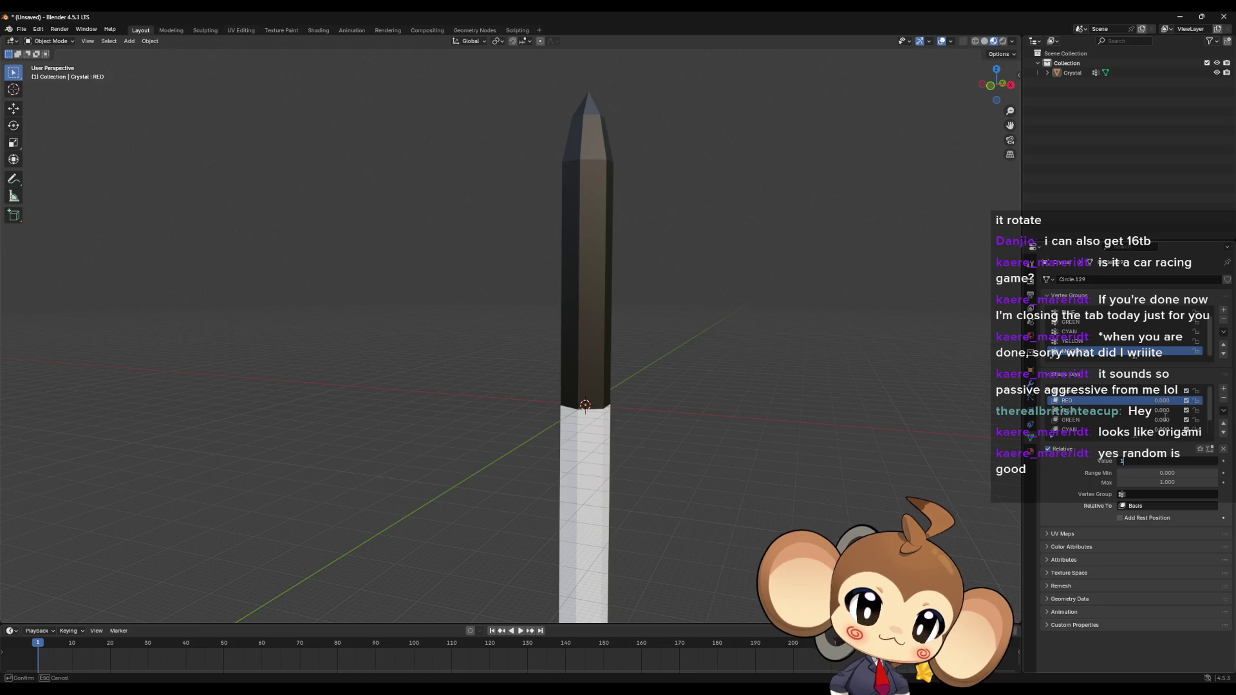
pyautogui.press('Return')
pyautogui.click(1125, 410)
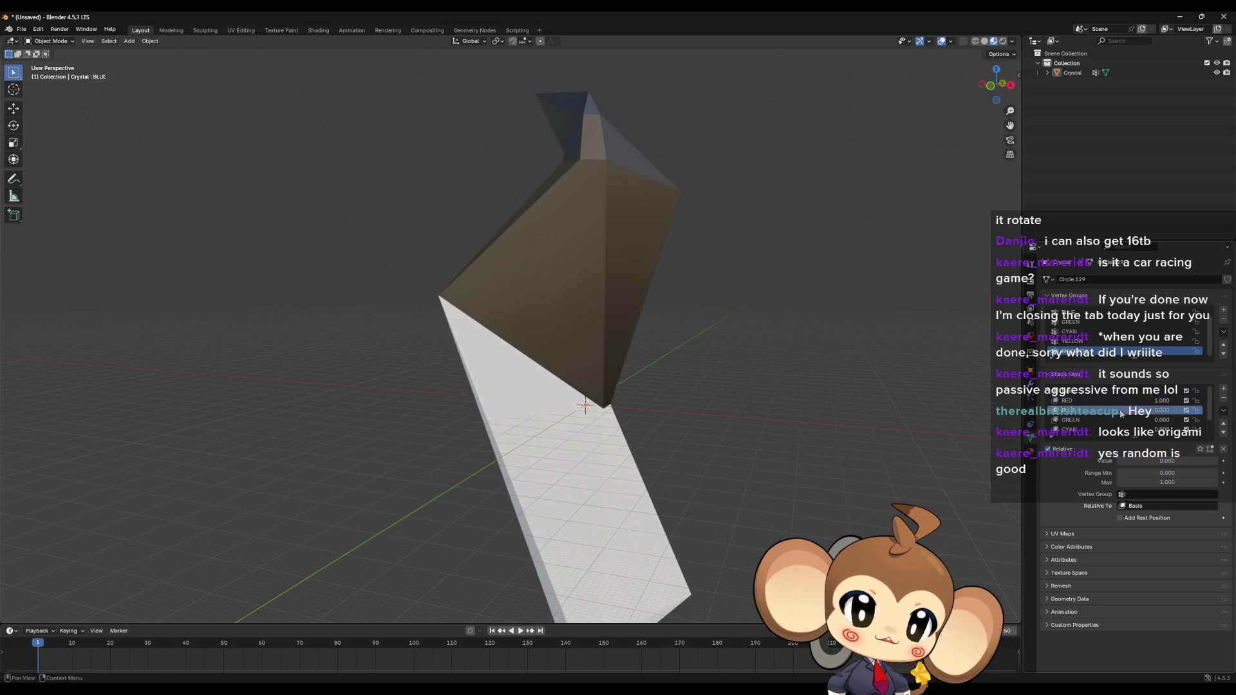
pyautogui.moveTo(1139, 461); pyautogui.dragTo(1159, 457)
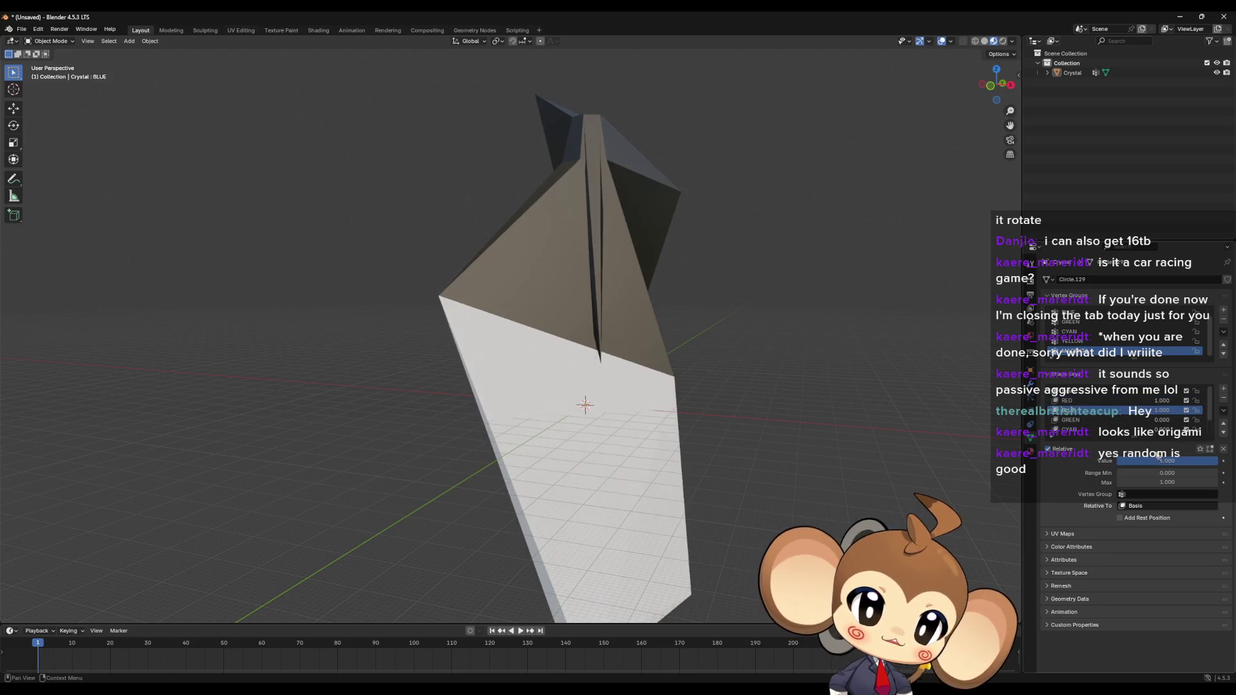
pyautogui.click(1136, 418)
# Step: Set the CYAN, YELLOW and MAGENTA shape key values to 1 and inspect the jagged crystal
pyautogui.scroll(-2, 1137, 414)
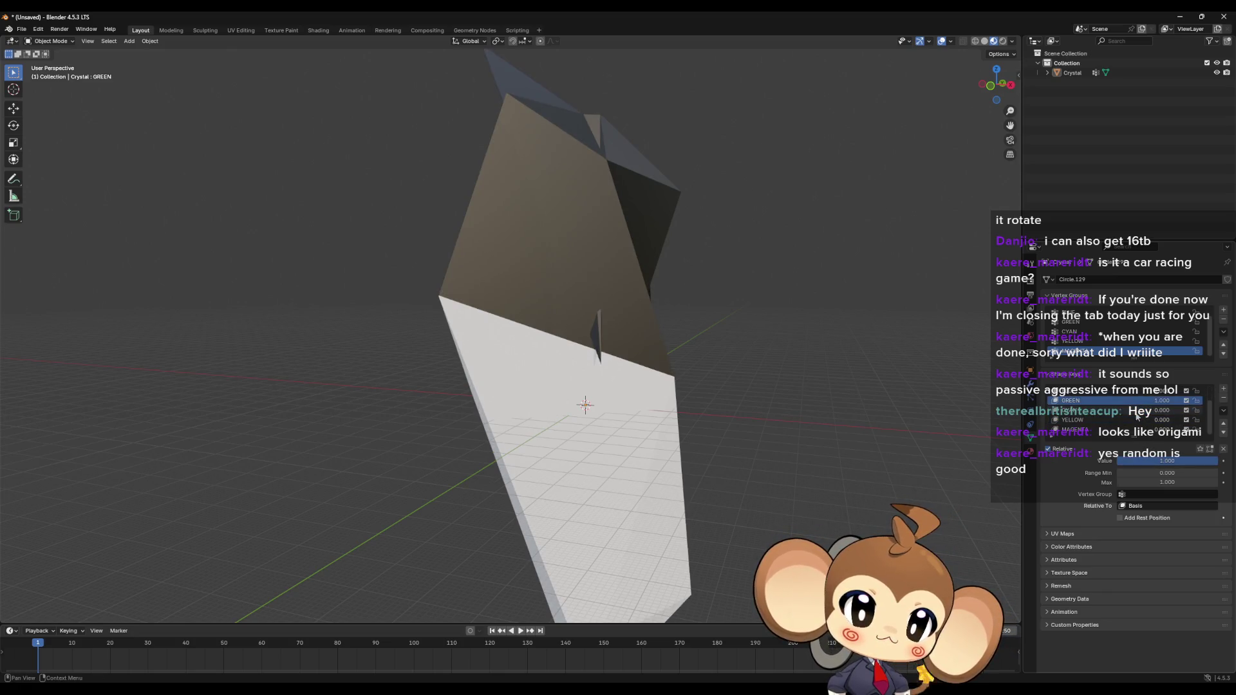
pyautogui.click(1137, 411)
pyautogui.doubleClick(1146, 461)
pyautogui.write('1')
pyautogui.press('Return')
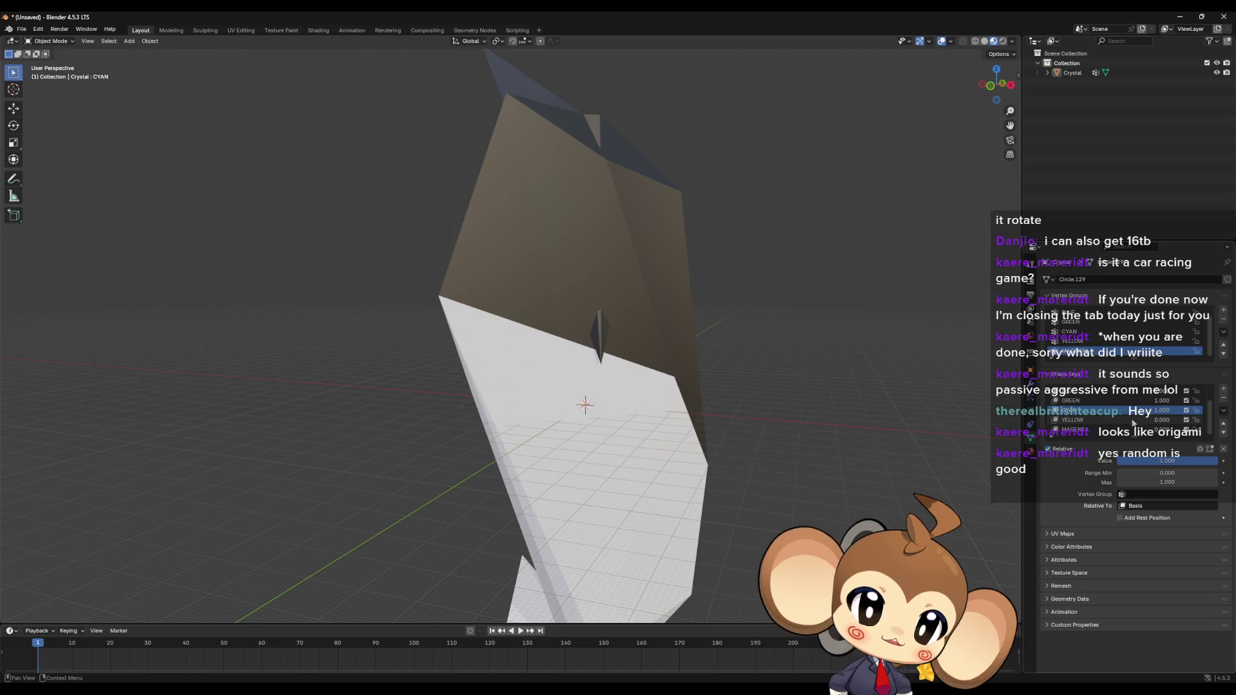
pyautogui.click(1136, 419)
pyautogui.doubleClick(1146, 461)
pyautogui.write('1')
pyautogui.press('Return')
pyautogui.click(1136, 429)
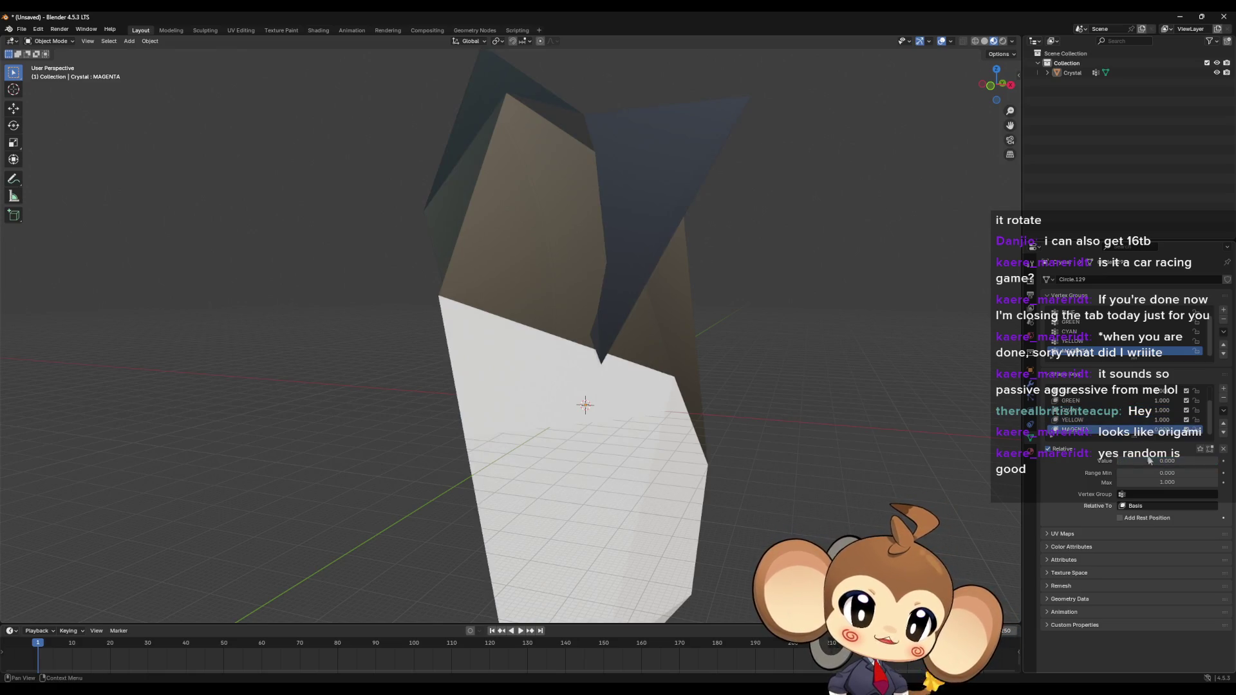
pyautogui.doubleClick(1145, 460)
pyautogui.write('1')
pyautogui.press('Return')
pyautogui.moveTo(789, 404)
pyautogui.mouseDown(button='middle')
pyautogui.moveTo(808, 437)
pyautogui.moveTo(736, 461)
pyautogui.moveTo(666, 364)
pyautogui.moveTo(624, 439)
pyautogui.moveTo(630, 423)
pyautogui.moveTo(770, 404)
pyautogui.moveTo(904, 419)
pyautogui.moveTo(808, 436)
pyautogui.moveTo(906, 441)
pyautogui.moveTo(591, 423)
pyautogui.moveTo(634, 414)
pyautogui.moveTo(616, 363)
pyautogui.moveTo(532, 408)
pyautogui.moveTo(404, 436)
pyautogui.moveTo(612, 422)
pyautogui.mouseUp(button='middle')
# Step: Select the crystal and start an FBX (.fbx) export
pyautogui.click(577, 373)
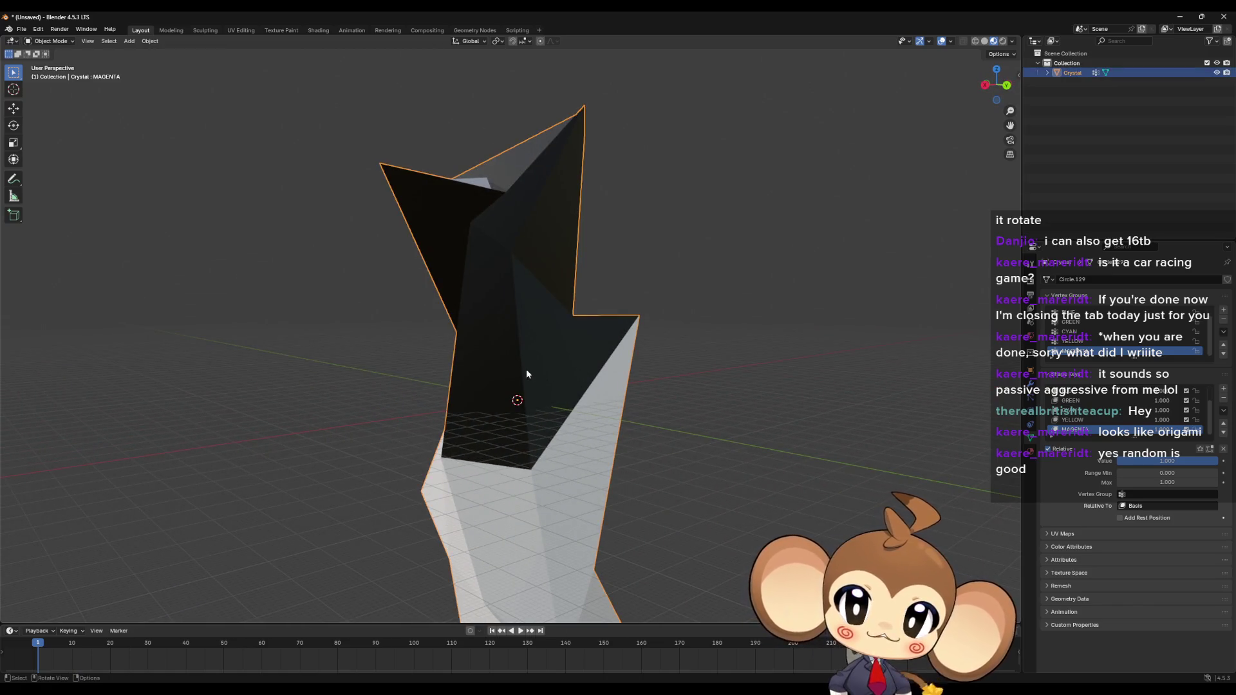
pyautogui.click(22, 29)
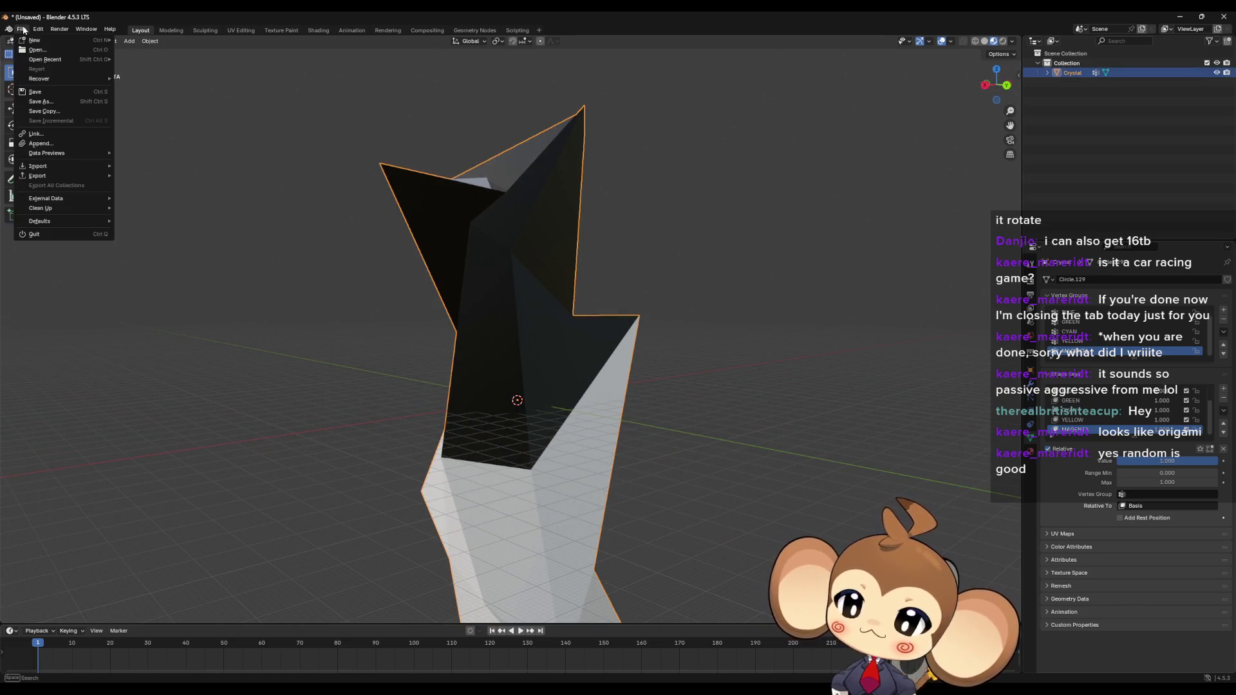
pyautogui.moveTo(48, 177)
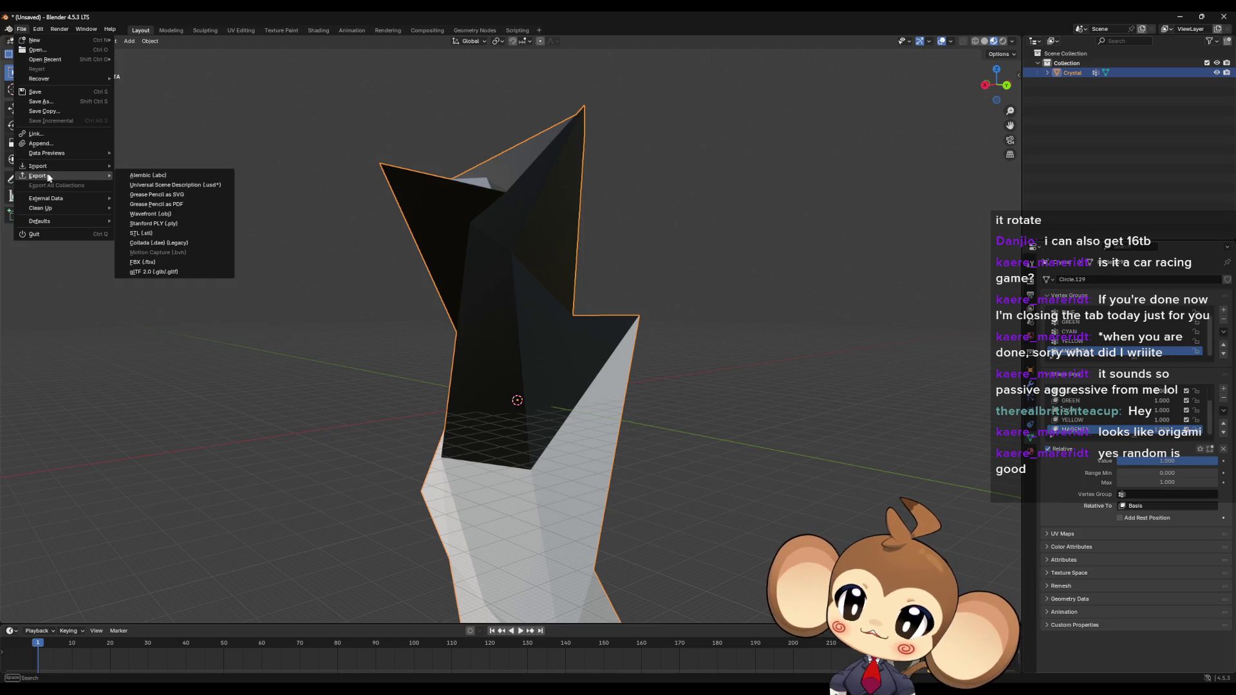
pyautogui.click(159, 261)
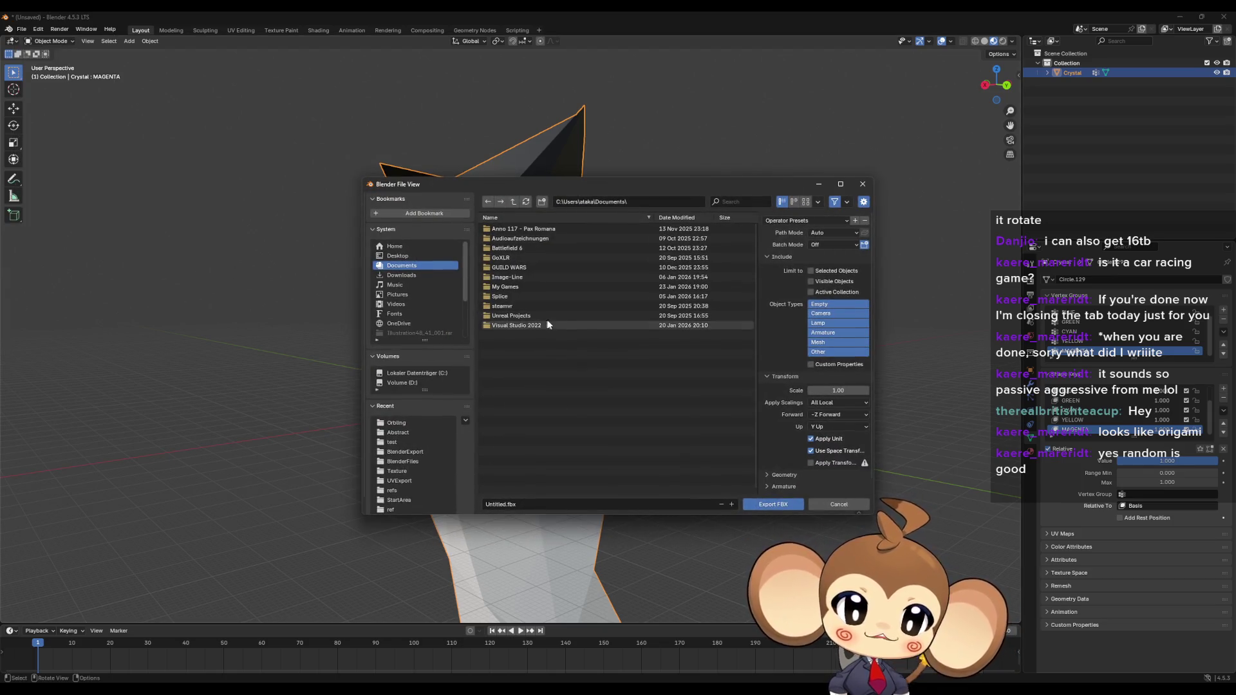
# Step: Browse the Abstract, Characters, Objects and Orbling folders, ending in the 3d project folder
pyautogui.scroll(-1, 406, 489)
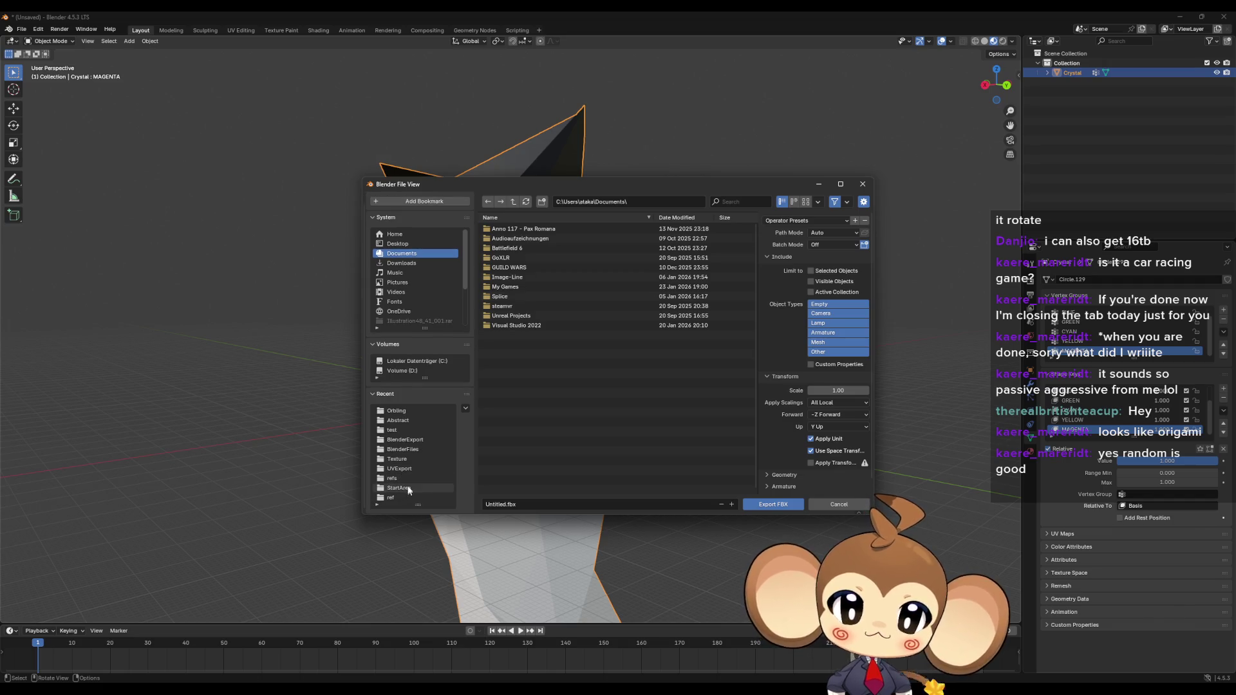
pyautogui.click(400, 420)
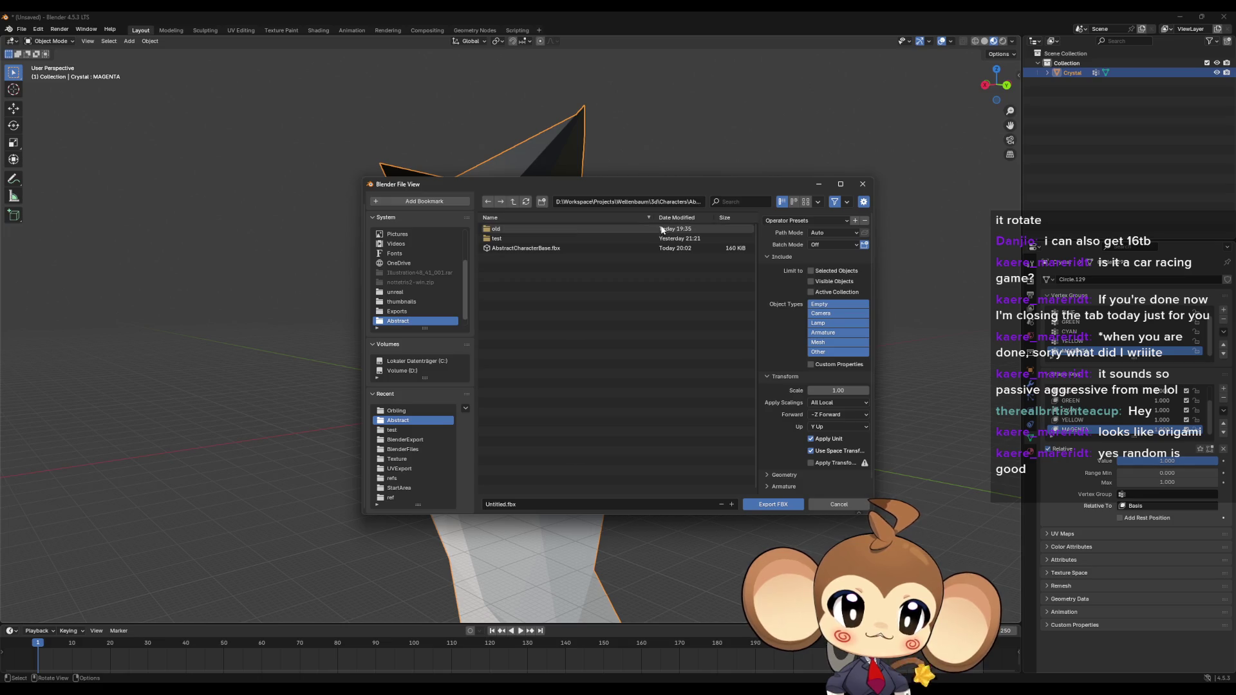
pyautogui.click(513, 202)
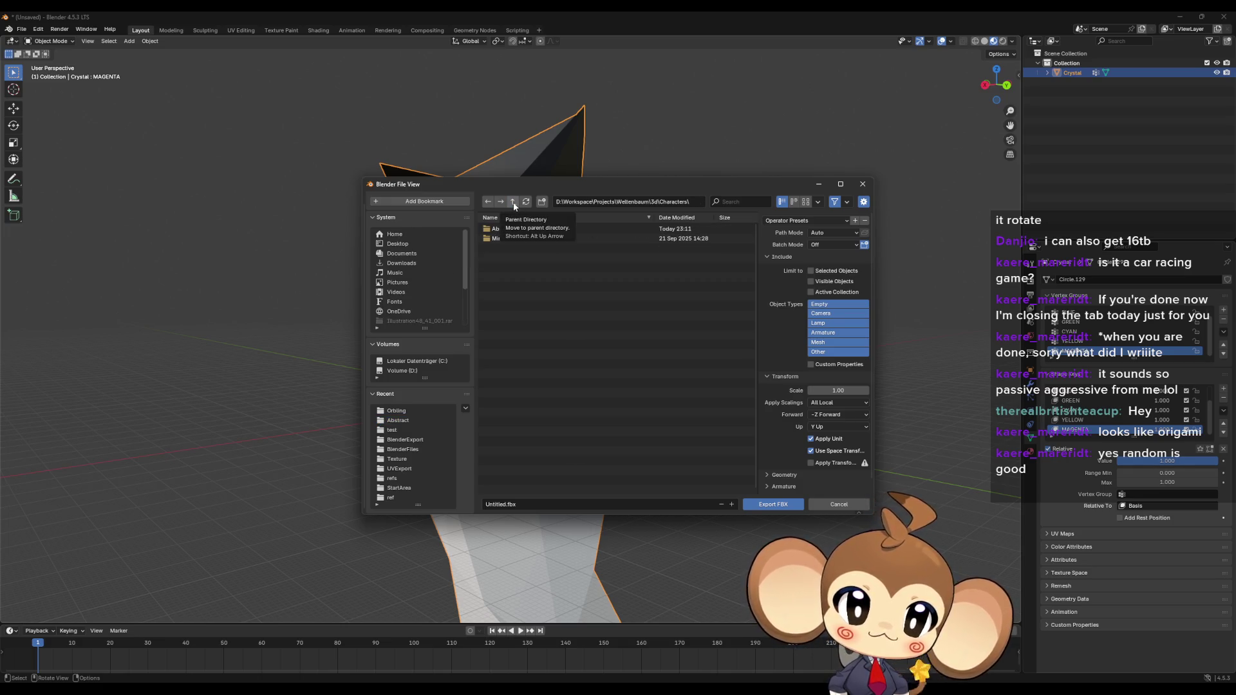
pyautogui.click(512, 202)
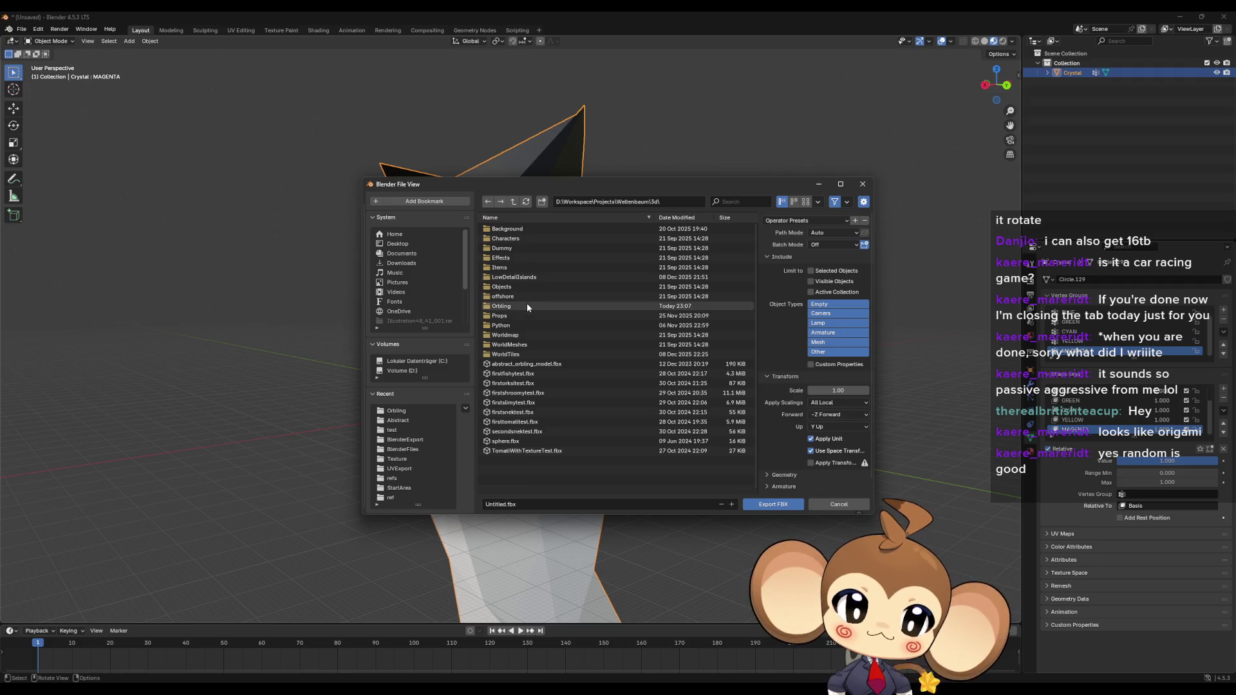
pyautogui.doubleClick(520, 241)
pyautogui.click(512, 204)
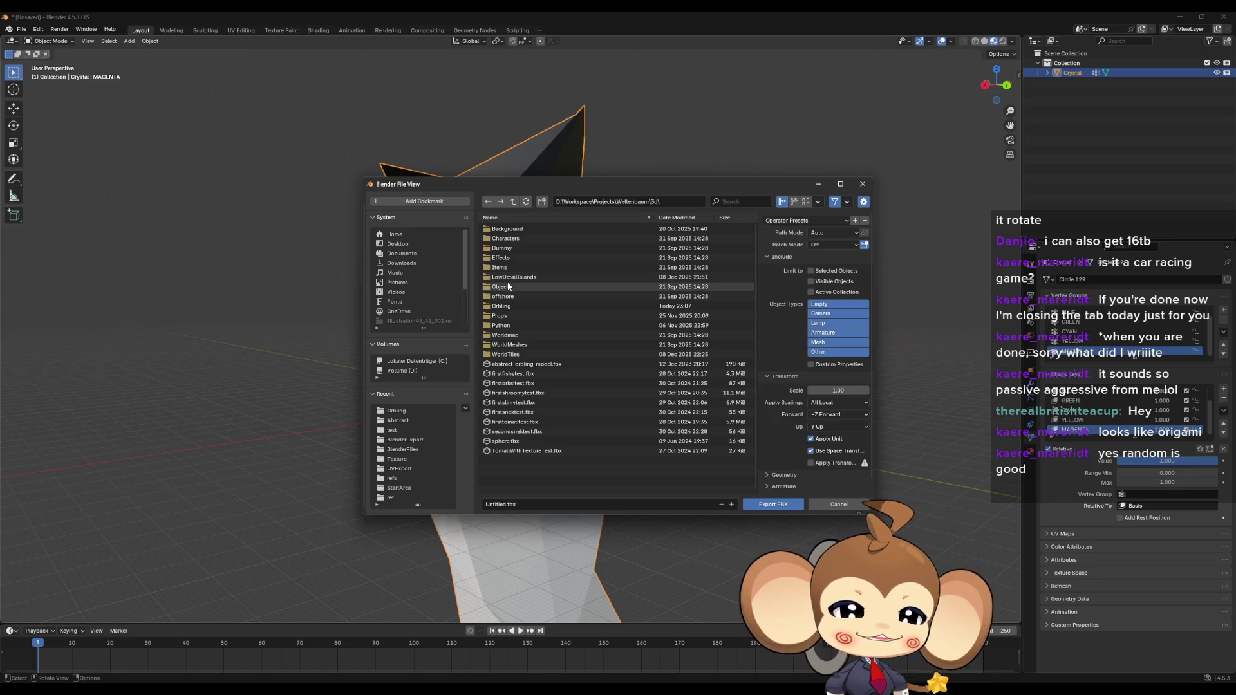
pyautogui.click(514, 239)
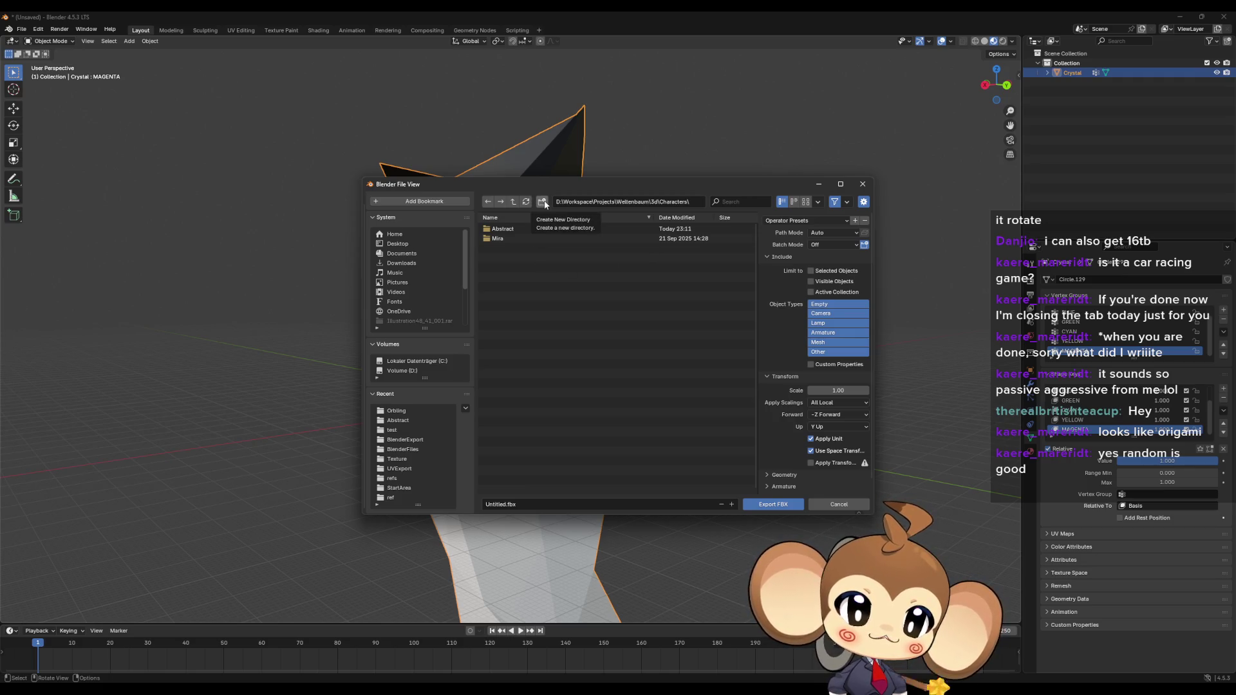
pyautogui.click(513, 201)
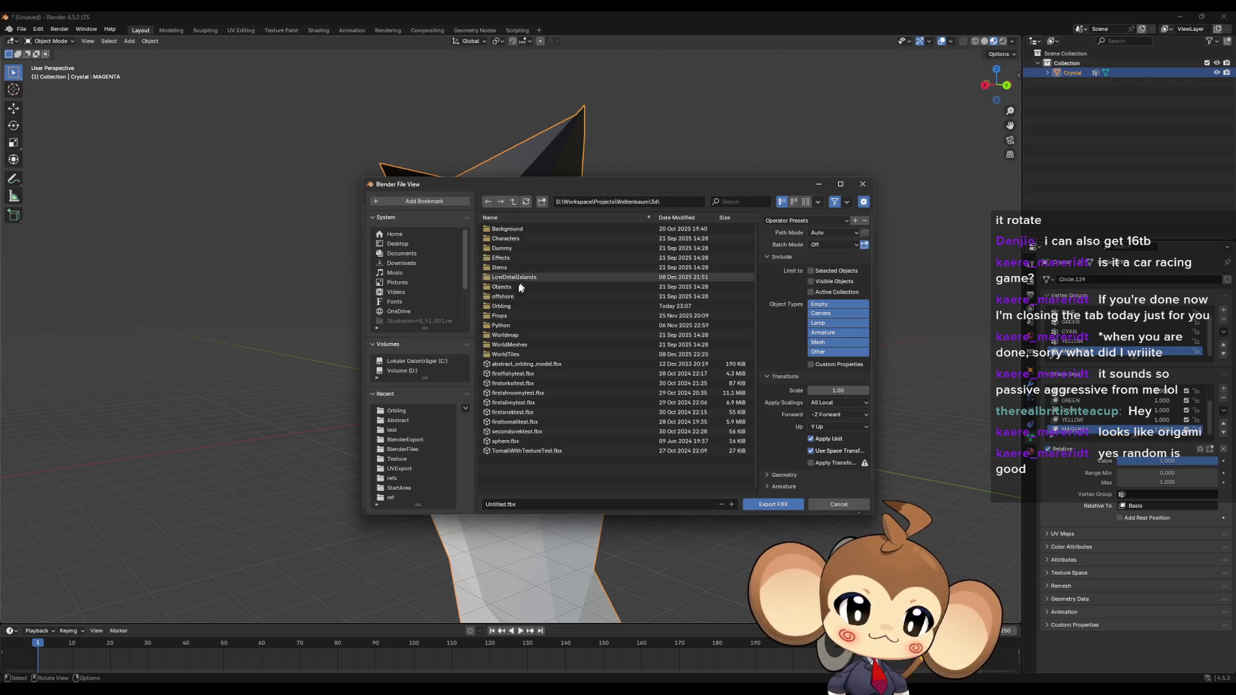
pyautogui.click(515, 286)
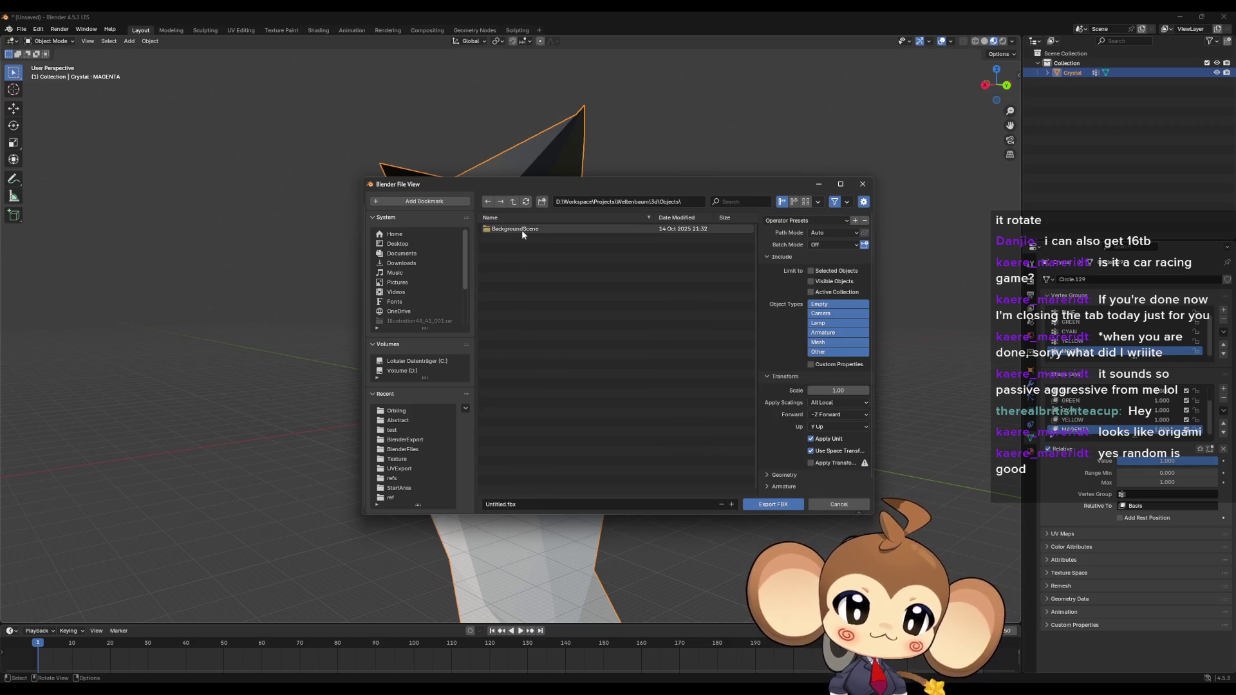
pyautogui.click(512, 202)
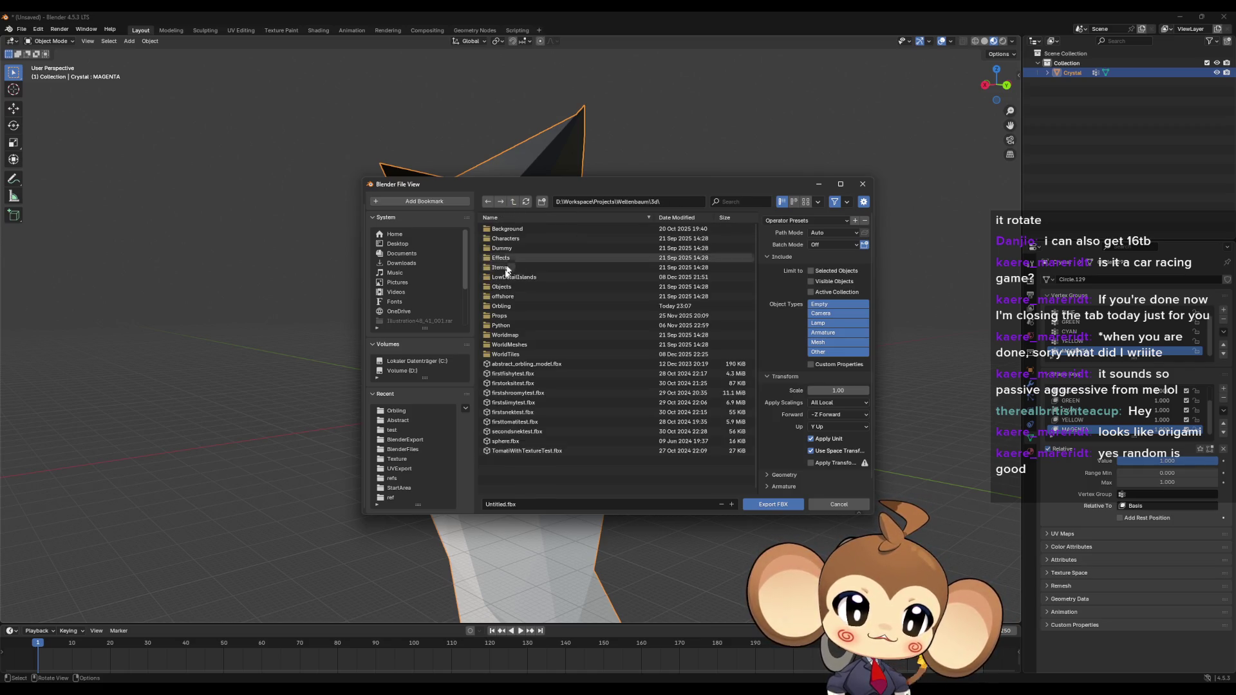
pyautogui.click(513, 307)
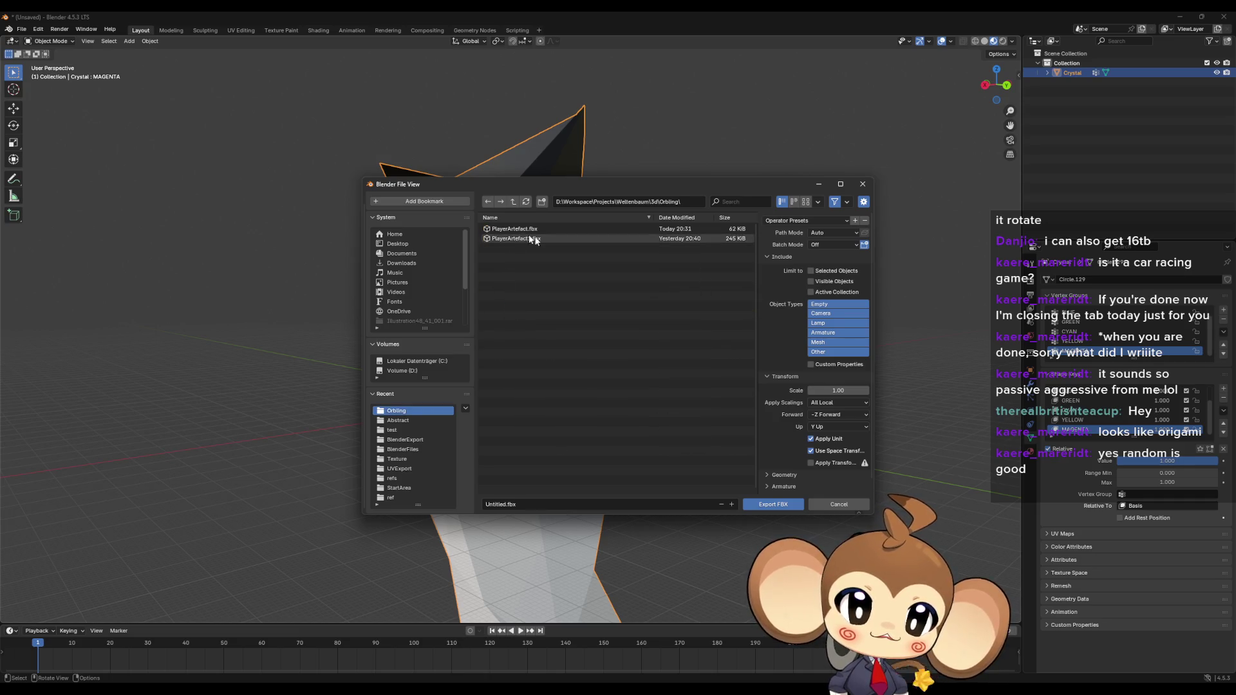
pyautogui.click(513, 202)
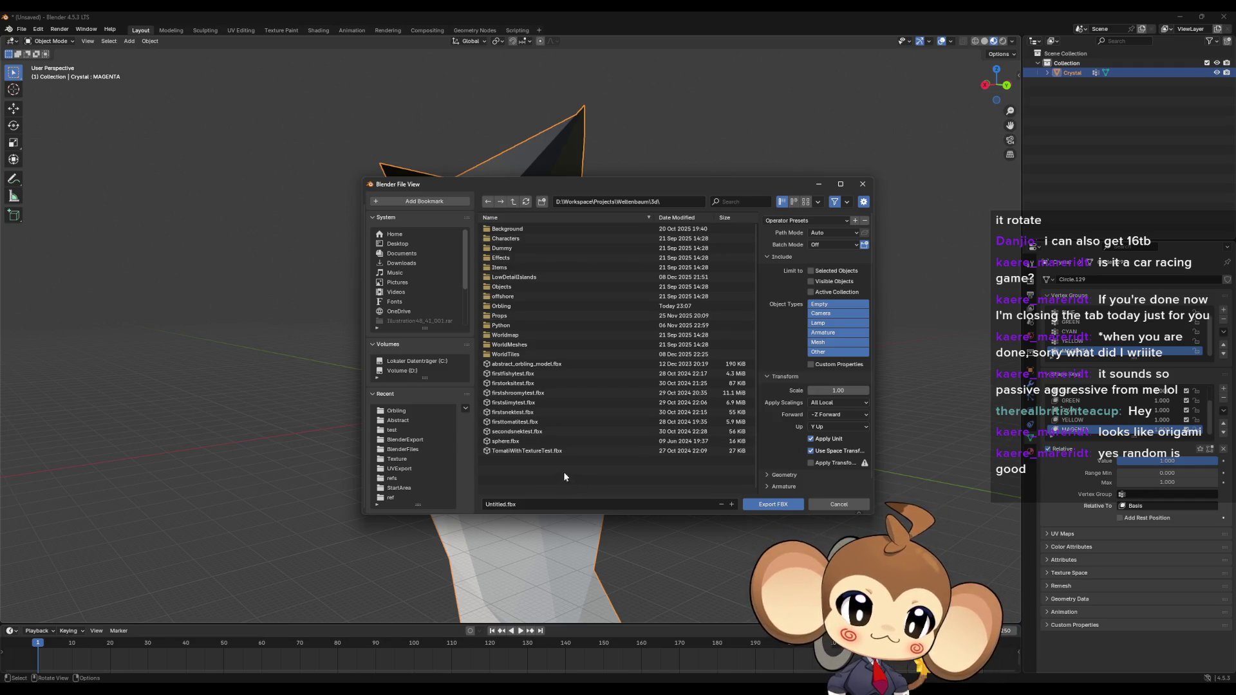
# Step: Create a new Crystals folder in 3d and open it as the export destination
pyautogui.click(542, 203)
pyautogui.write('Crystals')
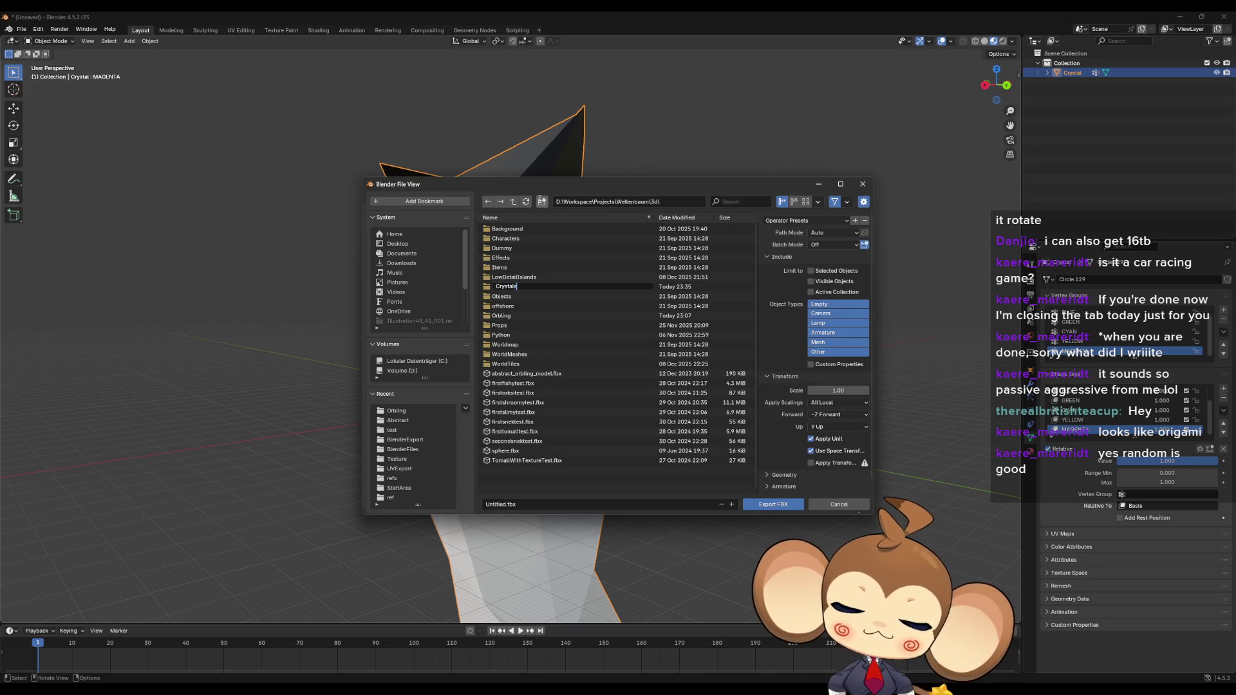
pyautogui.press('Return')
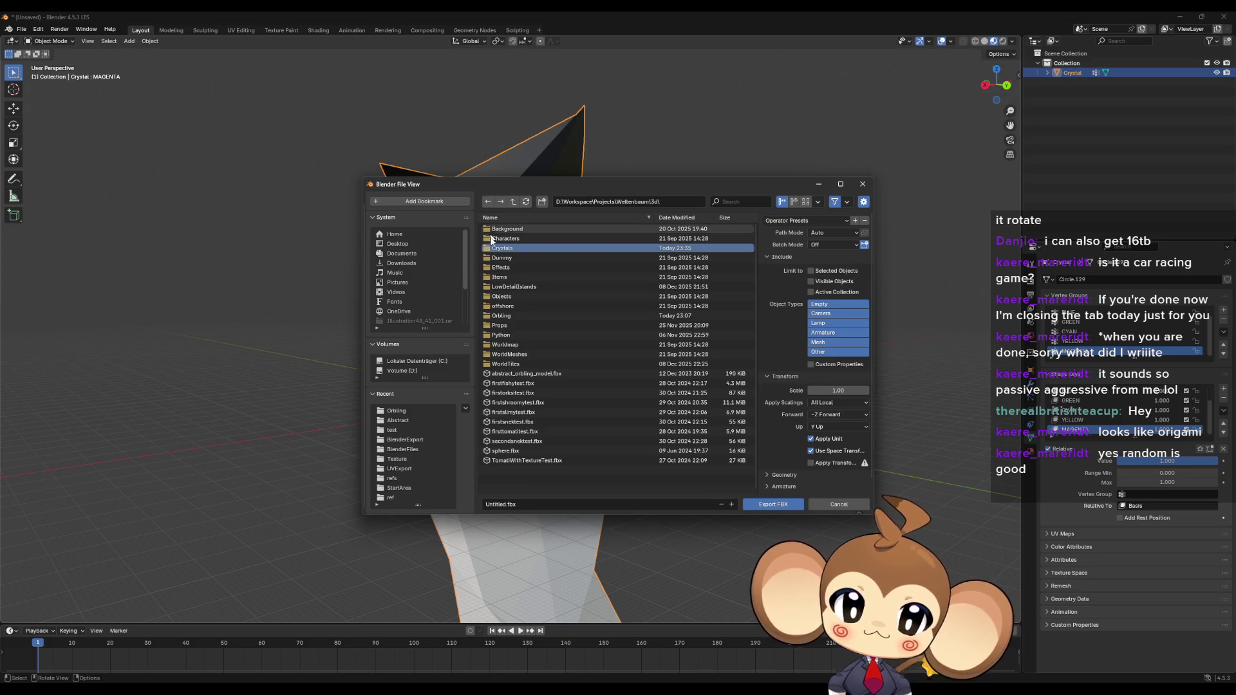
pyautogui.doubleClick(514, 249)
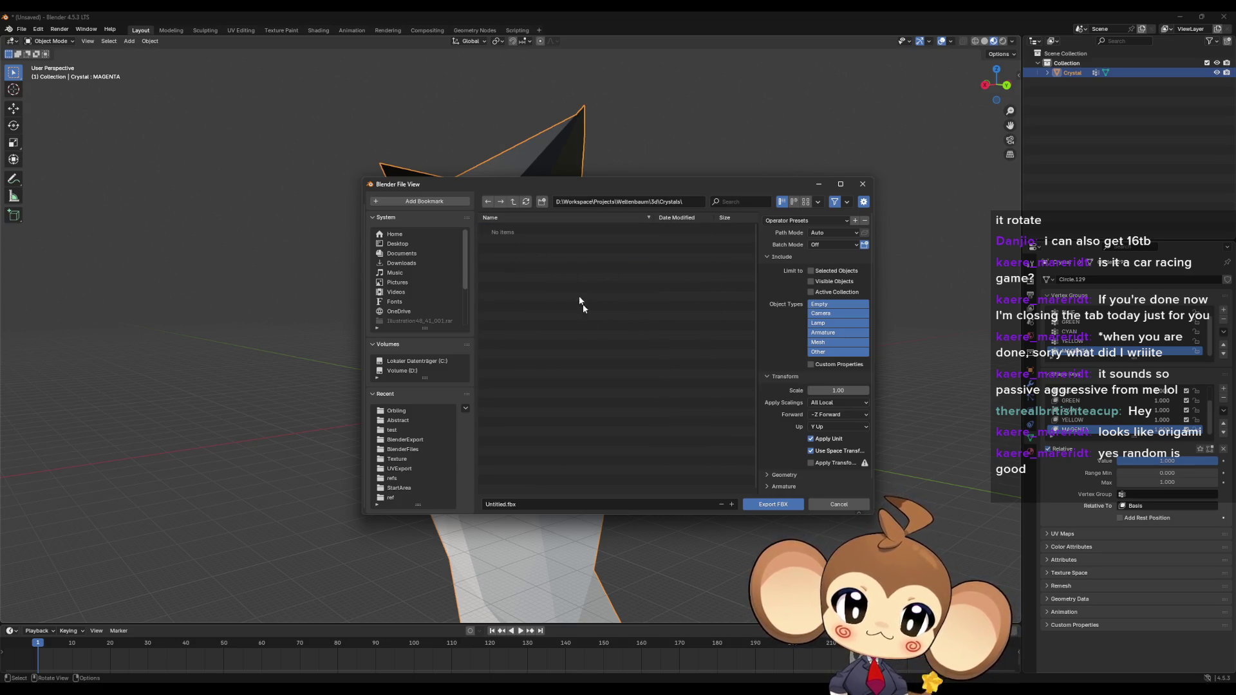
# Step: Replace the default file name with IntroCrystal
pyautogui.click(540, 504)
pyautogui.press('Home')
pyautogui.press('Delete')
pyautogui.press('Delete')
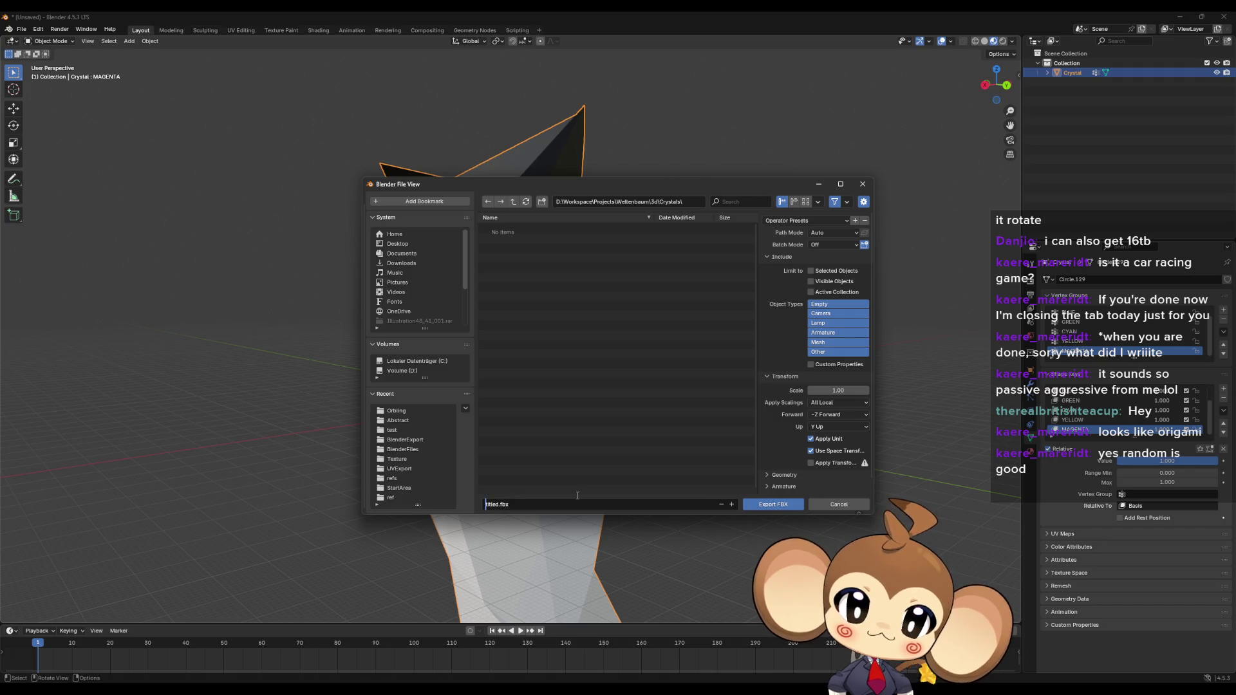
pyautogui.press('Delete')
pyautogui.press('Delete')
pyautogui.press('Delete')
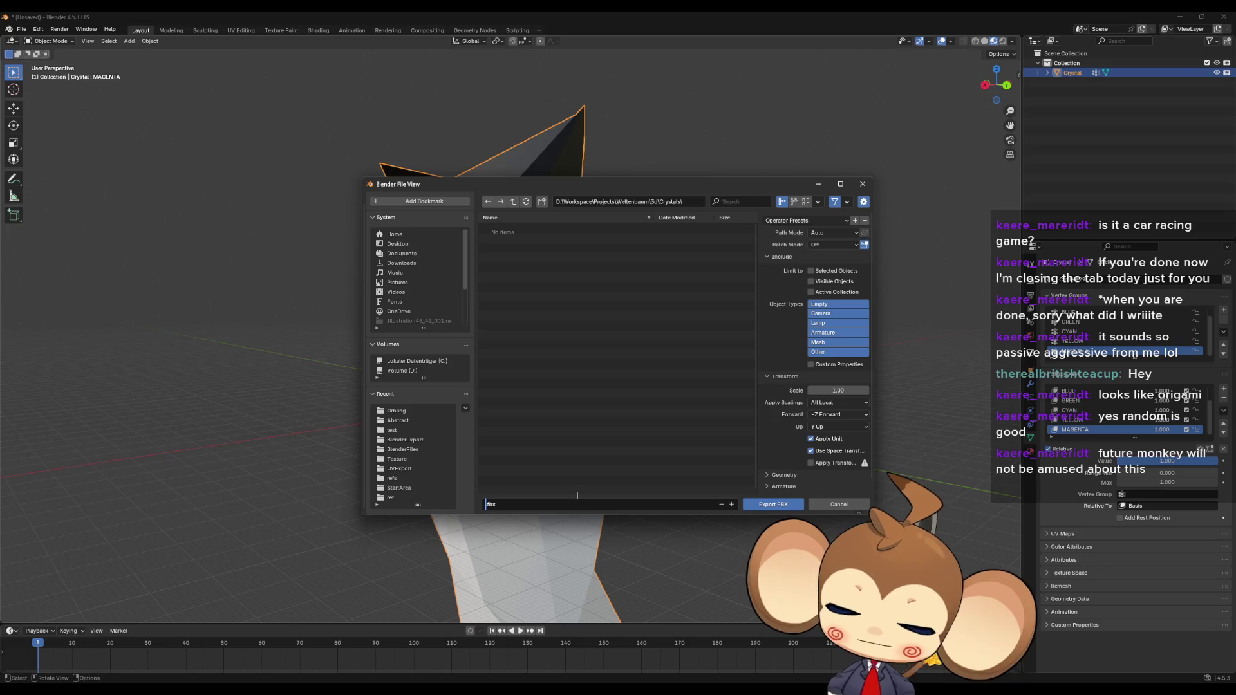
pyautogui.write('1')
pyautogui.press('BackSpace')
pyautogui.write('IntroCrys')
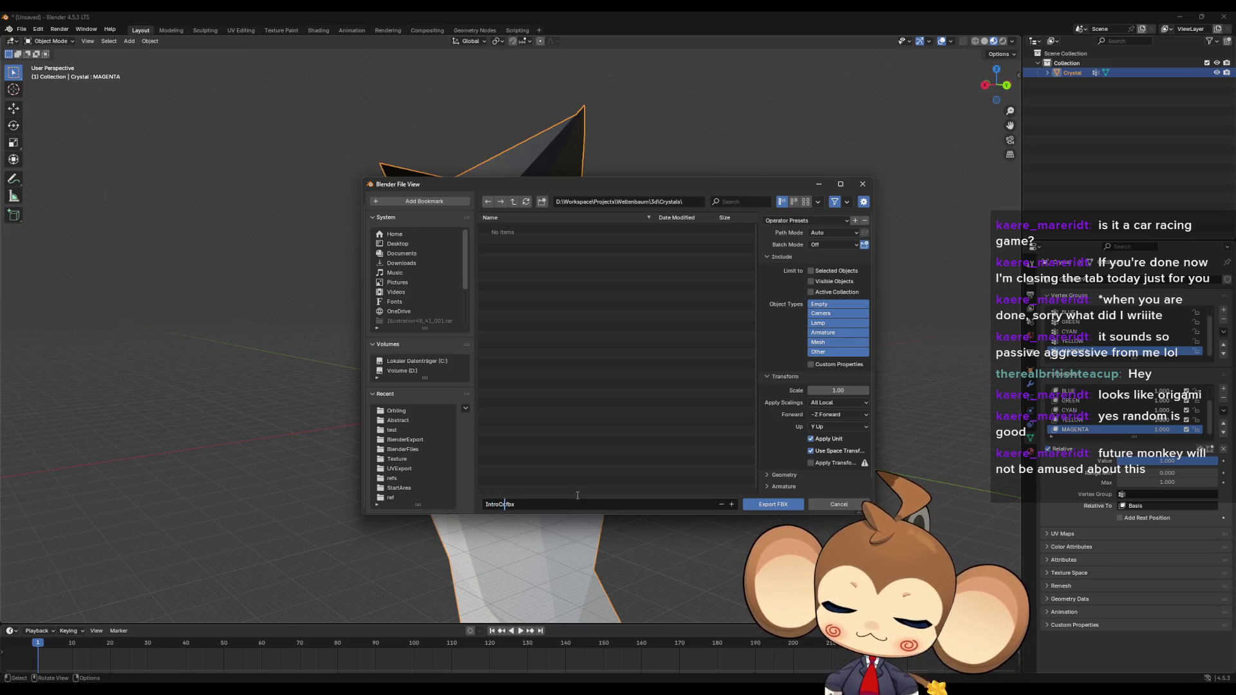
pyautogui.write('tal')
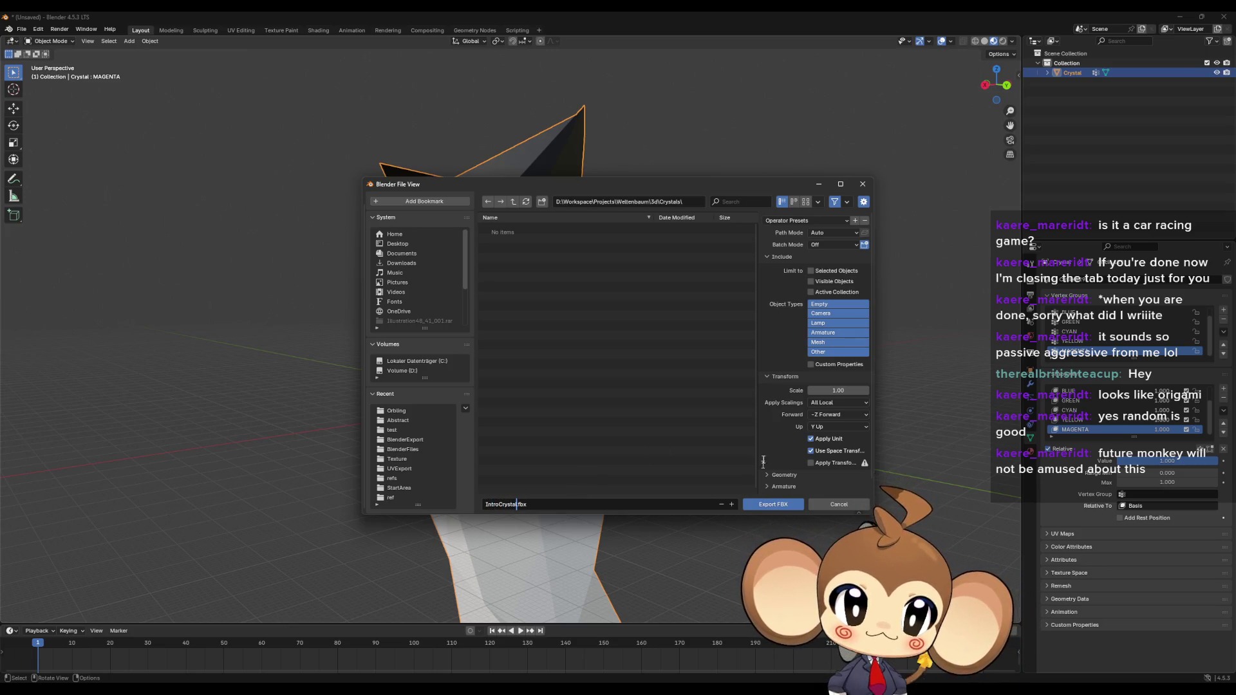
# Step: Export with the unreal operator preset, then close TheCrater with Don't Save
pyautogui.click(803, 220)
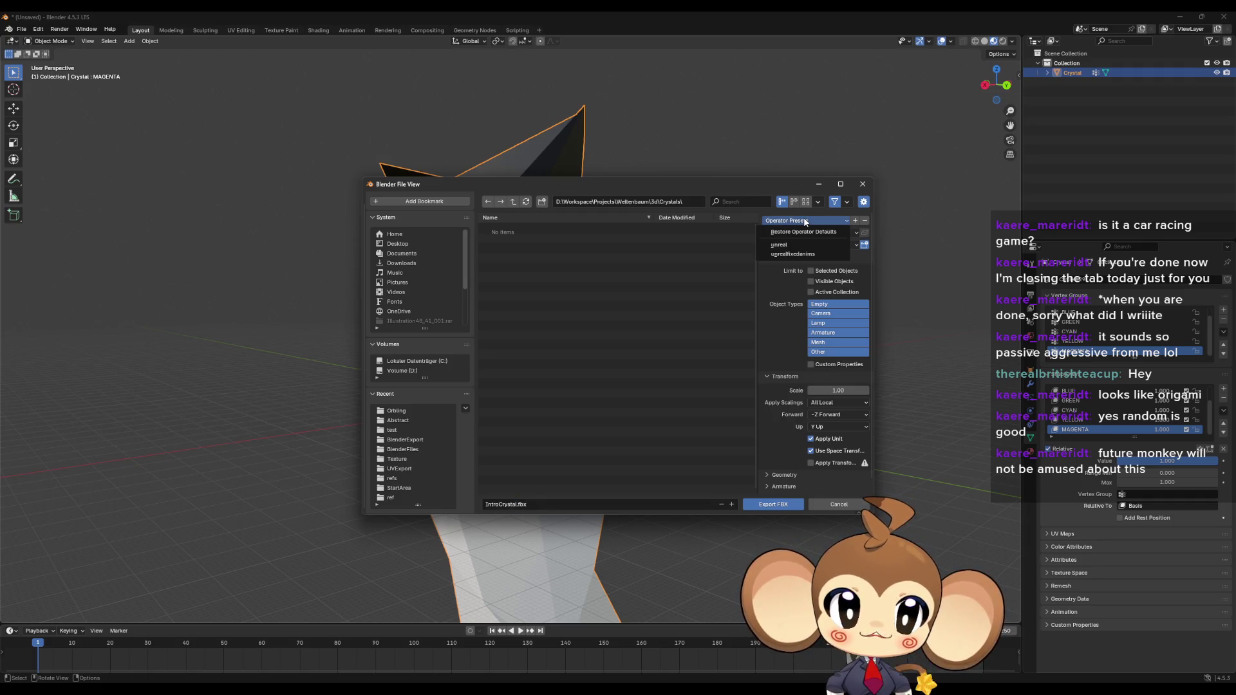
pyautogui.click(778, 245)
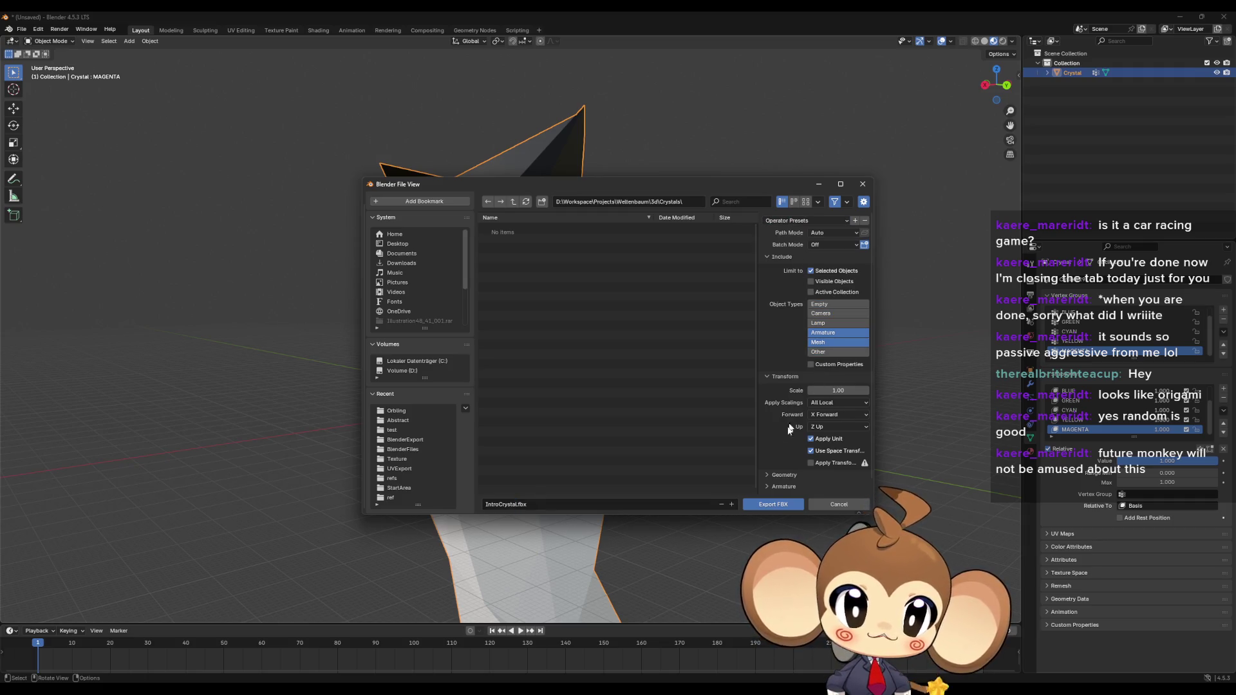
pyautogui.click(771, 503)
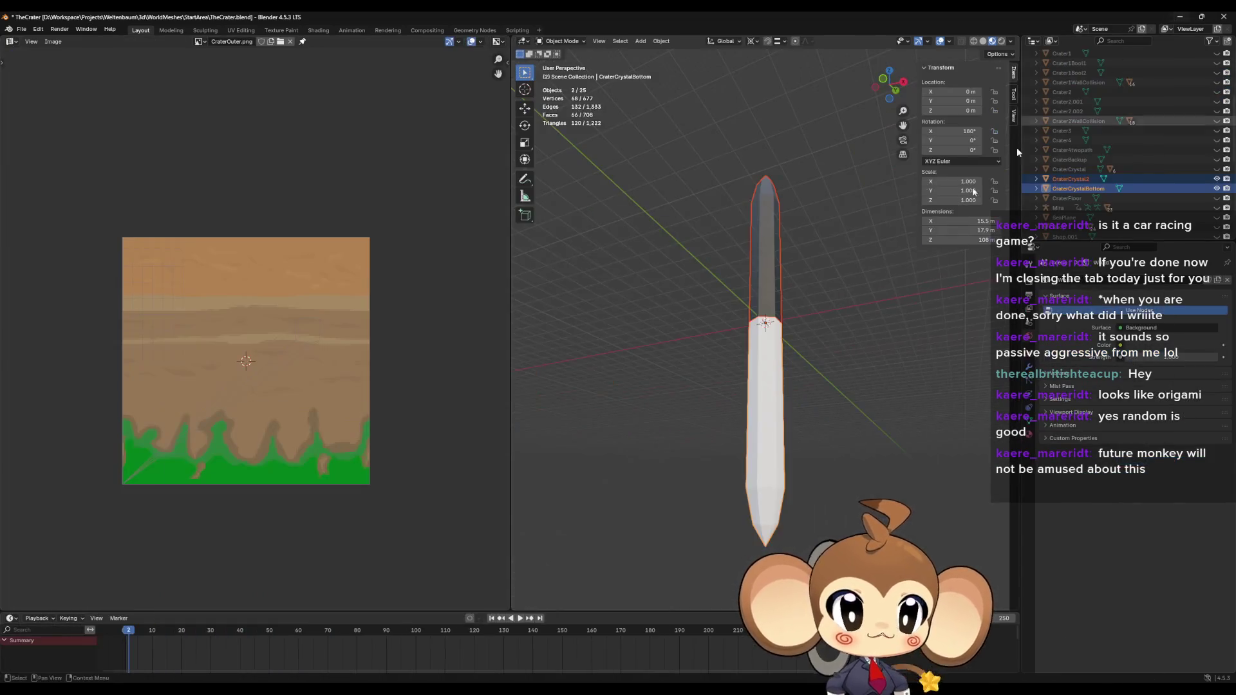
pyautogui.click(1224, 16)
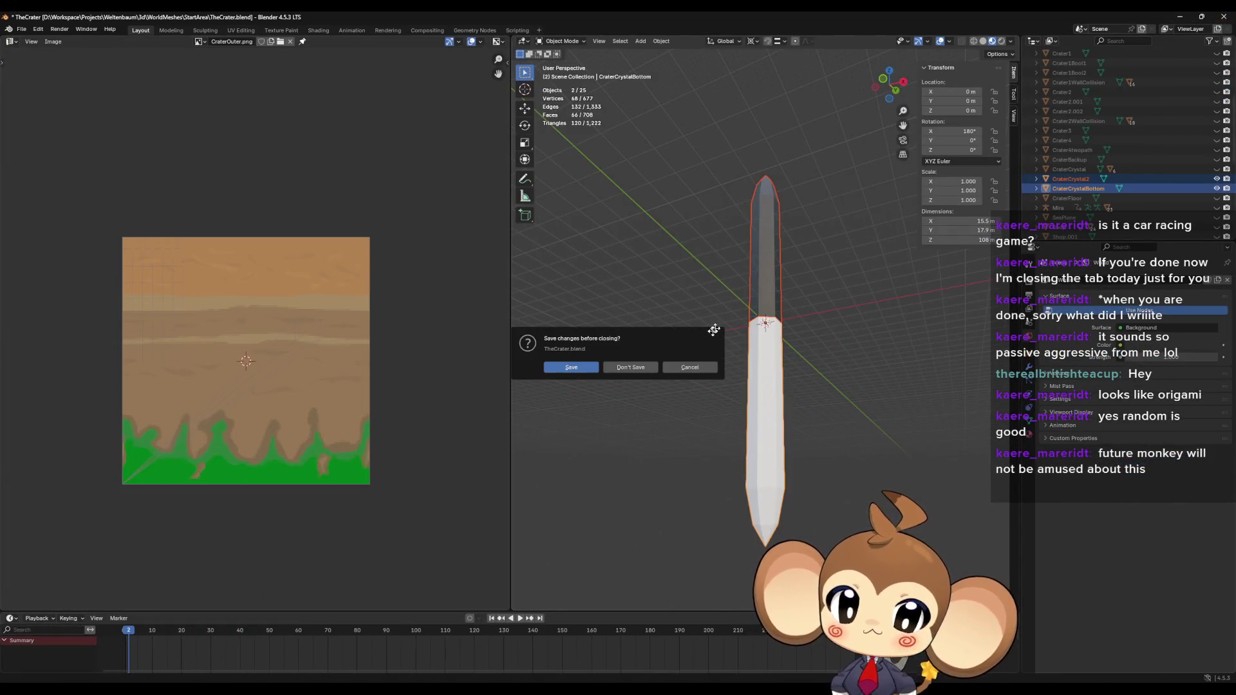
pyautogui.click(634, 366)
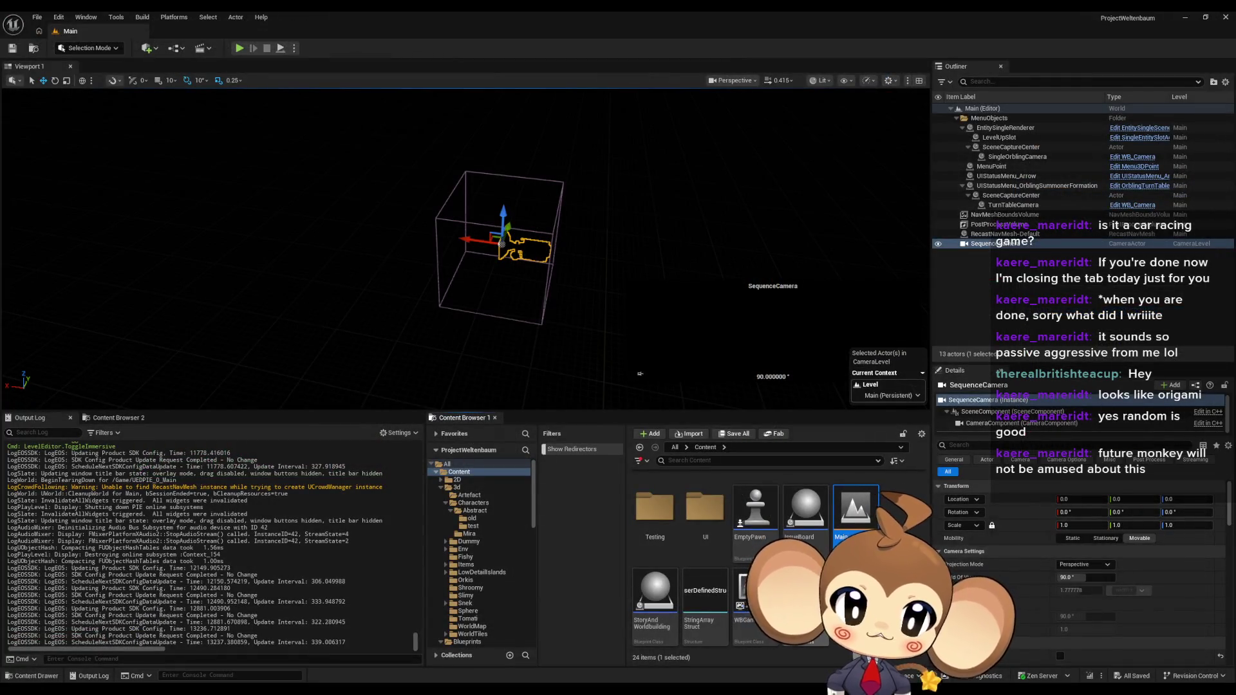
# Step: Open the 3d content folder, look into Artefact, then return to 3d
pyautogui.scroll(5, 827, 547)
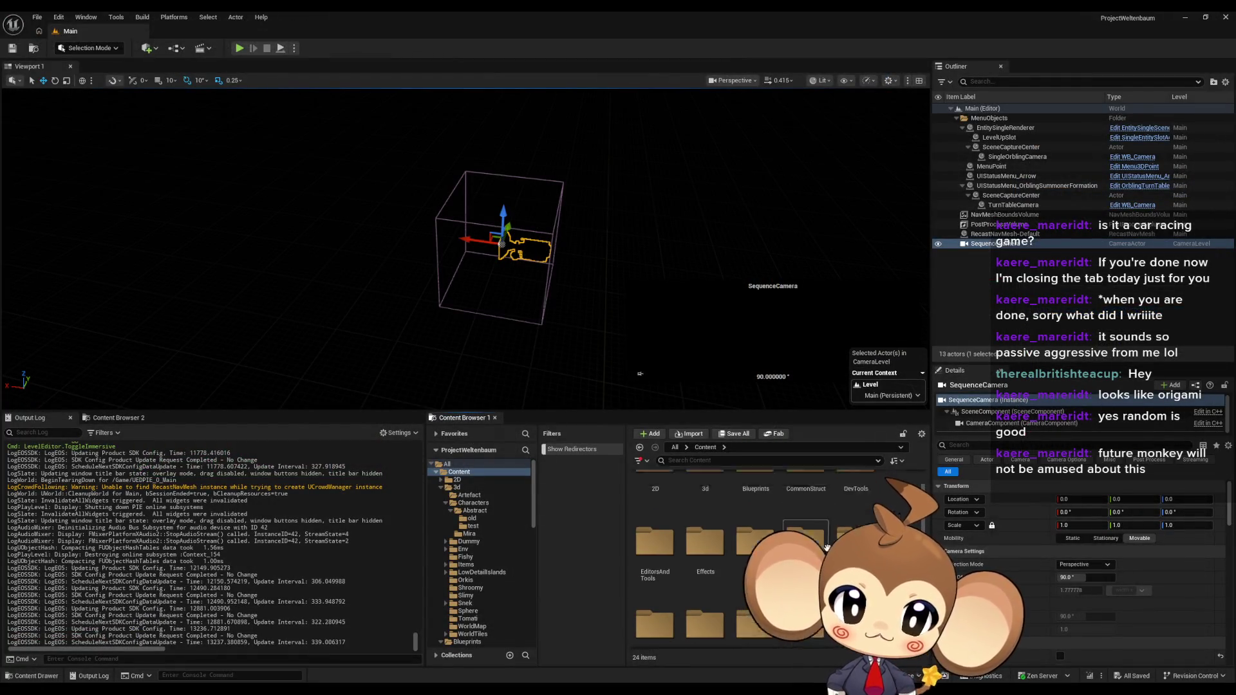
pyautogui.doubleClick(704, 479)
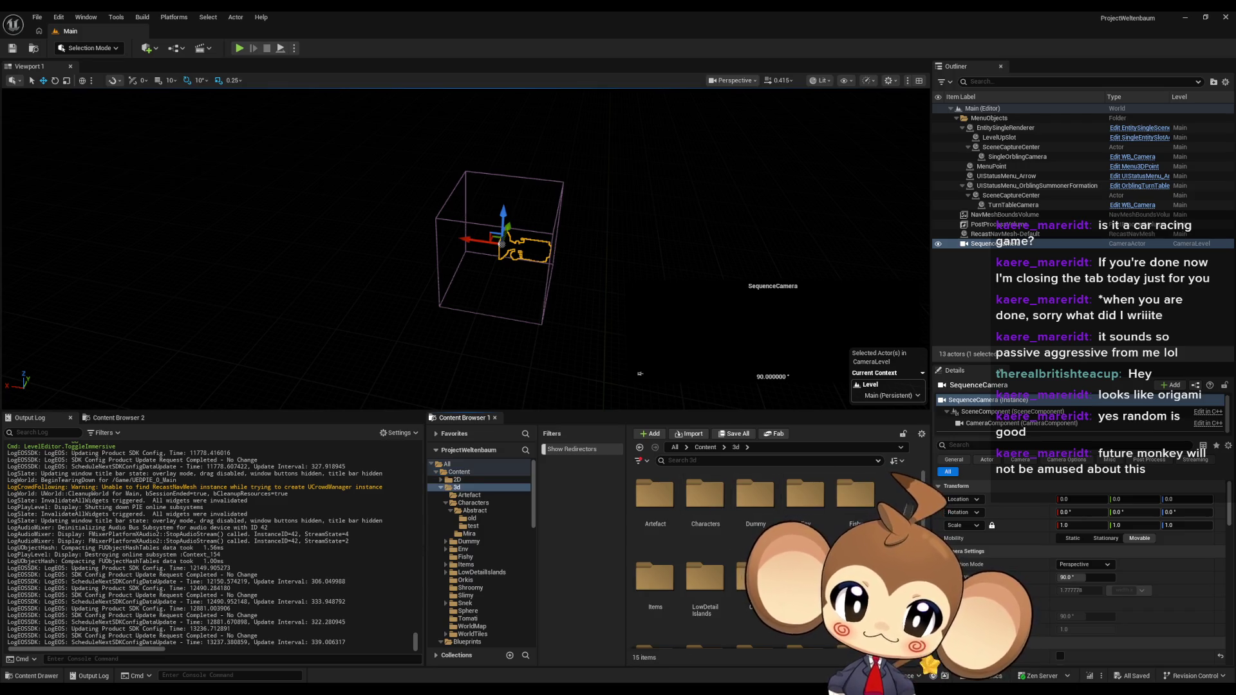
pyautogui.scroll(-2, 752, 547)
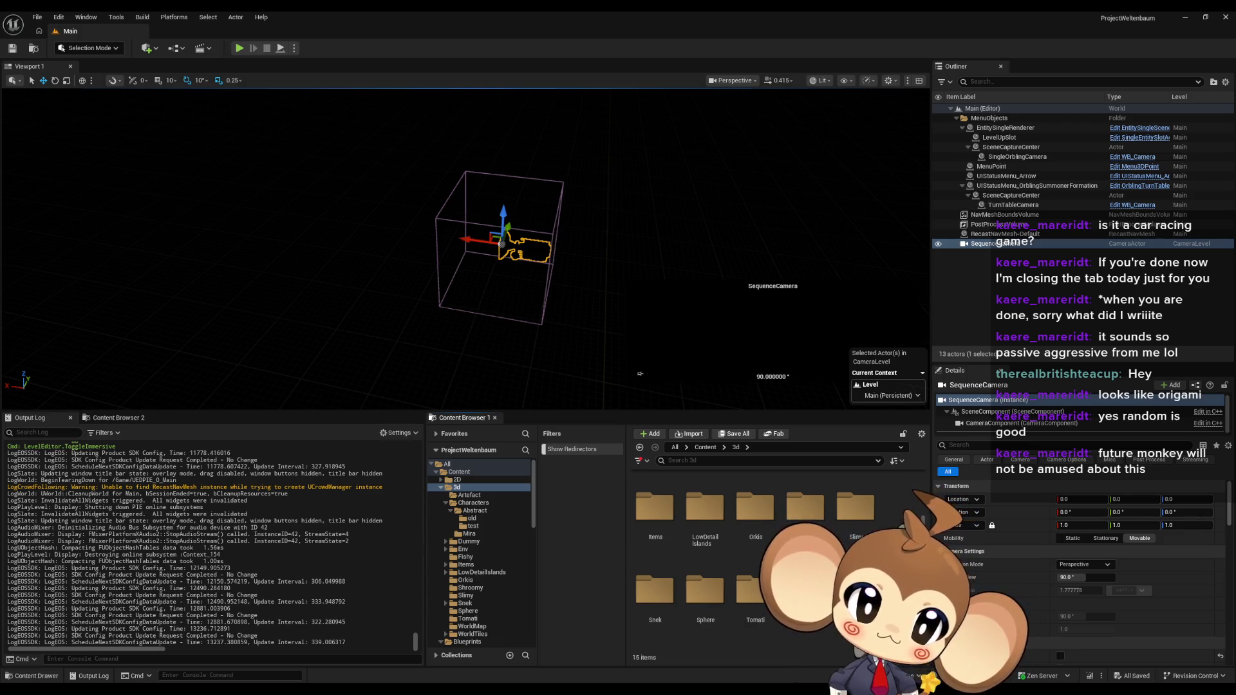
pyautogui.click(854, 596)
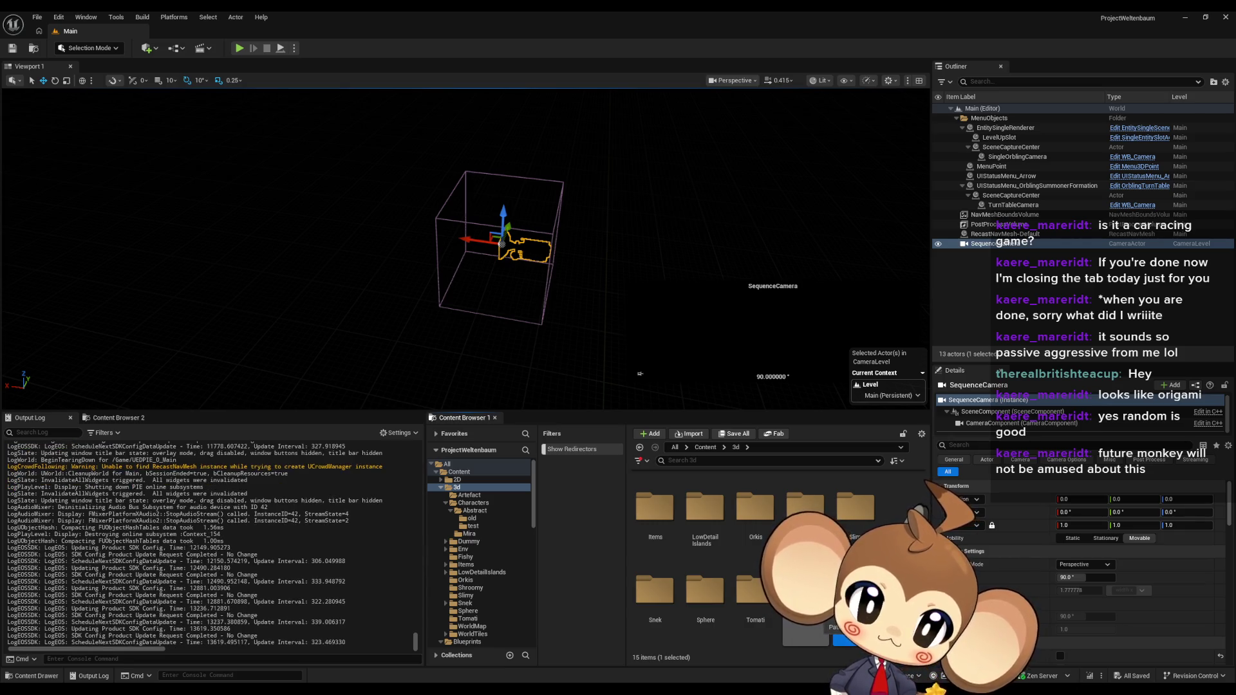
pyautogui.scroll(2, 733, 560)
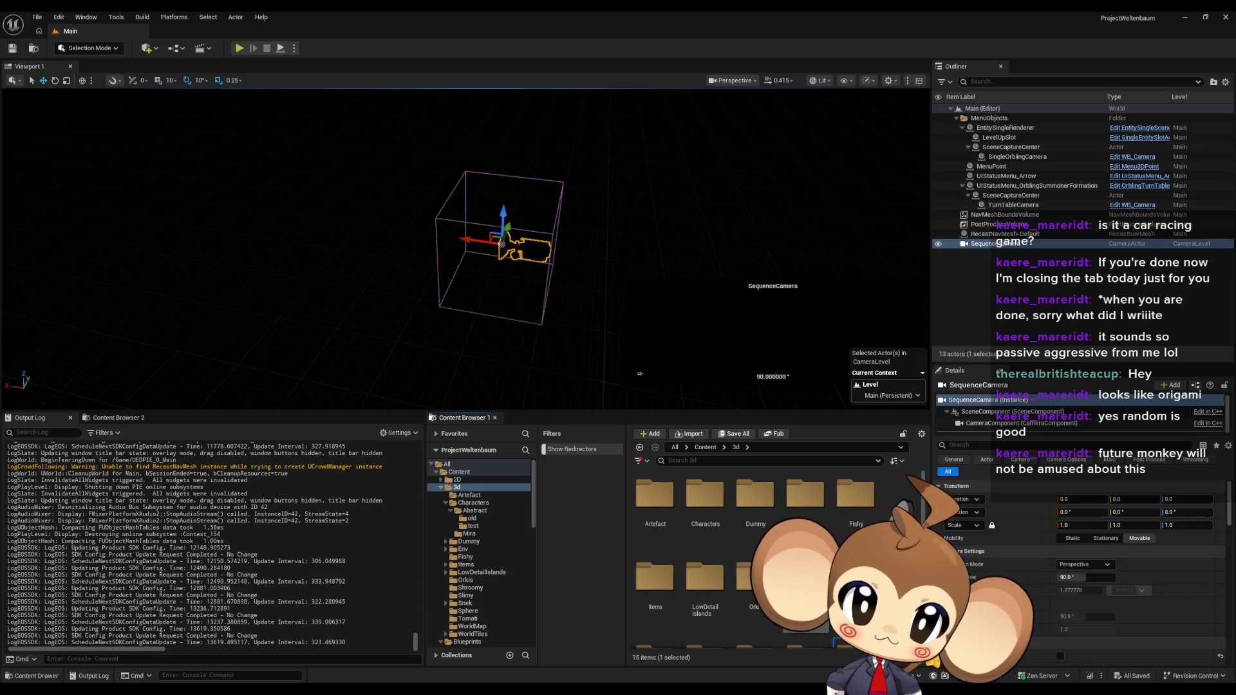
pyautogui.doubleClick(655, 494)
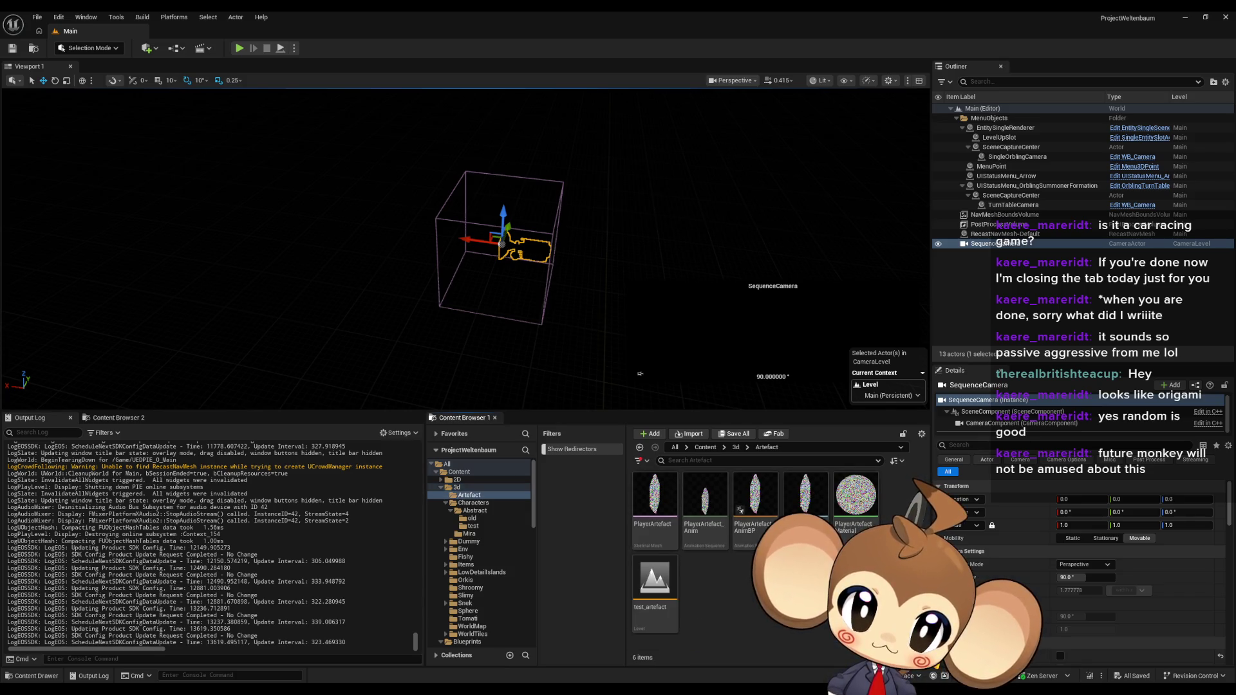
pyautogui.rightClick(745, 592)
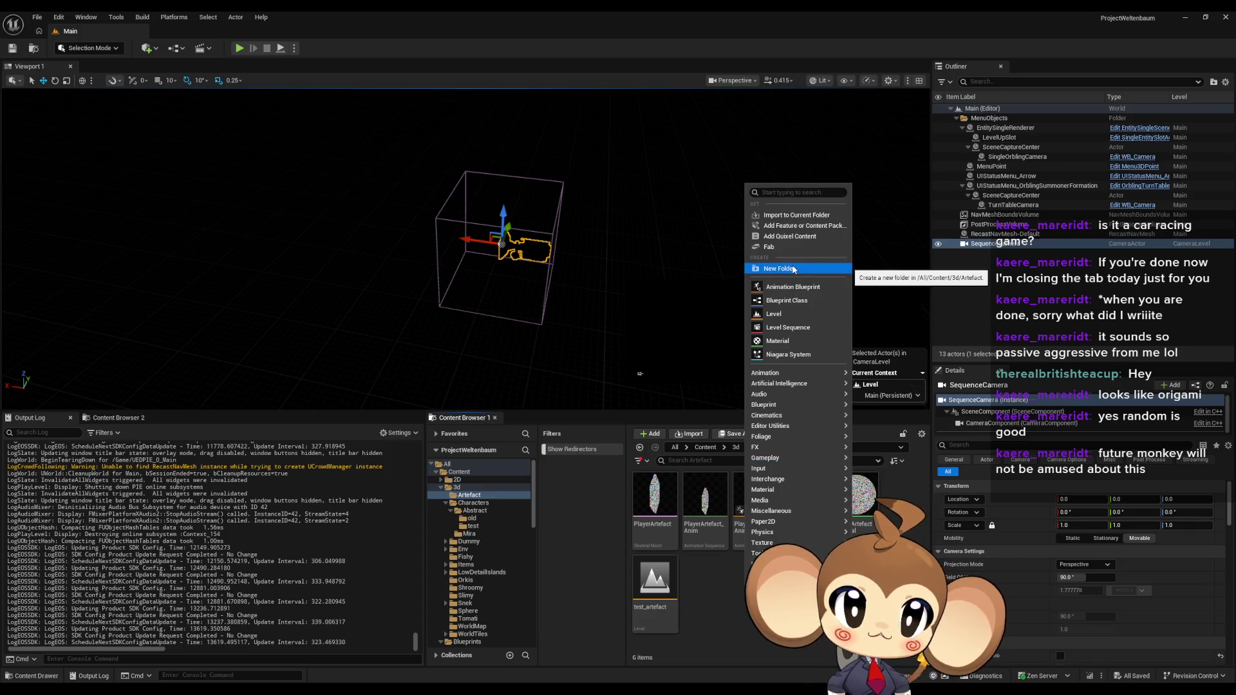
pyautogui.click(708, 582)
pyautogui.click(736, 447)
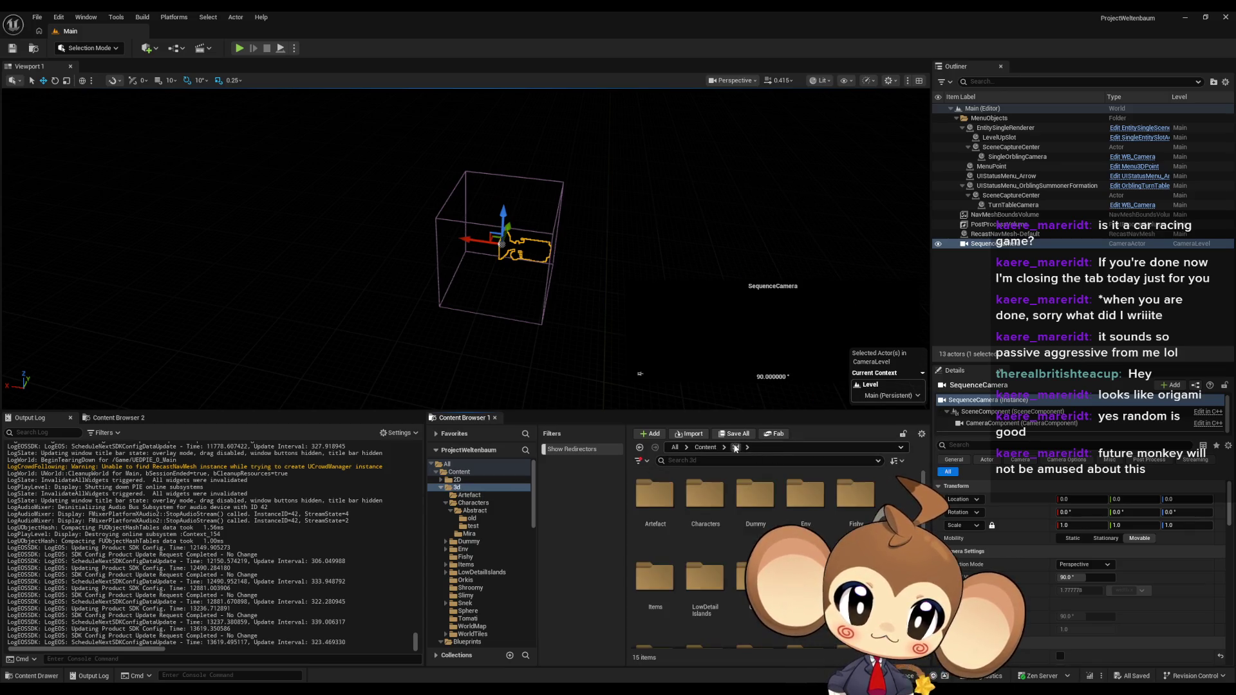
# Step: Create a new folder named Crystals inside 3d
pyautogui.rightClick(894, 534)
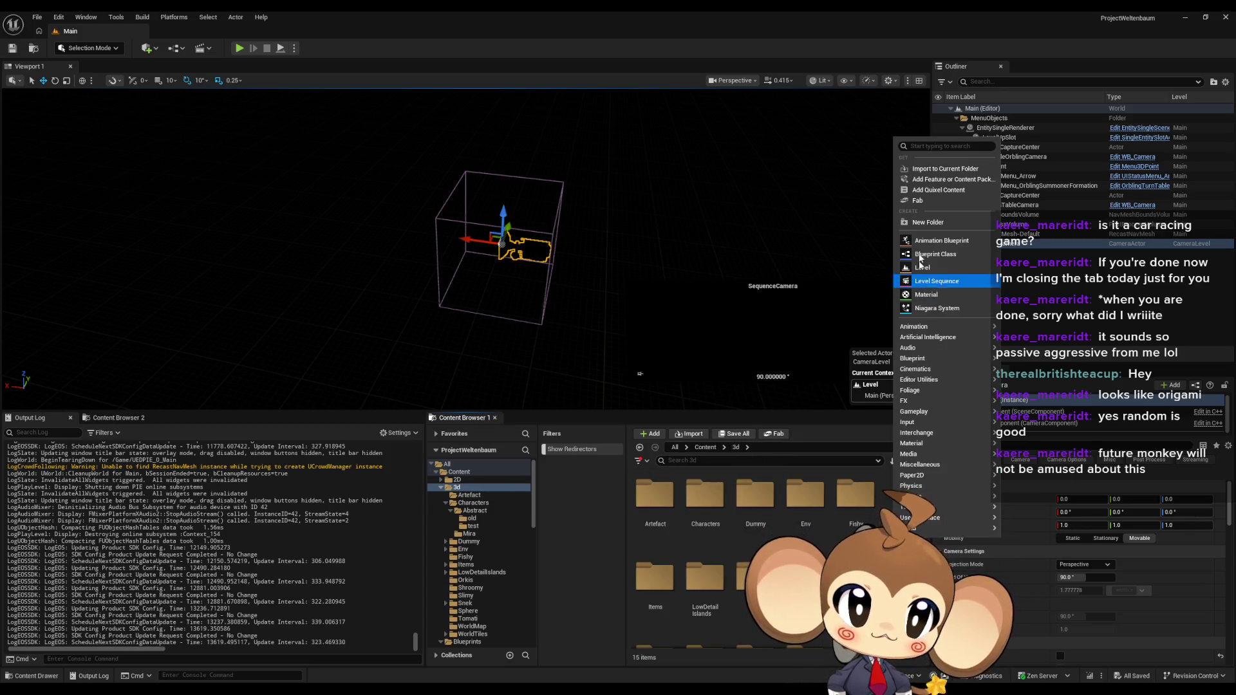
pyautogui.click(927, 222)
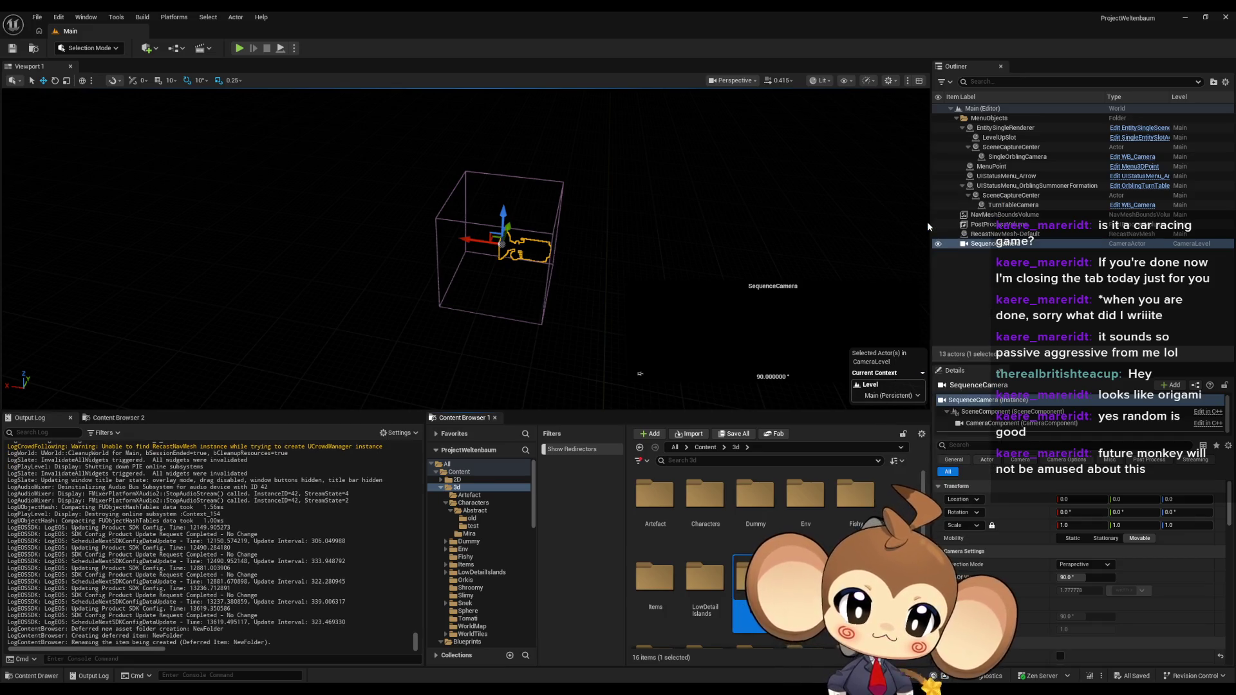
pyautogui.write('Crystals')
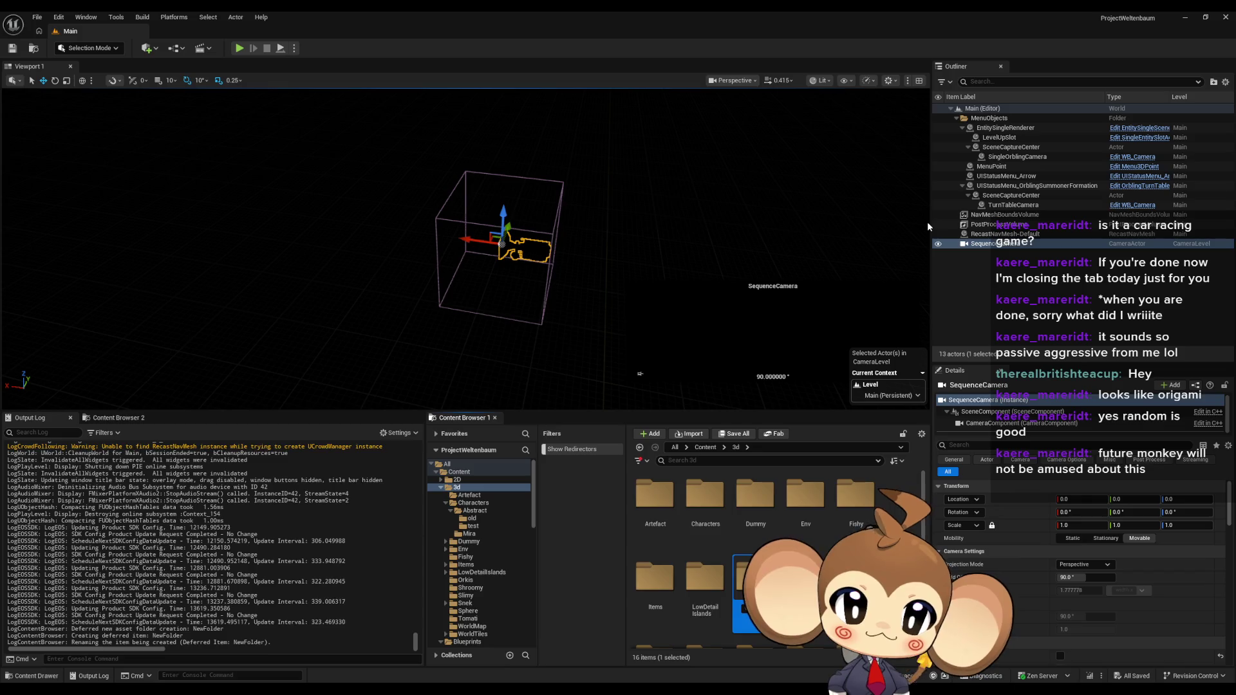
pyautogui.press('Return')
# Step: Inside Crystals, create an IntroCrystal folder and open it
pyautogui.doubleClick(754, 496)
pyautogui.rightClick(746, 518)
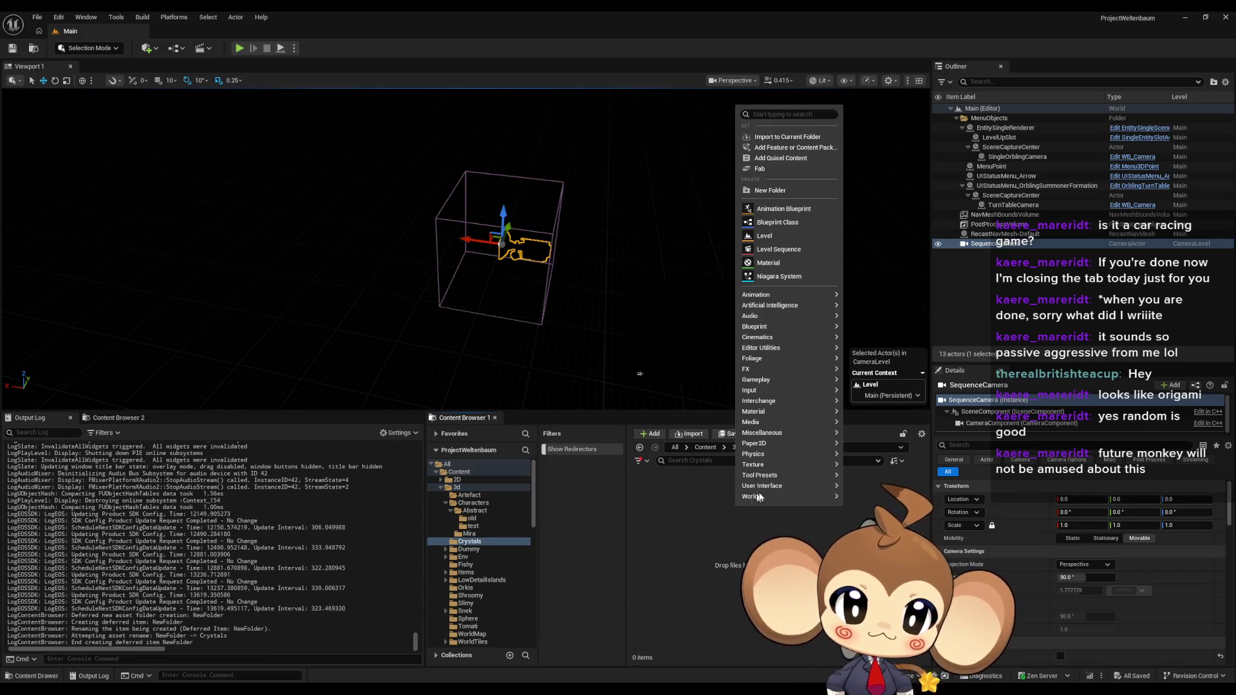
pyautogui.click(781, 191)
pyautogui.write('Int')
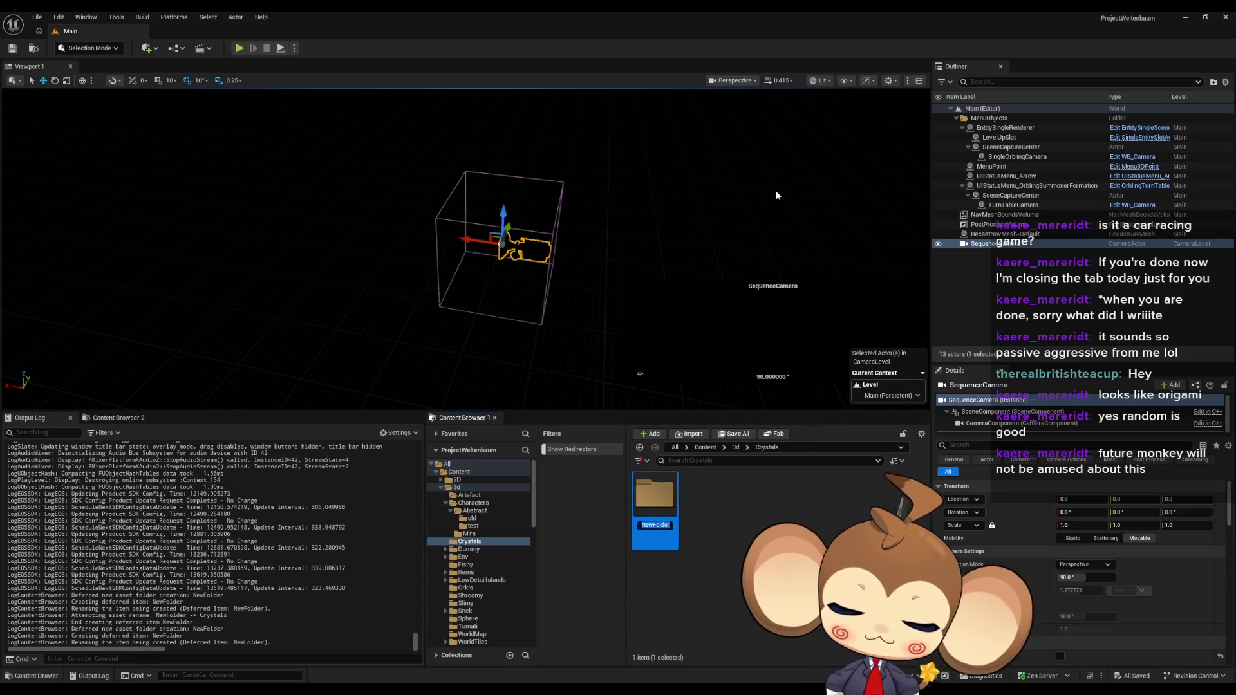
pyautogui.write('roCrystal')
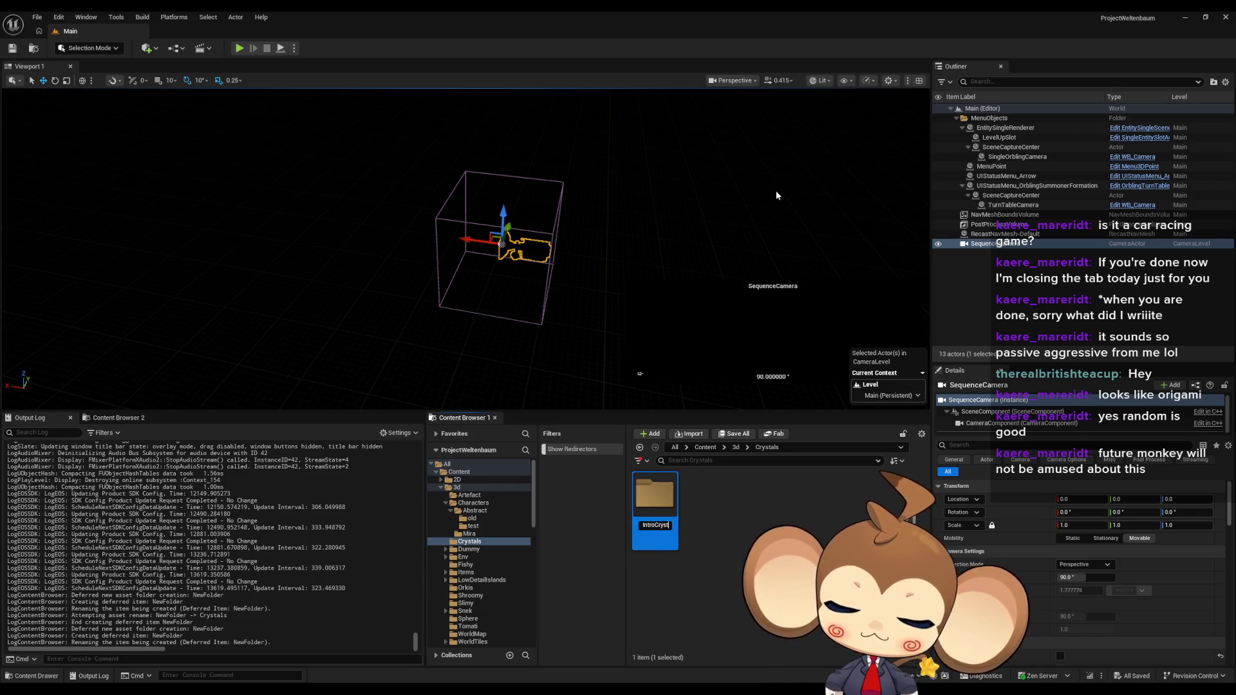
pyautogui.press('Return')
pyautogui.doubleClick(669, 499)
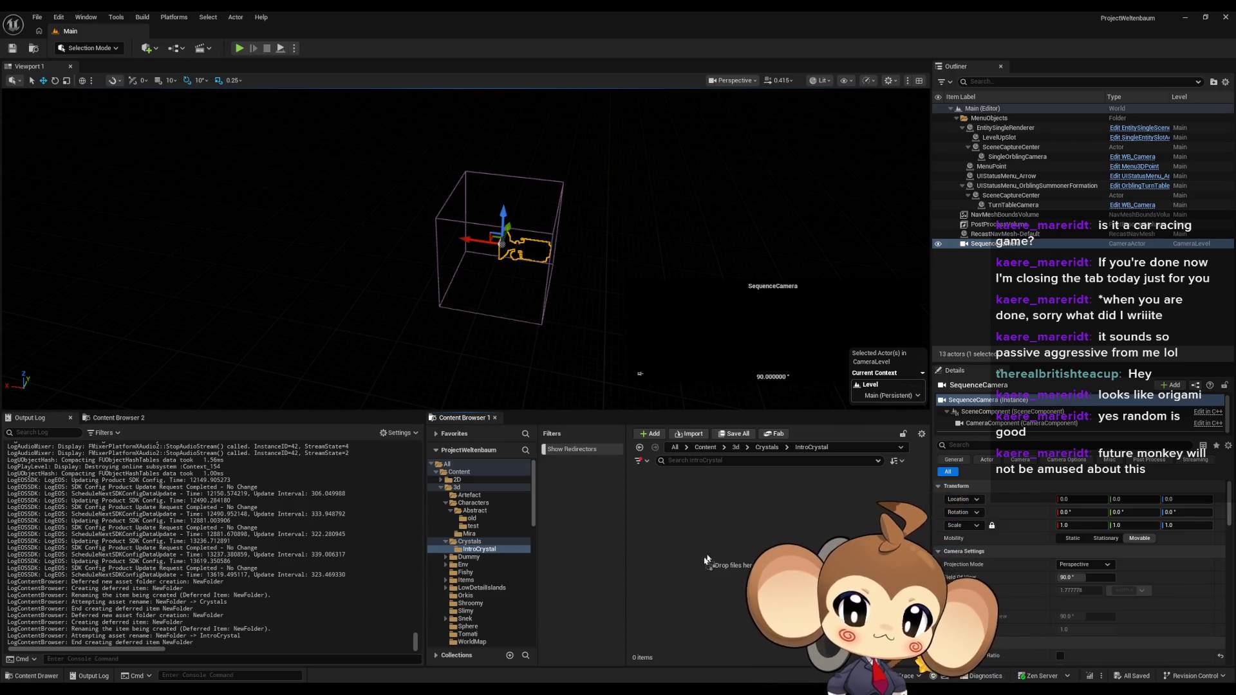
# Step: Run the crystal FBX import and dismiss the follow-up dialogs
pyautogui.click(737, 500)
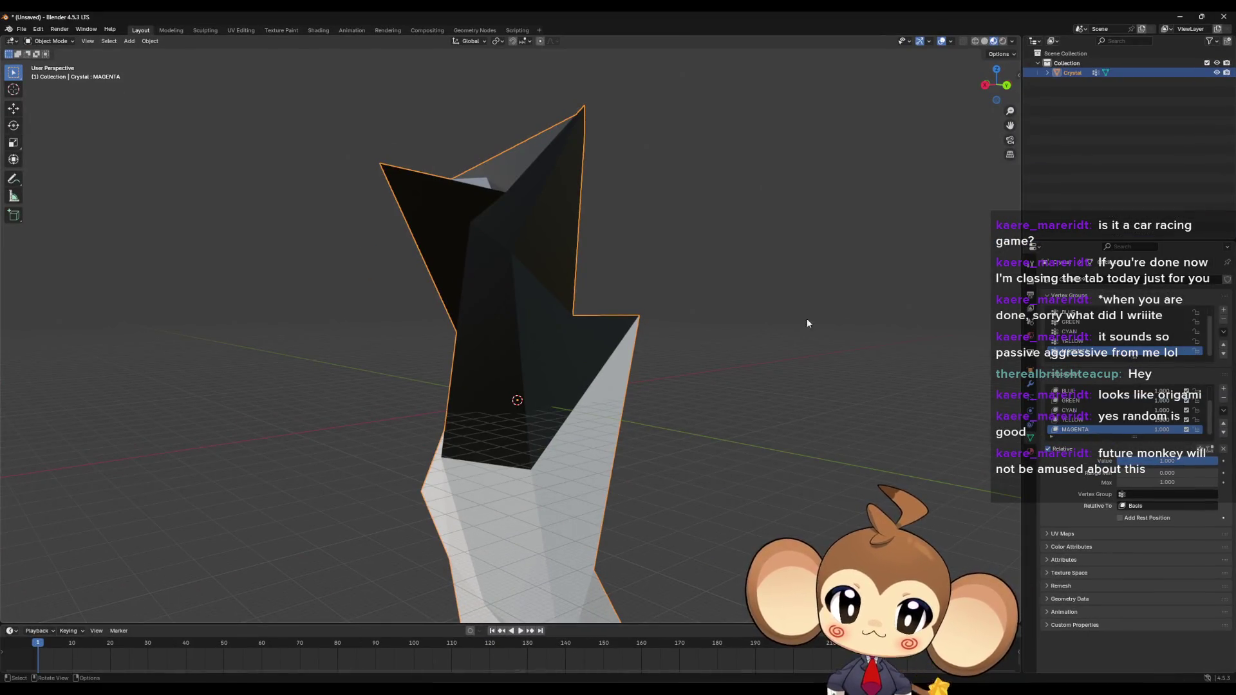
pyautogui.click(817, 270)
pyautogui.click(491, 359)
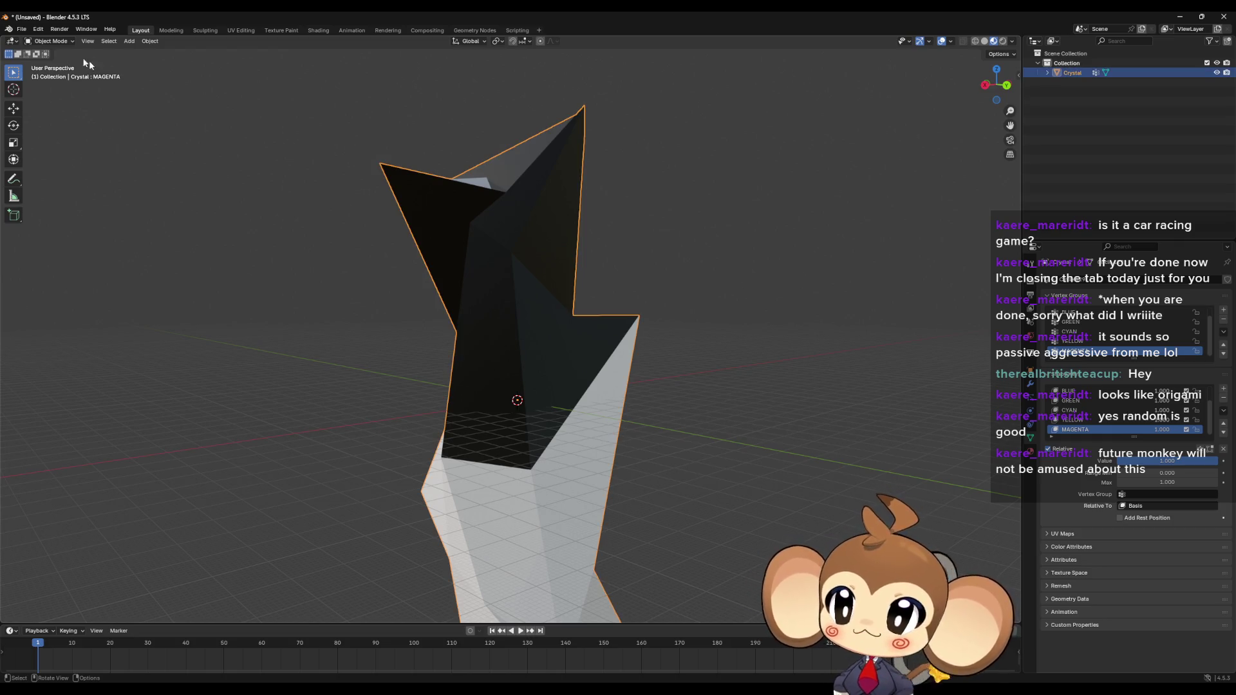
# Step: Re-export the crystal to FBX with the Unreal fixed-animations preset, then switch to Unreal
pyautogui.click(21, 29)
pyautogui.moveTo(40, 176)
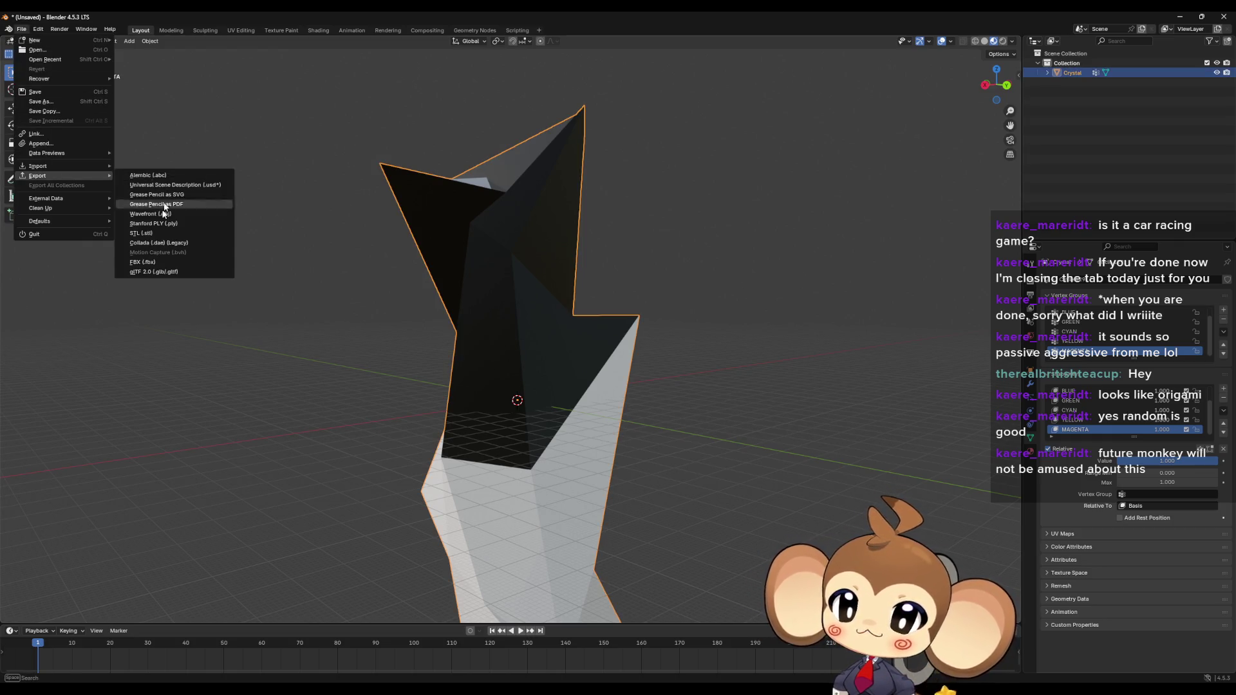
pyautogui.click(141, 263)
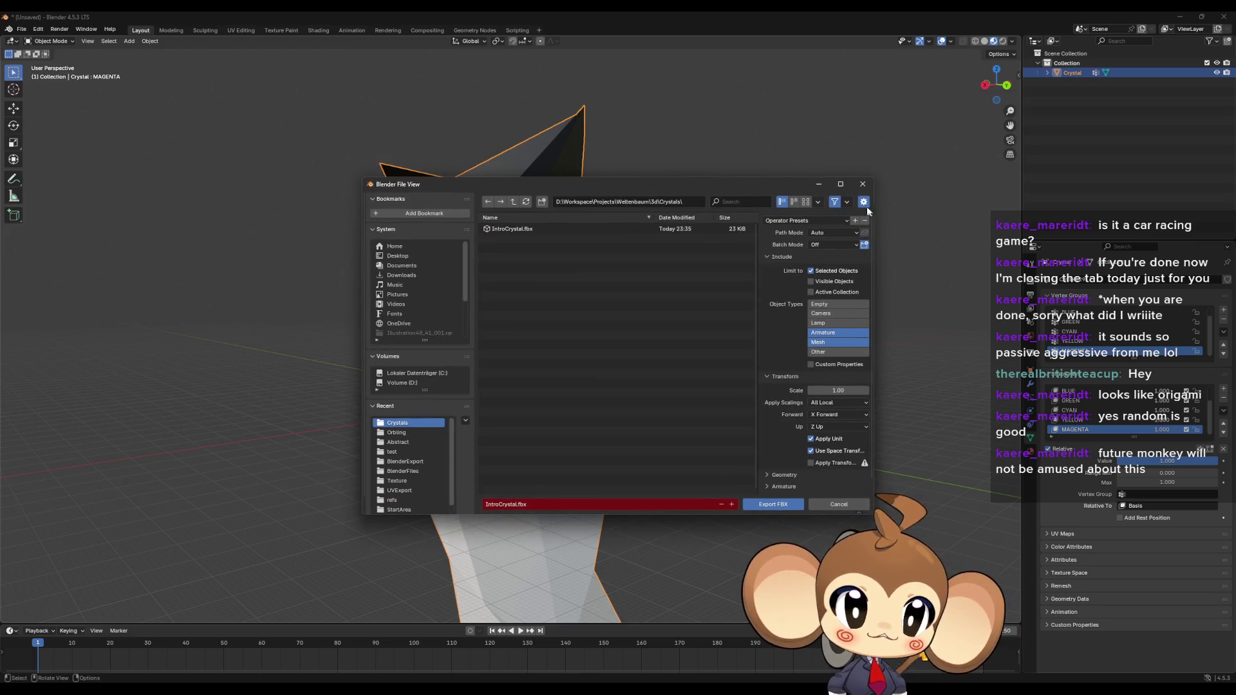
pyautogui.click(805, 221)
pyautogui.click(789, 254)
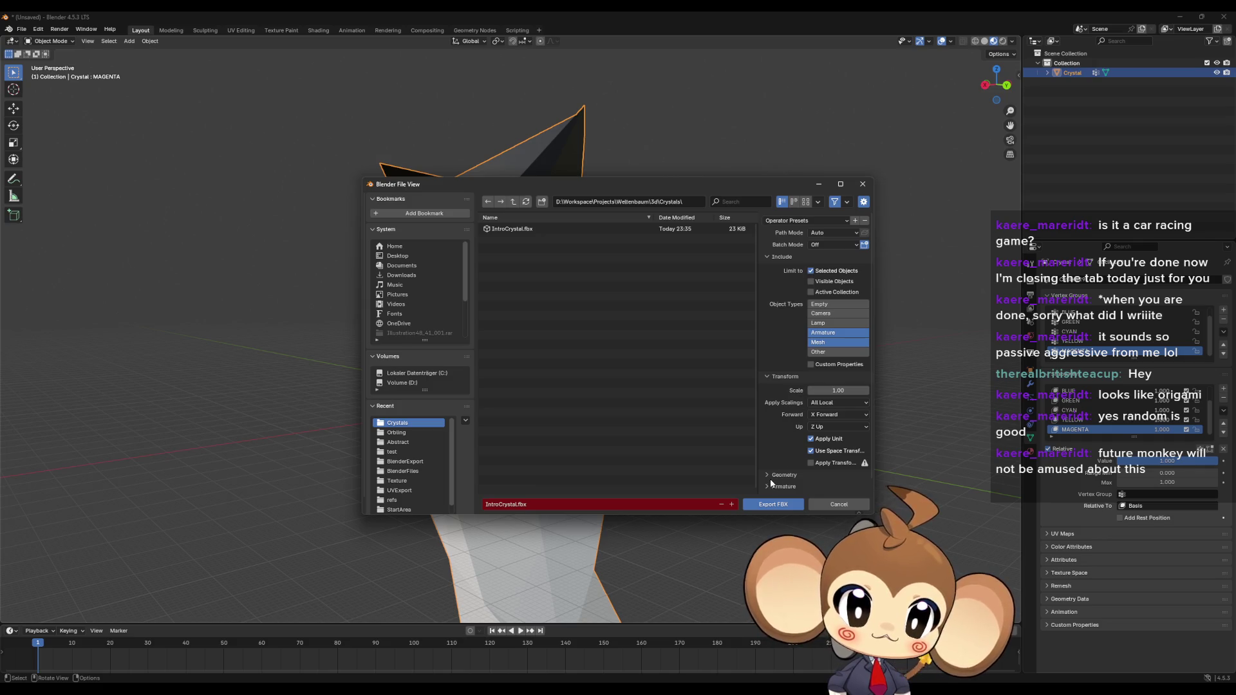
pyautogui.click(769, 505)
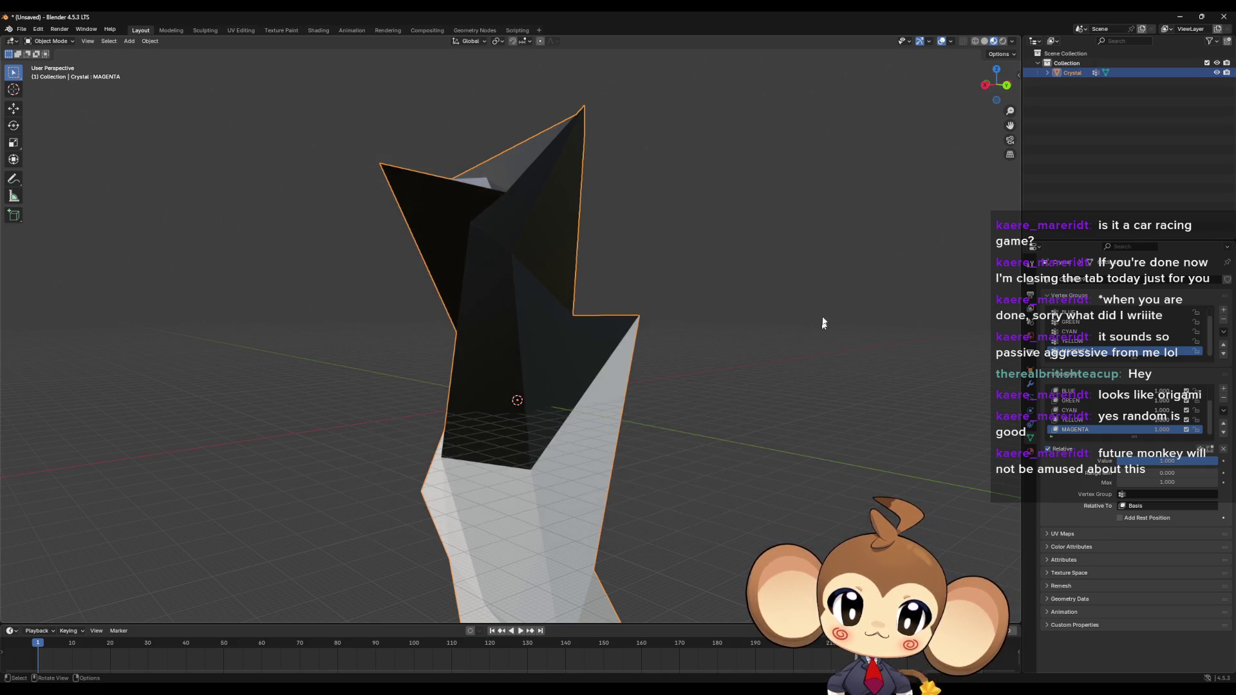
pyautogui.hotkey('alt', 'Tab')
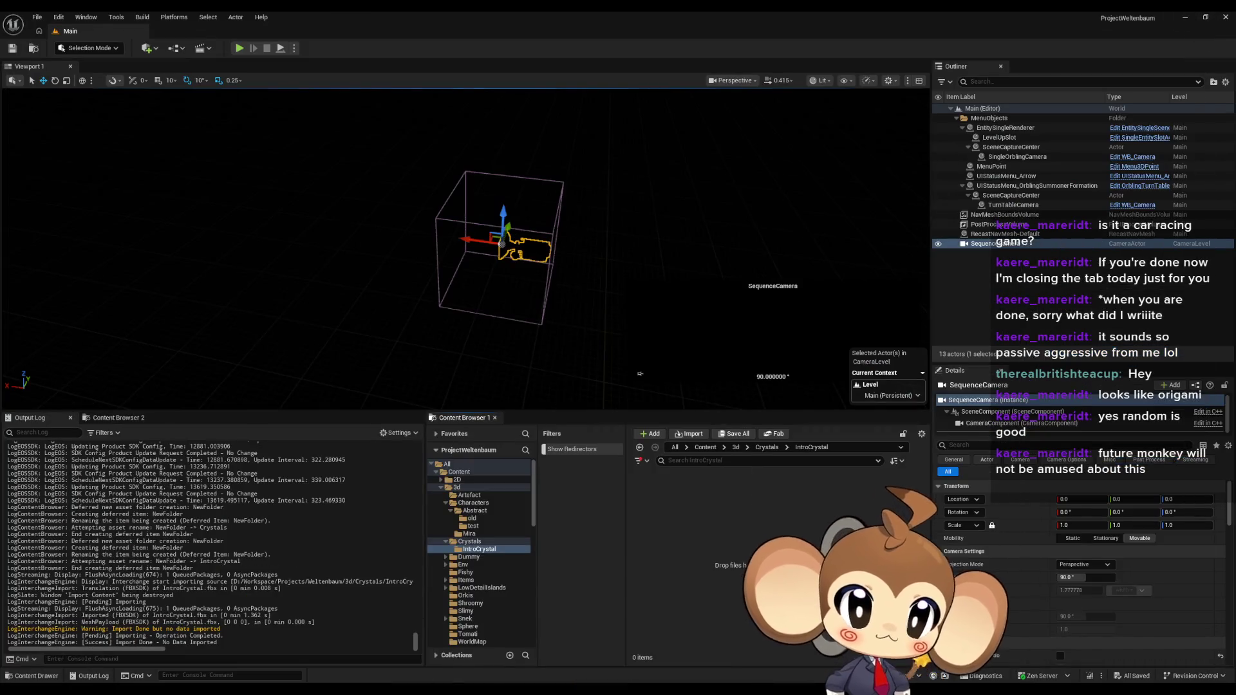
# Step: Import IntroCrystal.fbx from 3d/Crystals into IntroCrystal after reviewing the animation options
pyautogui.moveTo(767, 539); pyautogui.dragTo(767, 539)
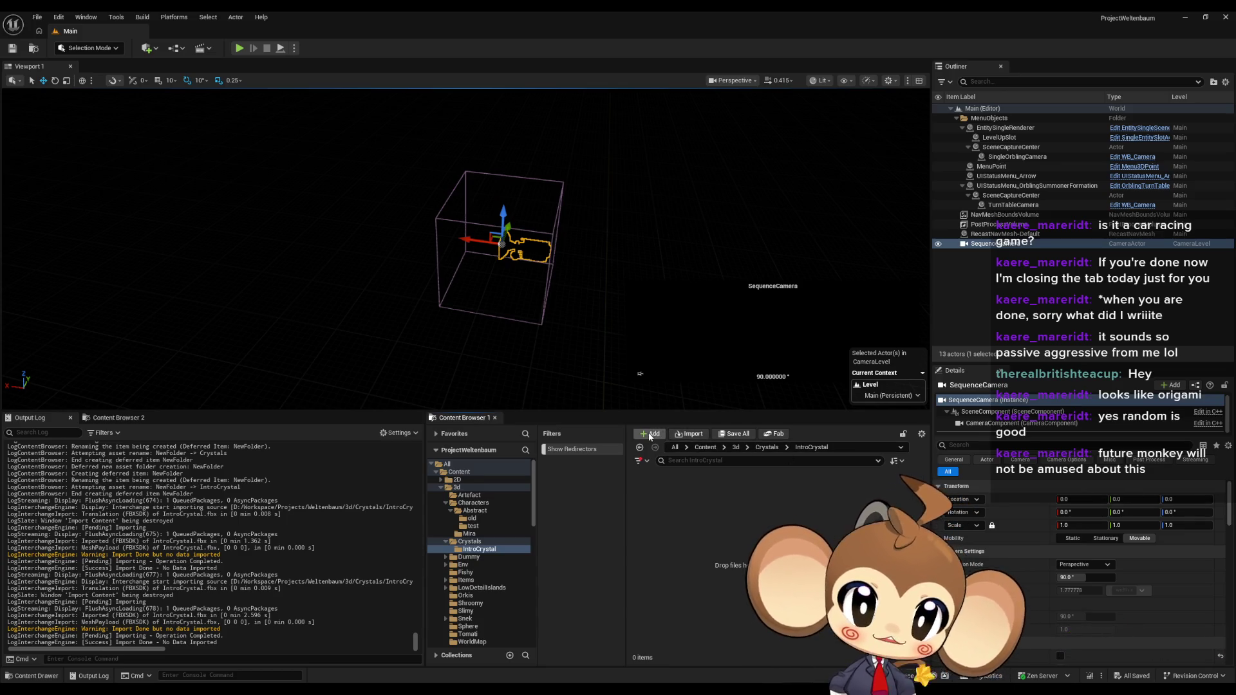
pyautogui.click(688, 433)
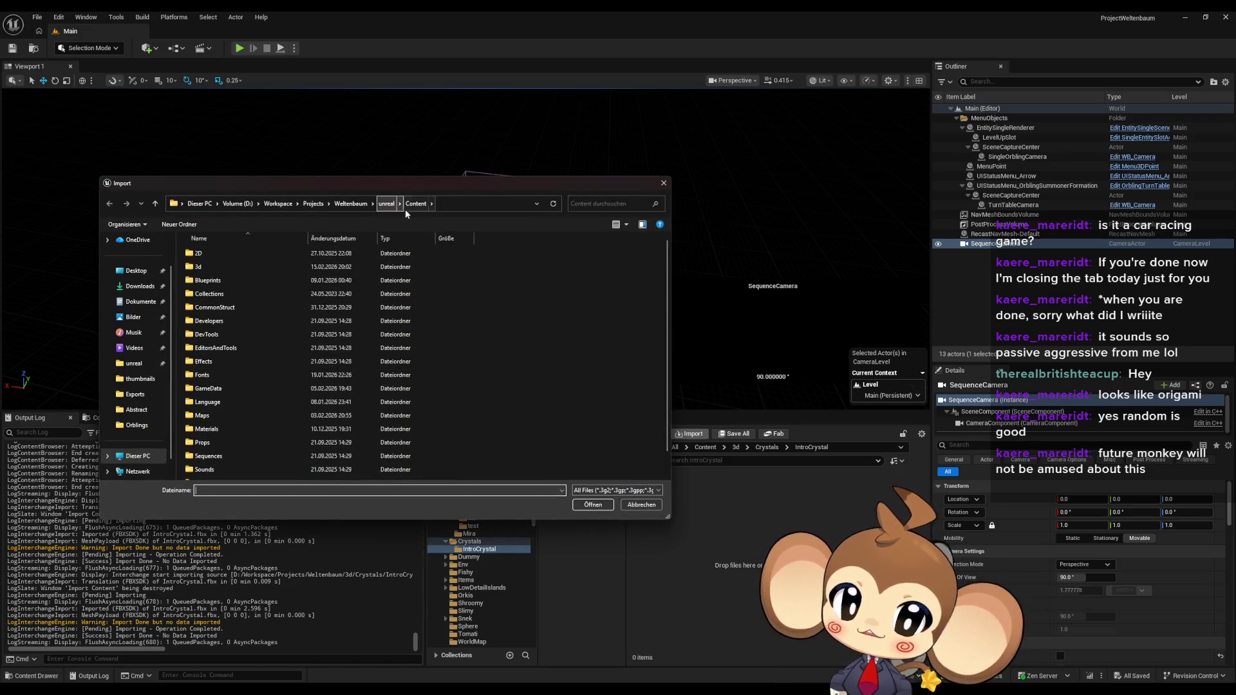
pyautogui.click(351, 204)
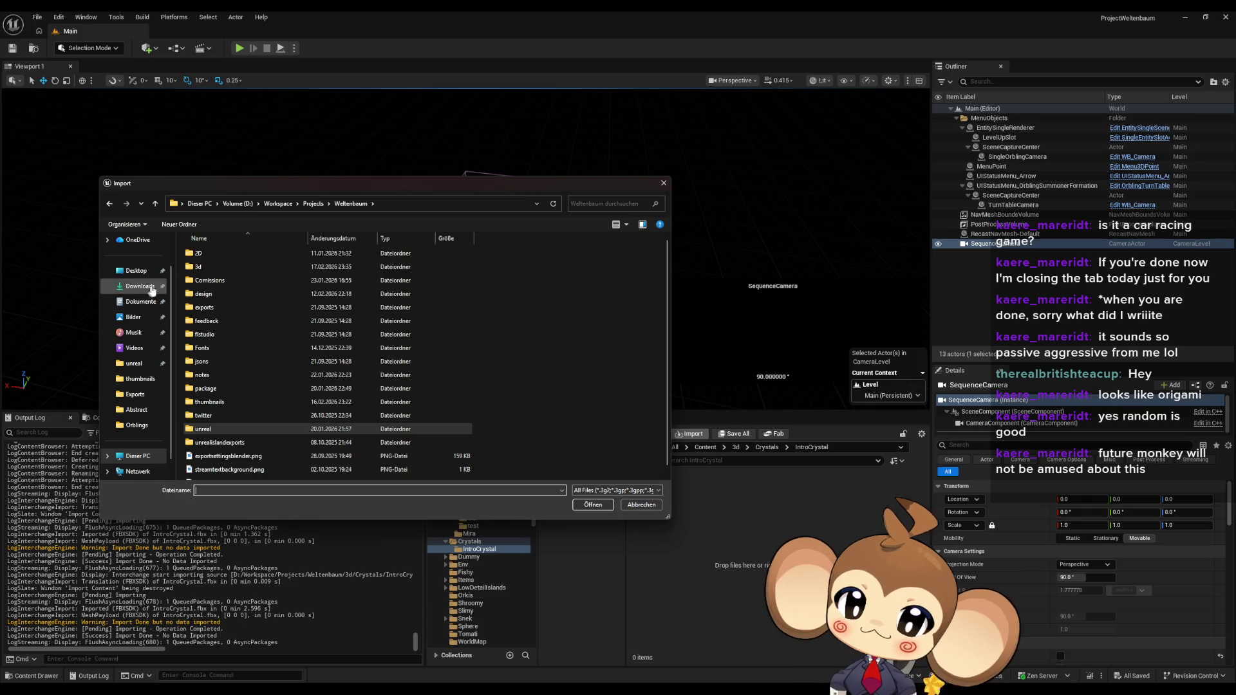
pyautogui.doubleClick(201, 268)
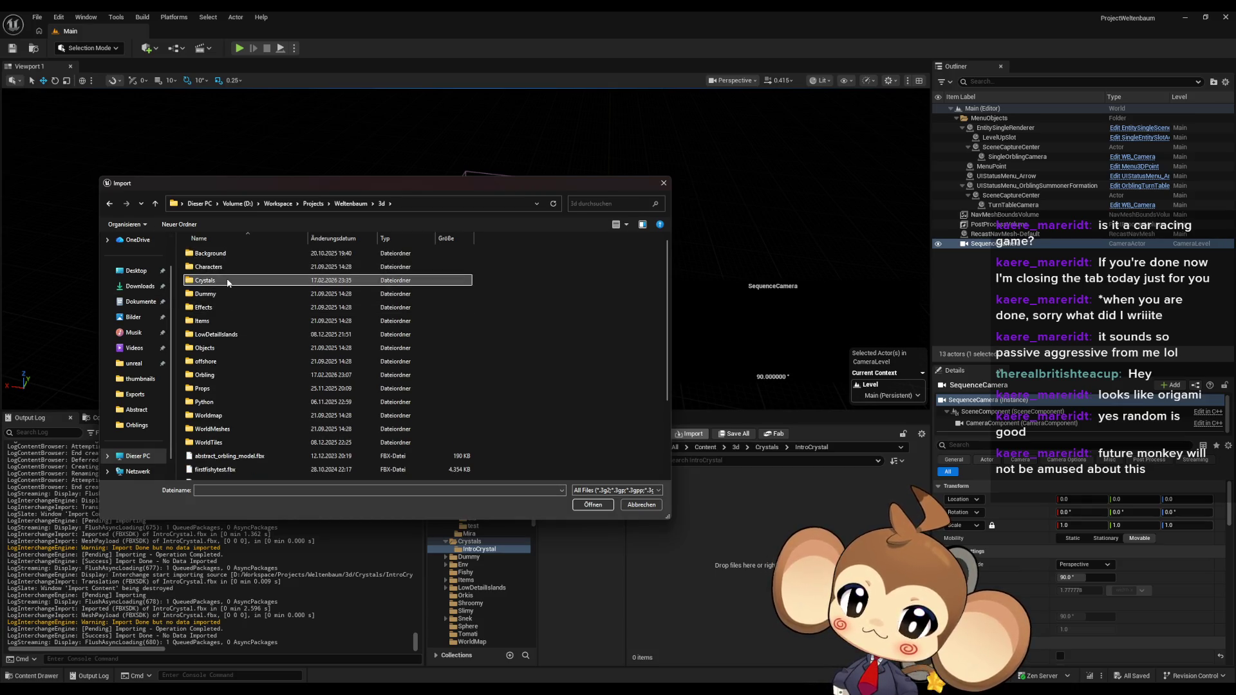
pyautogui.doubleClick(228, 278)
pyautogui.click(218, 254)
pyautogui.doubleClick(219, 255)
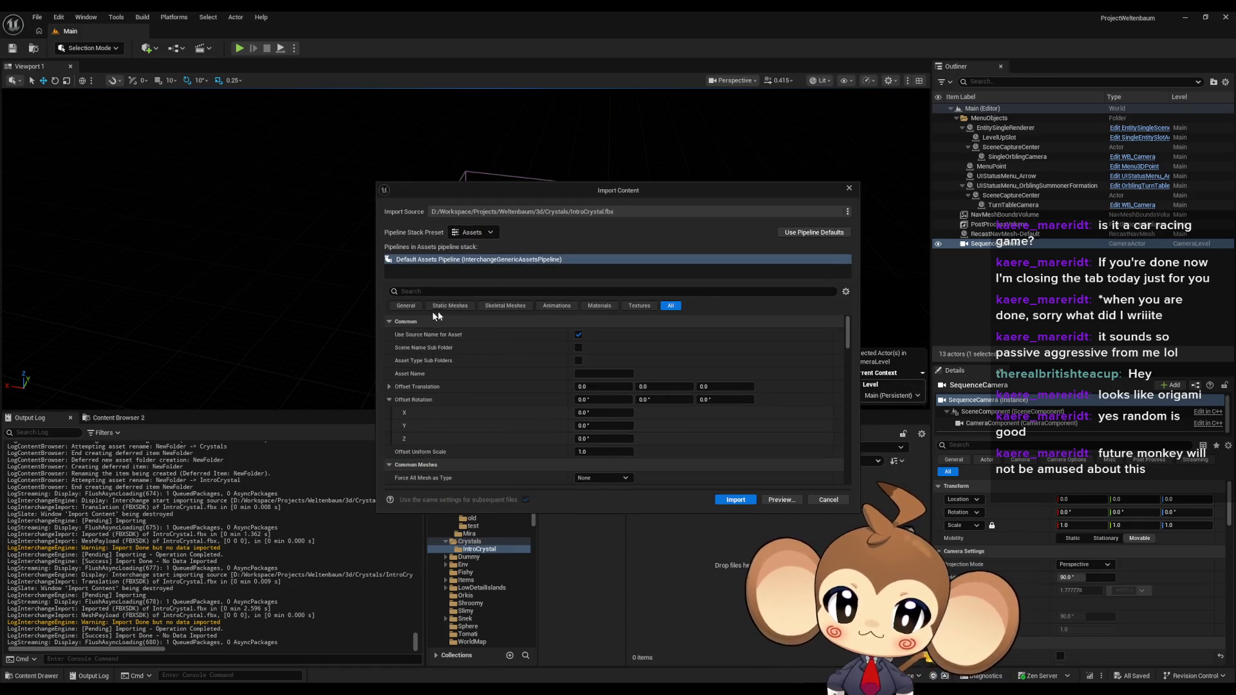
pyautogui.click(559, 307)
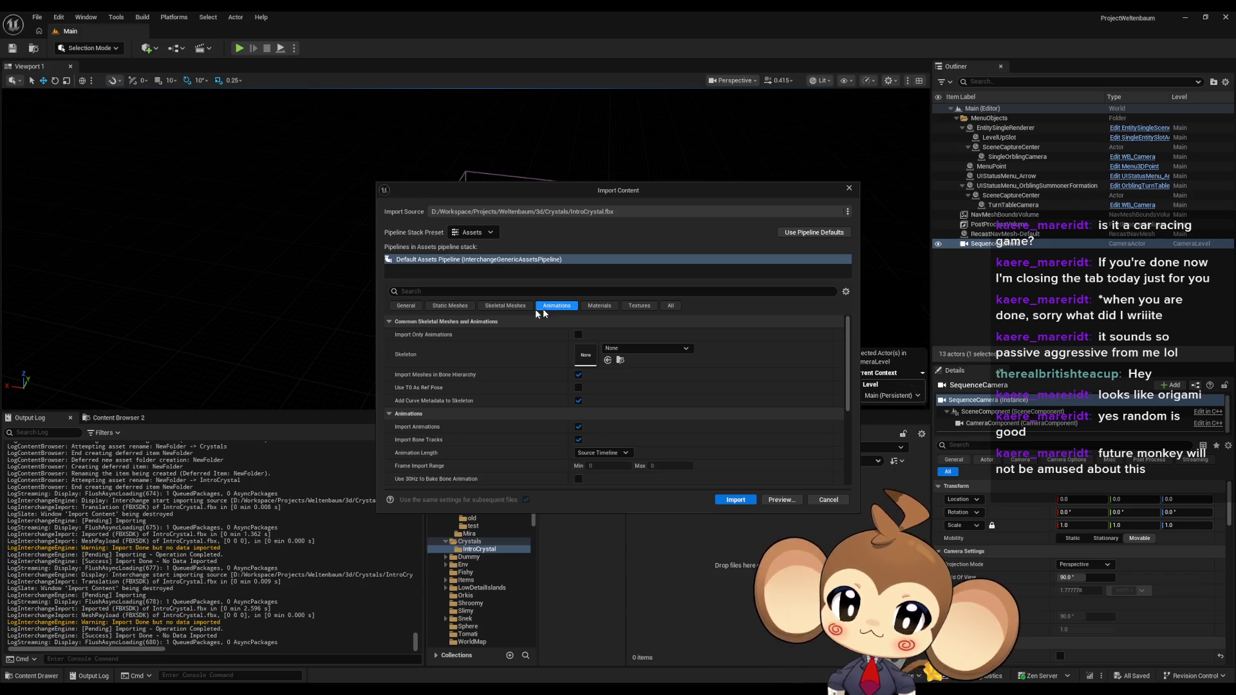
pyautogui.click(414, 308)
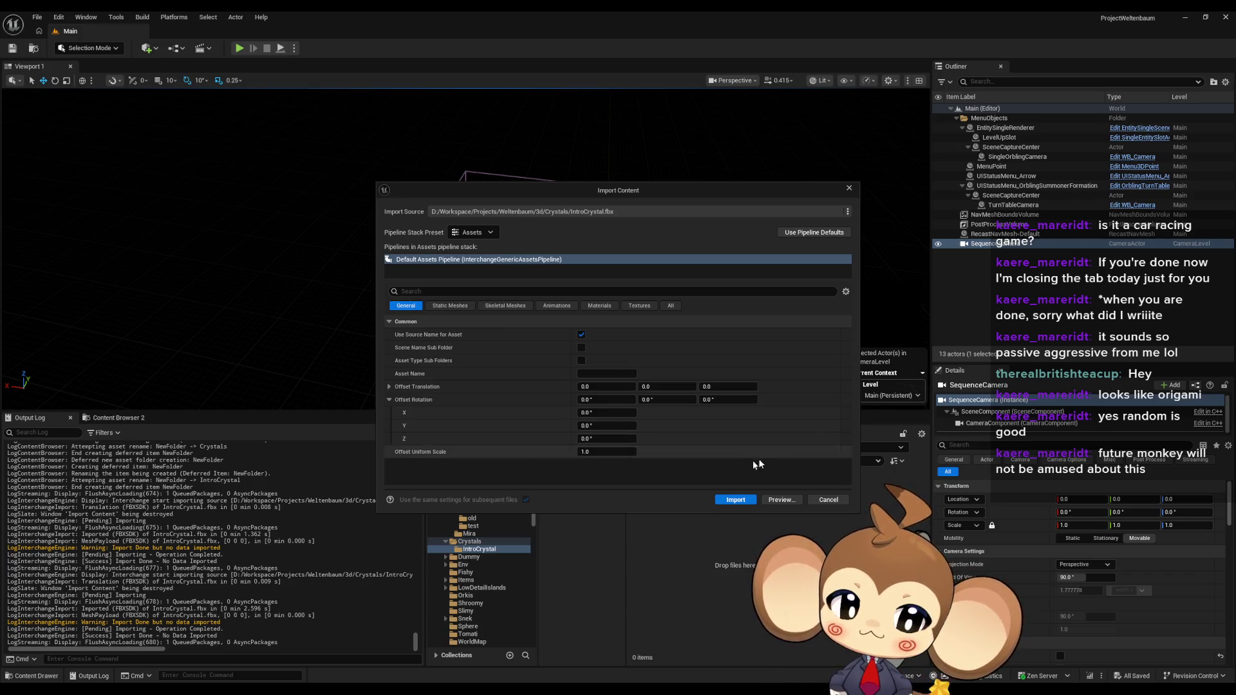
pyautogui.click(736, 500)
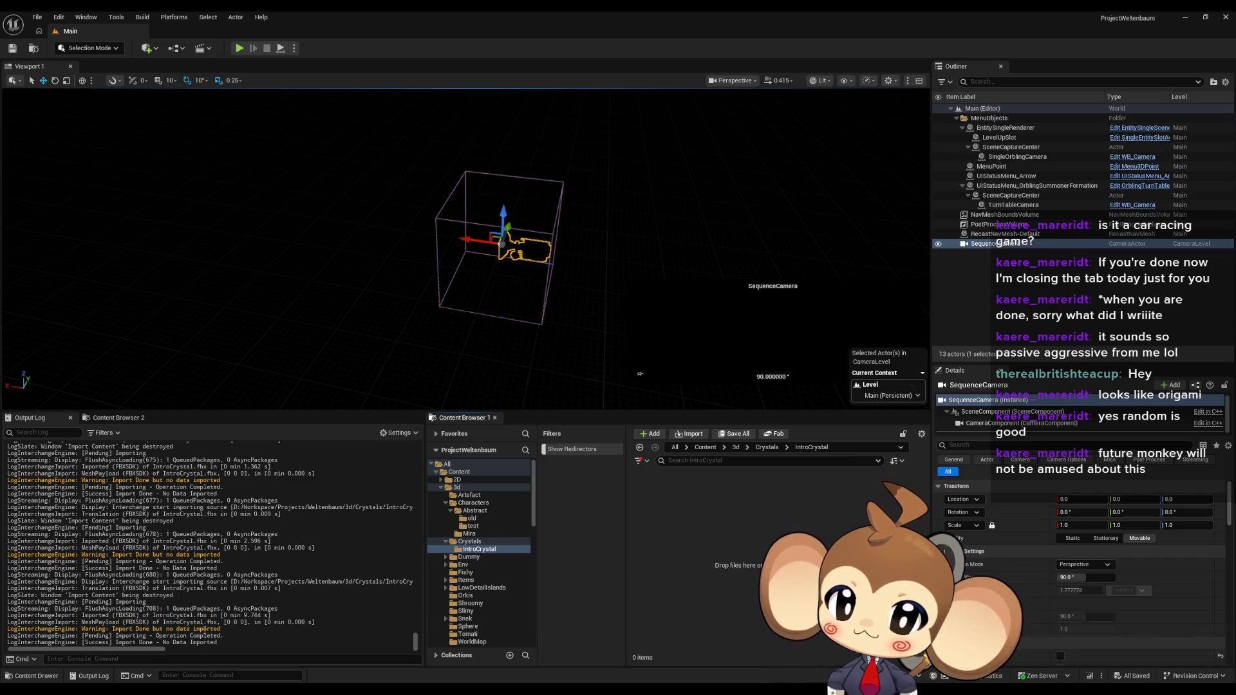
# Step: Inspect the Message Log's Asset Check messages, close it, and return to Blender
pyautogui.moveTo(176, 636); pyautogui.dragTo(212, 636)
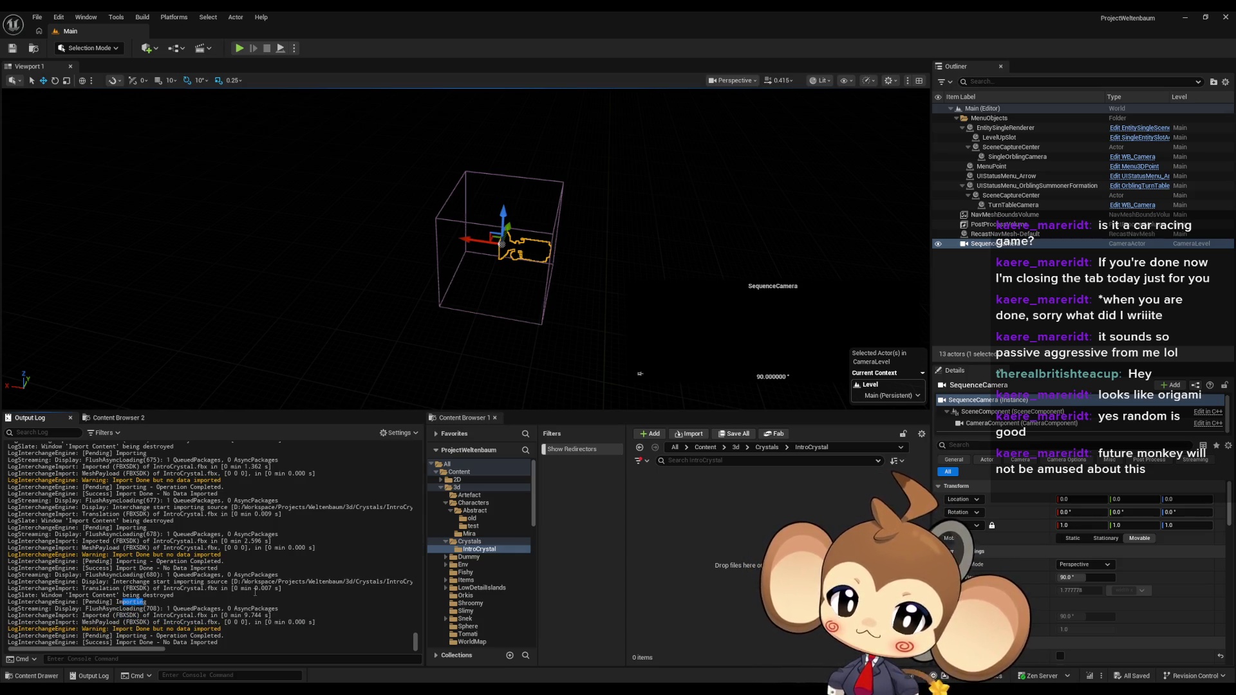
pyautogui.moveTo(508, 692)
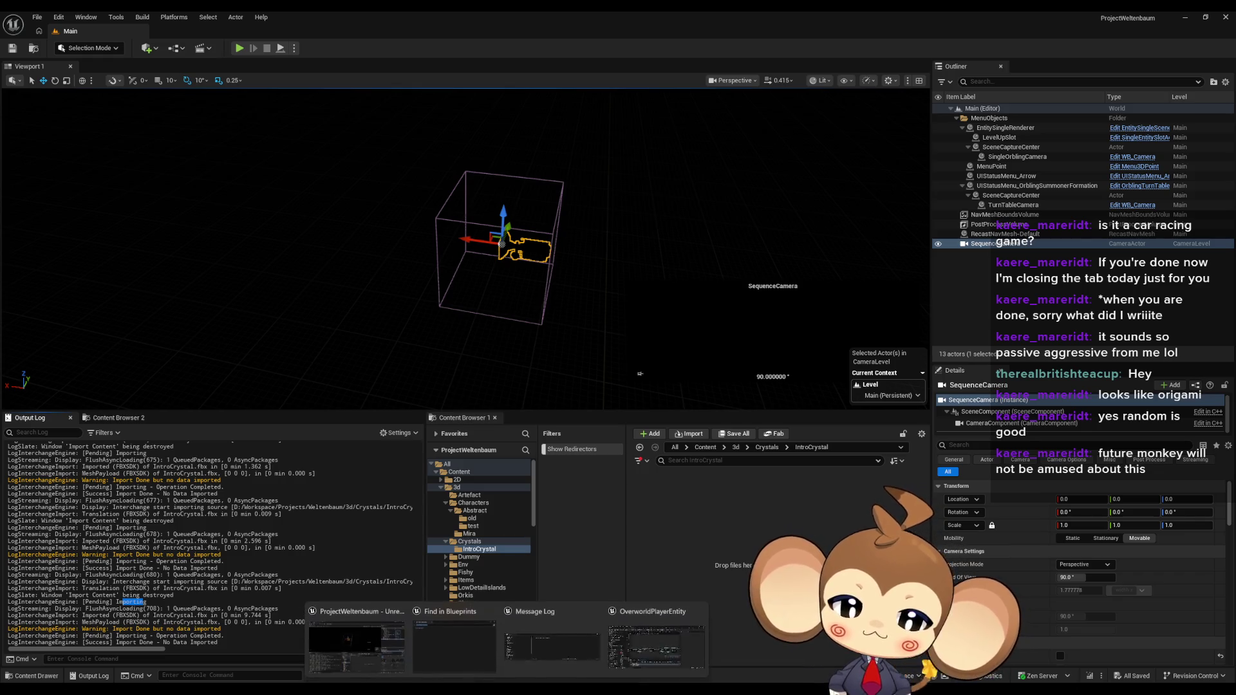
pyautogui.click(551, 661)
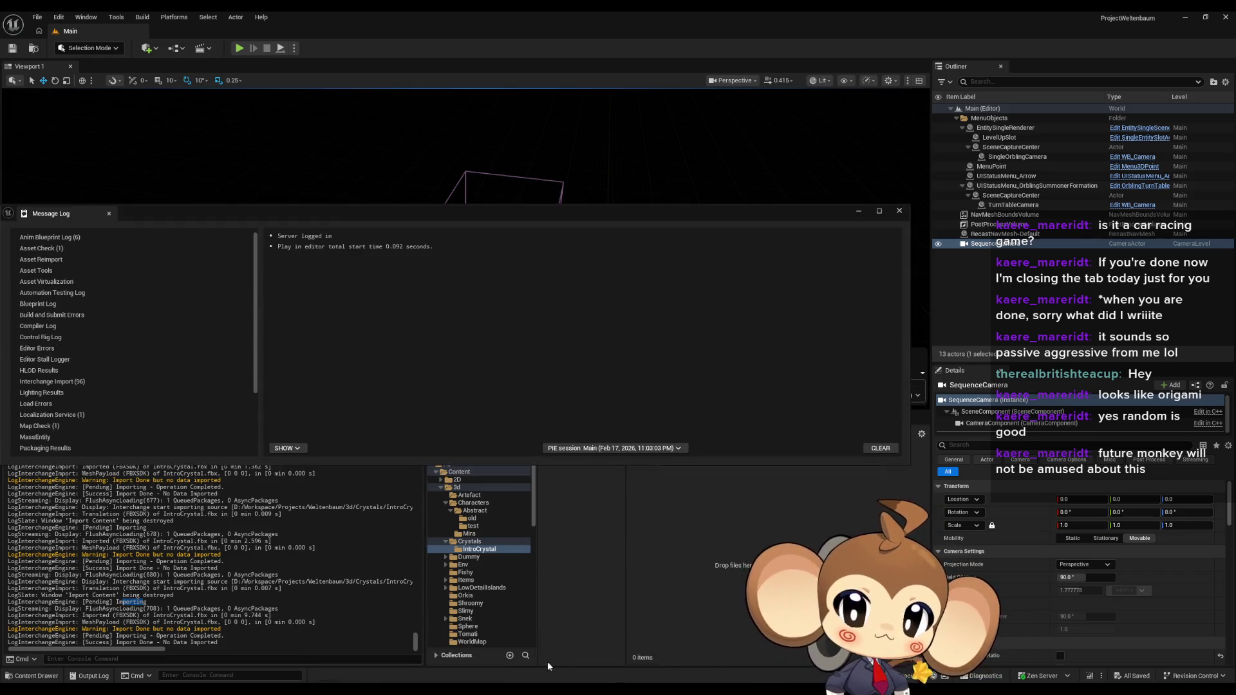
pyautogui.click(65, 250)
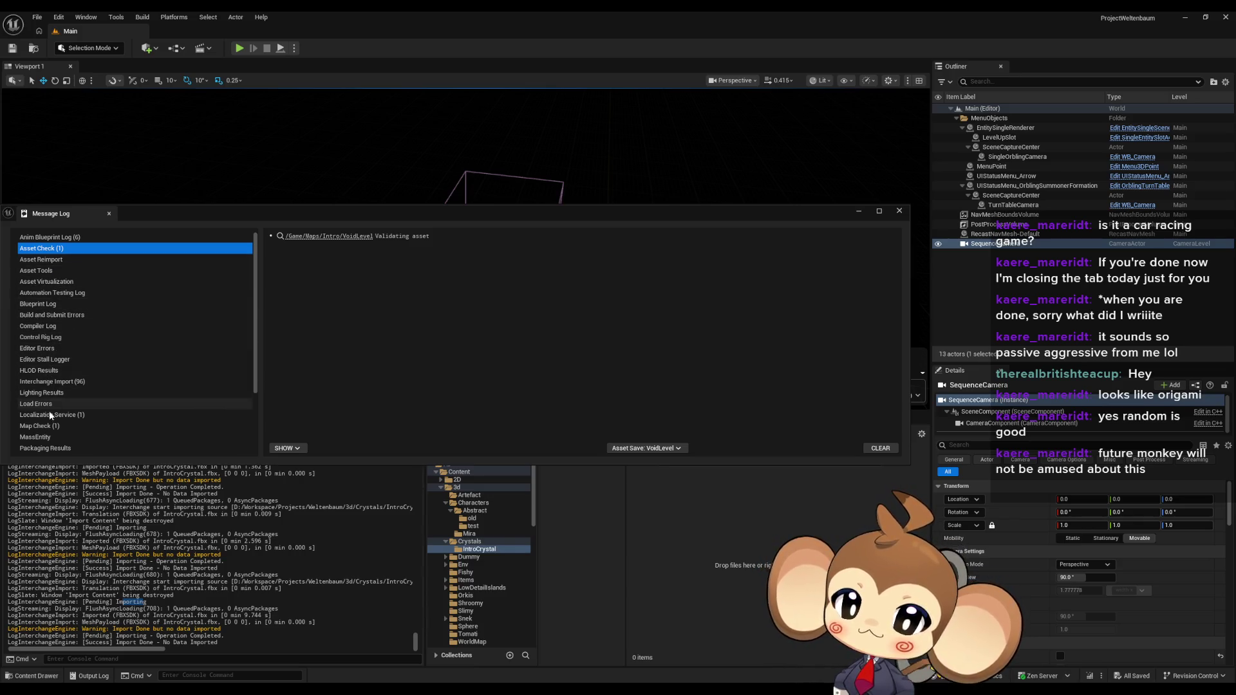
pyautogui.scroll(-3, 59, 433)
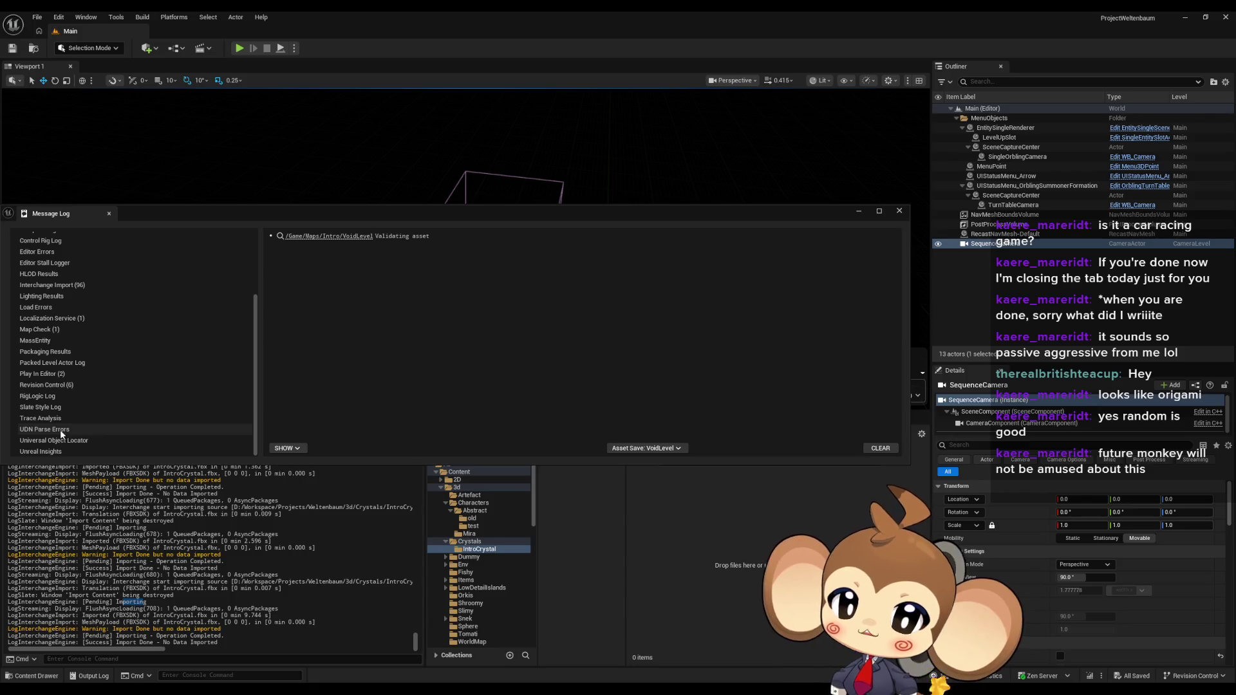
pyautogui.scroll(3, 100, 423)
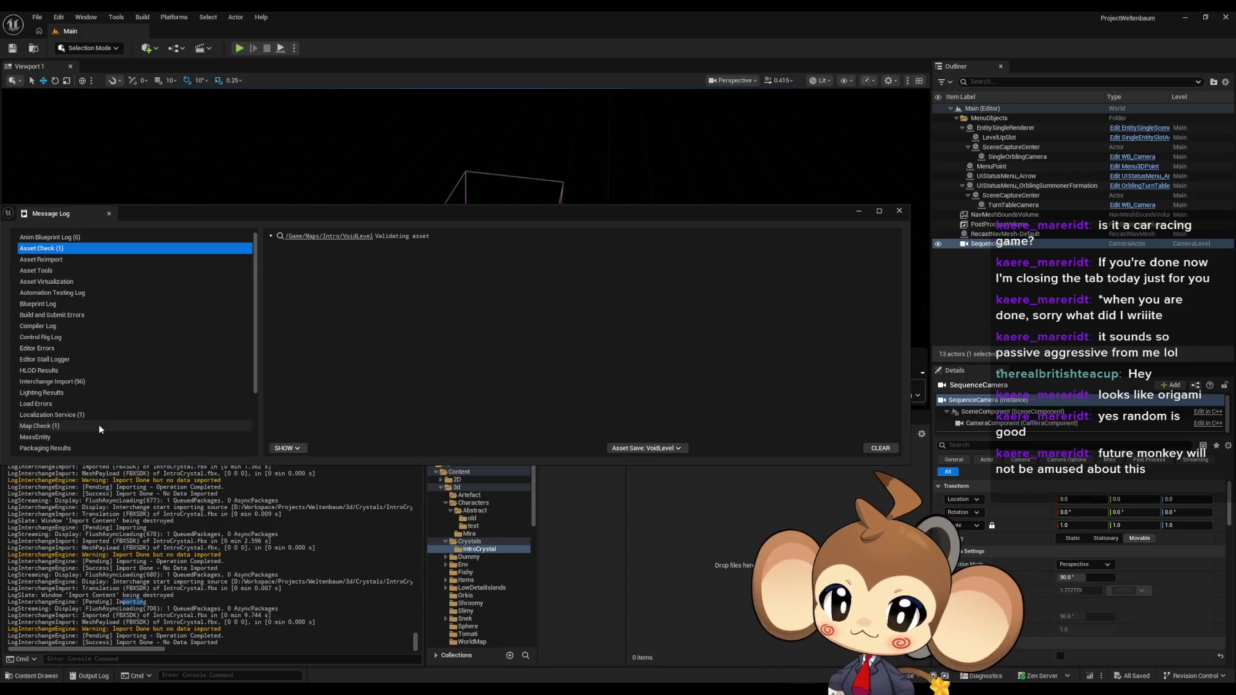
pyautogui.click(899, 210)
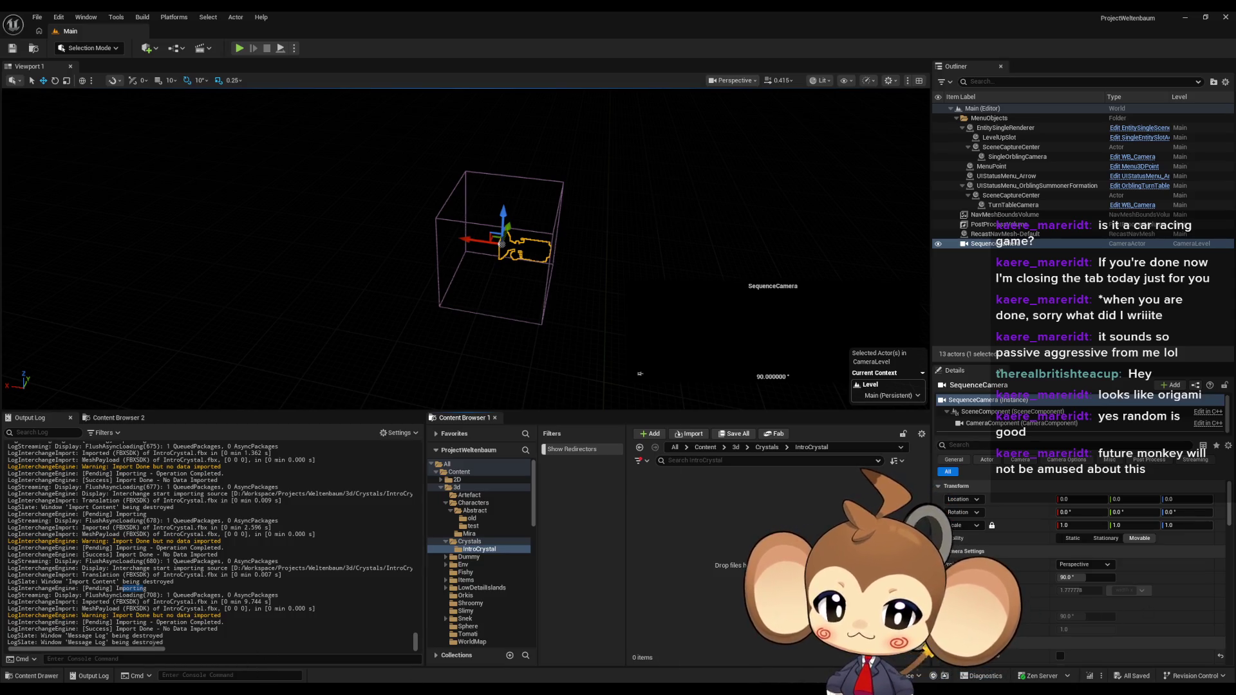
pyautogui.hotkey('alt', 'Tab')
pyautogui.scroll(-4, 833, 350)
# Step: Select the Crystal, overwrite IntroCrystal.fbx via FBX export, and return to Unreal Editor
pyautogui.moveTo(740, 360); pyautogui.dragTo(764, 408, button='middle')
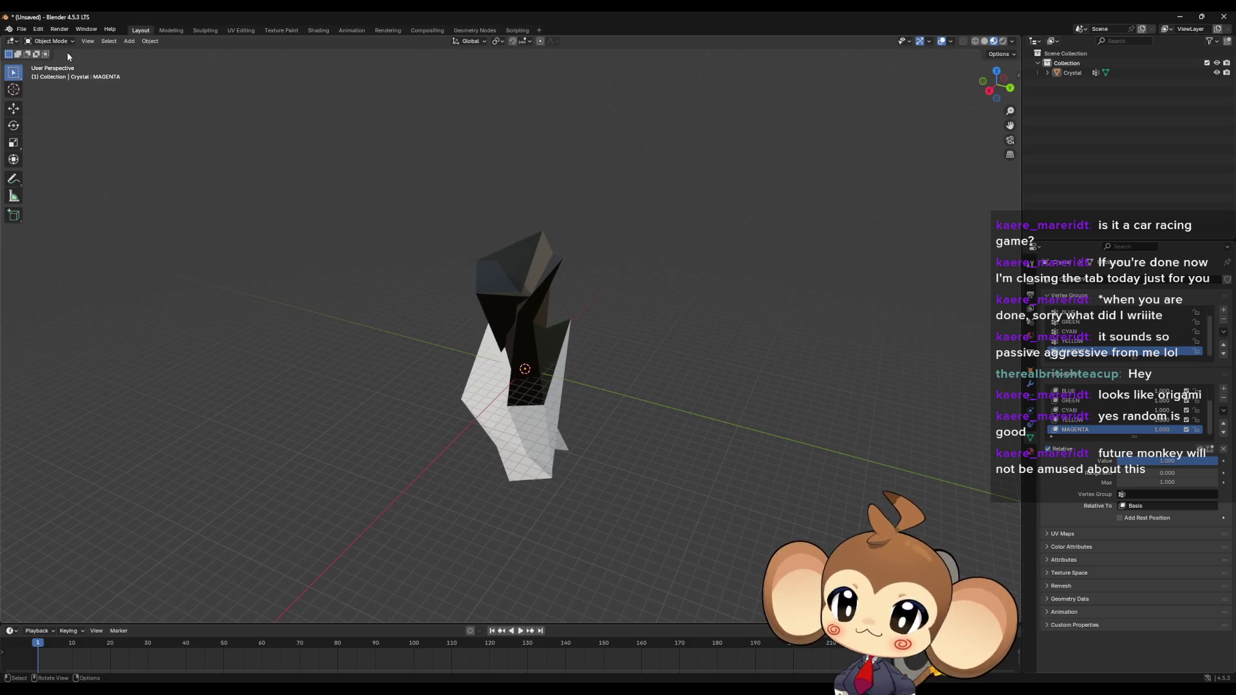
pyautogui.click(505, 315)
pyautogui.moveTo(560, 438); pyautogui.dragTo(590, 386, button='middle')
pyautogui.click(21, 29)
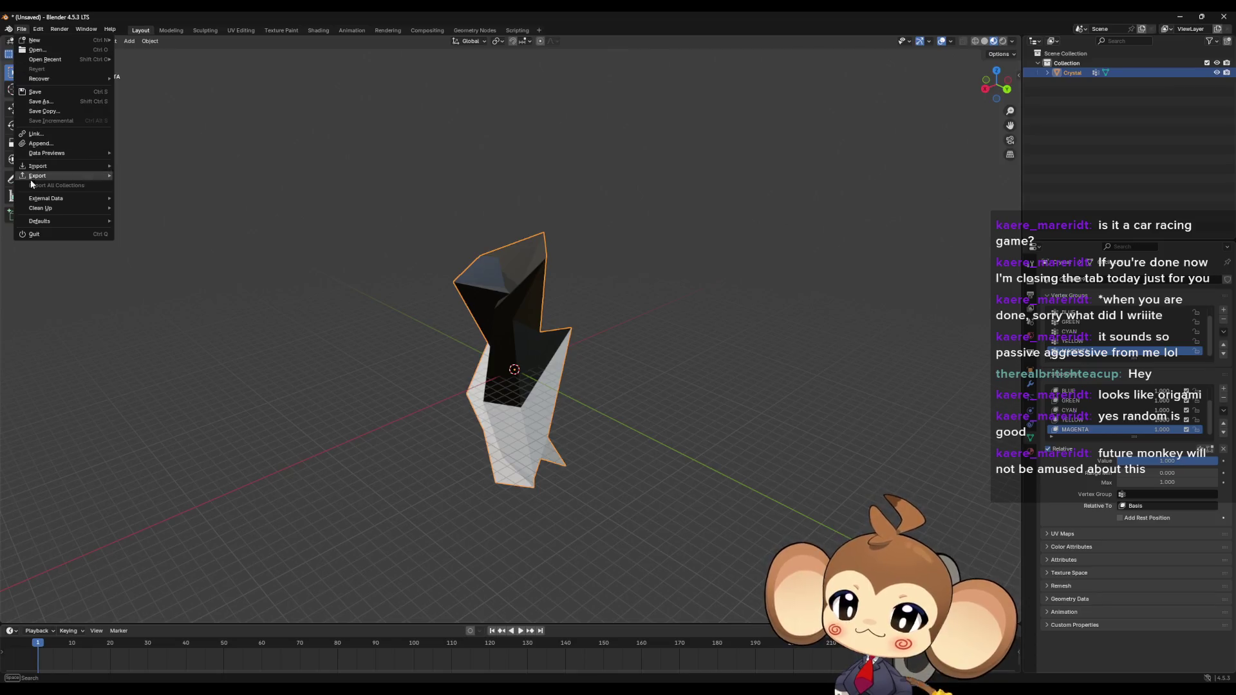
pyautogui.moveTo(64, 175)
pyautogui.click(142, 262)
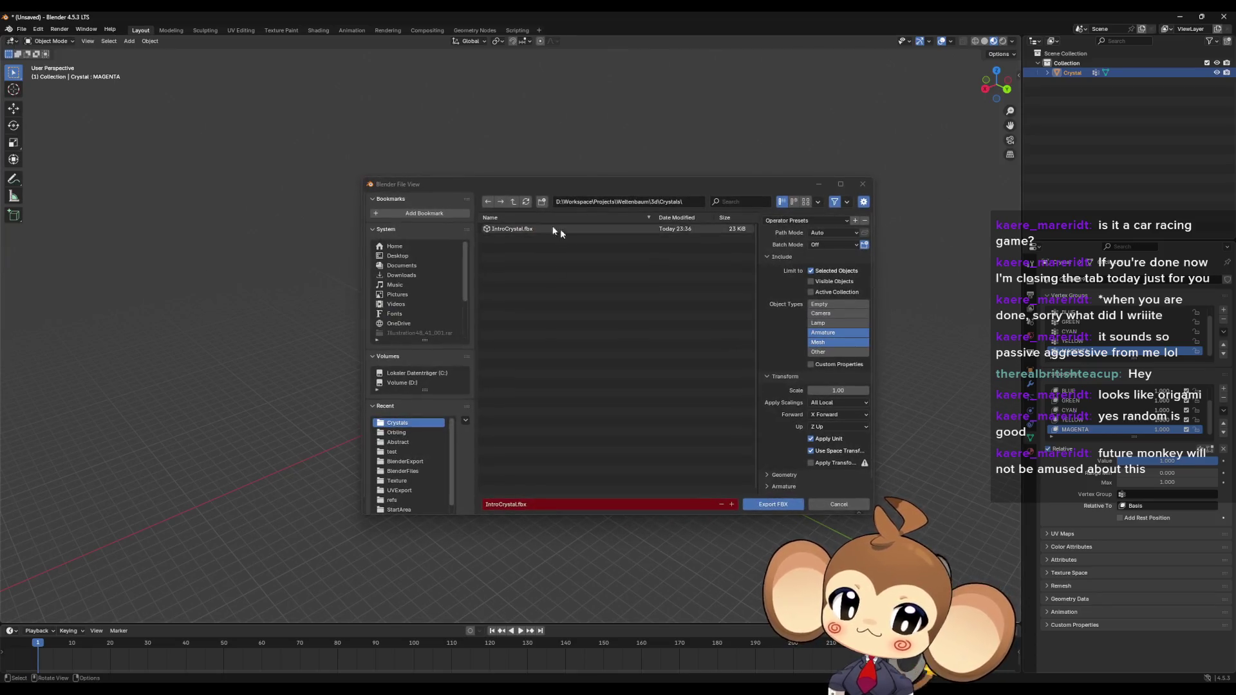
pyautogui.click(759, 505)
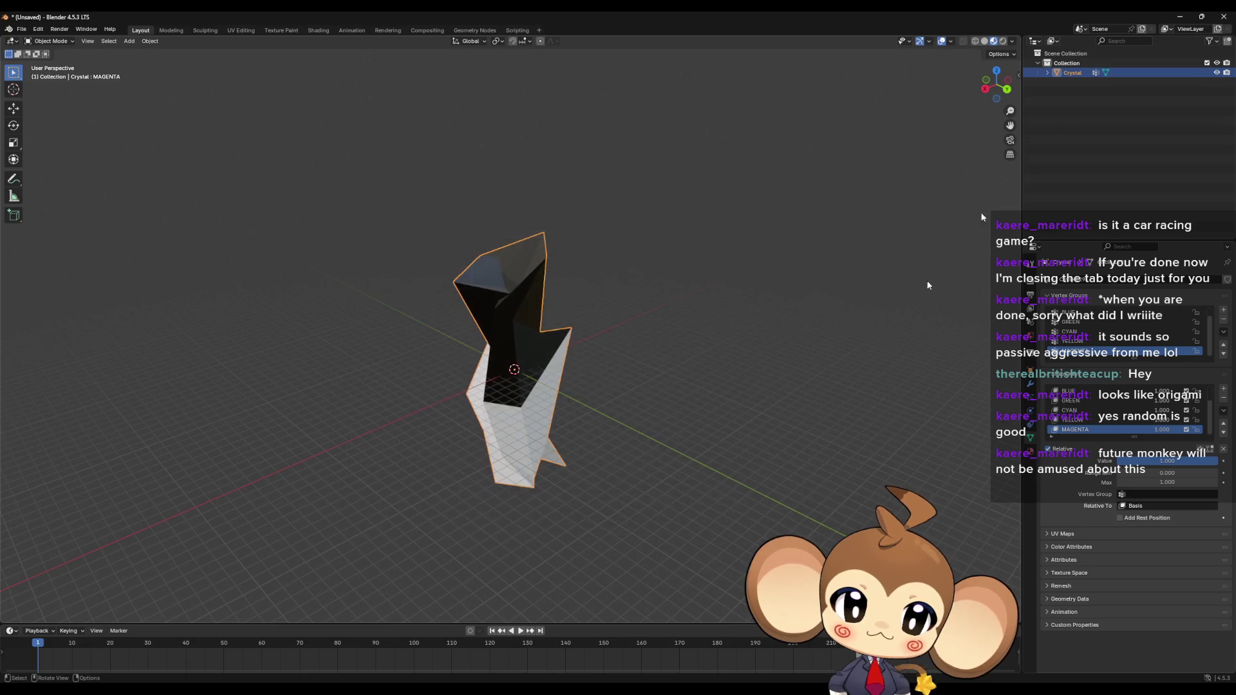
pyautogui.click(1174, 16)
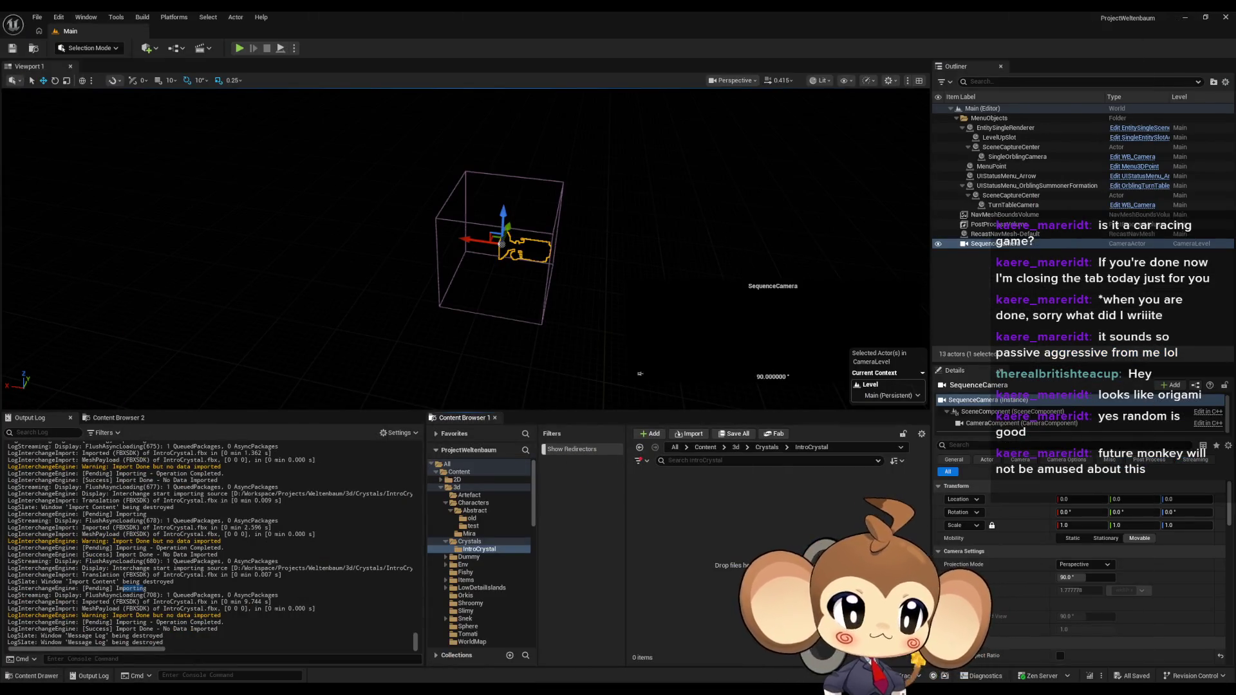
# Step: Drag IntroCrystal.fbx into the IntroCrystal folder and import it twice with default settings
pyautogui.moveTo(1173, 18)
pyautogui.mouseDown()
pyautogui.moveTo(618, 29)
pyautogui.moveTo(728, 538)
pyautogui.mouseUp()
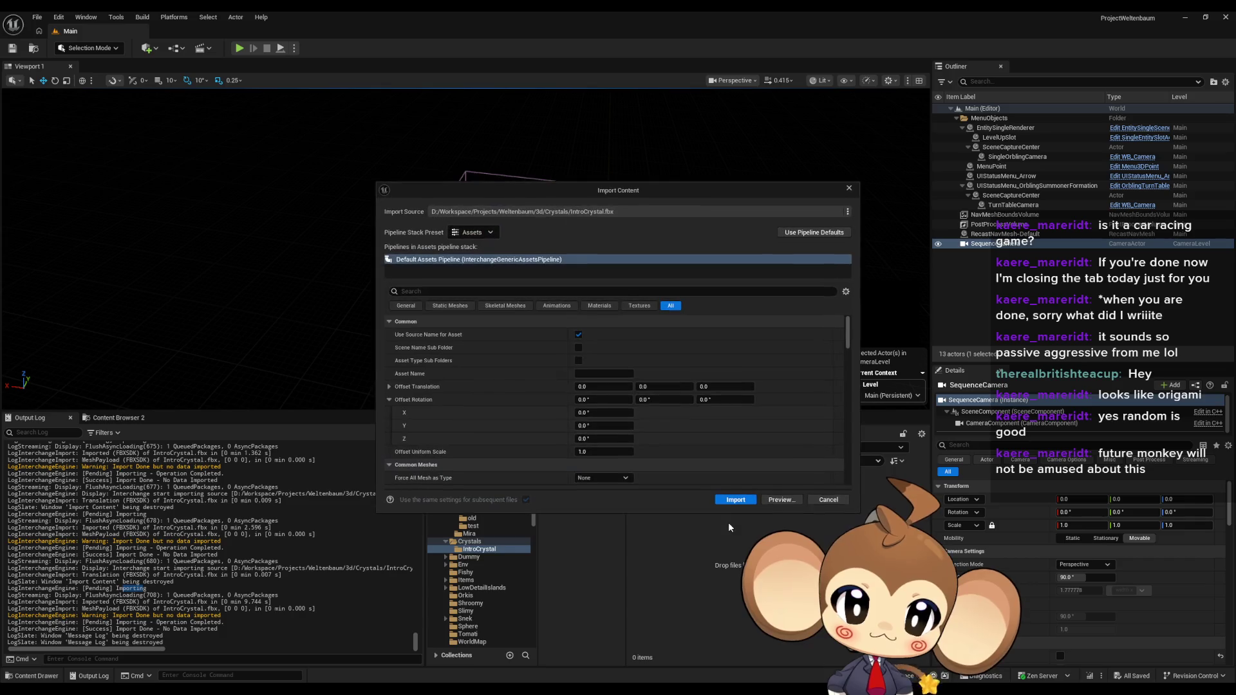
pyautogui.click(736, 501)
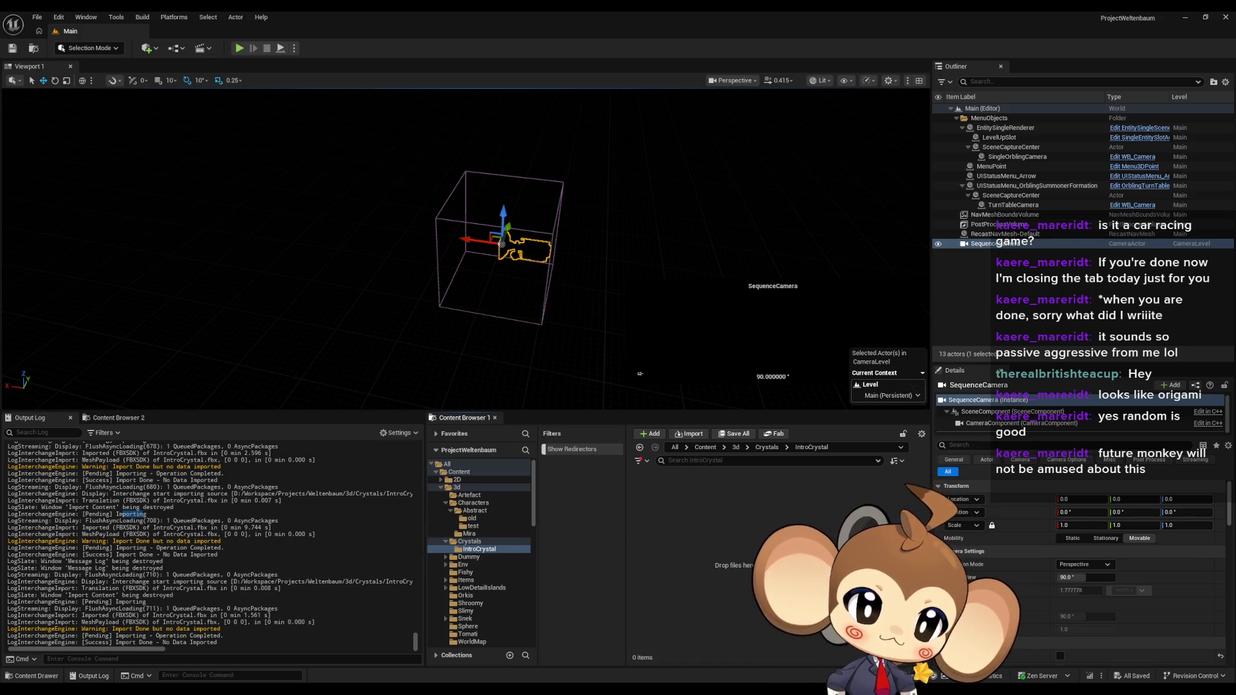
pyautogui.moveTo(1235, 489); pyautogui.dragTo(707, 534)
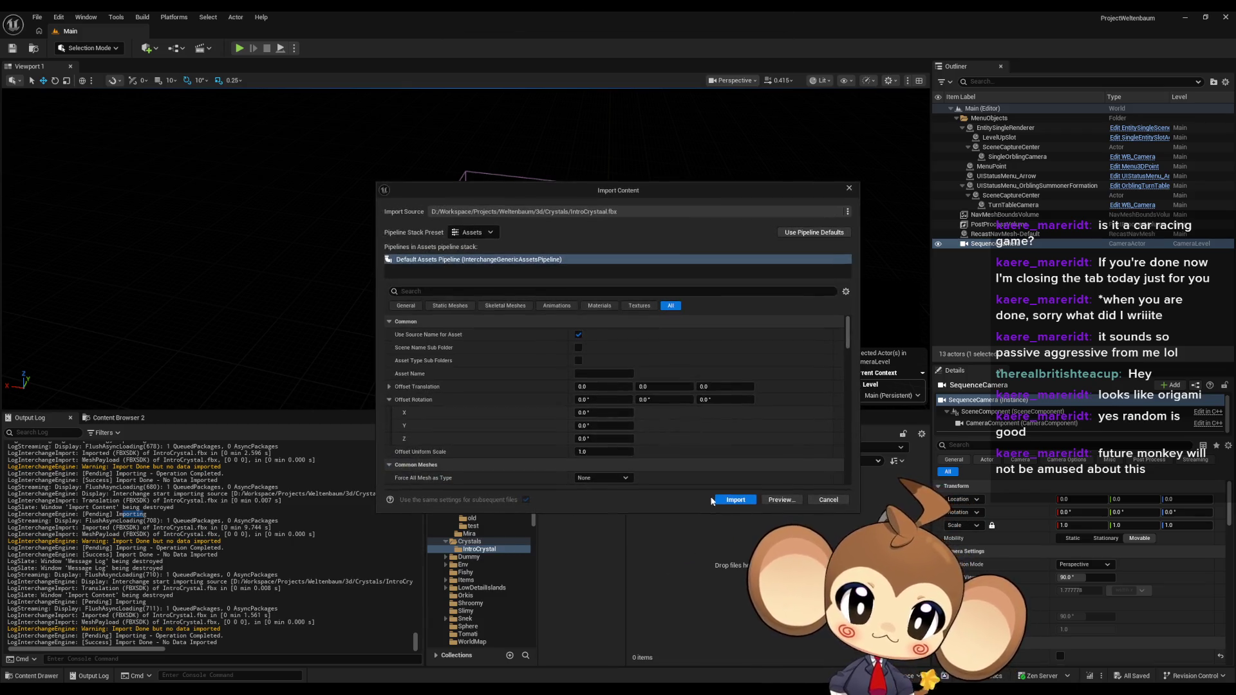
pyautogui.click(727, 501)
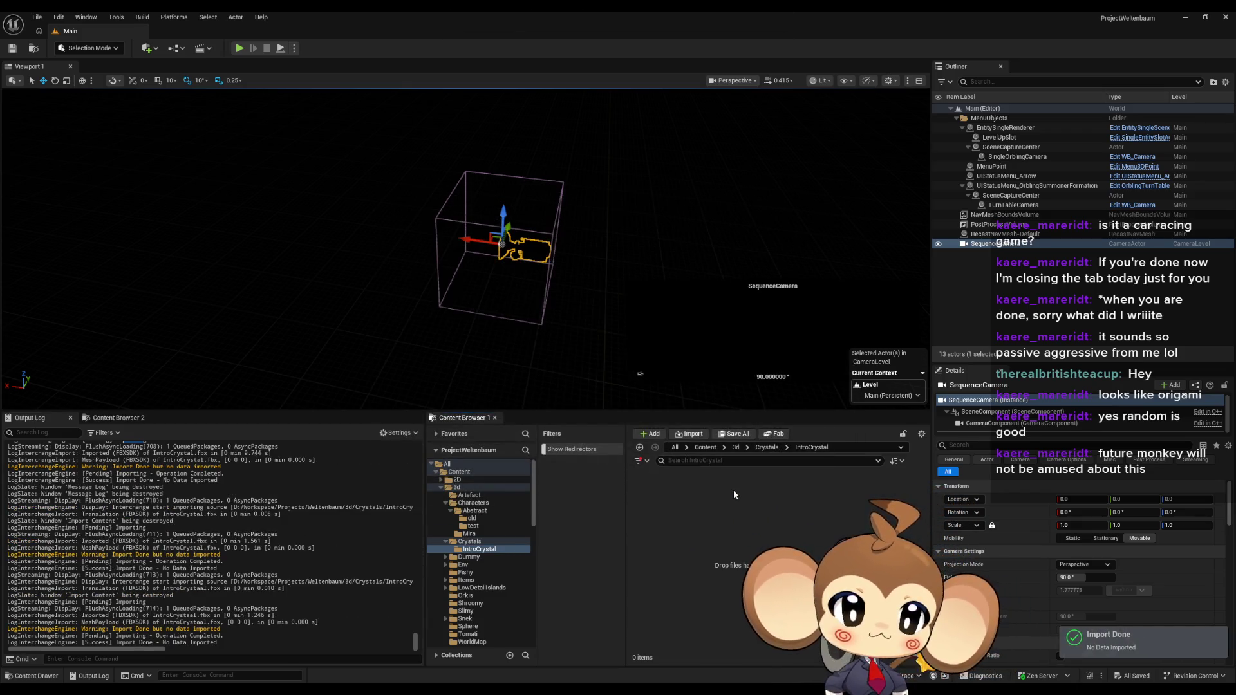
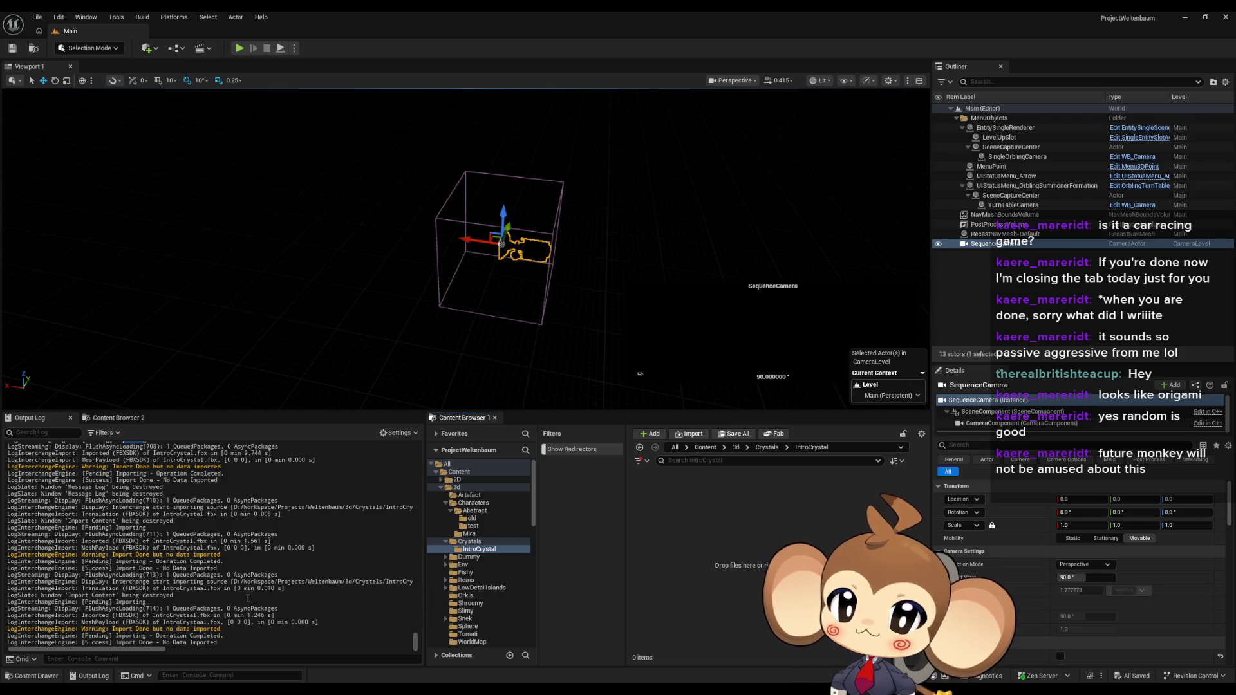
# Step: Clear the Output Log and rerun the IntroCrystal.fbx import
pyautogui.rightClick(154, 581)
pyautogui.click(174, 468)
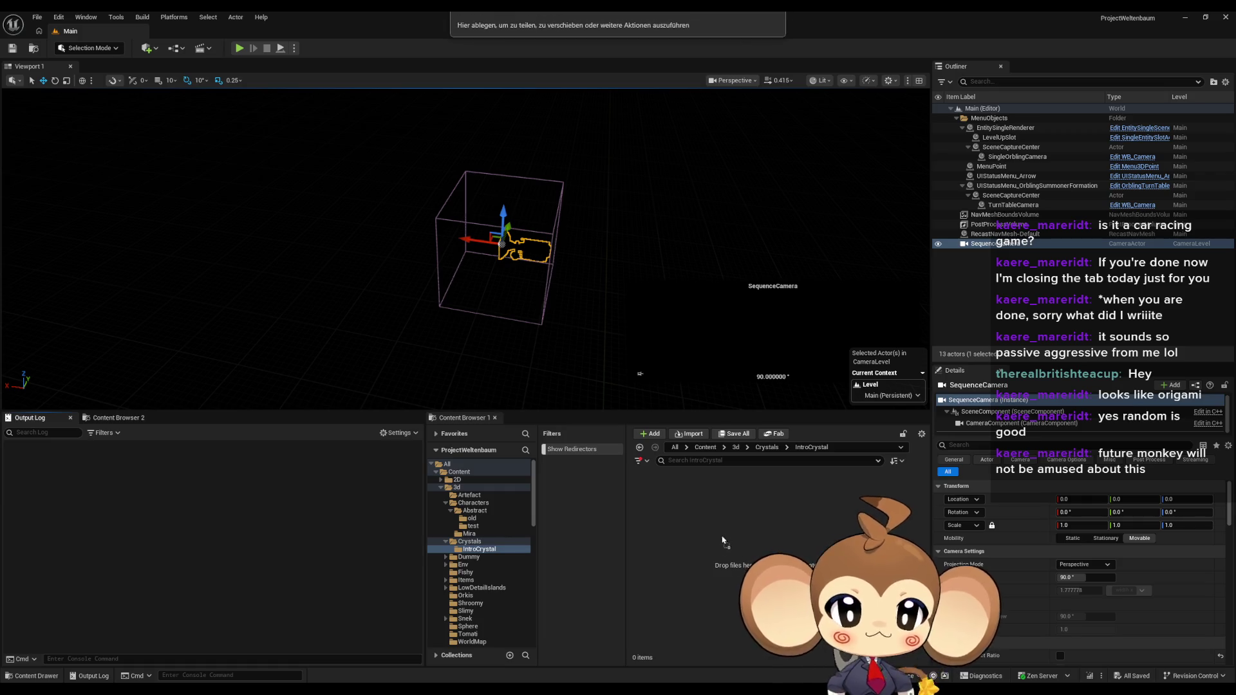
pyautogui.click(719, 498)
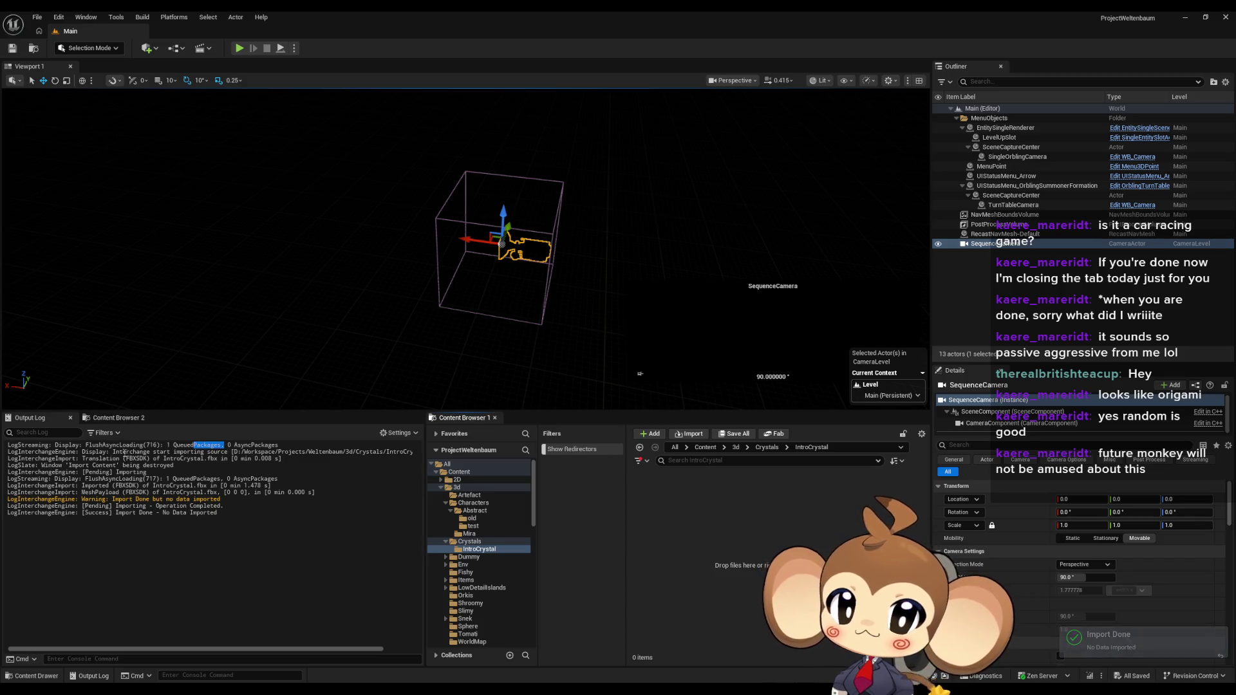
# Step: Select the import source, pending importing and MeshPayload lines in the log to inspect them
pyautogui.moveTo(165, 452)
pyautogui.mouseDown()
pyautogui.moveTo(400, 454)
pyautogui.moveTo(388, 464)
pyautogui.mouseUp()
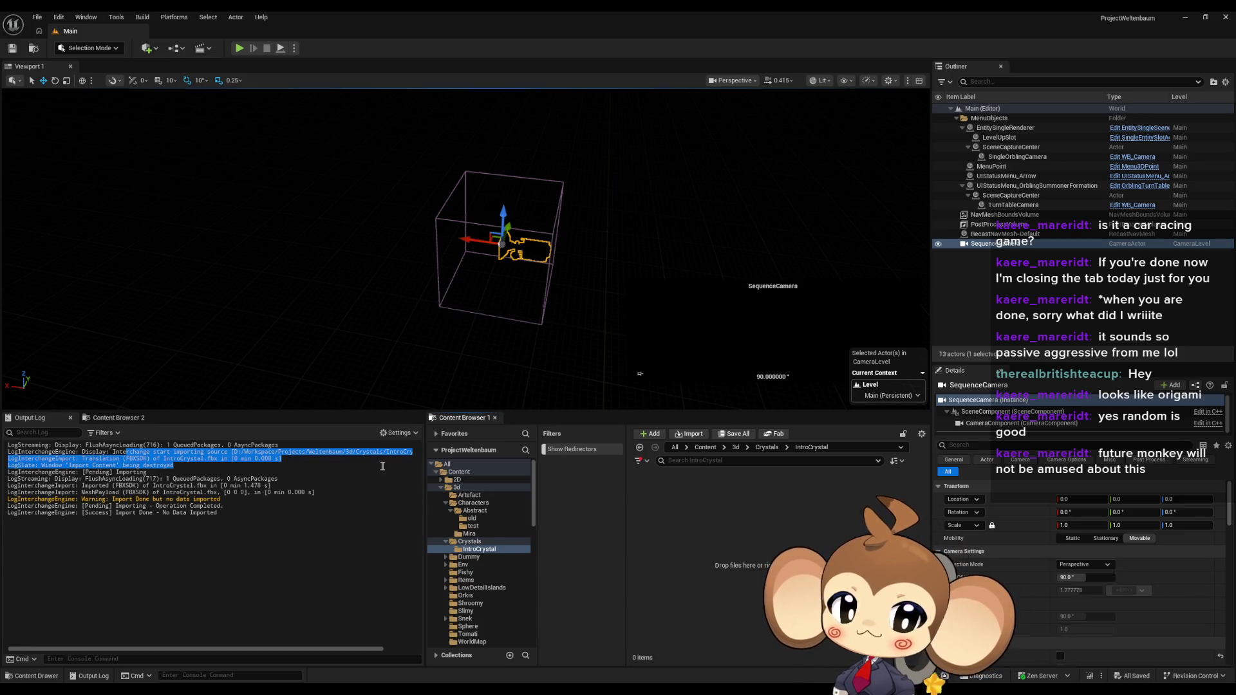
pyautogui.moveTo(103, 472); pyautogui.dragTo(136, 473)
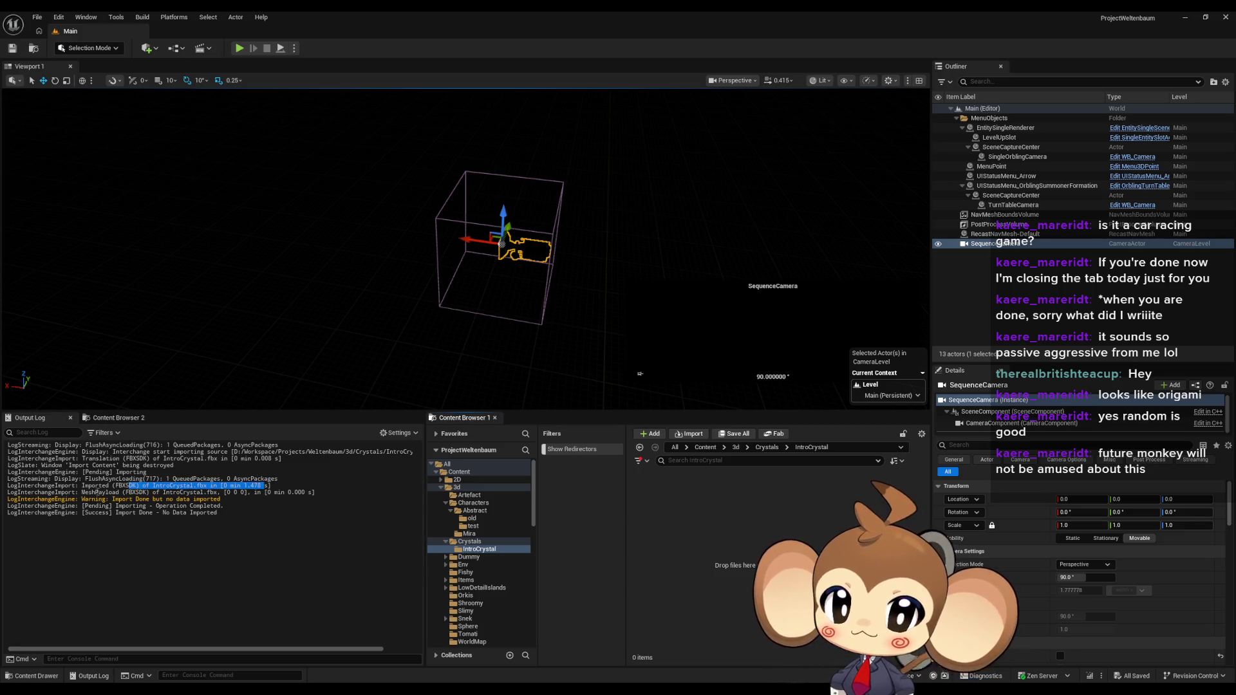
pyautogui.moveTo(98, 492); pyautogui.dragTo(105, 493)
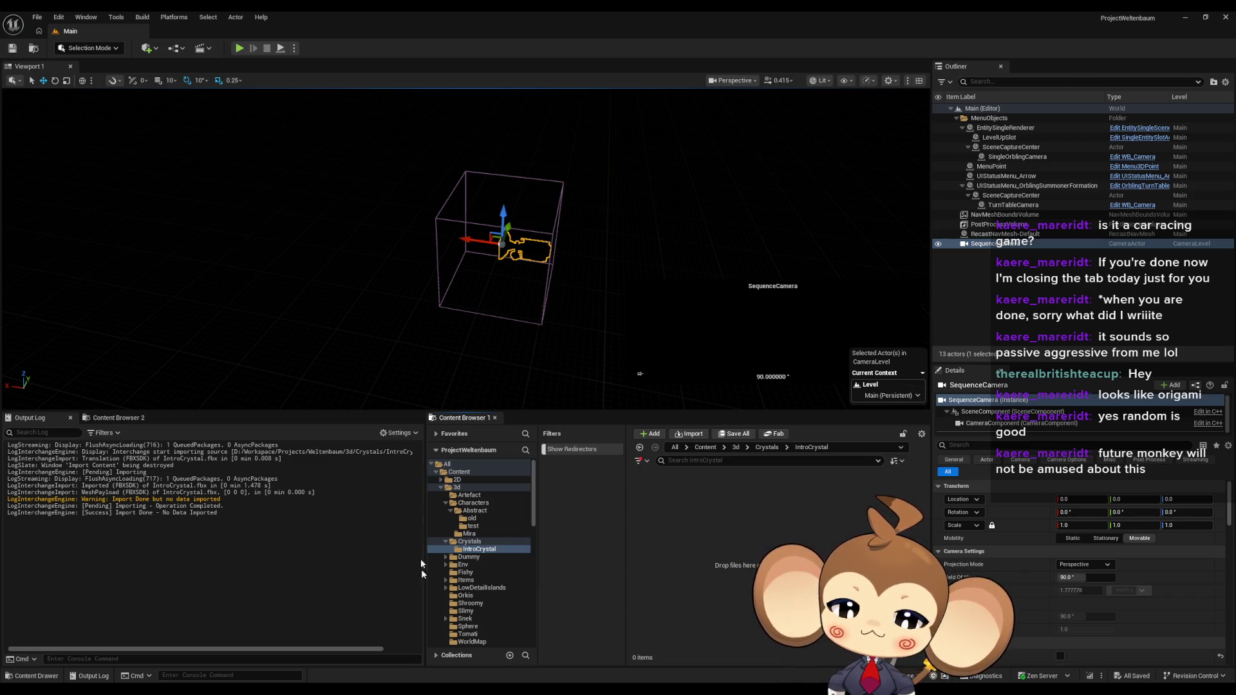
# Step: In Blender, add a Cube mesh to the scene beside the Crystal
pyautogui.hotkey('alt', 'Tab')
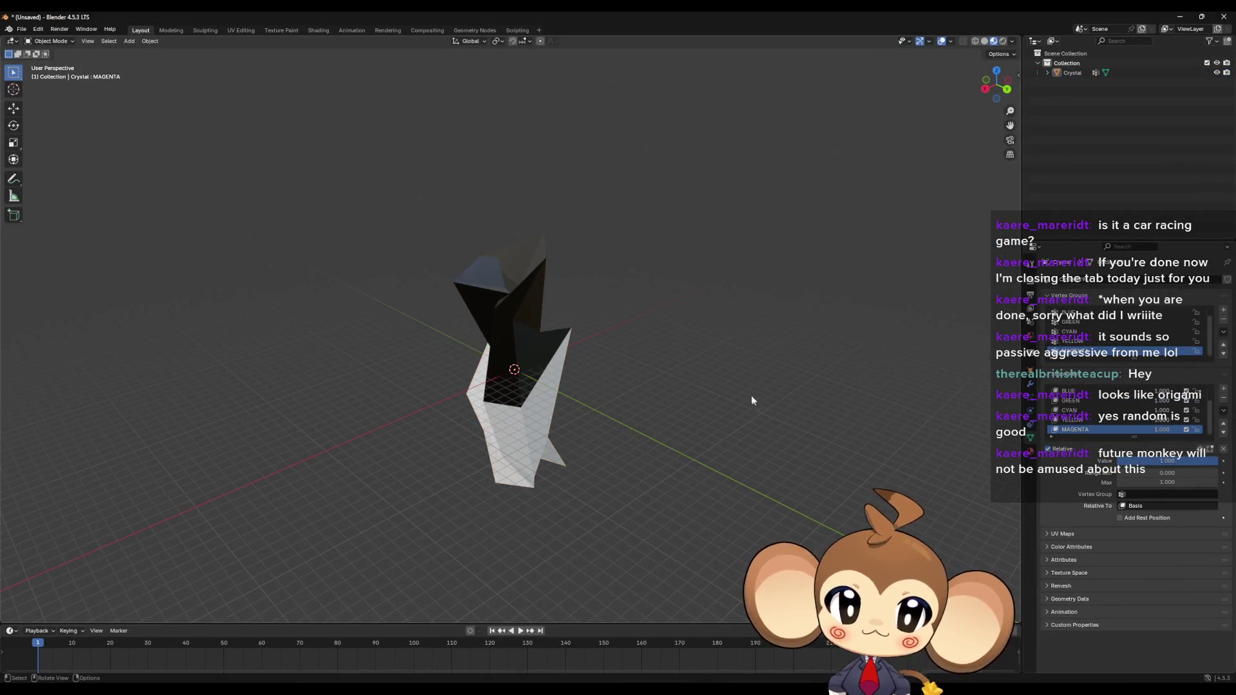
pyautogui.click(129, 43)
pyautogui.moveTo(150, 57)
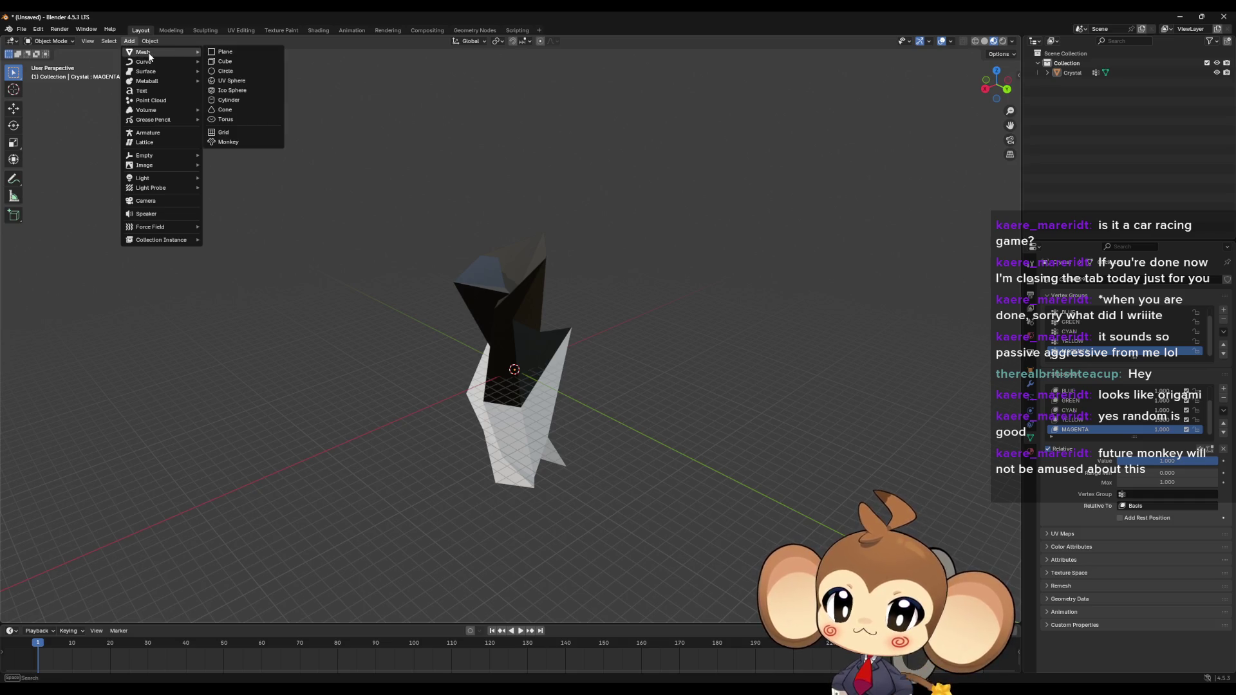
pyautogui.click(245, 64)
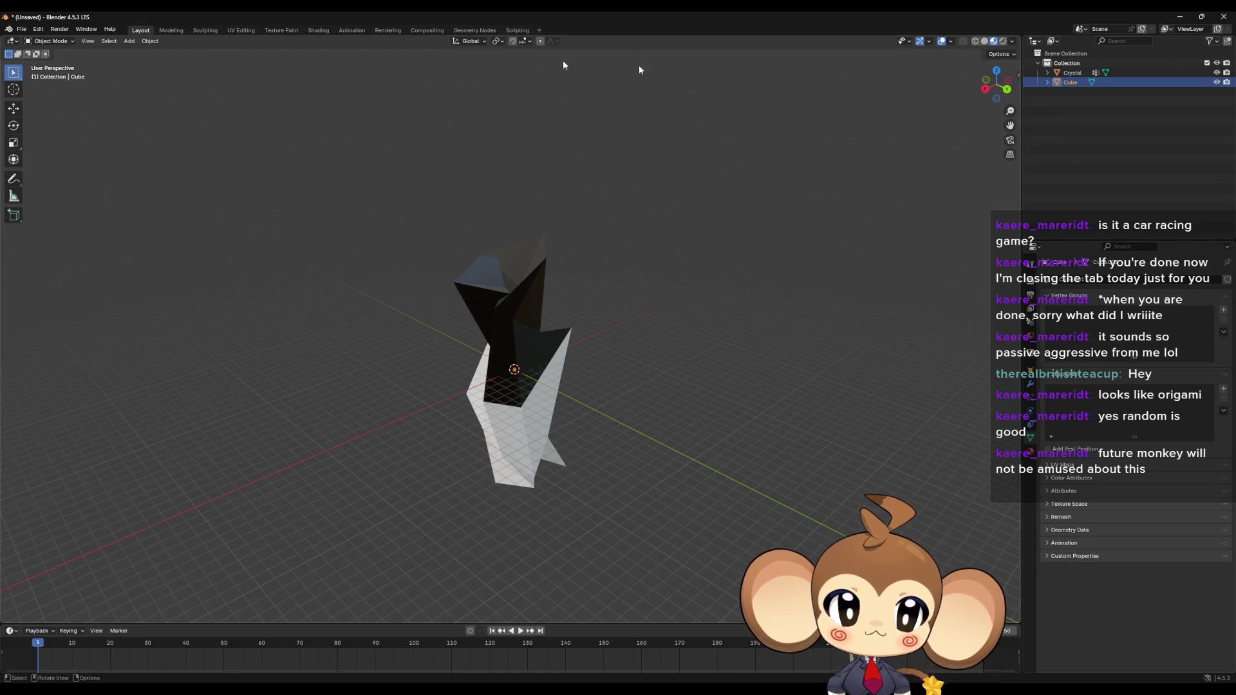
# Step: Export the scene as an FBX under a renamed file in the Crystals folder
pyautogui.click(23, 30)
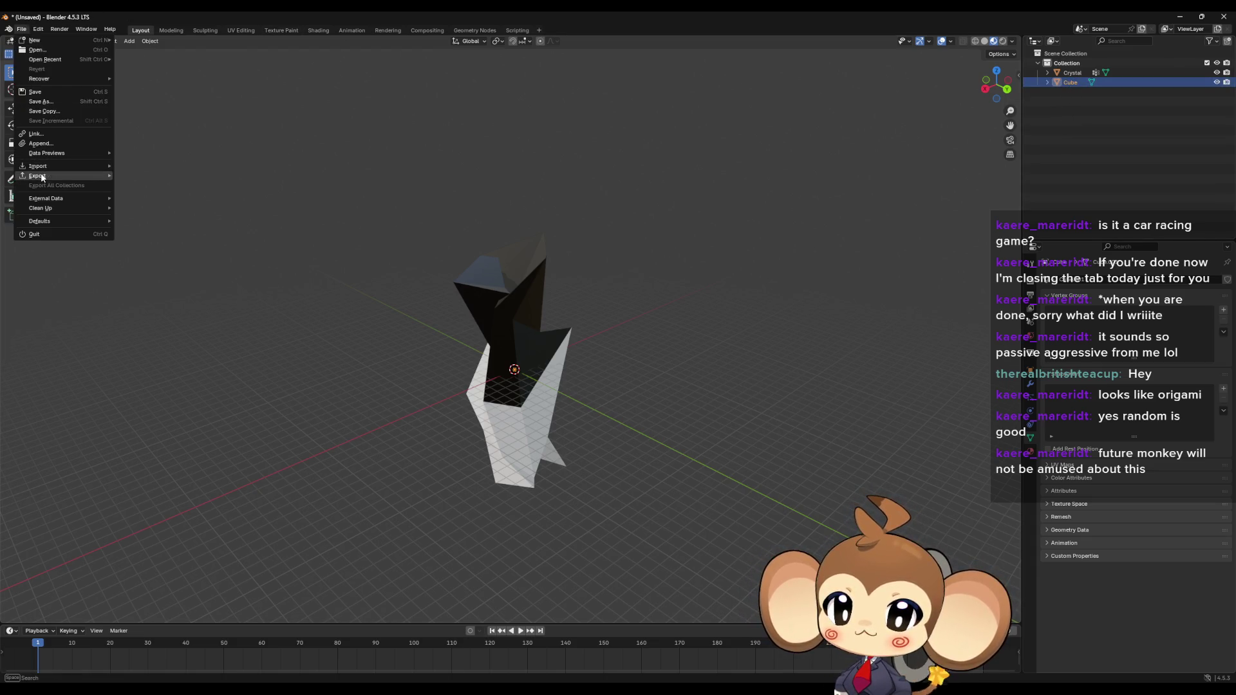
pyautogui.moveTo(45, 175)
pyautogui.click(148, 263)
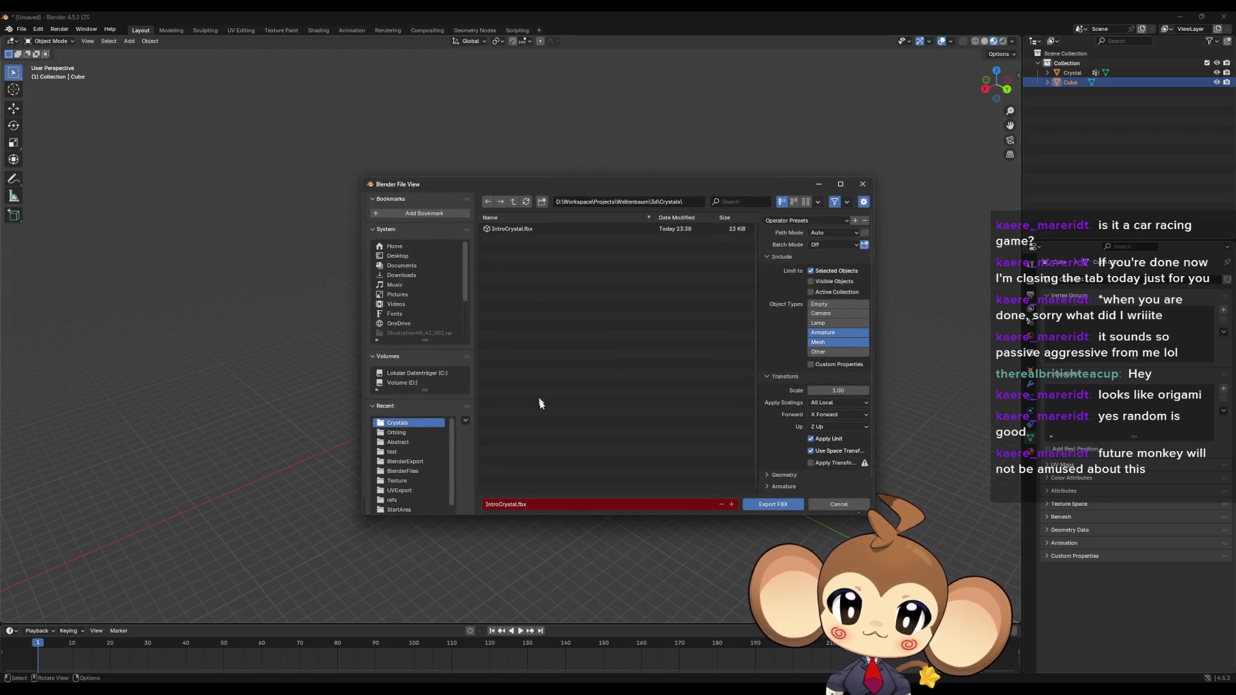
pyautogui.click(507, 504)
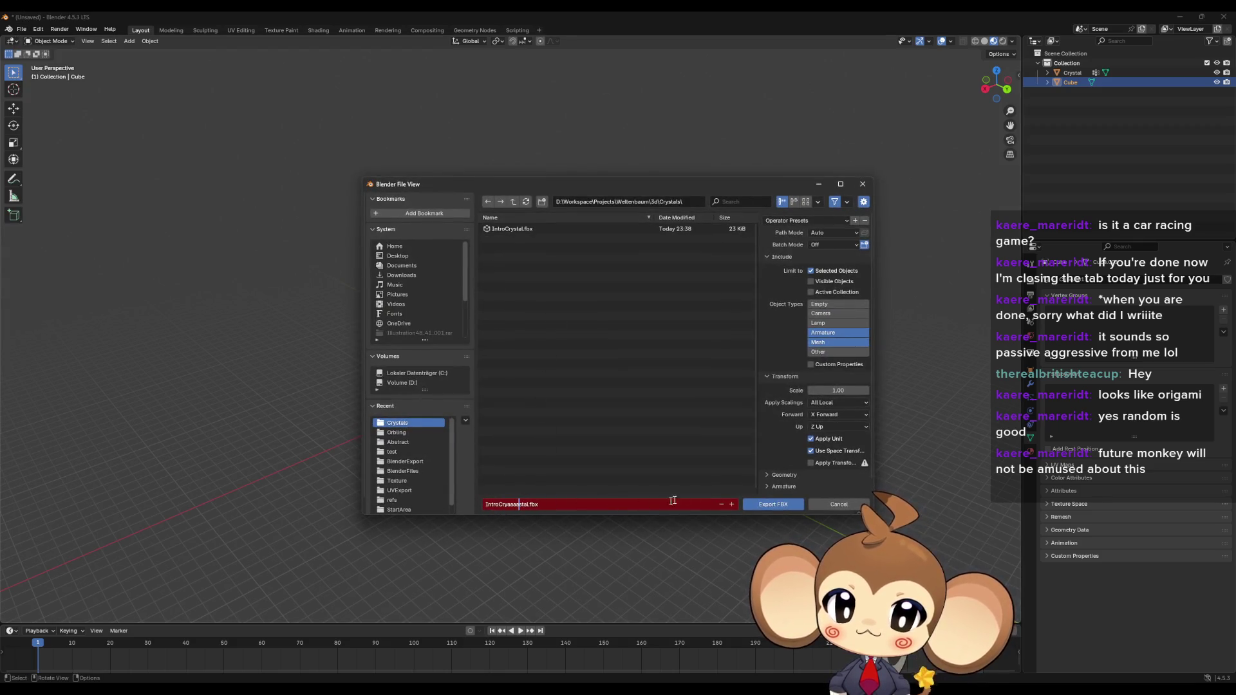
pyautogui.click(775, 505)
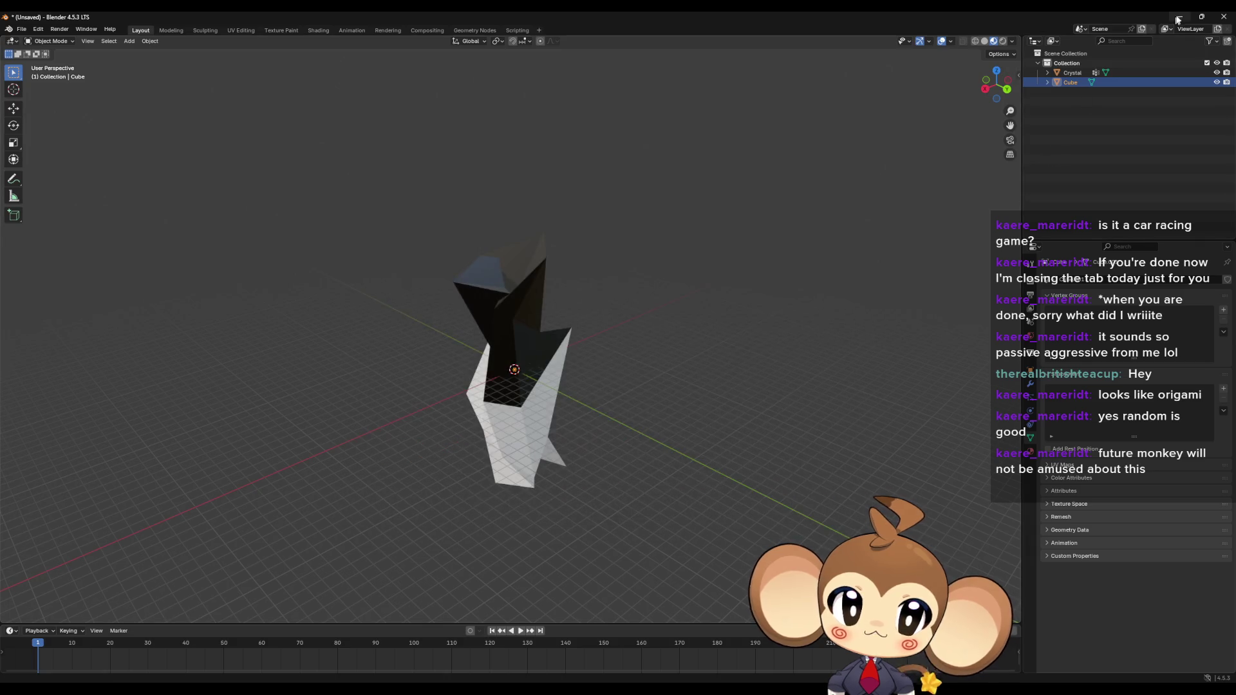
pyautogui.click(1181, 19)
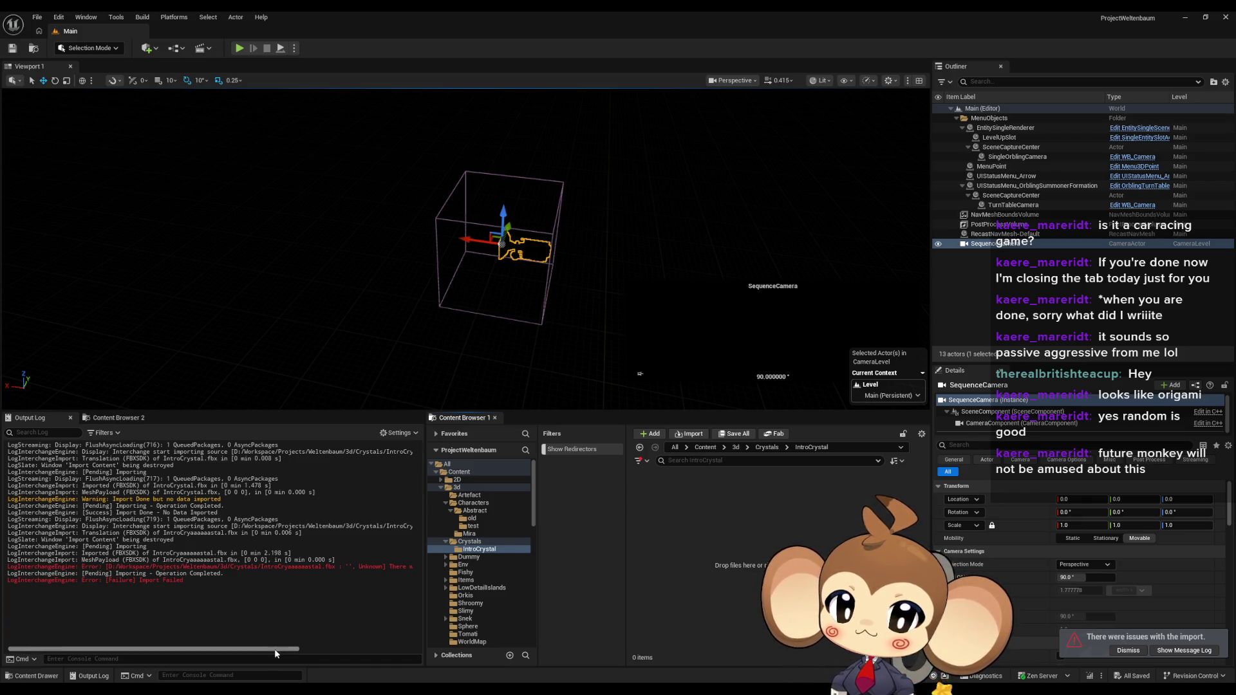
pyautogui.hotkey('alt', 'Tab')
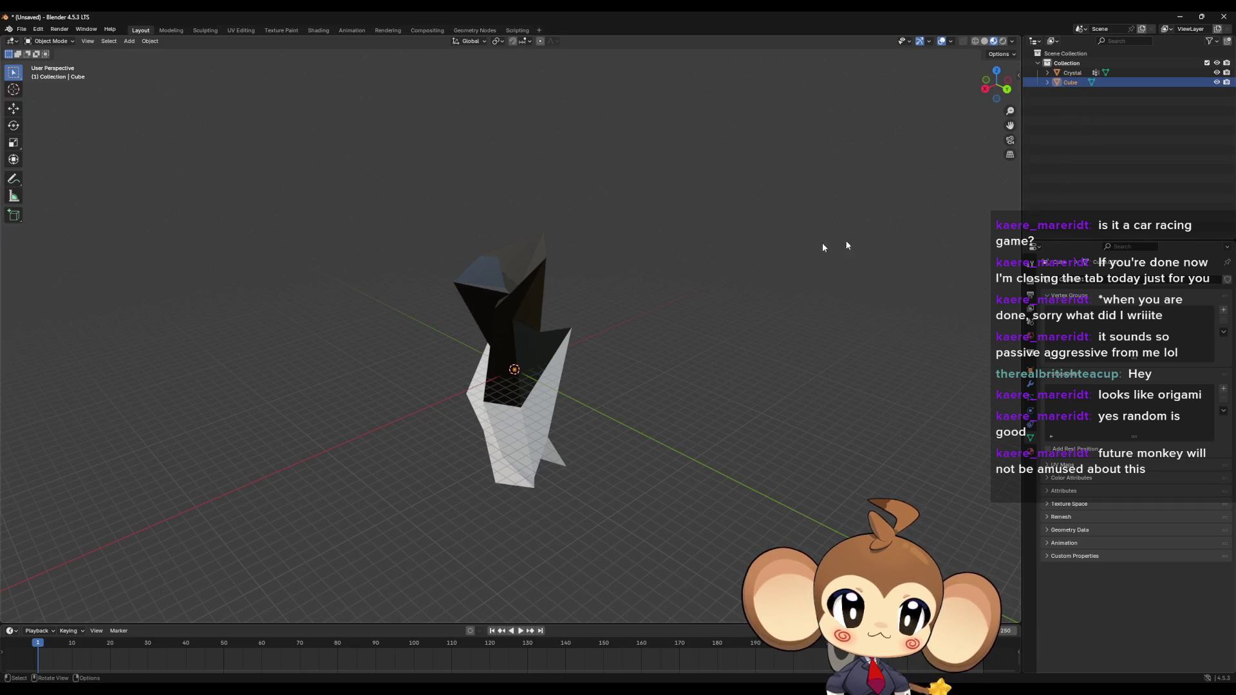
# Step: Hide the Crystal object and frame the Cube in the viewport
pyautogui.click(1216, 72)
pyautogui.moveTo(731, 266)
pyautogui.mouseDown(button='middle')
pyautogui.moveTo(549, 381)
pyautogui.moveTo(570, 405)
pyautogui.mouseUp(button='middle')
pyautogui.press('KP_Decimal')
pyautogui.scroll(-5, 601, 418)
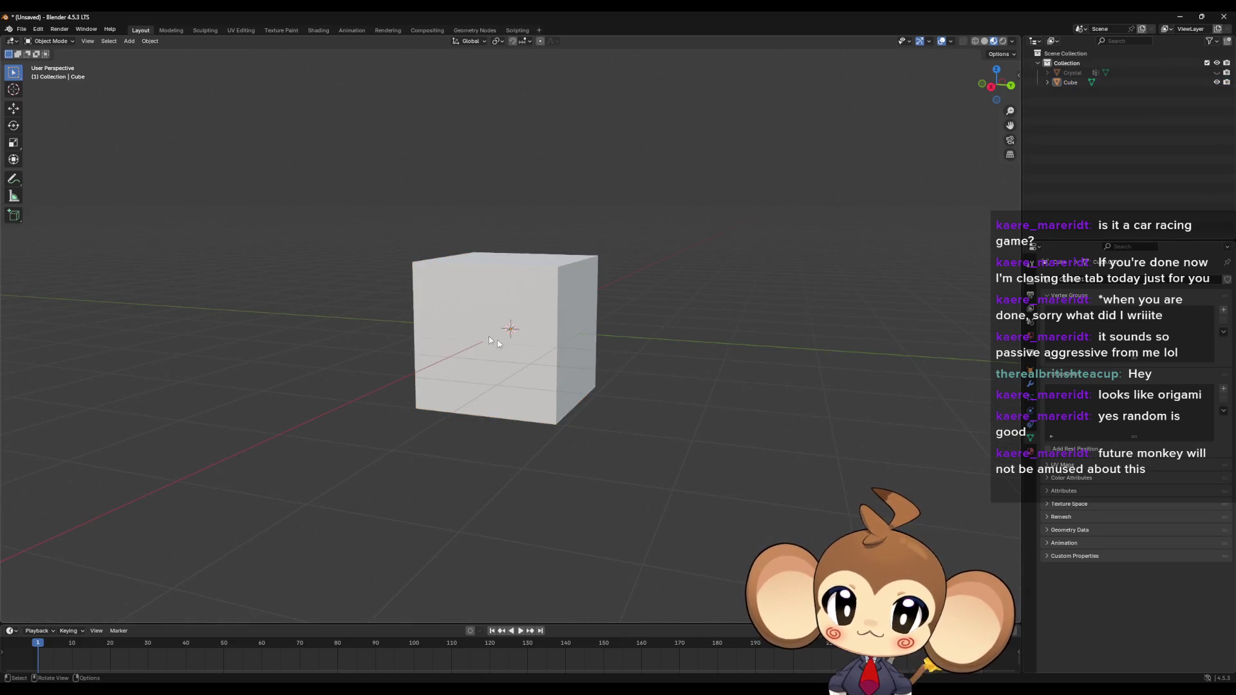
pyautogui.scroll(-3, 513, 351)
pyautogui.moveTo(513, 351); pyautogui.dragTo(522, 365, button='middle')
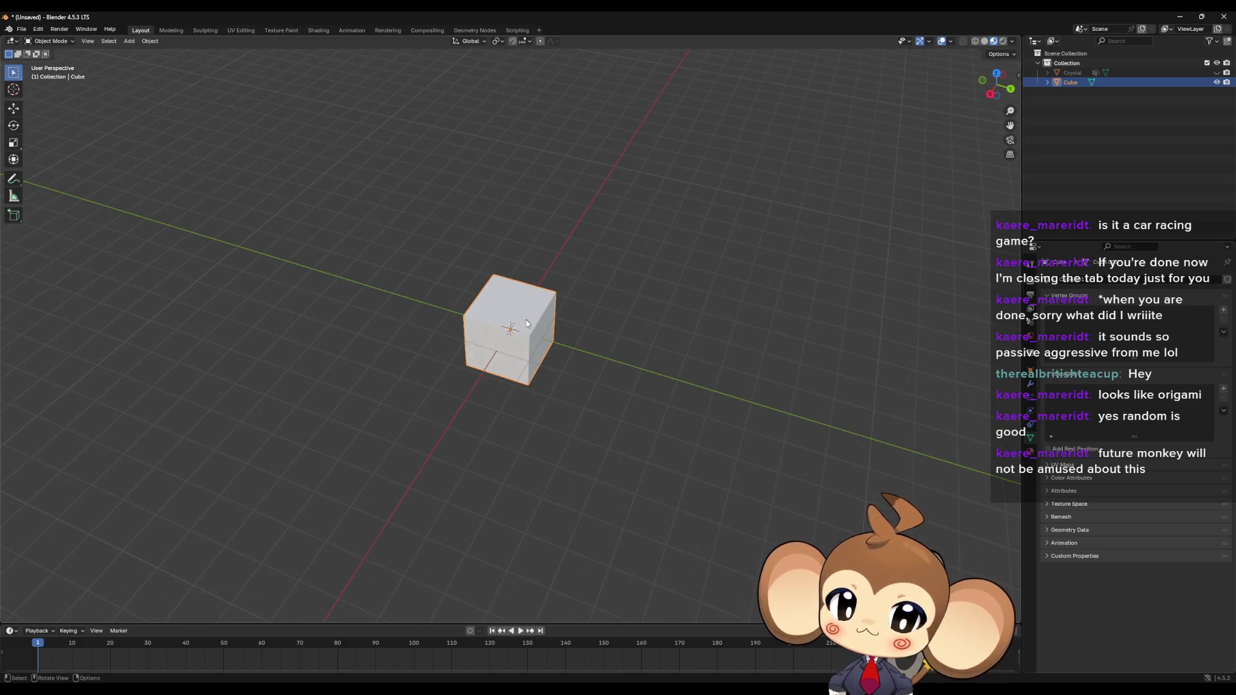
# Step: Export the cube-only scene to FBX again and bring the Unreal editor forward
pyautogui.click(23, 30)
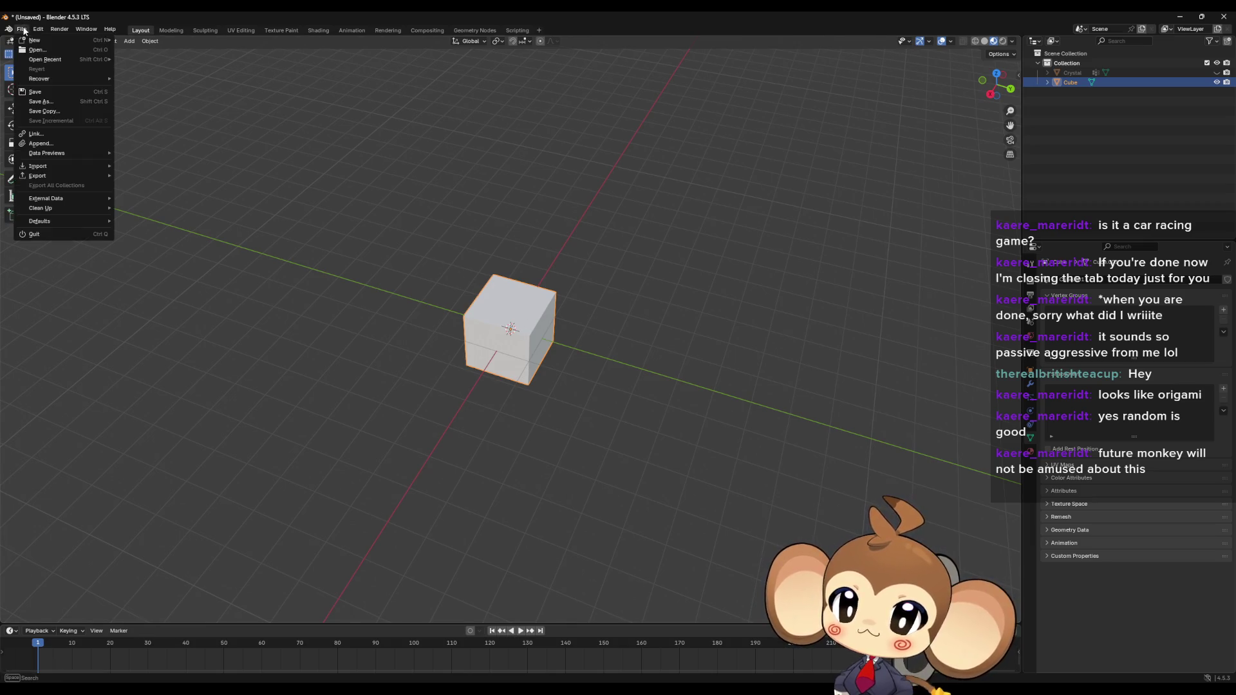
pyautogui.moveTo(24, 168)
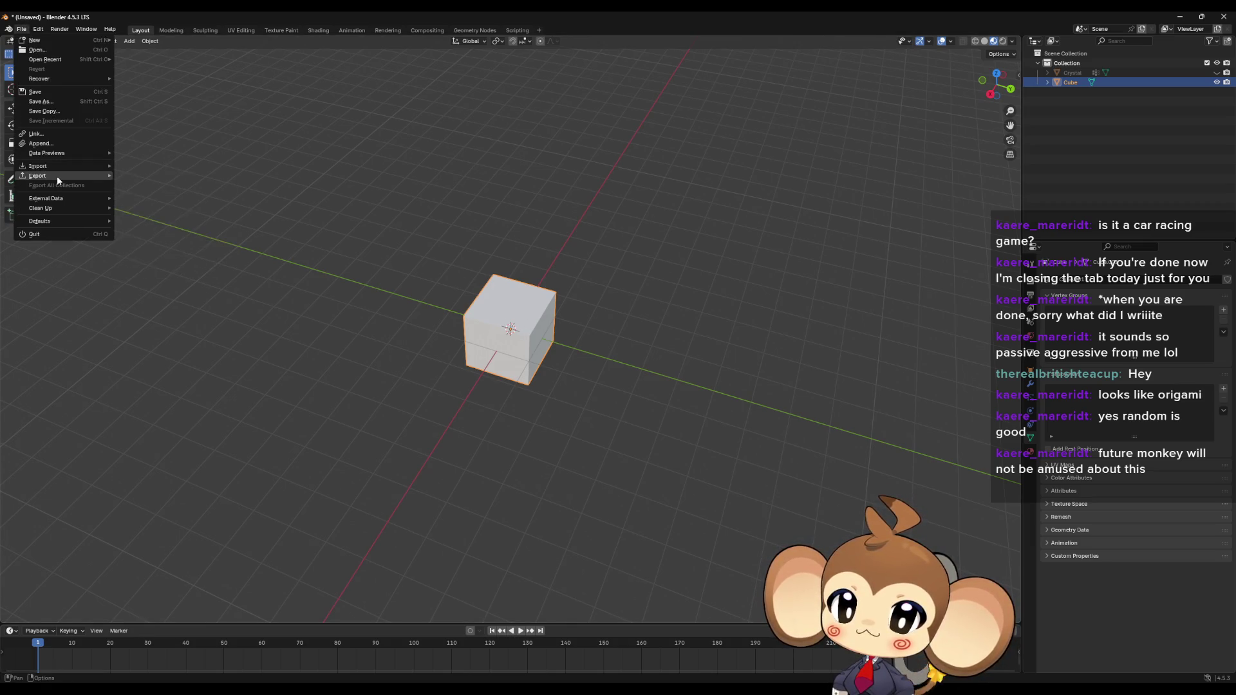
pyautogui.click(155, 259)
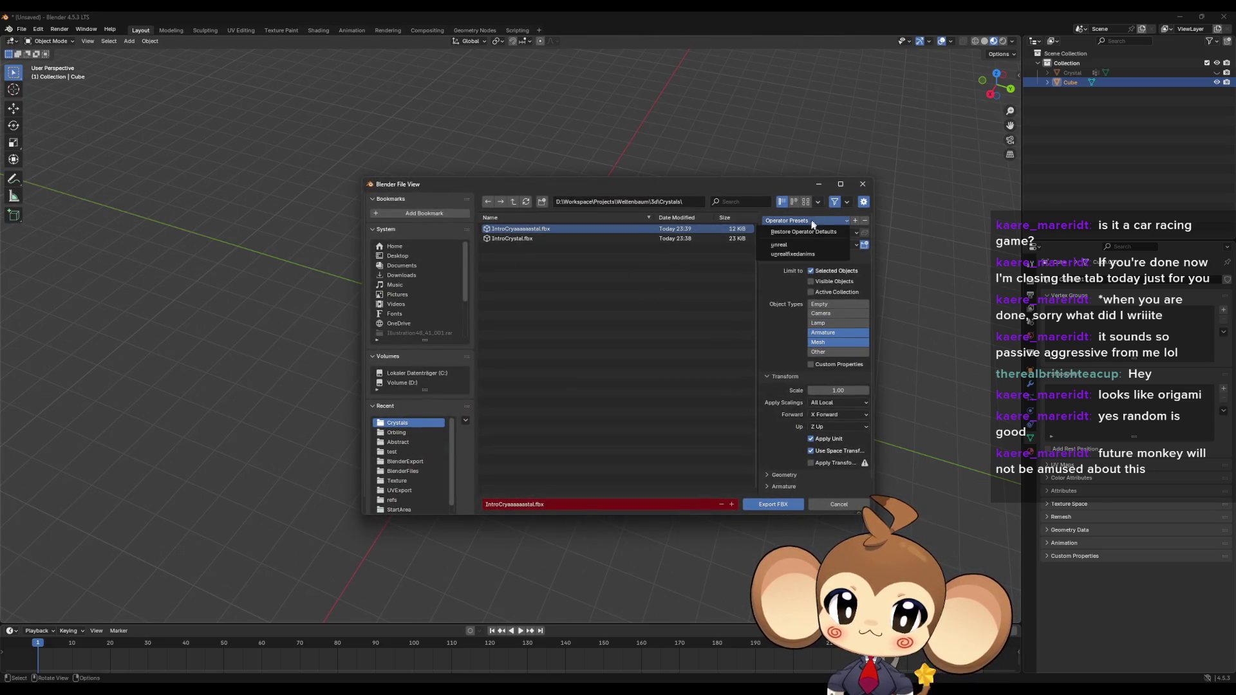
pyautogui.click(773, 504)
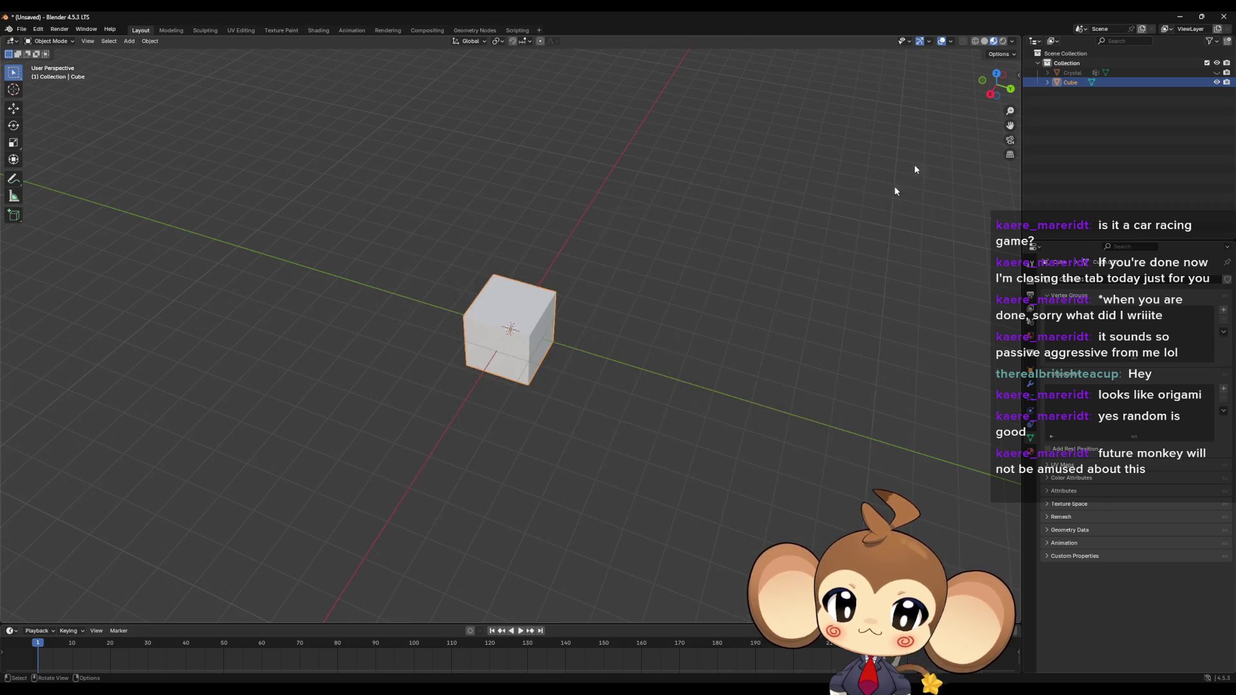
pyautogui.click(1179, 17)
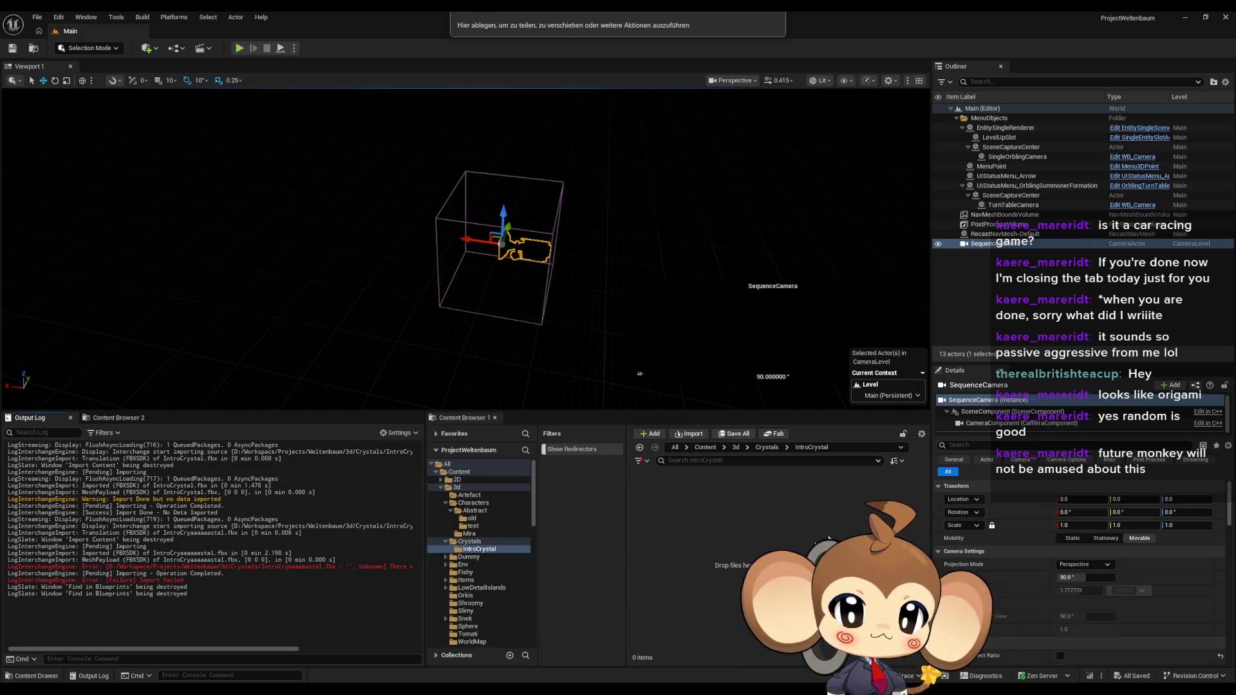
# Step: Import the newly exported FBX and read the Import Failed errors in the Output Log
pyautogui.click(734, 500)
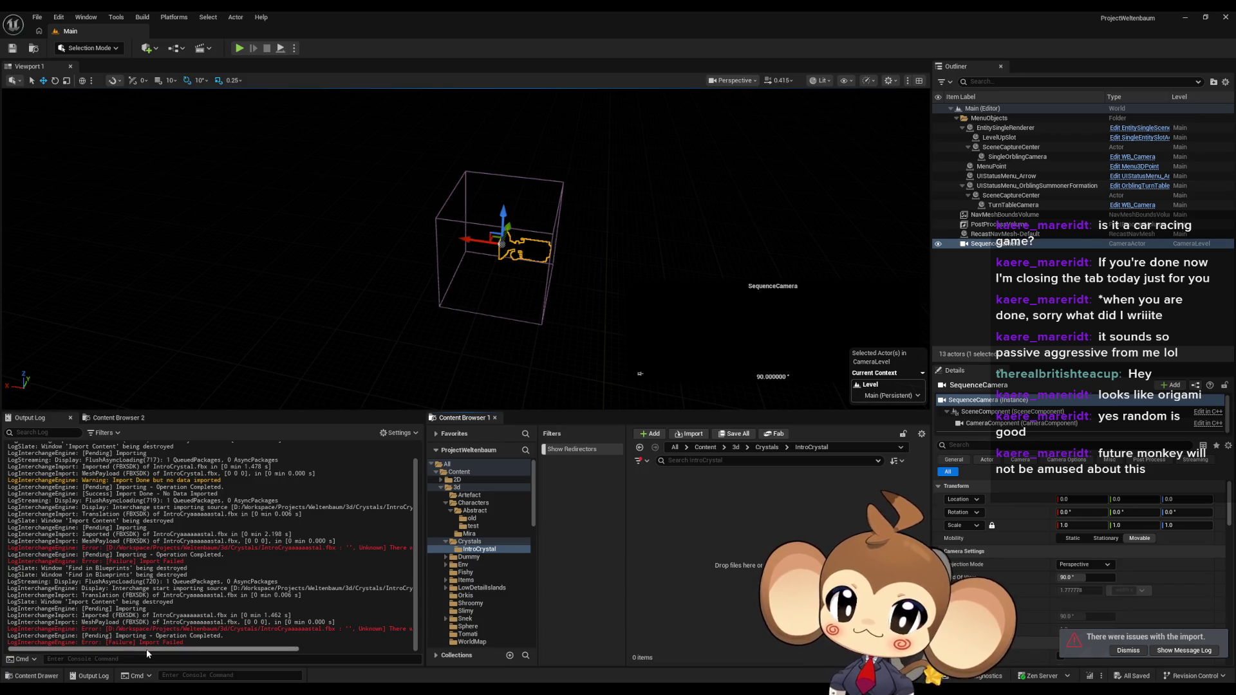
pyautogui.moveTo(145, 648)
pyautogui.mouseDown()
pyautogui.moveTo(261, 659)
pyautogui.moveTo(118, 657)
pyautogui.mouseUp()
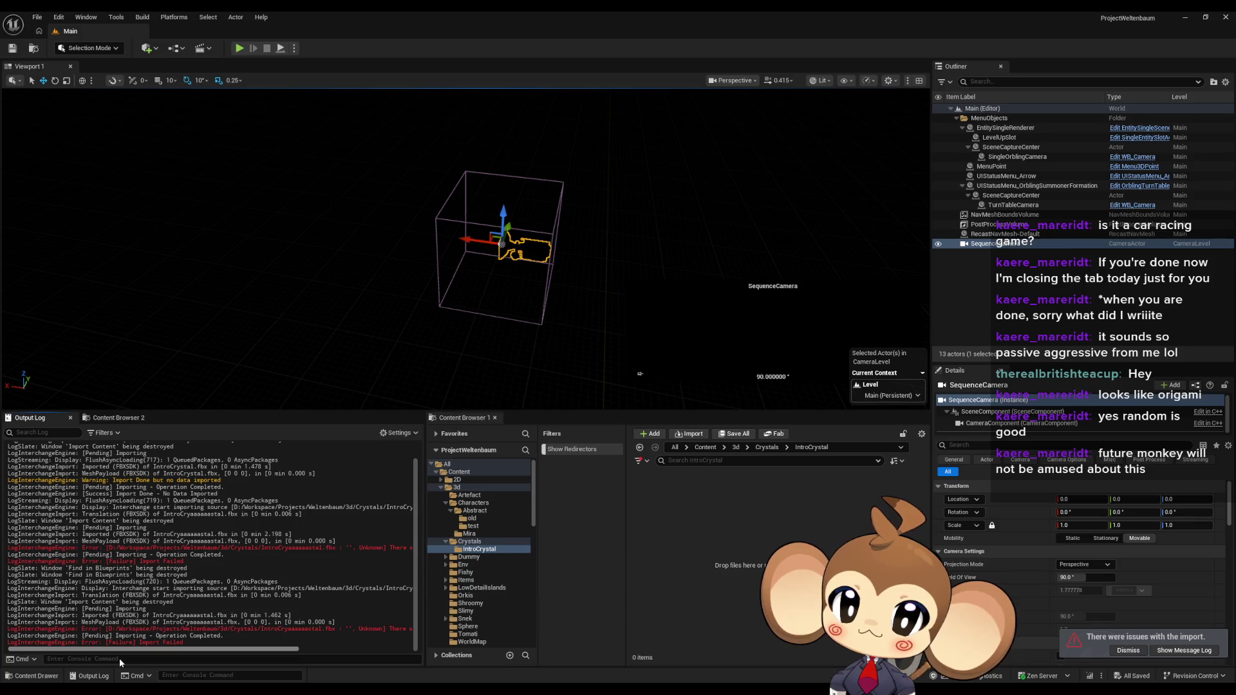
pyautogui.moveTo(561, 676)
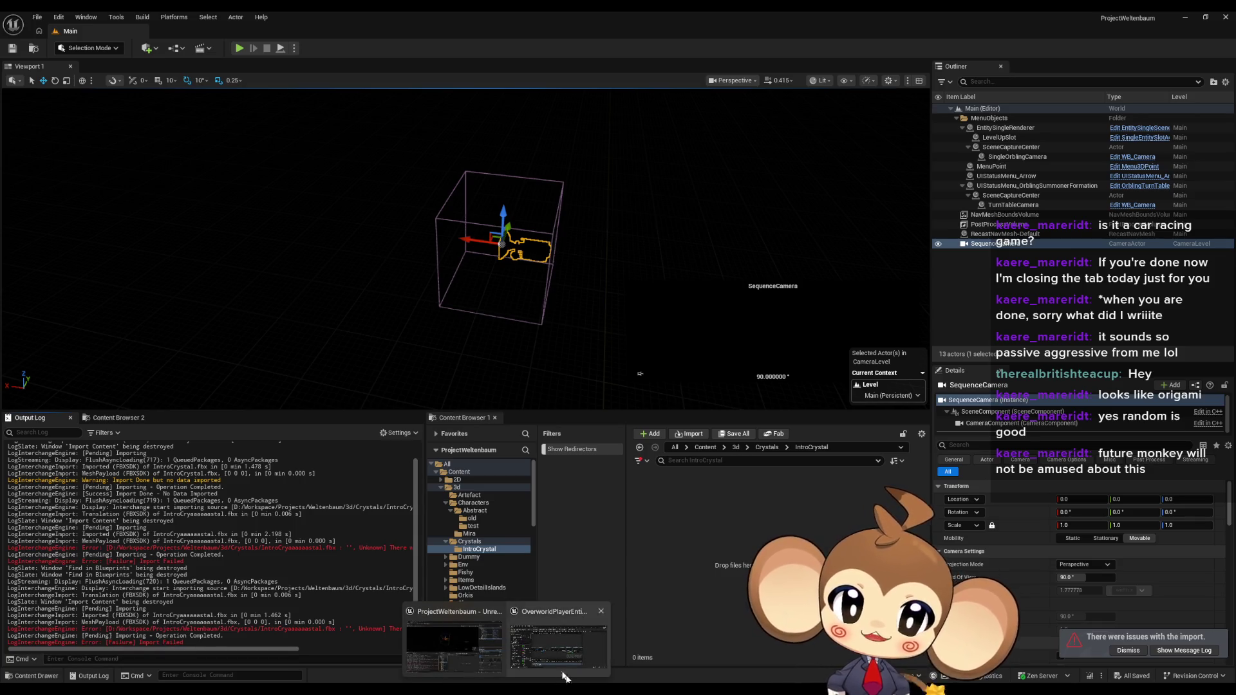
# Step: Export the Blender scene as cube.fbx and switch back to Unreal
pyautogui.hotkey('alt', 'Tab')
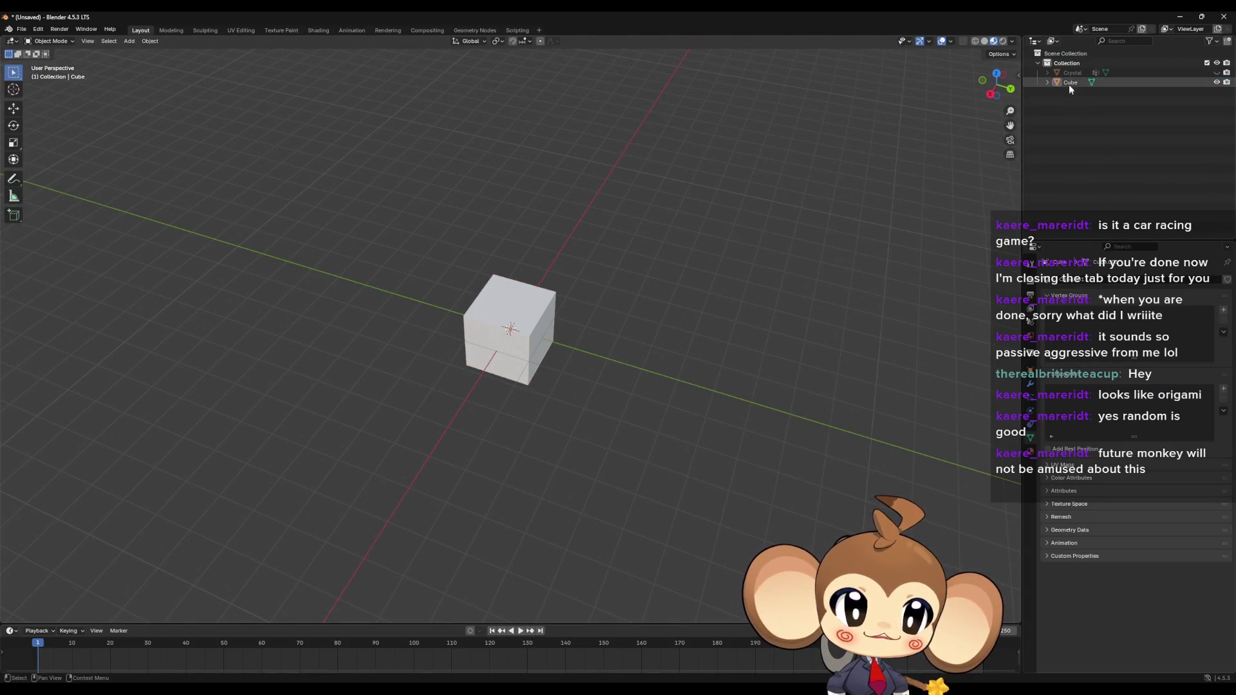
pyautogui.click(21, 29)
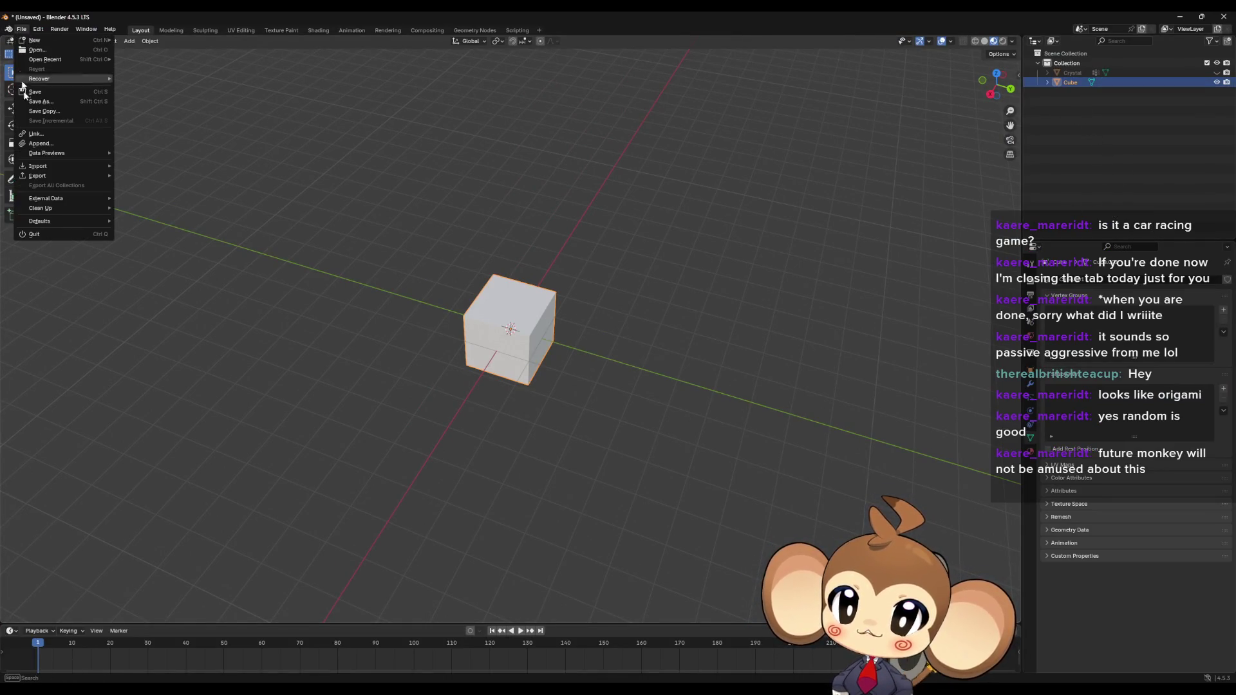
pyautogui.moveTo(51, 179)
pyautogui.click(142, 262)
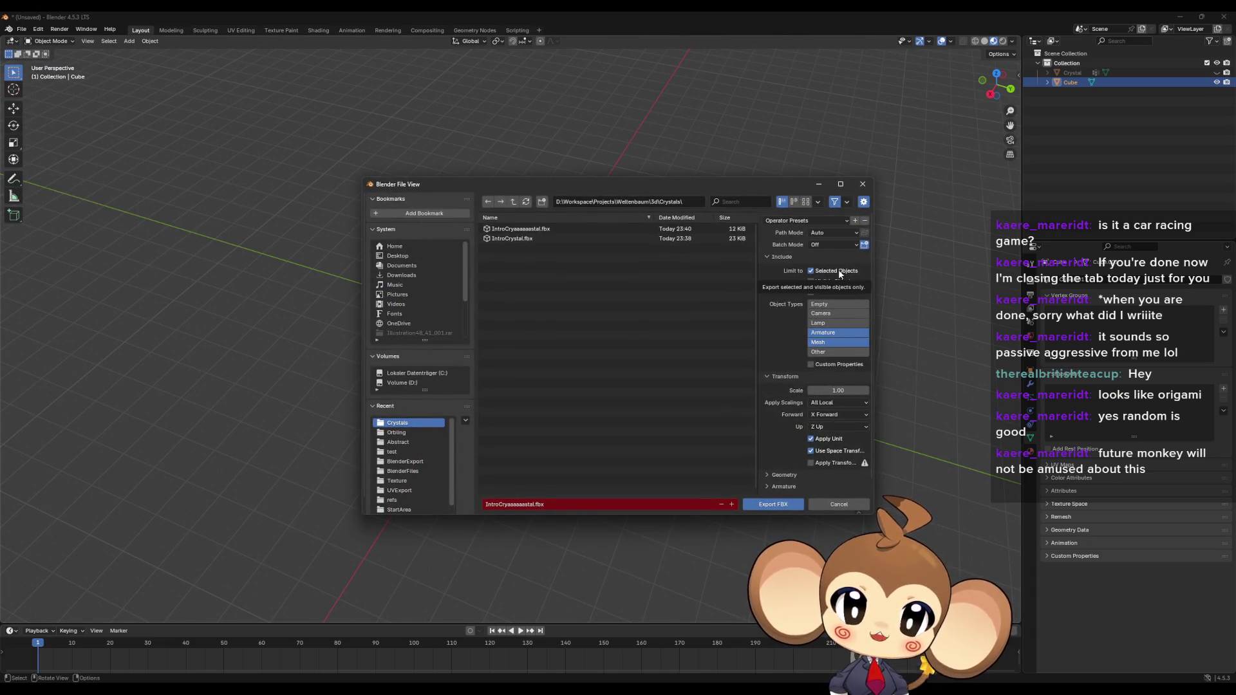
pyautogui.doubleClick(503, 505)
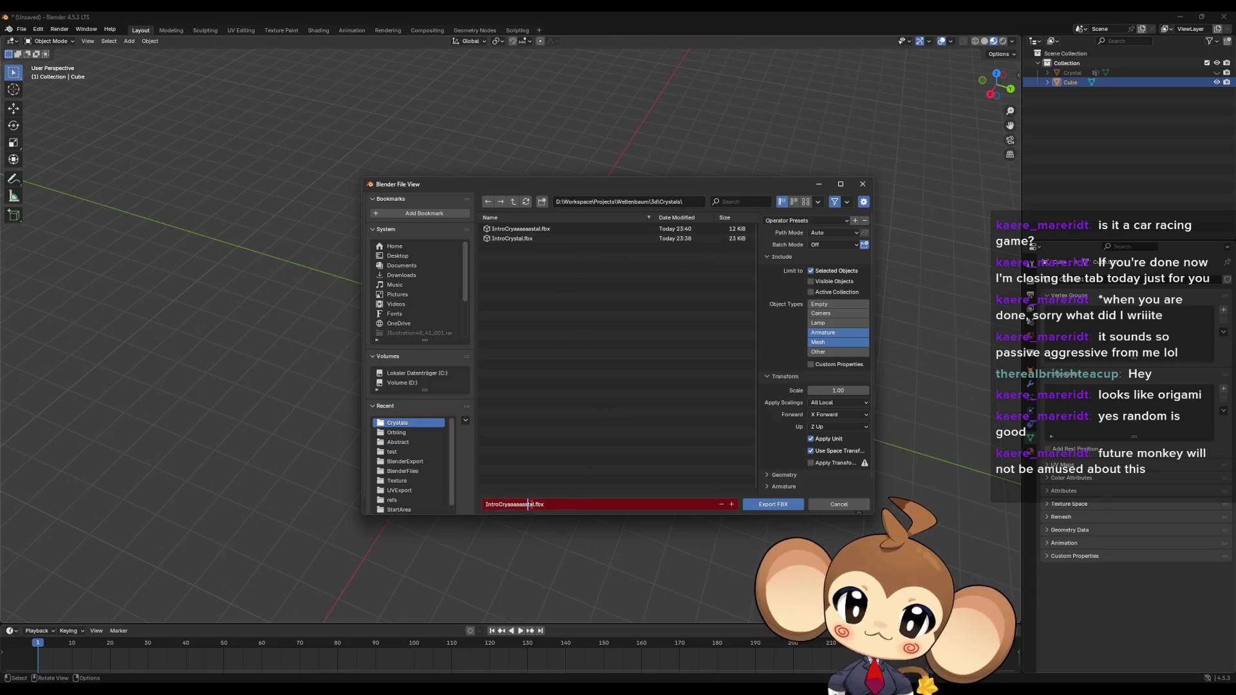
pyautogui.press('BackSpace')
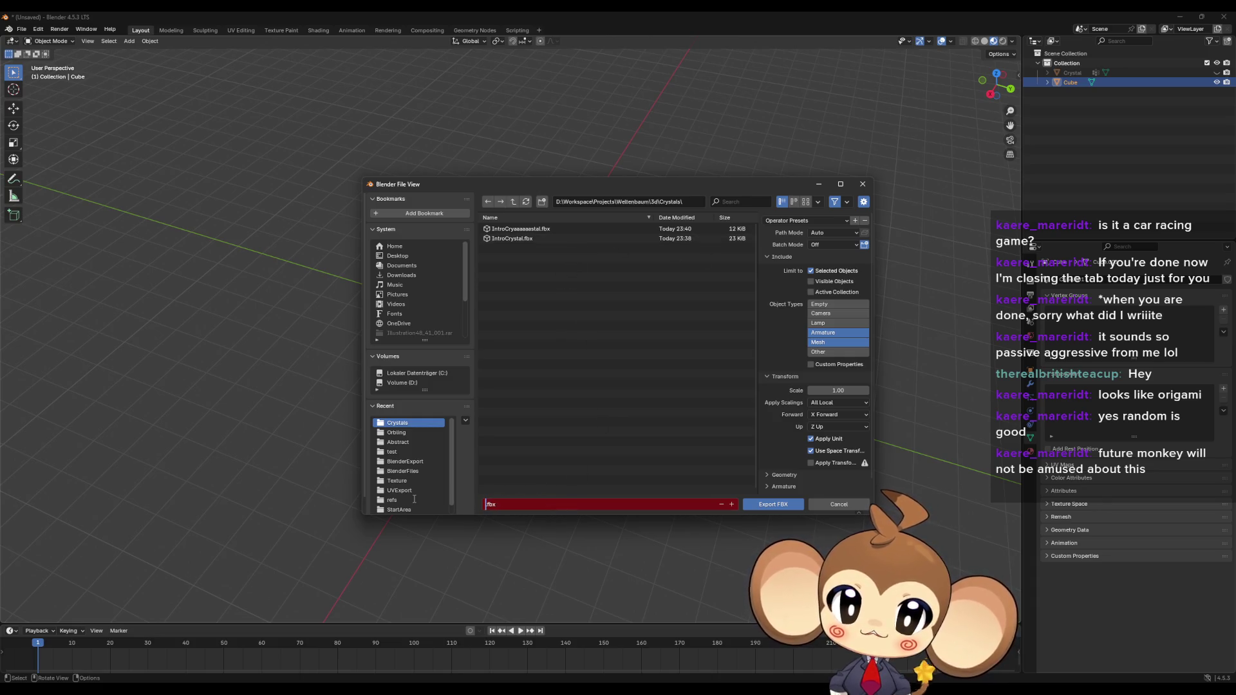
pyautogui.write('cube')
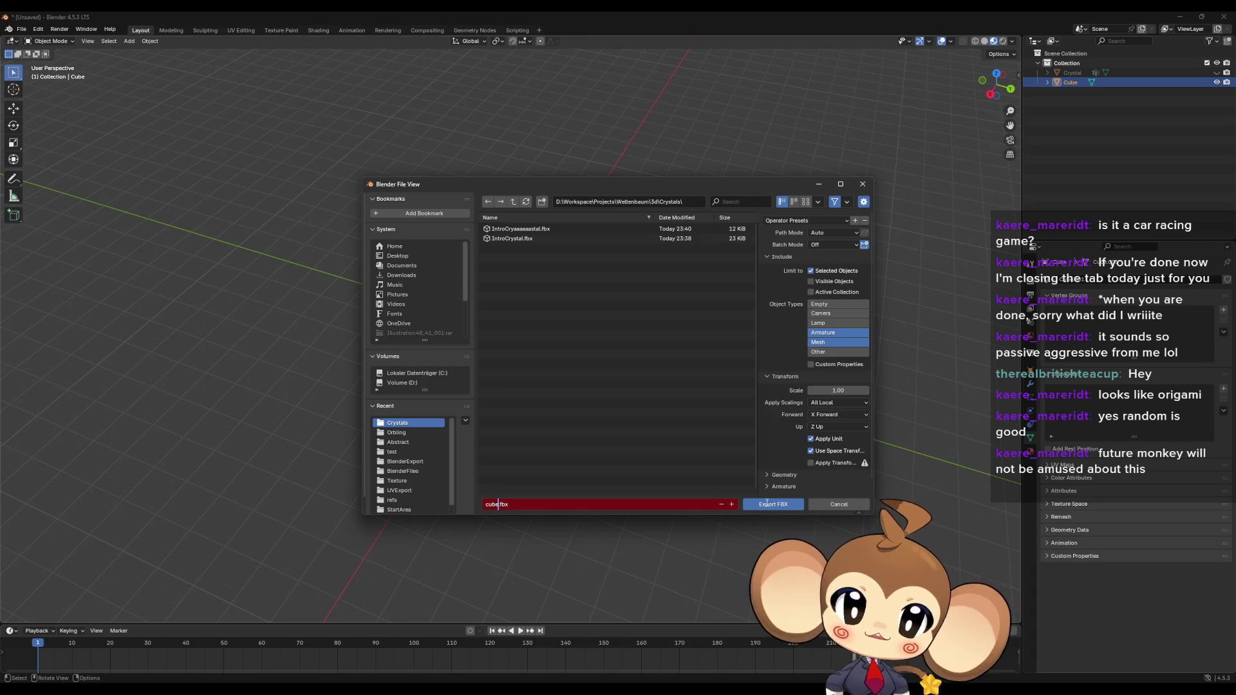
pyautogui.click(769, 504)
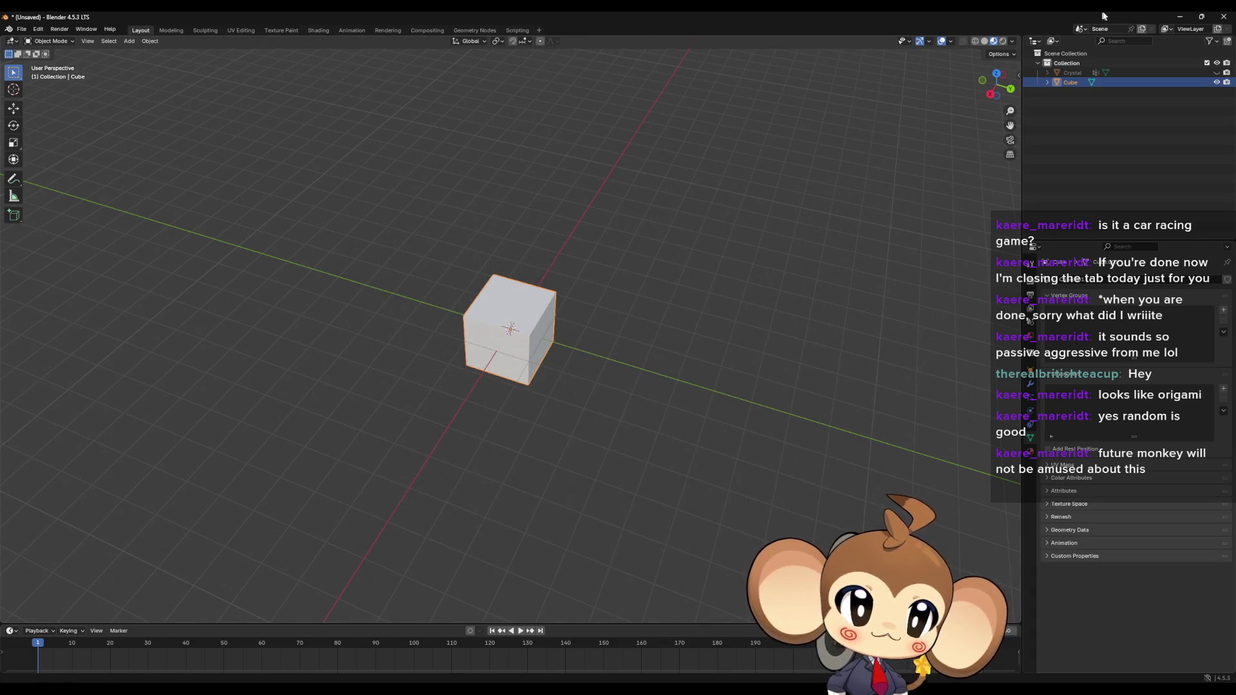
pyautogui.hotkey('alt', 'Tab')
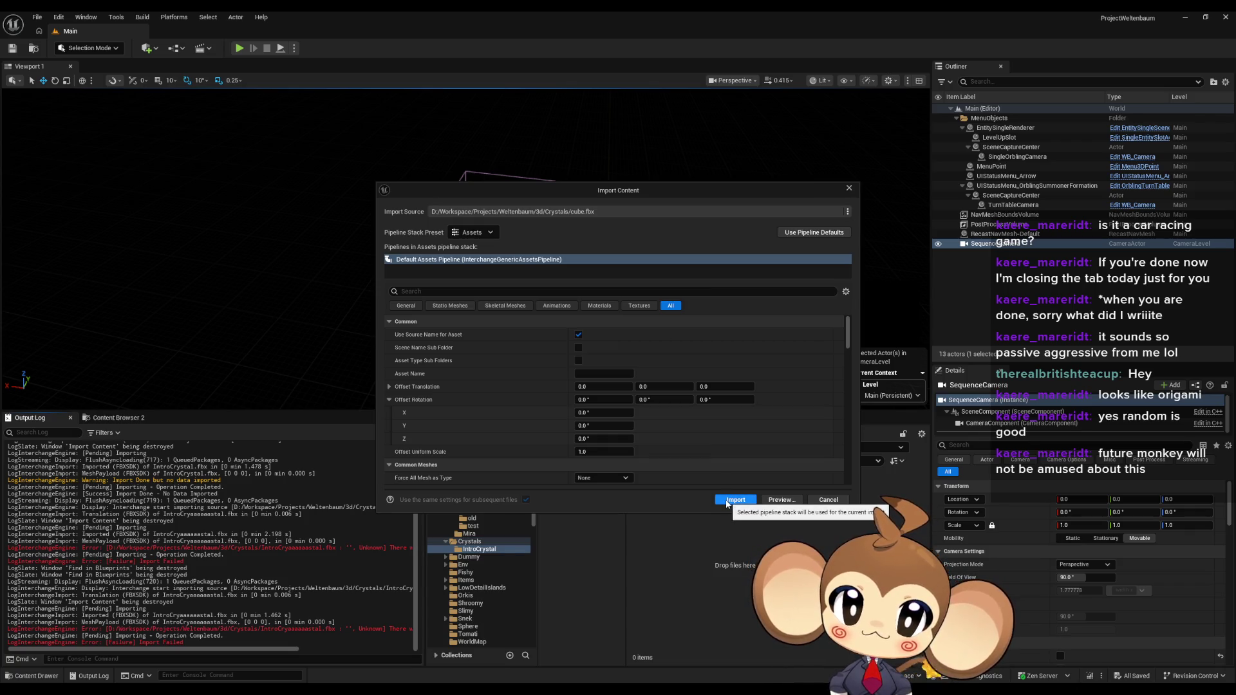
# Step: Import cube.fbx, check the Output Log, then import IntroCrystal.fbx into the project
pyautogui.click(726, 501)
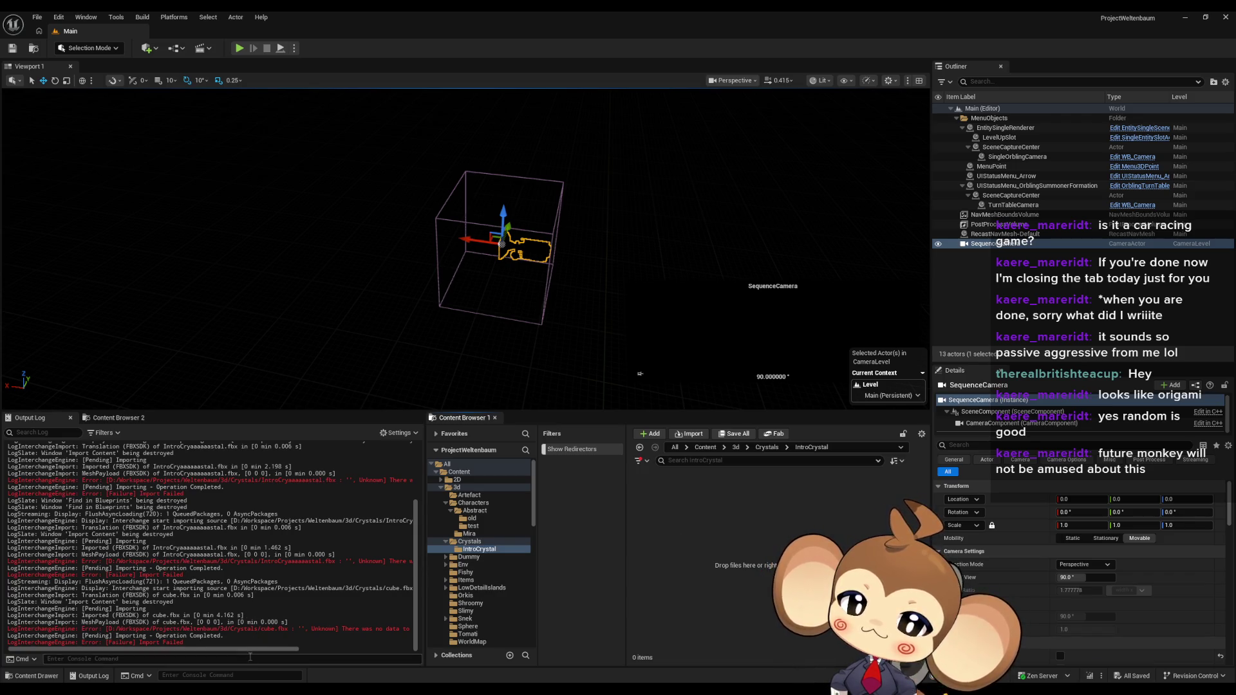
pyautogui.moveTo(254, 654)
pyautogui.mouseDown()
pyautogui.moveTo(382, 672)
pyautogui.moveTo(208, 654)
pyautogui.mouseUp()
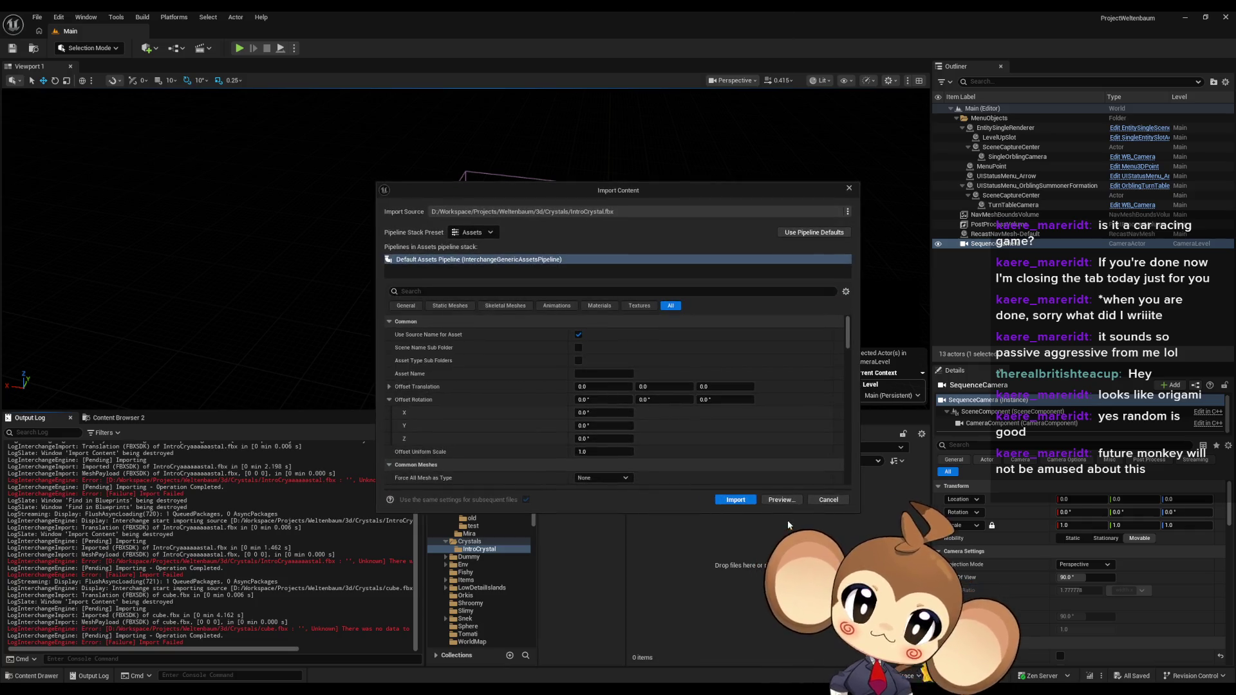
pyautogui.click(734, 498)
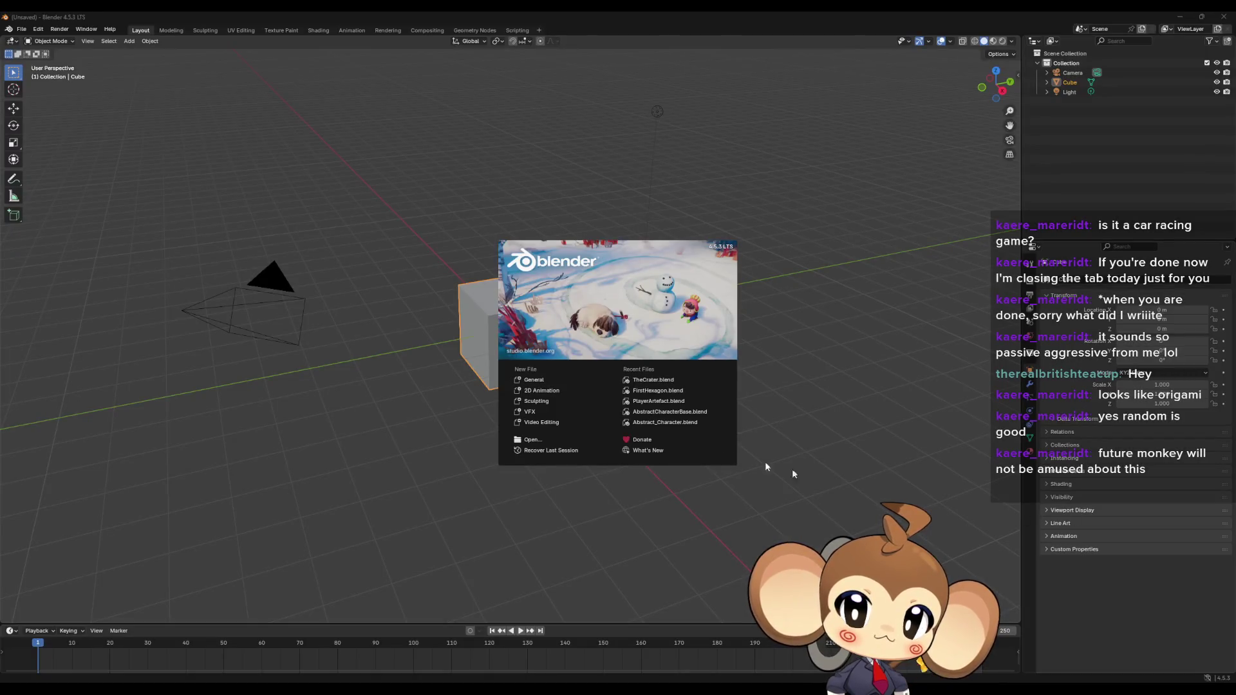
# Step: Dismiss the splash screen and delete the default cube, camera and light
pyautogui.click(766, 466)
pyautogui.click(528, 320)
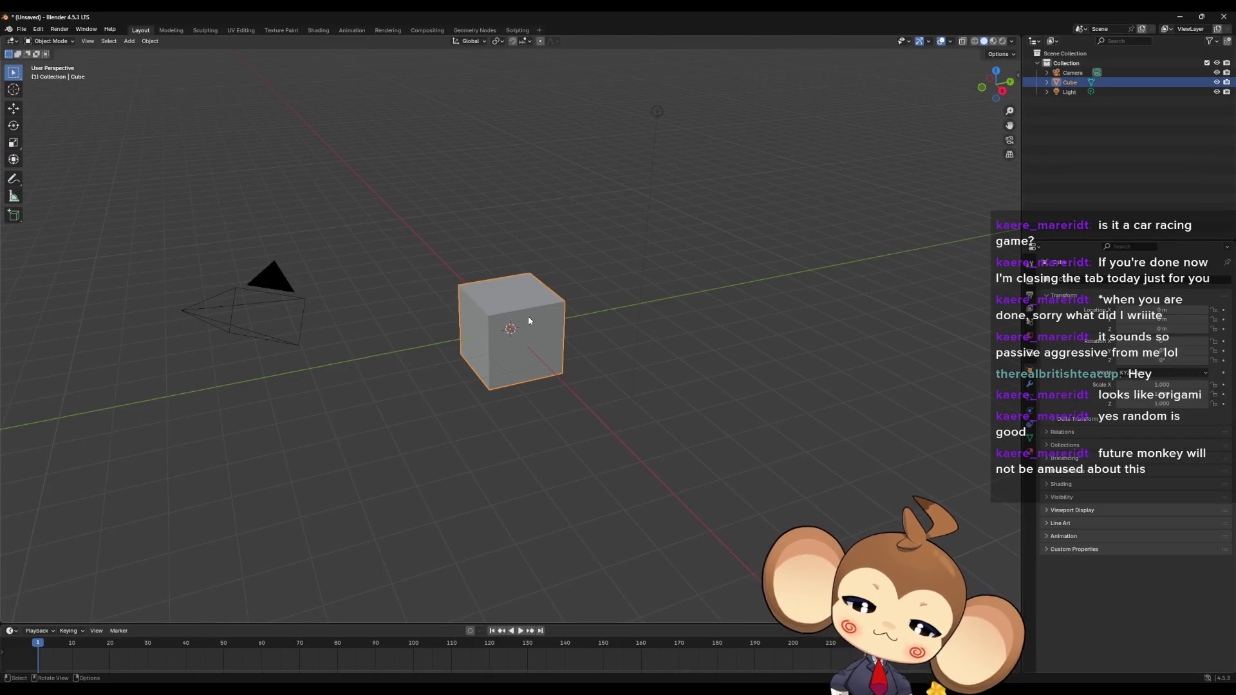
pyautogui.press('Delete')
pyautogui.press('a')
pyautogui.press('Delete')
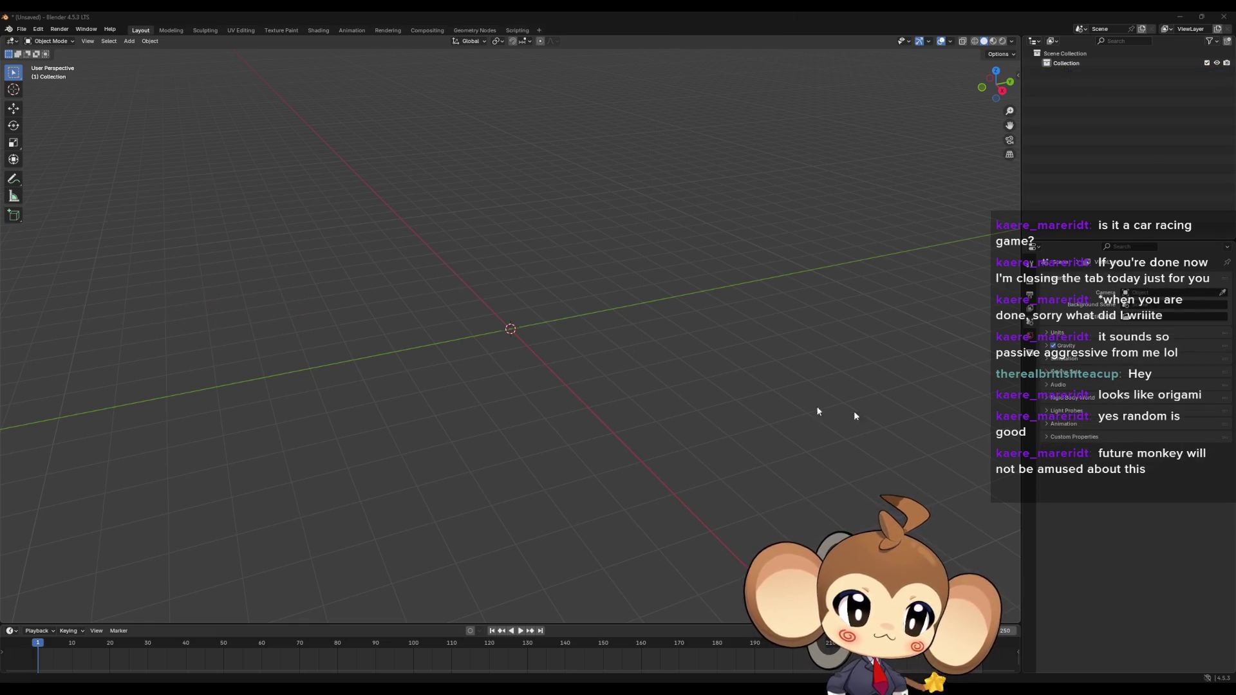
# Step: Test-import cube.fbx into the empty scene, then delete it
pyautogui.moveTo(816, 408); pyautogui.dragTo(527, 350)
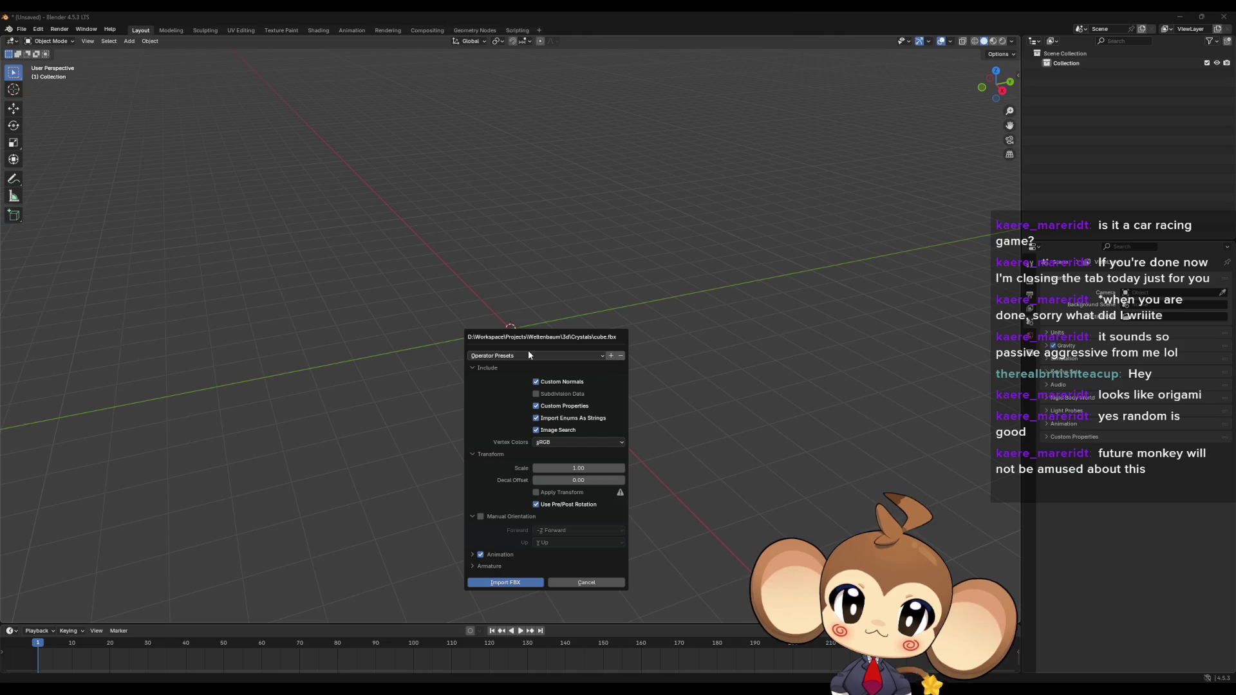
pyautogui.click(522, 582)
pyautogui.press('Delete')
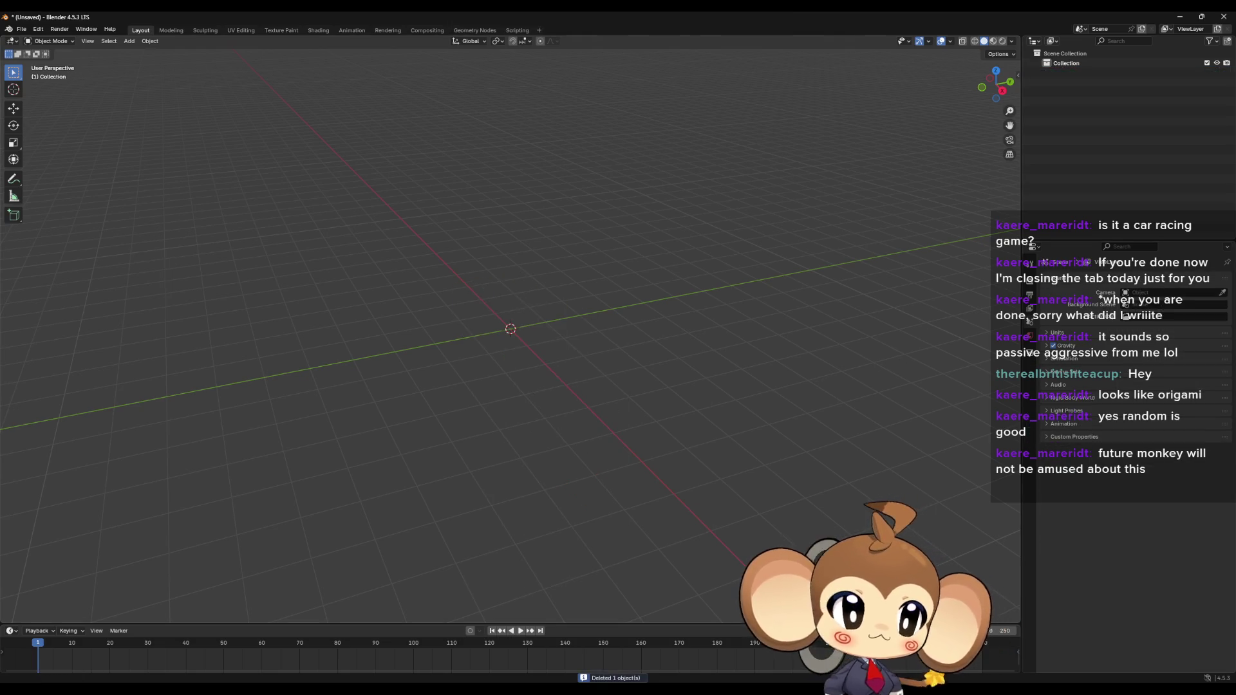
# Step: Test-import IntroCrystal.fbx, inspect the crystal mesh, delete it and close Blender
pyautogui.moveTo(618, 26)
pyautogui.mouseDown()
pyautogui.moveTo(493, 353)
pyautogui.moveTo(511, 346)
pyautogui.mouseUp()
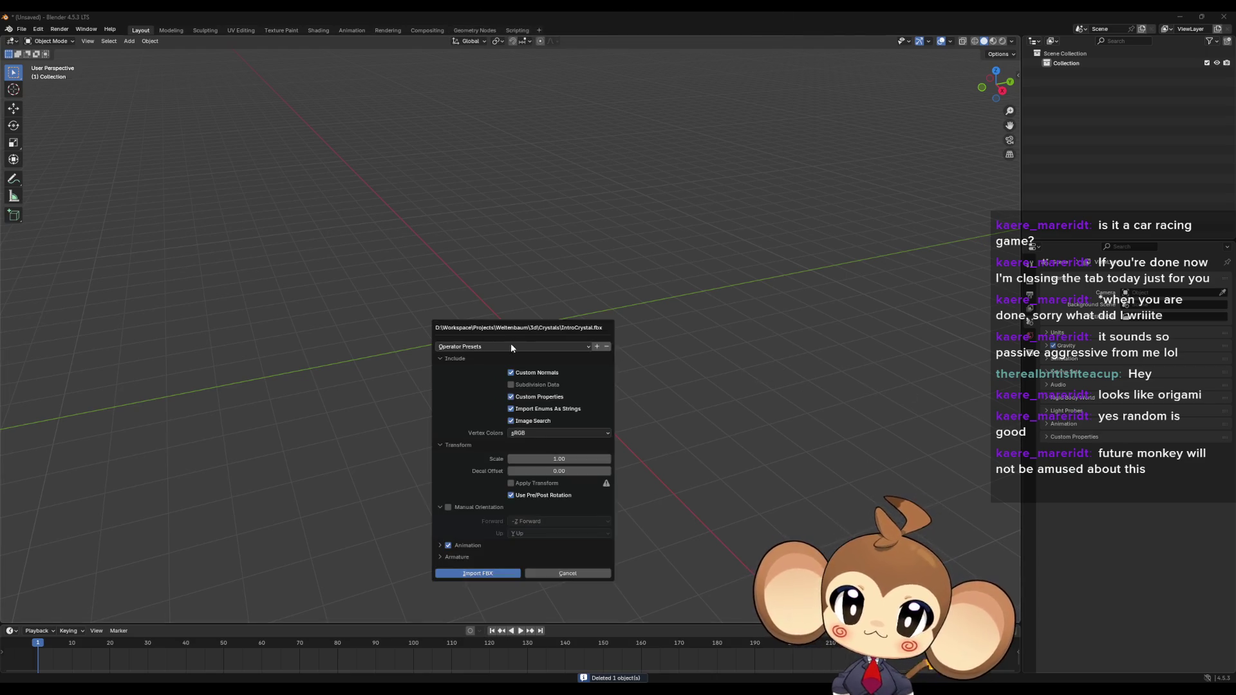
pyautogui.click(480, 572)
pyautogui.scroll(-8, 538, 515)
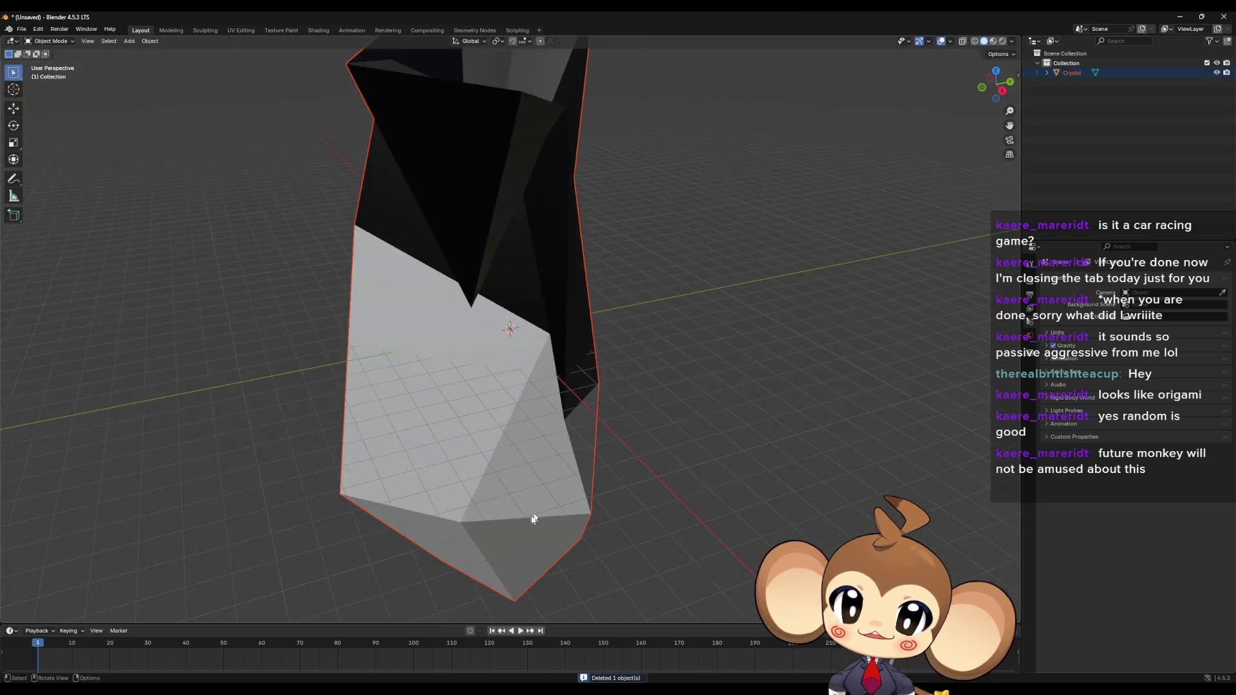
pyautogui.scroll(4, 520, 524)
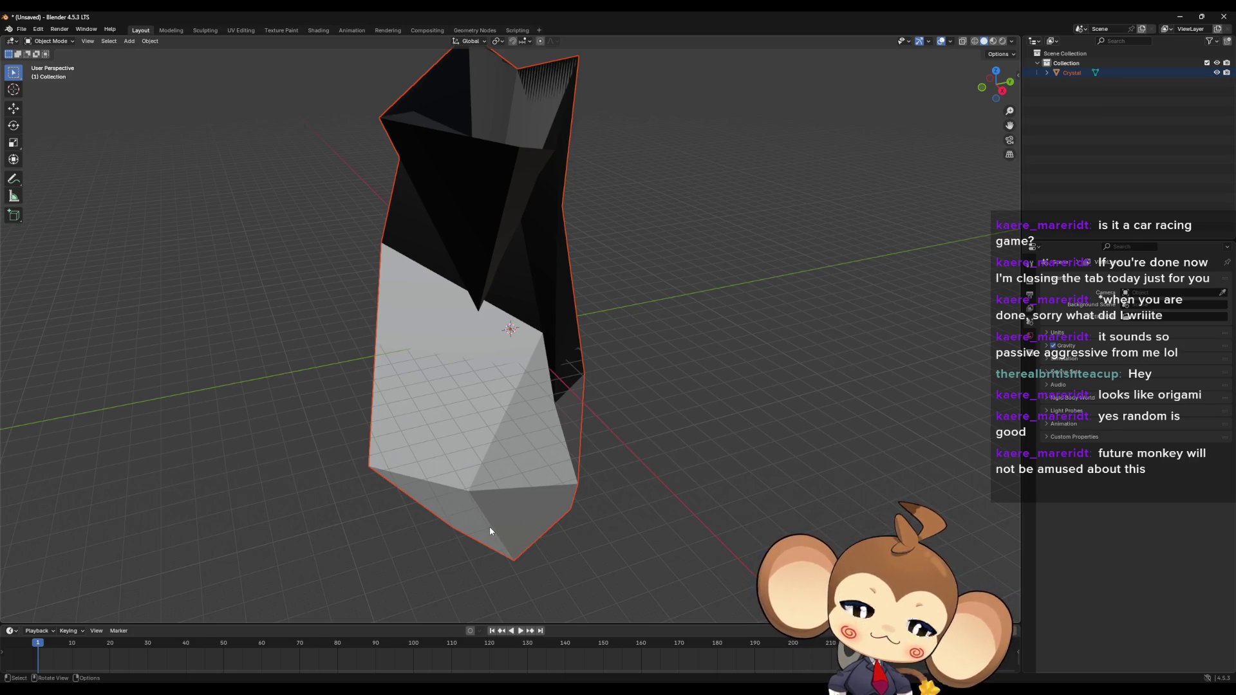
pyautogui.moveTo(525, 462)
pyautogui.mouseDown(button='middle')
pyautogui.moveTo(510, 441)
pyautogui.moveTo(403, 488)
pyautogui.moveTo(504, 469)
pyautogui.moveTo(477, 366)
pyautogui.mouseUp(button='middle')
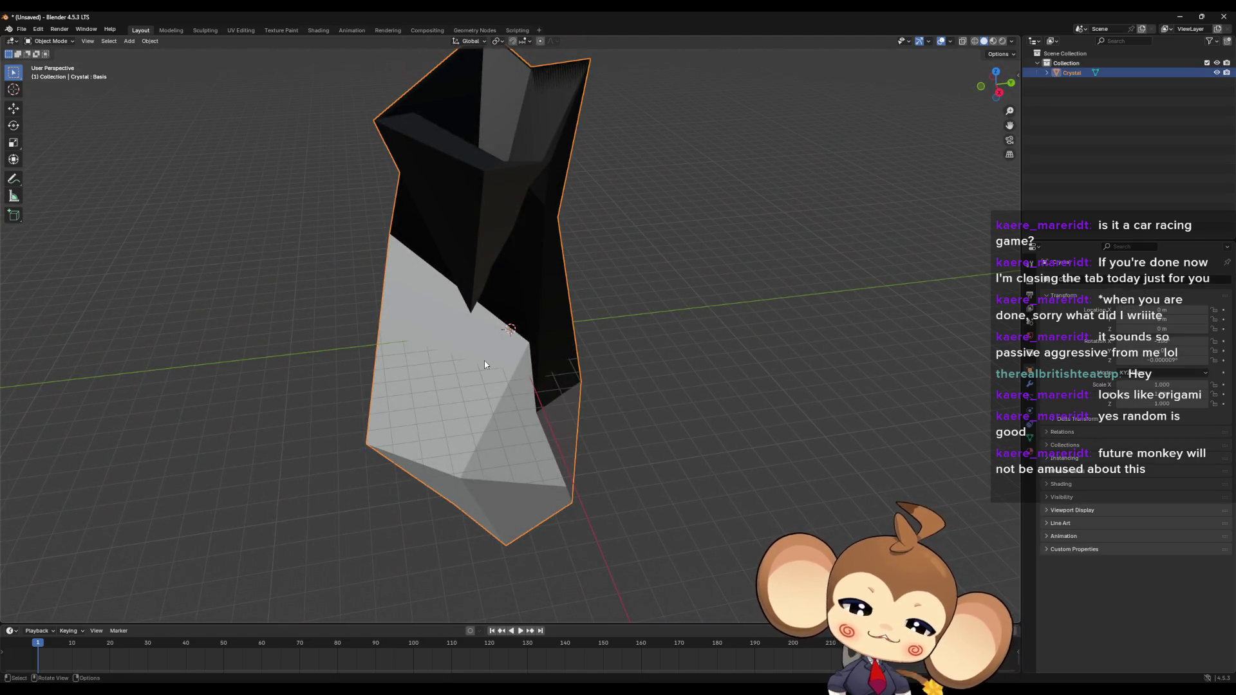
pyautogui.press('Delete')
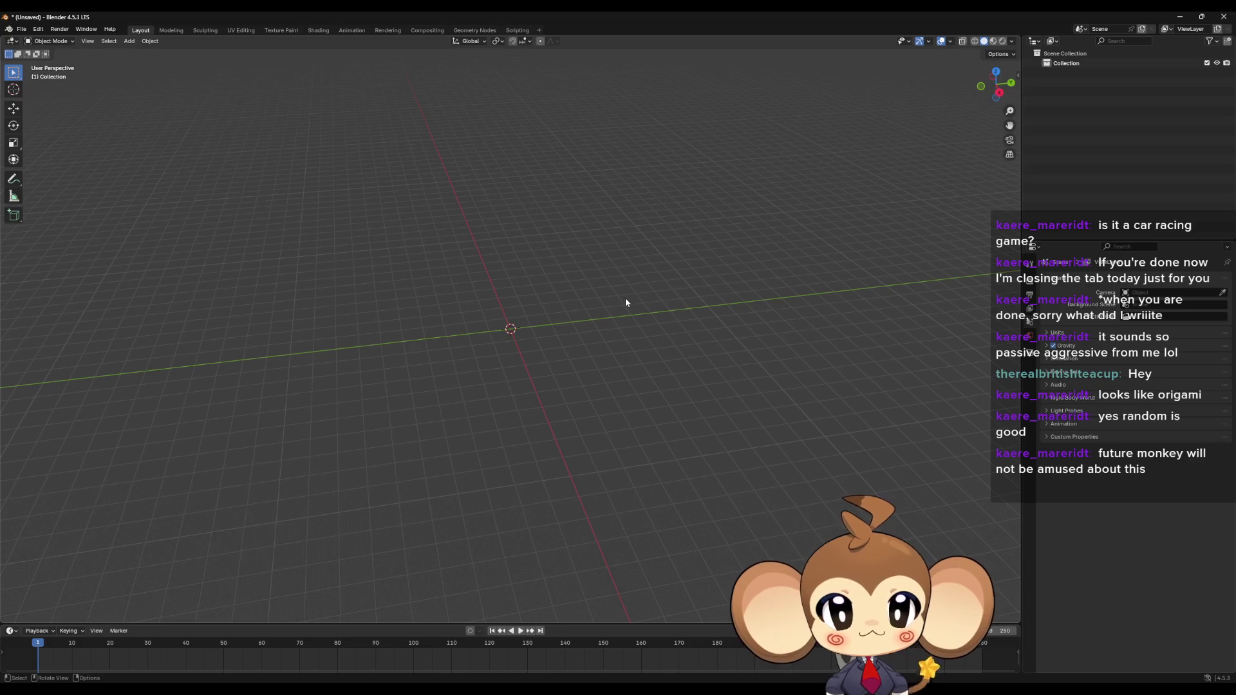
pyautogui.click(1225, 15)
# Step: Quit Blender without saving and open Unreal's File menu
pyautogui.click(629, 368)
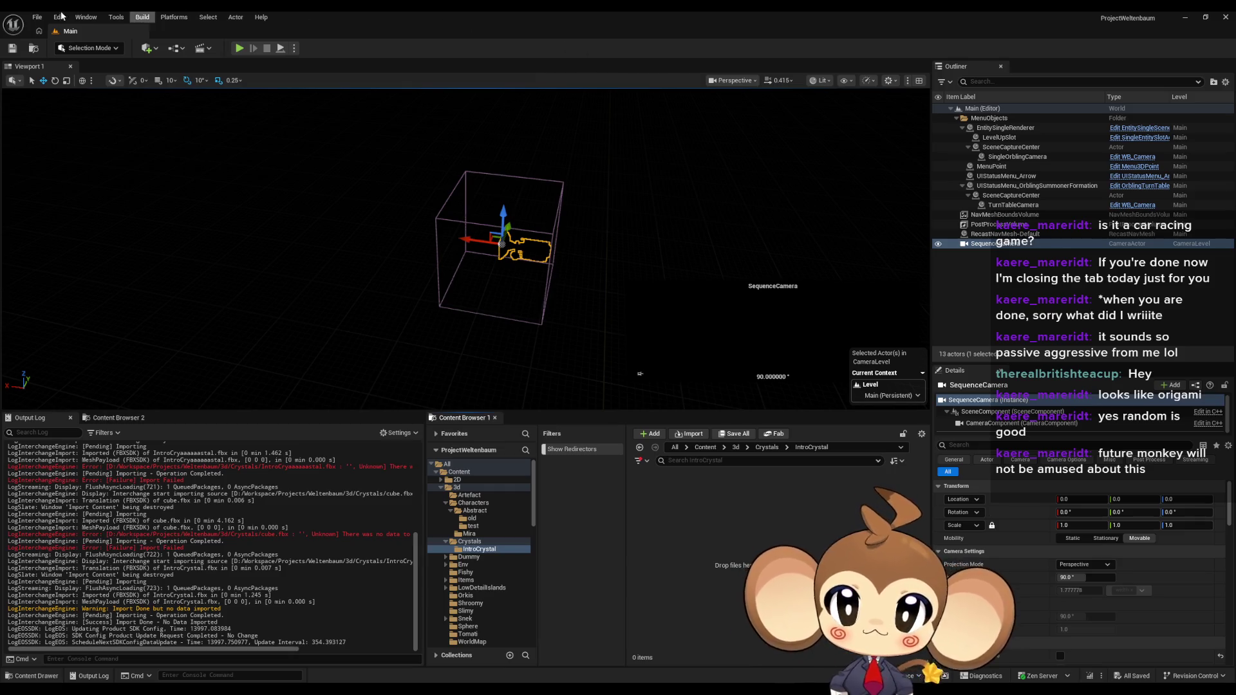
pyautogui.click(36, 17)
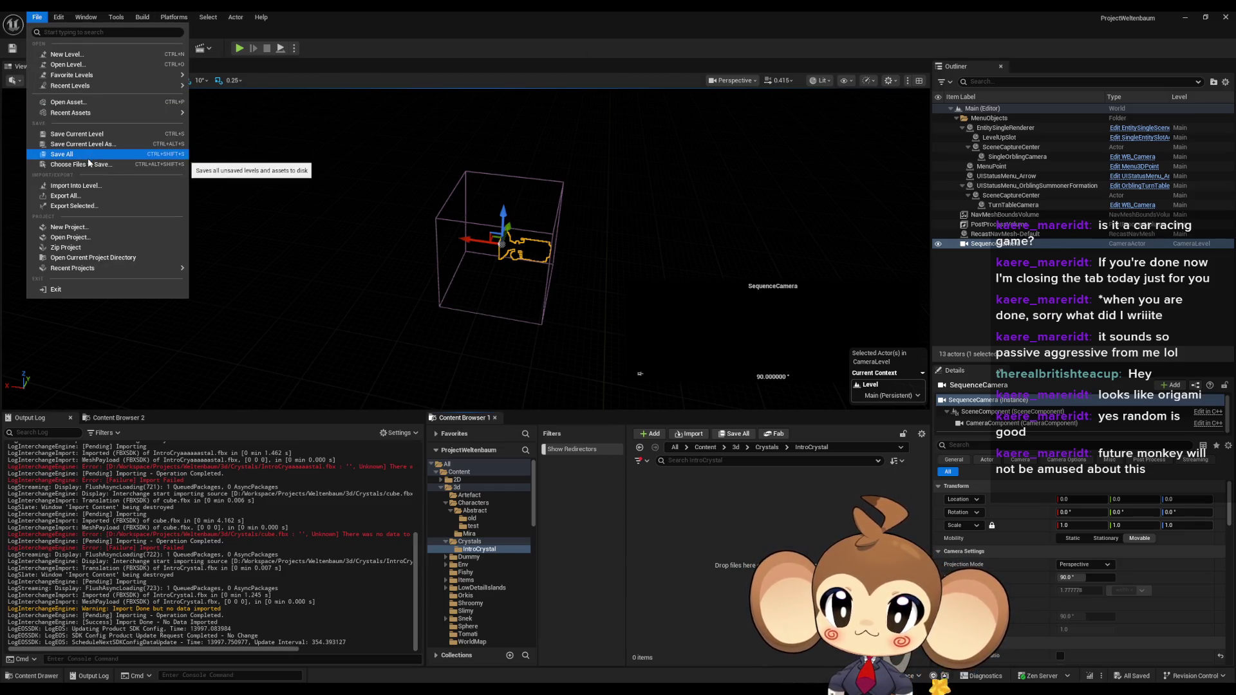
# Step: Save all levels and assets with Save All before the editor restarts
pyautogui.click(82, 155)
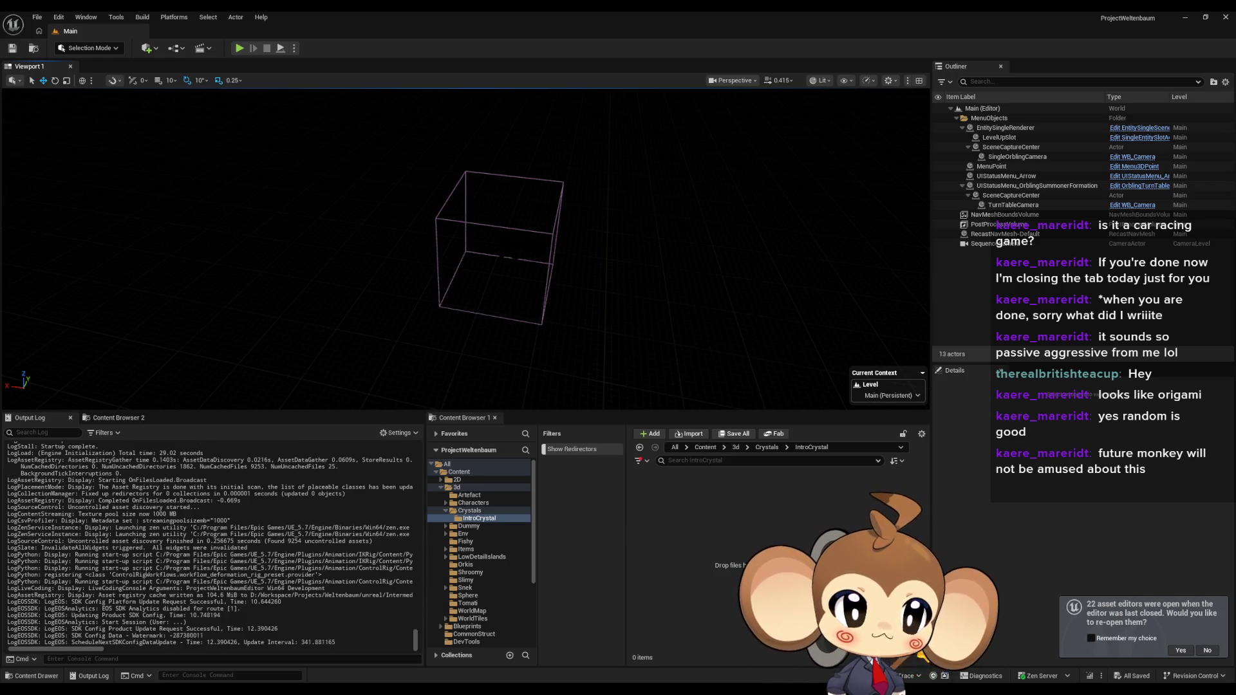
# Step: Import cube.fbx into the IntroCrystal folder and check the Output Log and Message Log
pyautogui.moveTo(730, 545); pyautogui.dragTo(730, 545)
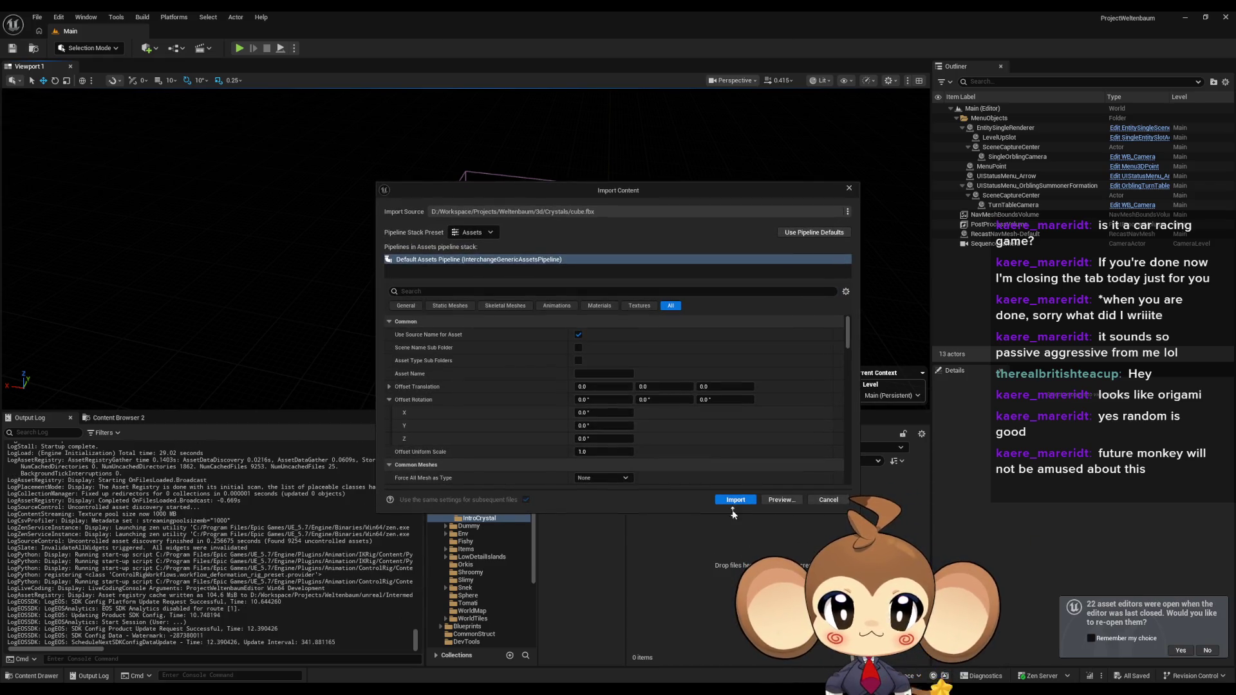
pyautogui.click(806, 502)
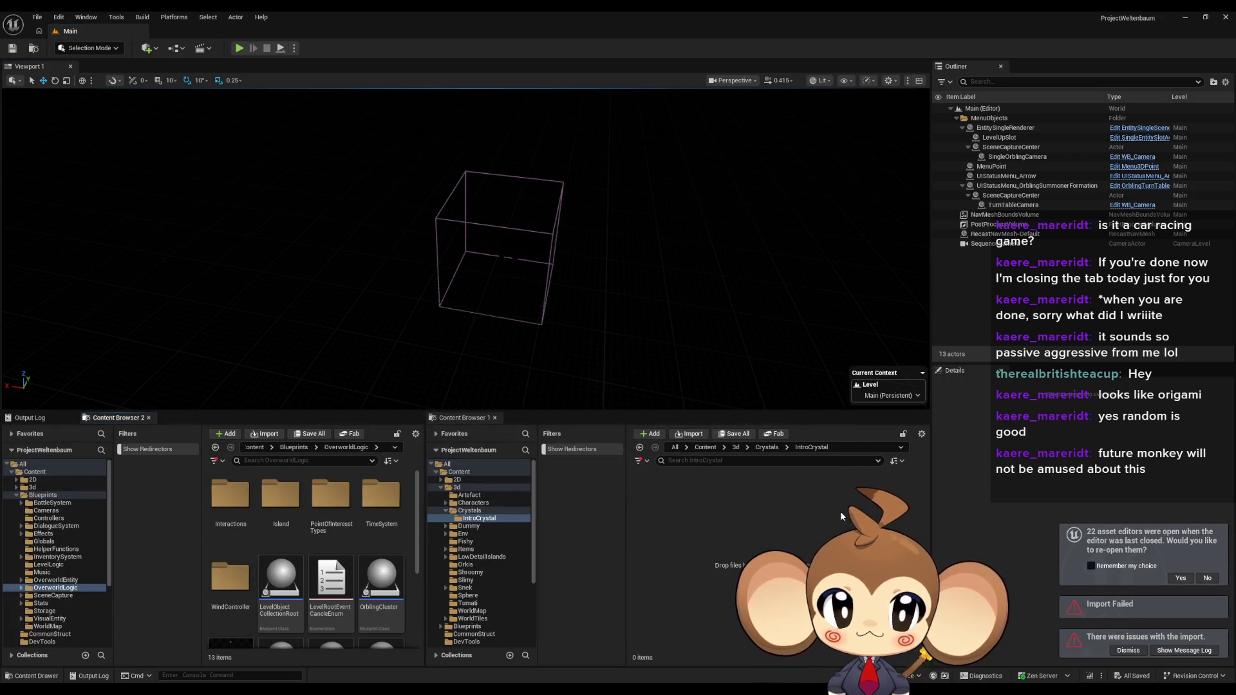
pyautogui.click(24, 420)
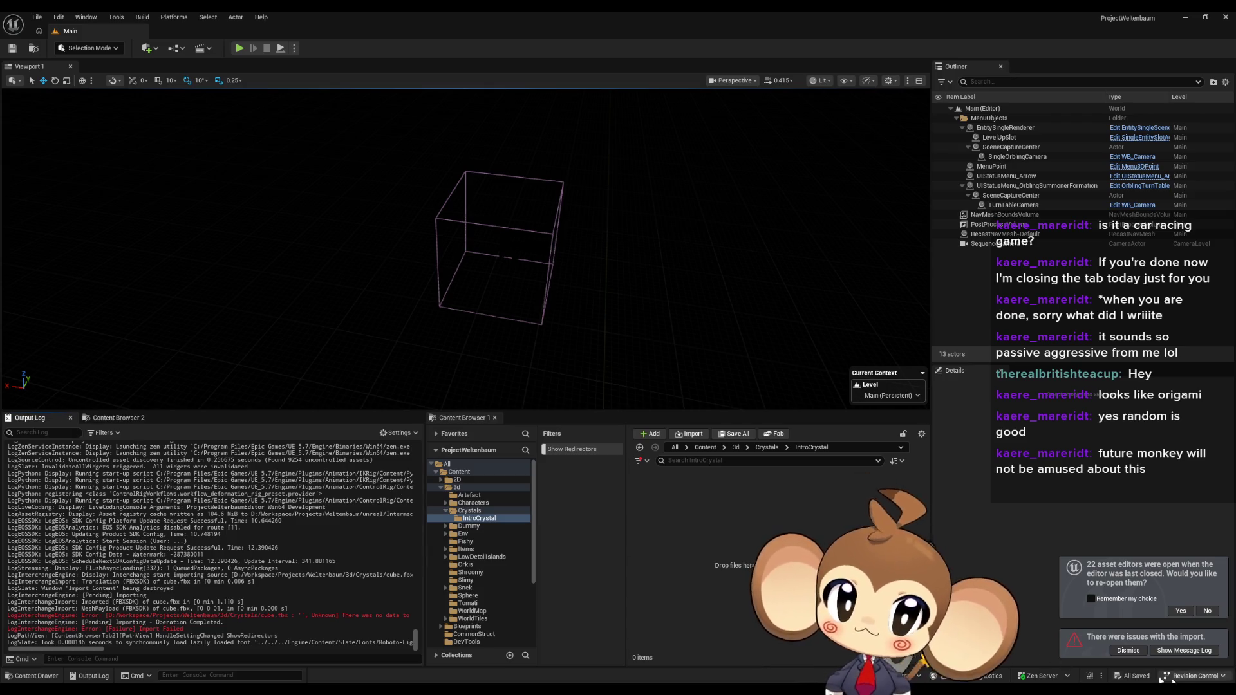
pyautogui.click(1177, 650)
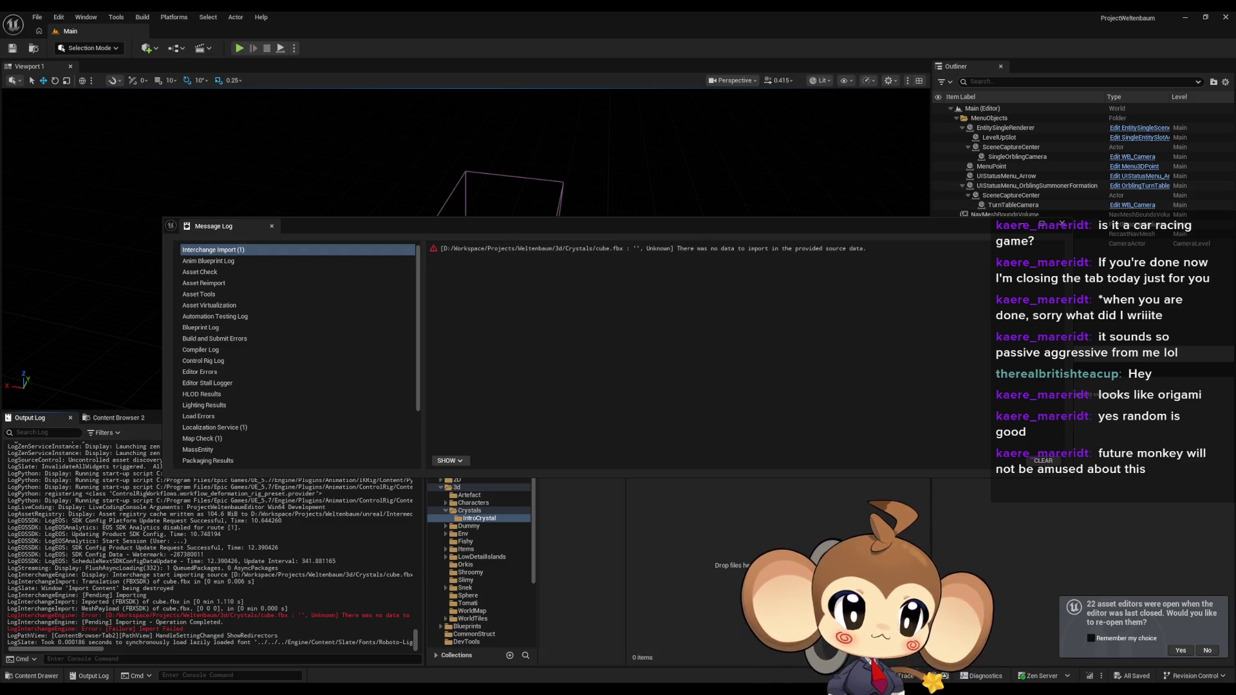
# Step: Import IntroCrystal.fbx with default settings, review the Output Log, then return to Blender
pyautogui.moveTo(775, 522); pyautogui.dragTo(740, 525)
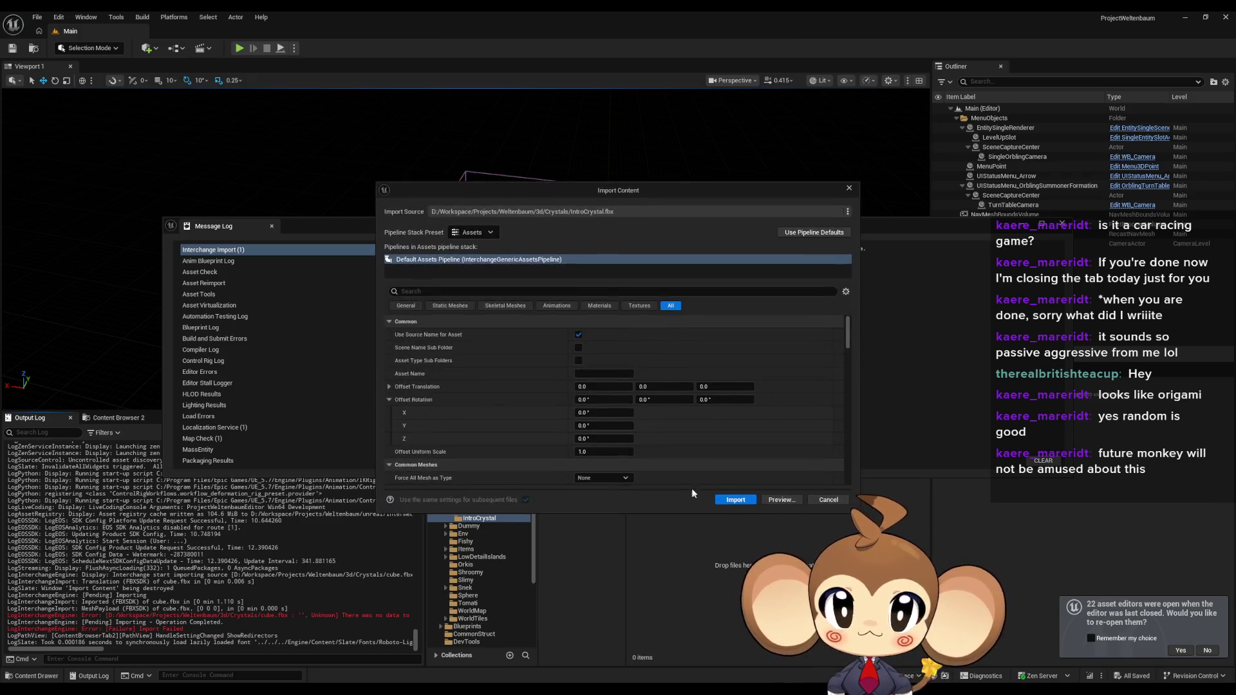
pyautogui.click(727, 500)
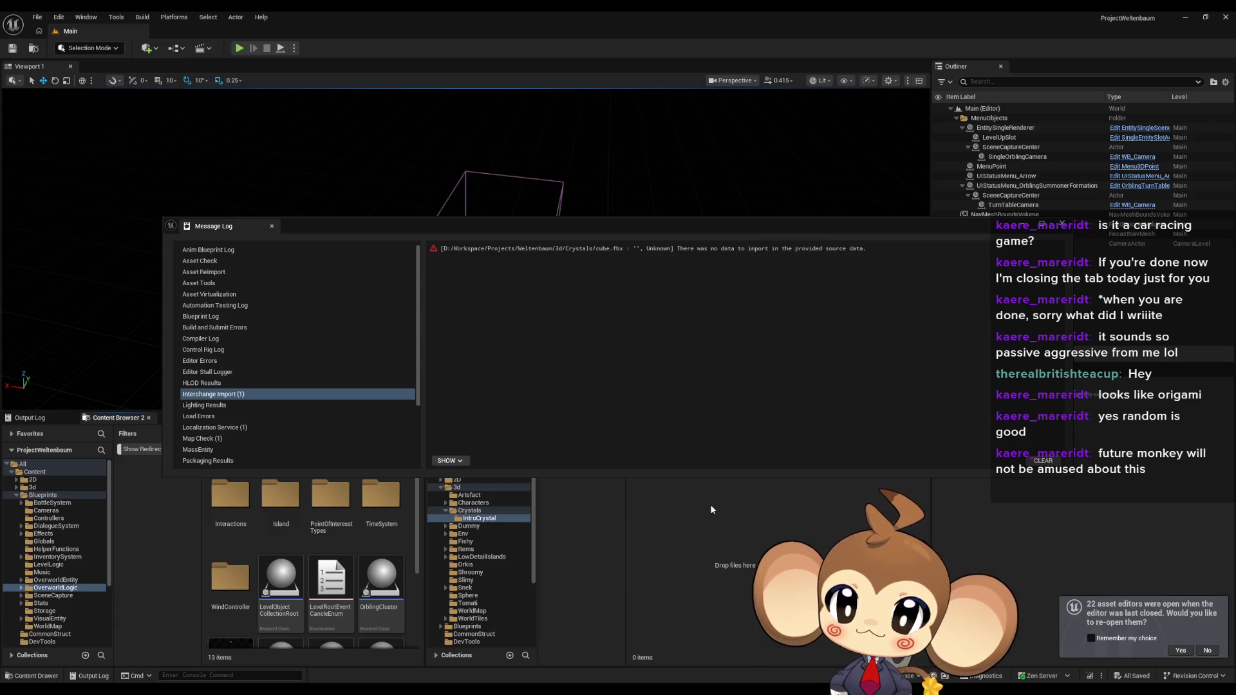
pyautogui.click(56, 419)
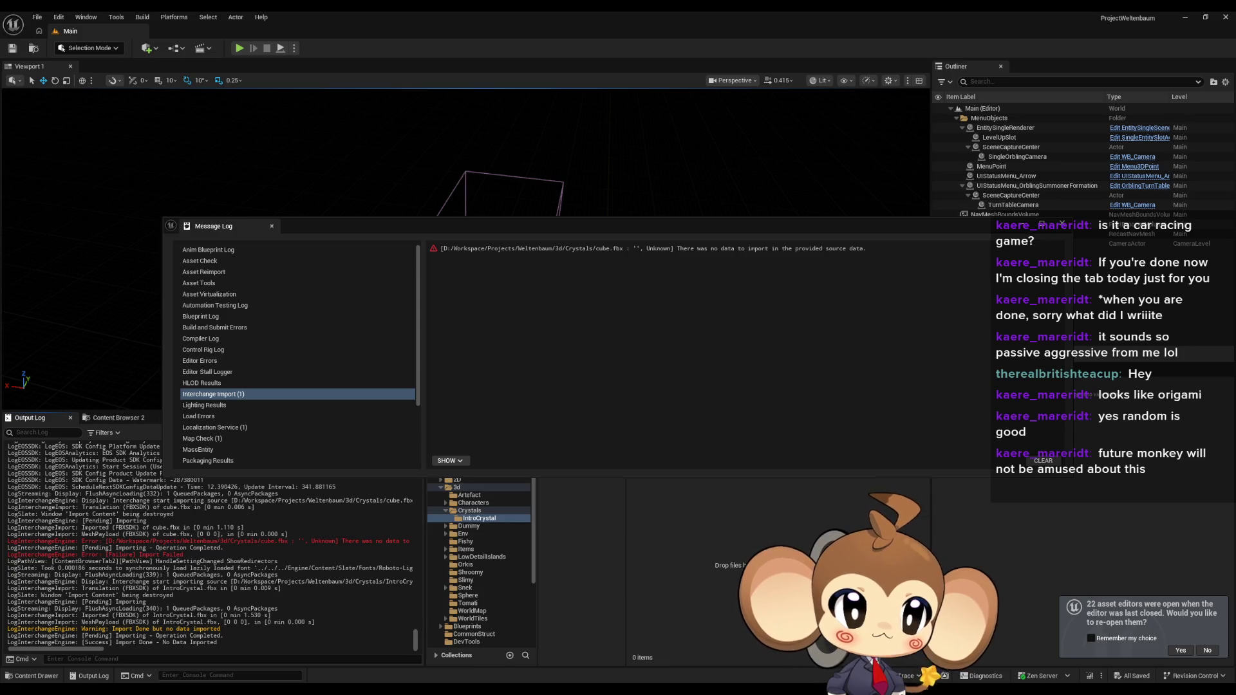
pyautogui.hotkey('alt', 'Tab')
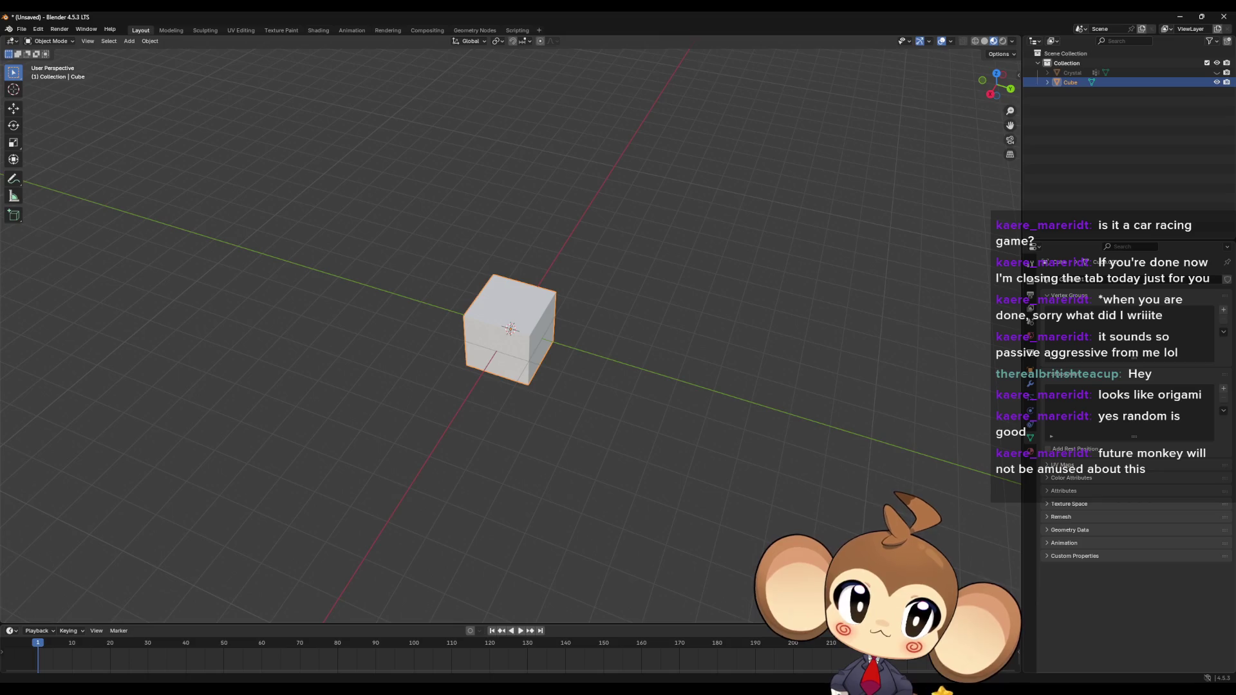
# Step: Save the scene as IntroCrystal.blend in the Crystals folder, then close Blender
pyautogui.click(21, 29)
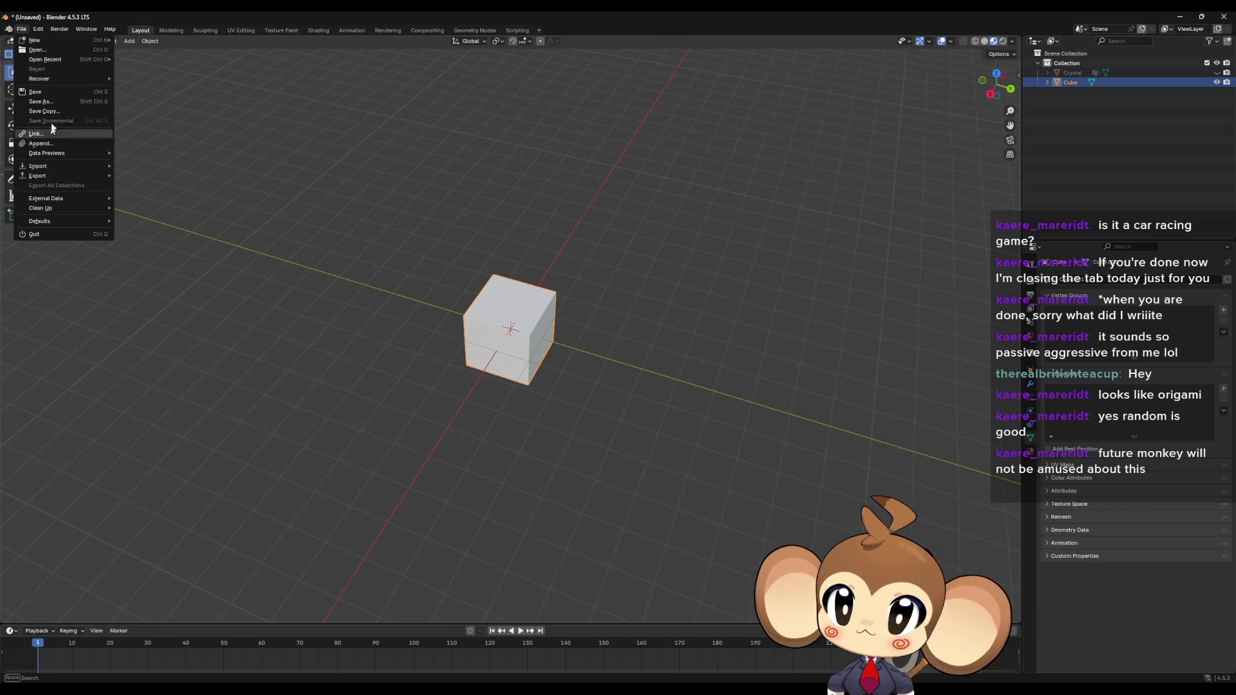
pyautogui.click(40, 101)
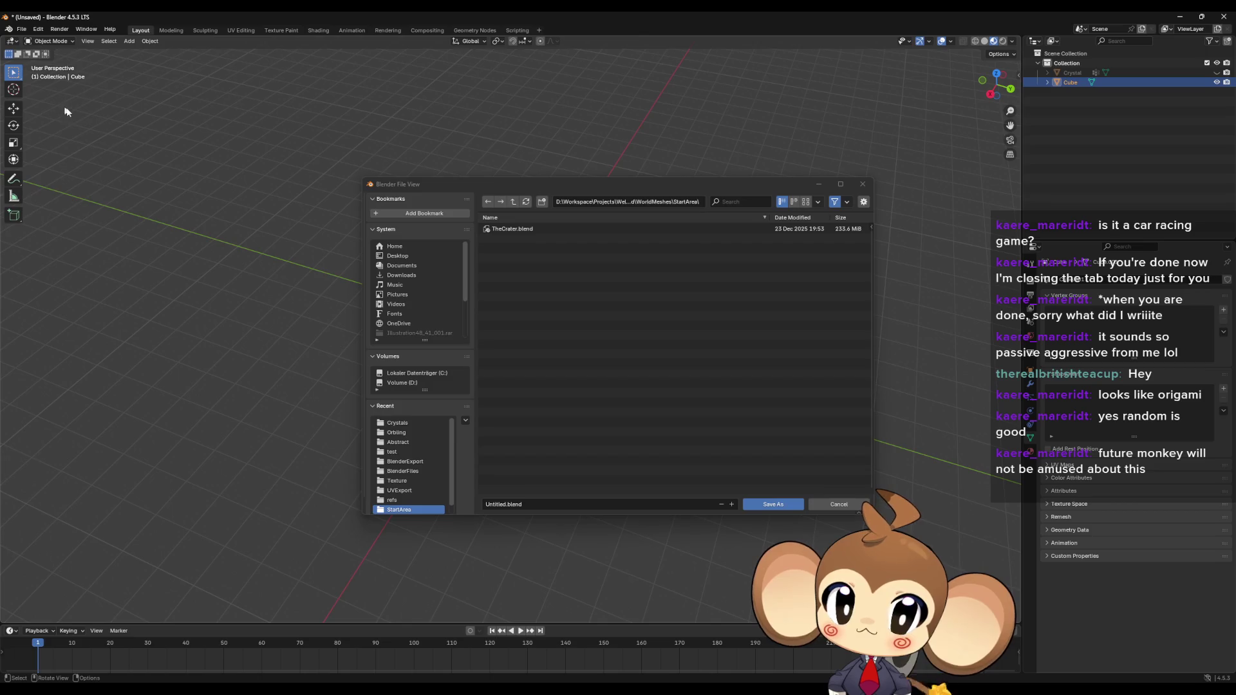
pyautogui.scroll(-1, 417, 443)
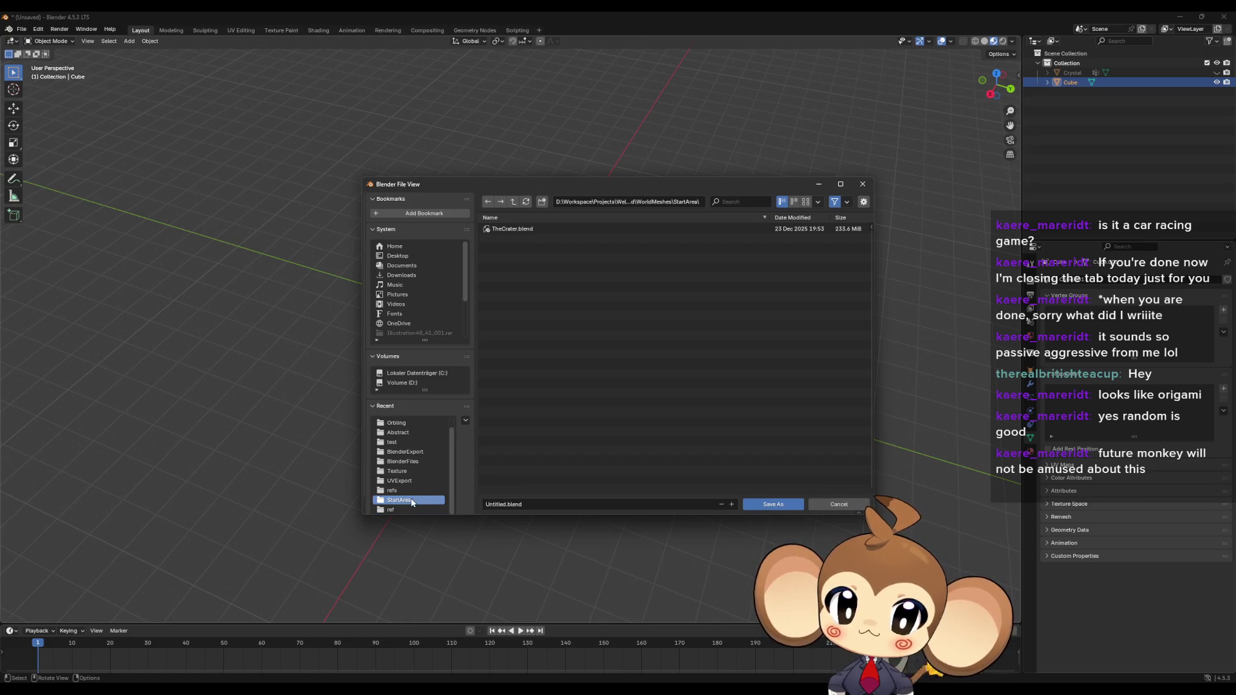
pyautogui.click(515, 202)
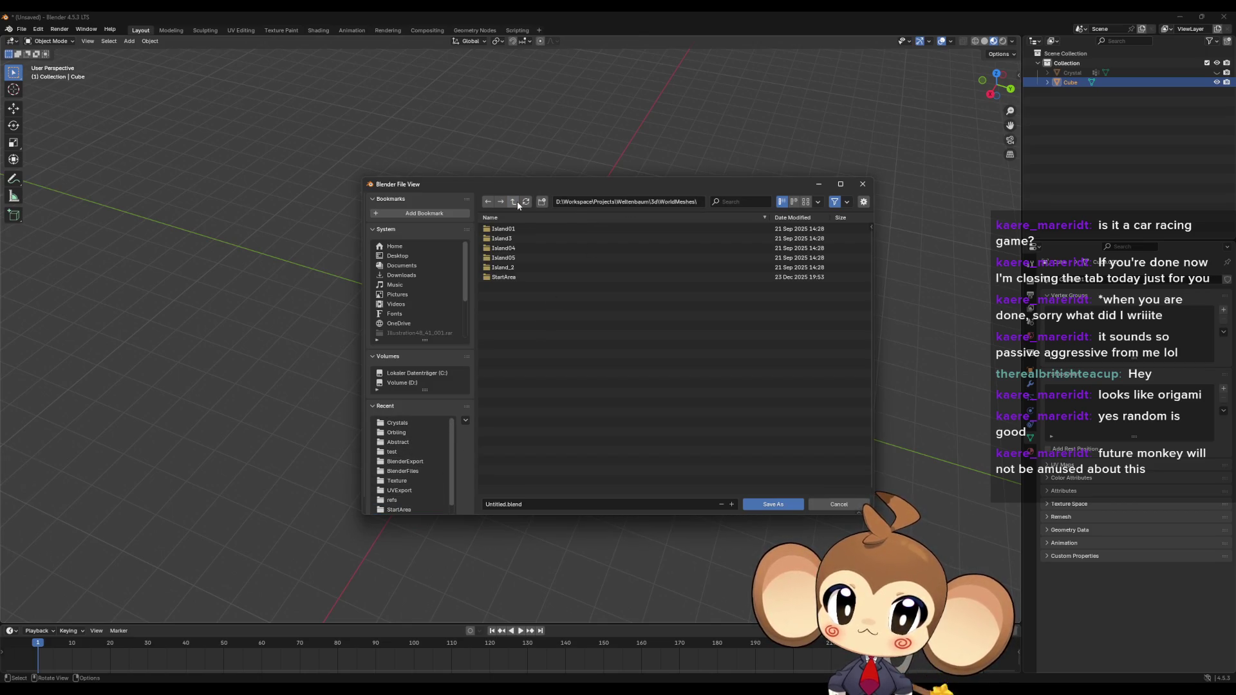
pyautogui.click(517, 202)
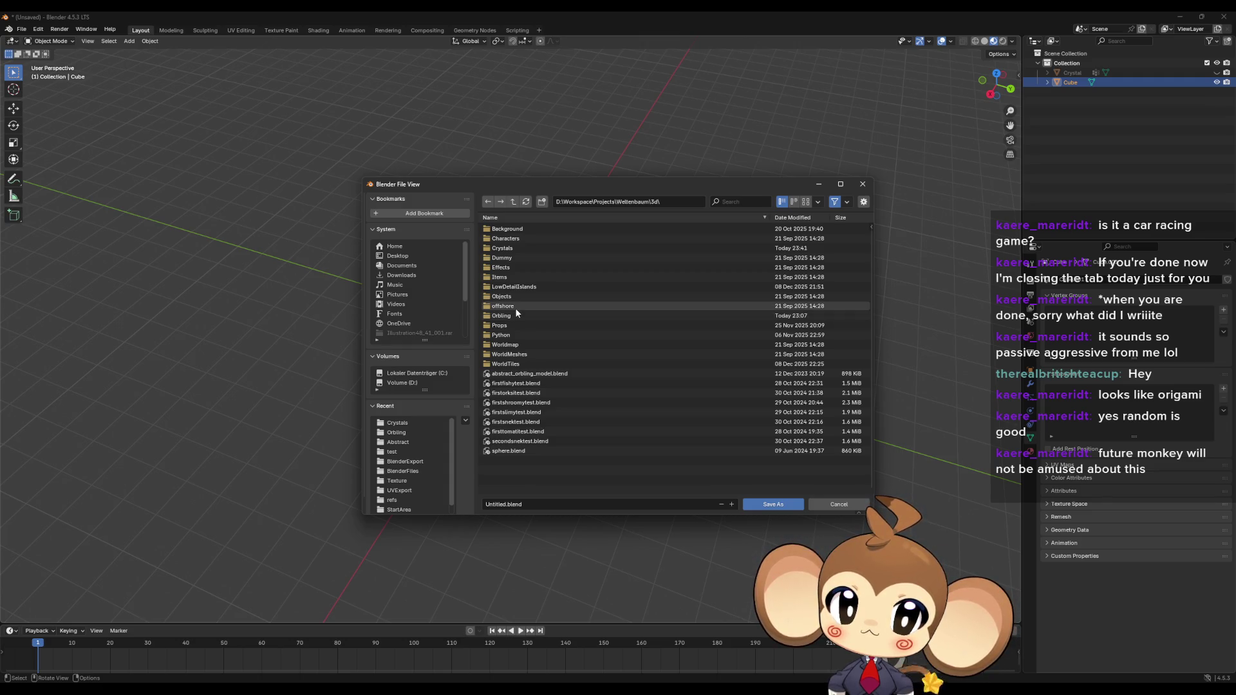
pyautogui.click(506, 247)
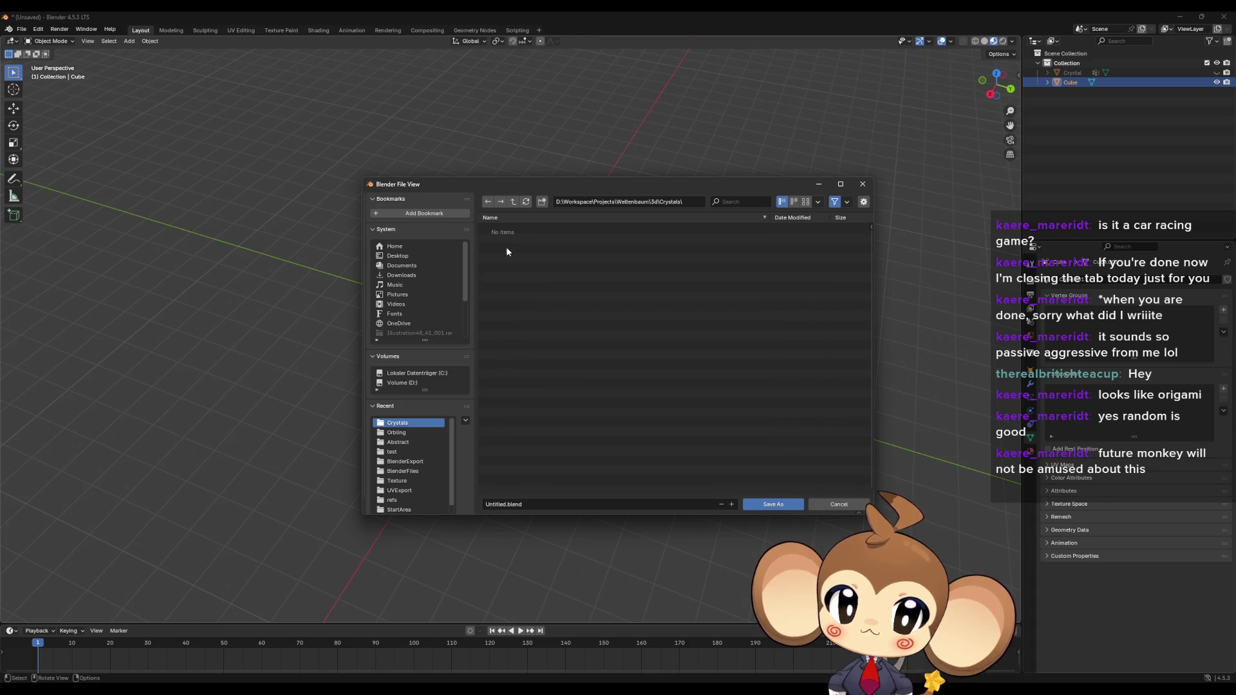
pyautogui.click(500, 507)
pyautogui.write('IntroCrystals')
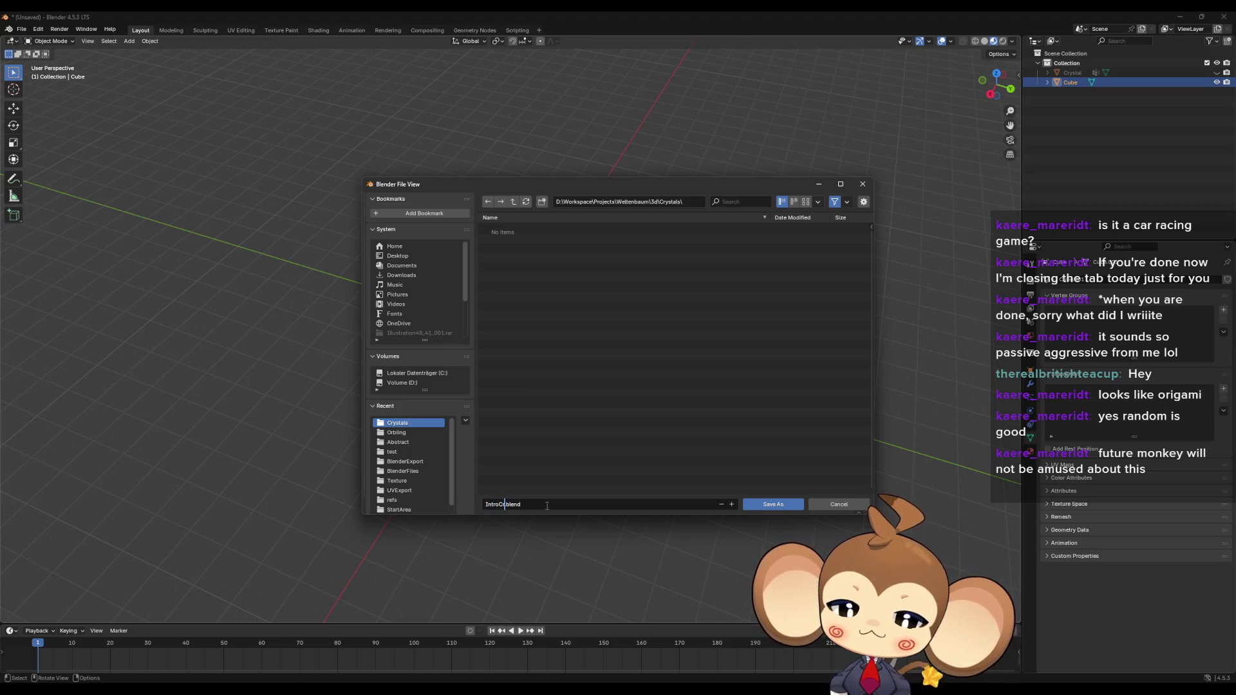
pyautogui.click(767, 505)
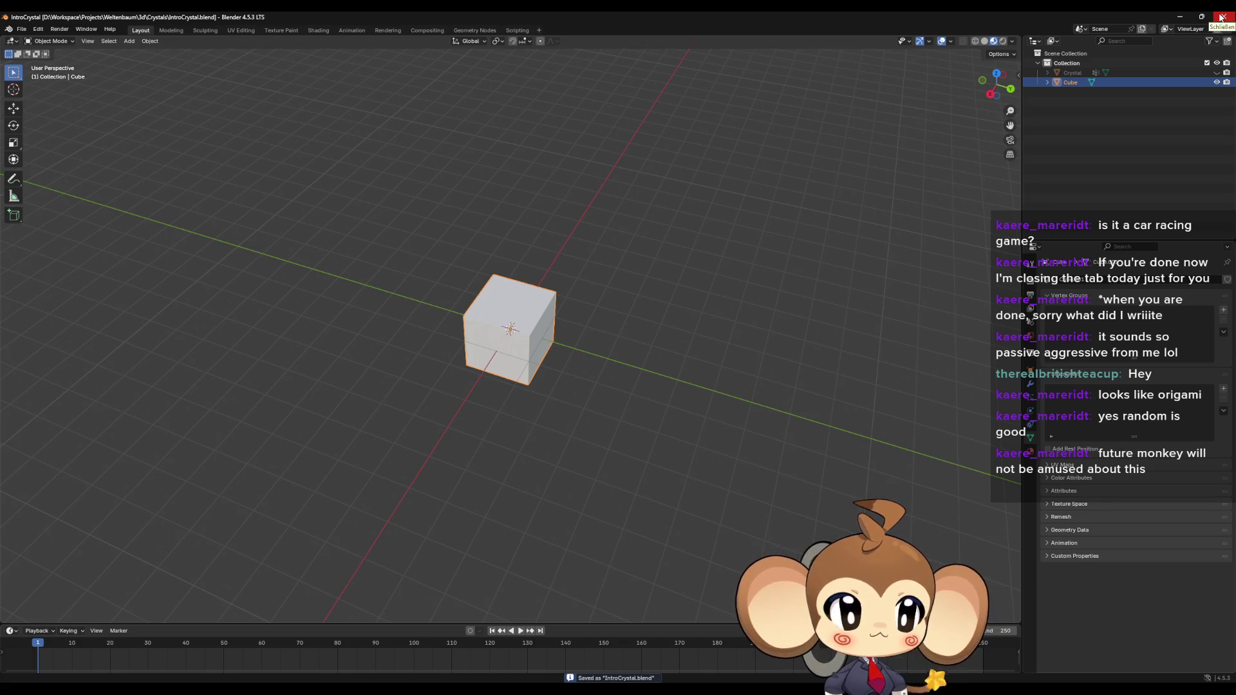
pyautogui.click(1220, 18)
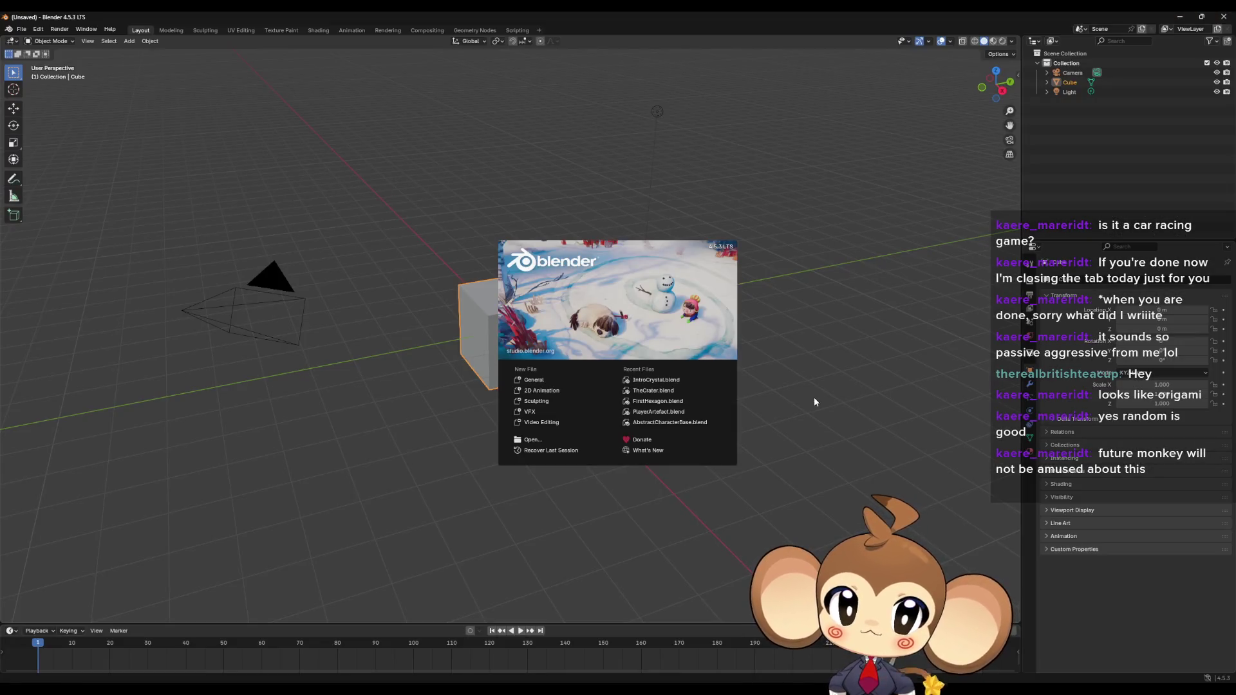
# Step: Replace the default cube, light and camera with a new cube at the origin
pyautogui.click(814, 401)
pyautogui.click(1069, 81)
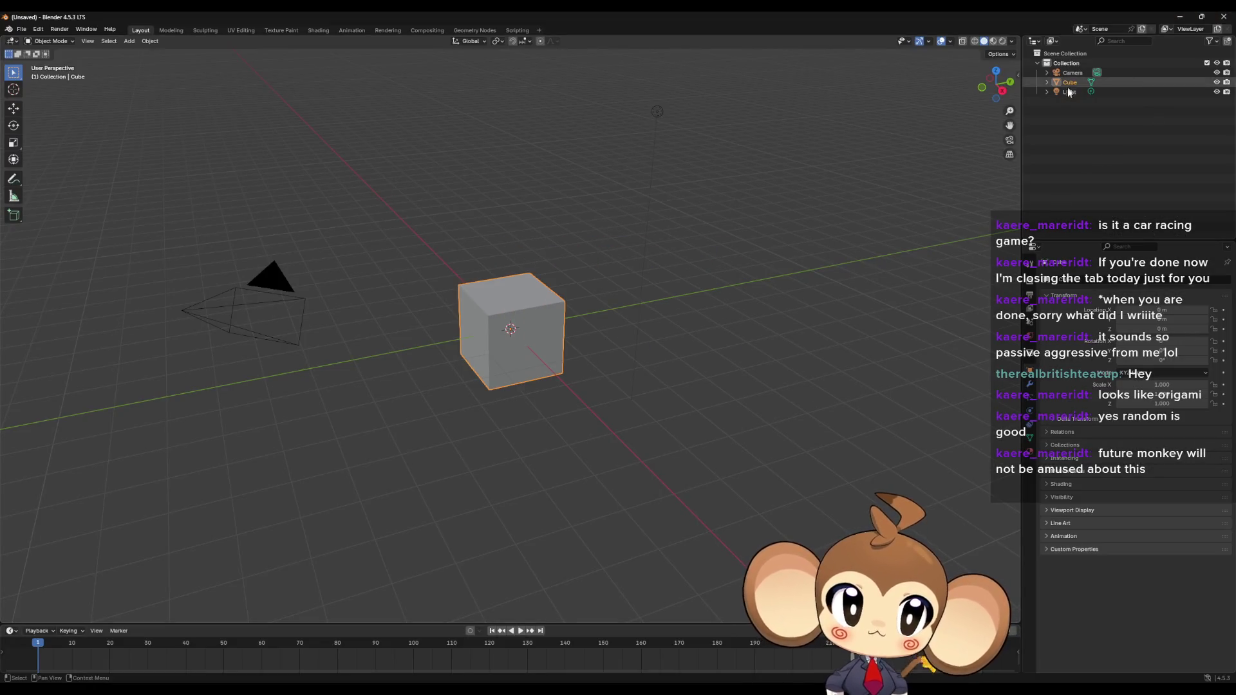
pyautogui.keyDown('ctrl'); pyautogui.click(1069, 91); pyautogui.keyUp('ctrl')
pyautogui.press('Delete')
pyautogui.click(1071, 72)
pyautogui.press('Delete')
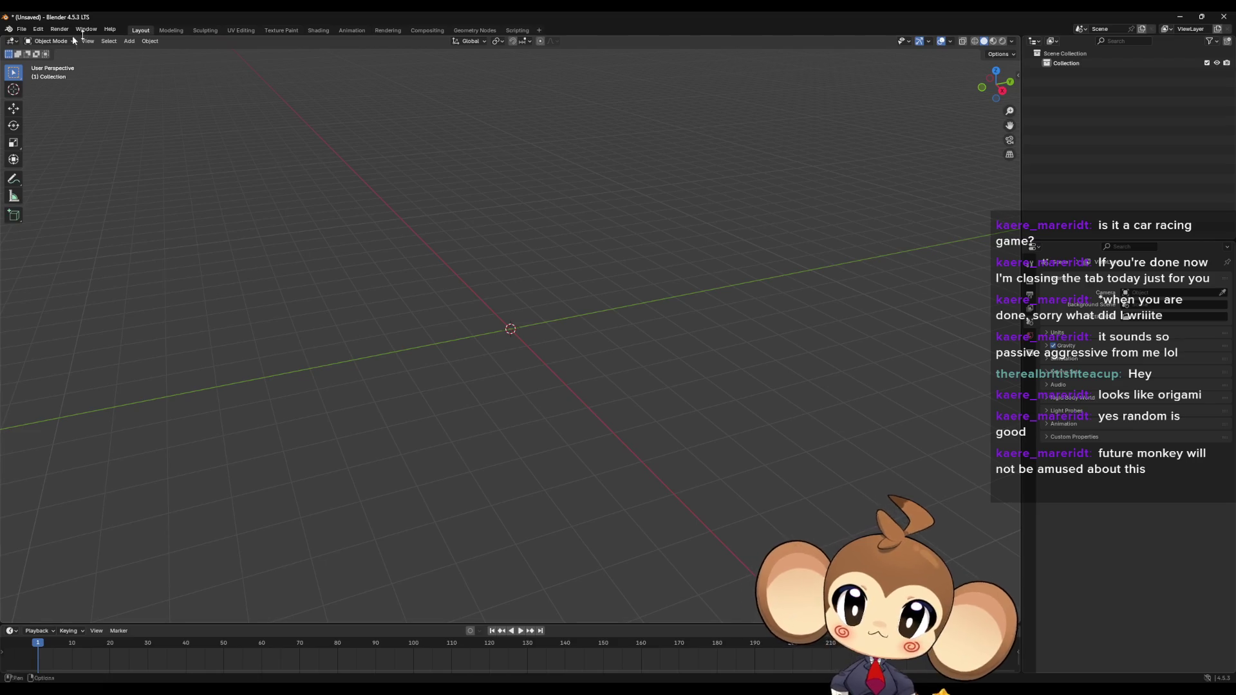
pyautogui.click(129, 41)
pyautogui.moveTo(136, 55)
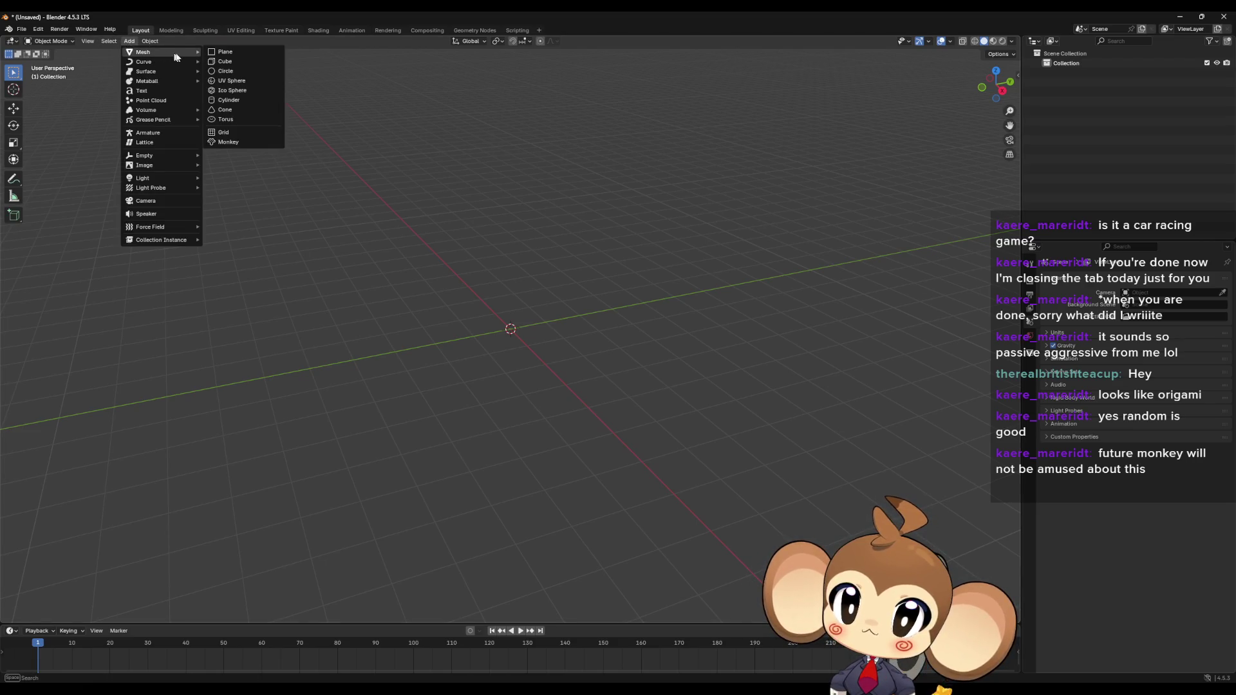
pyautogui.click(232, 62)
pyautogui.click(521, 330)
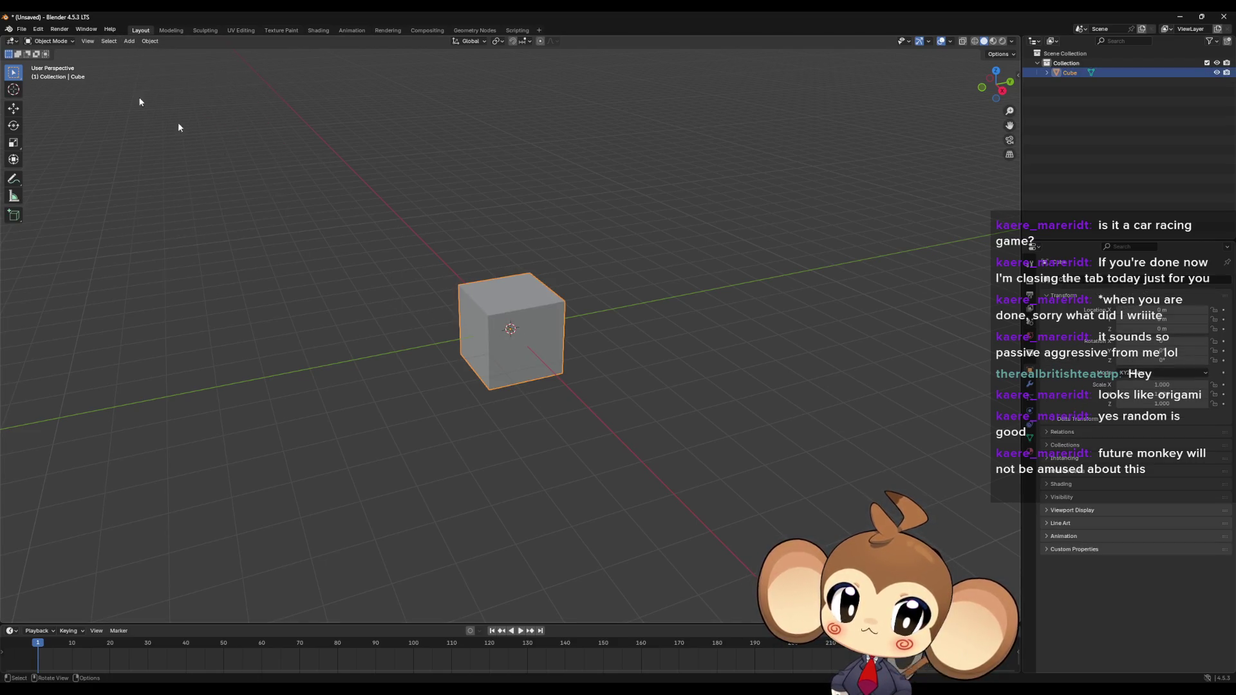
# Step: Start an FBX export and browse to the 3d folder
pyautogui.click(22, 30)
pyautogui.moveTo(51, 172)
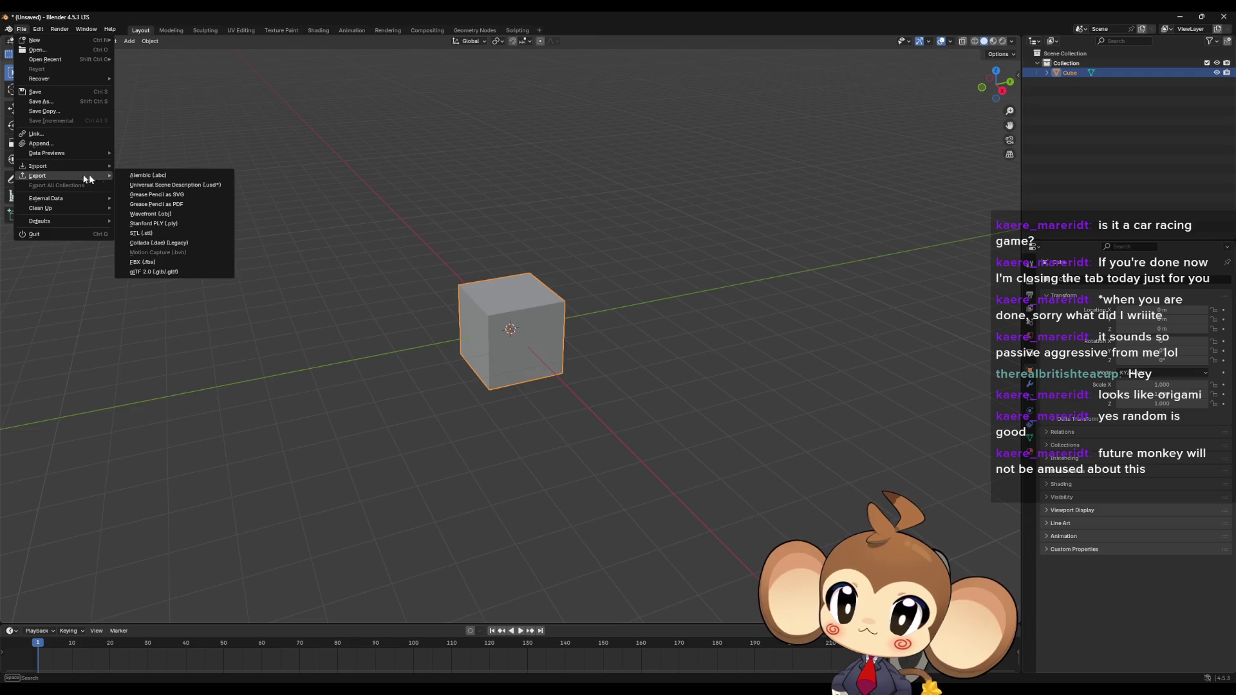
pyautogui.click(173, 262)
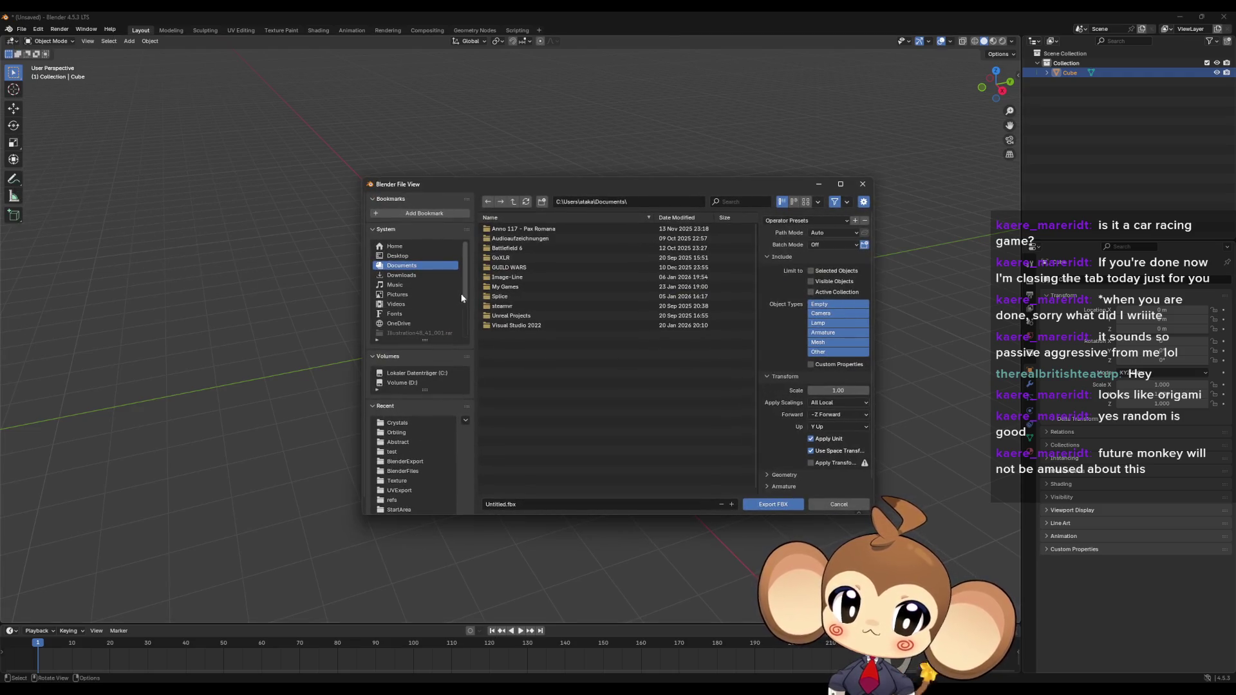
pyautogui.scroll(-1, 411, 496)
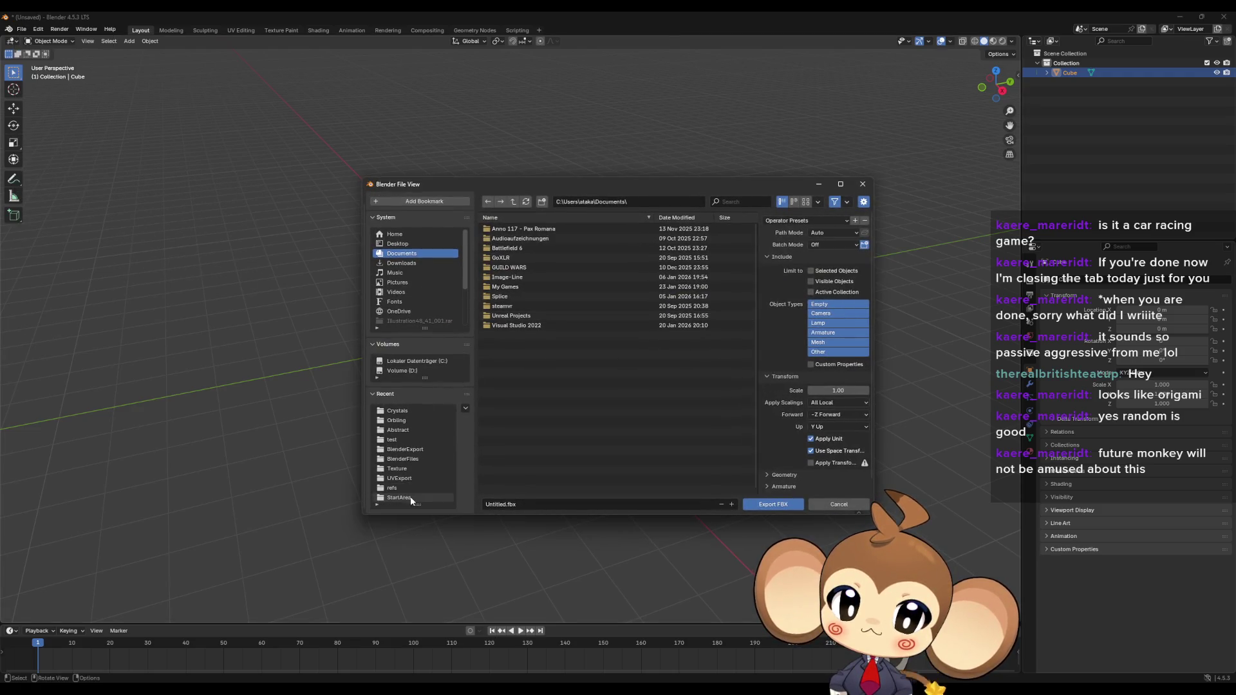
pyautogui.click(398, 498)
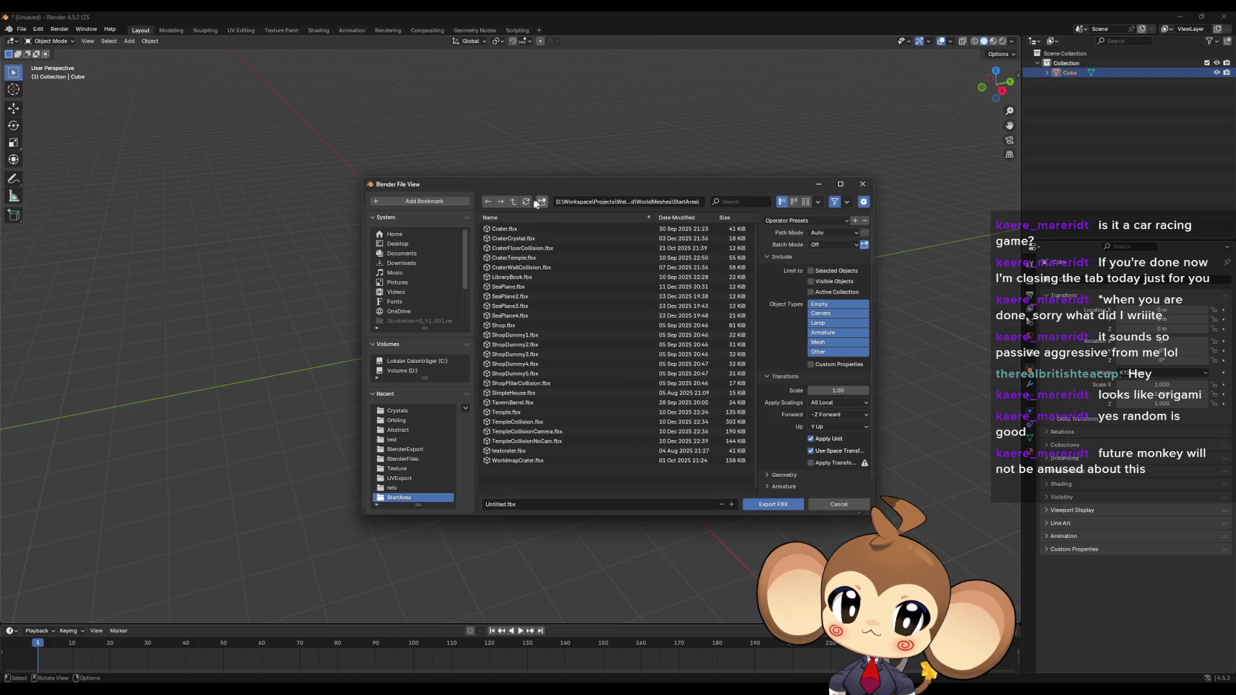
pyautogui.click(513, 202)
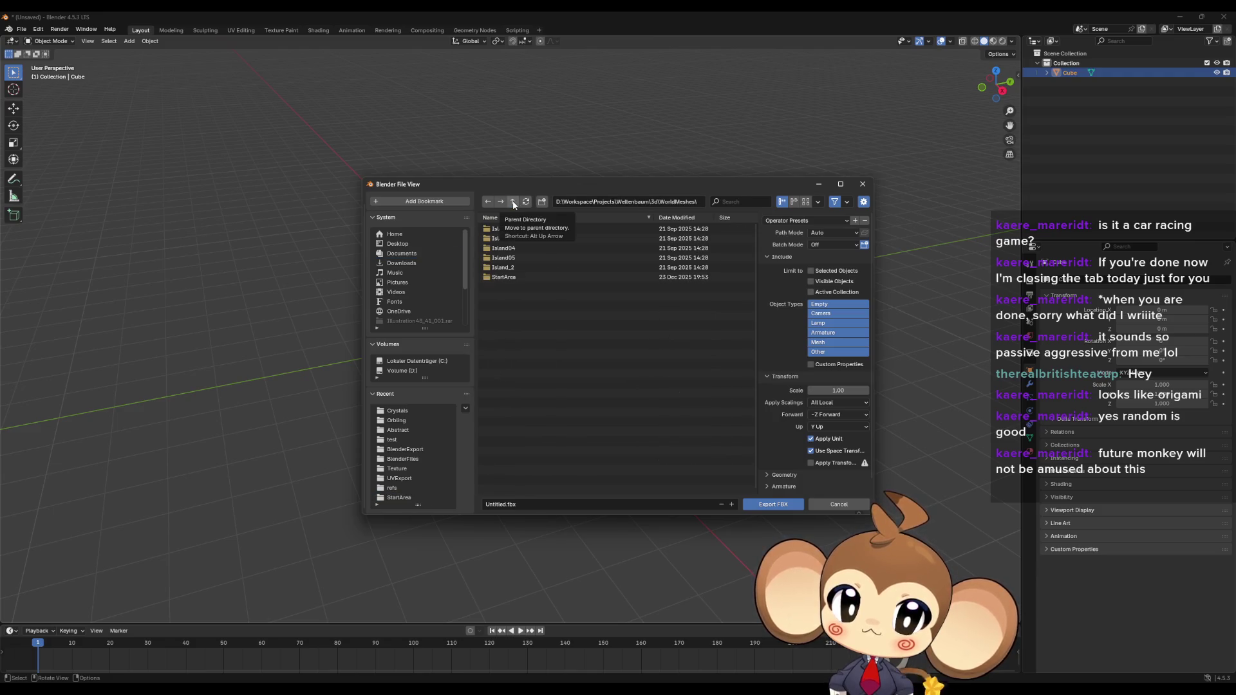
pyautogui.click(513, 203)
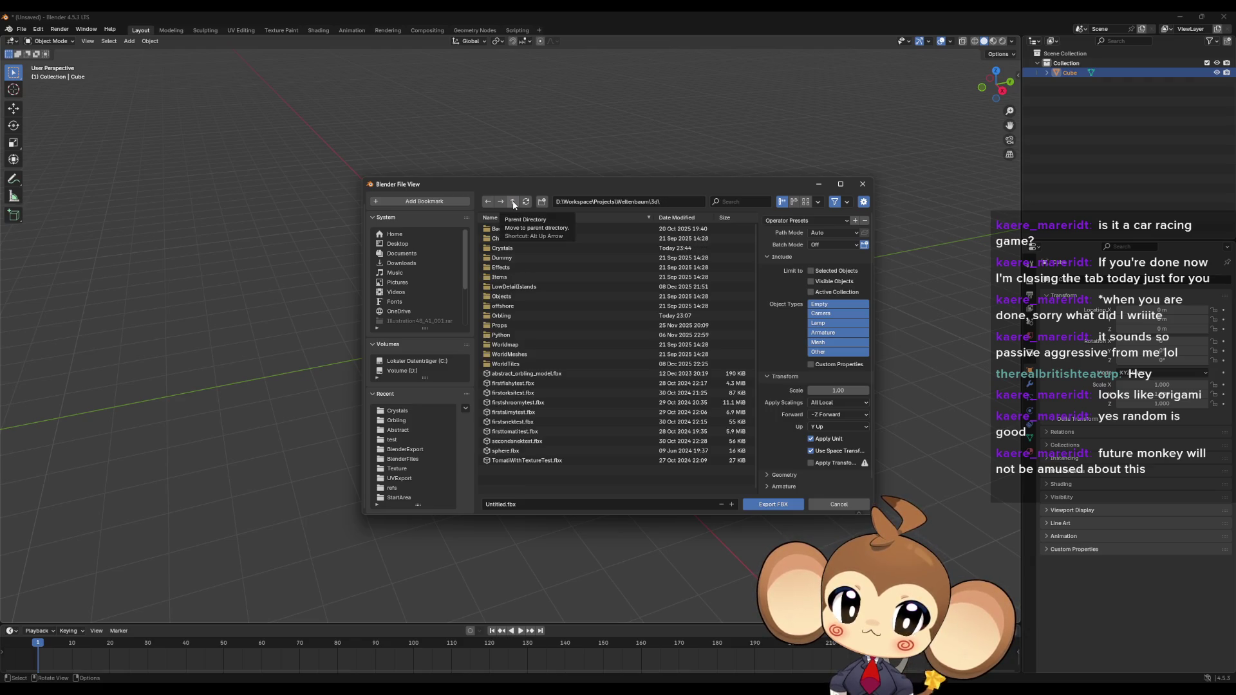
# Step: Name the export deleteme.fbx, apply the unreal preset, and export it
pyautogui.click(499, 506)
pyautogui.press('BackSpace')
pyautogui.press('BackSpace')
pyautogui.press('BackSpace')
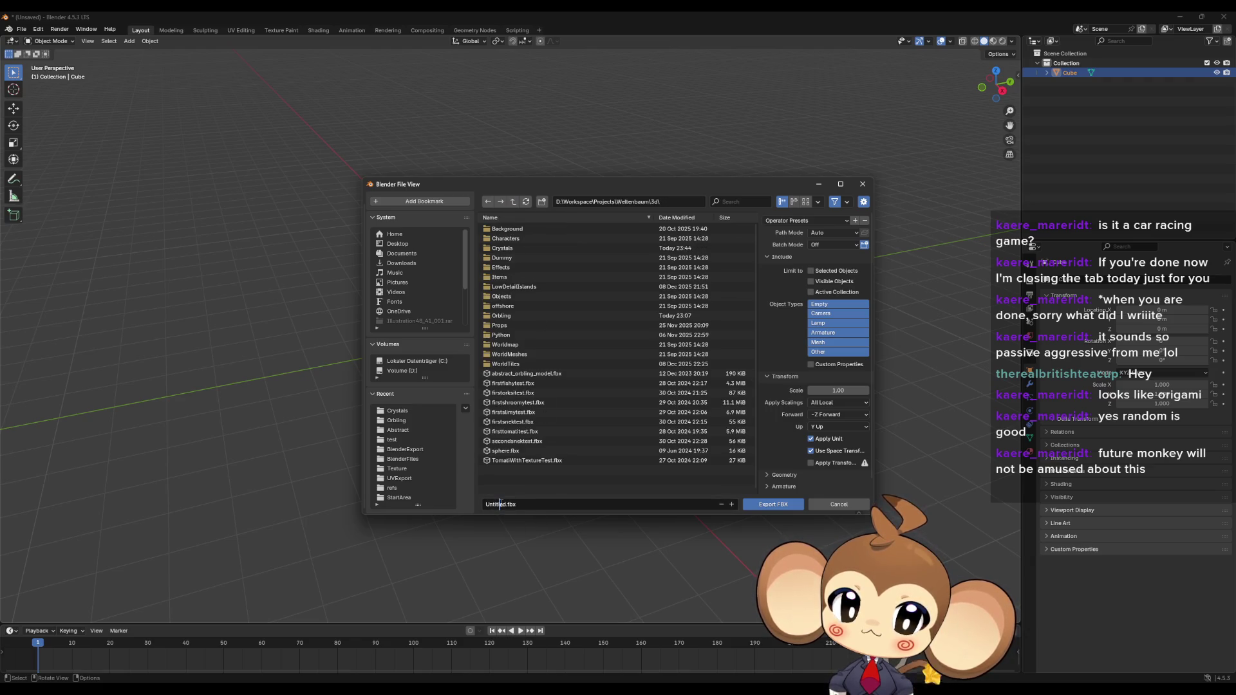
pyautogui.press('BackSpace')
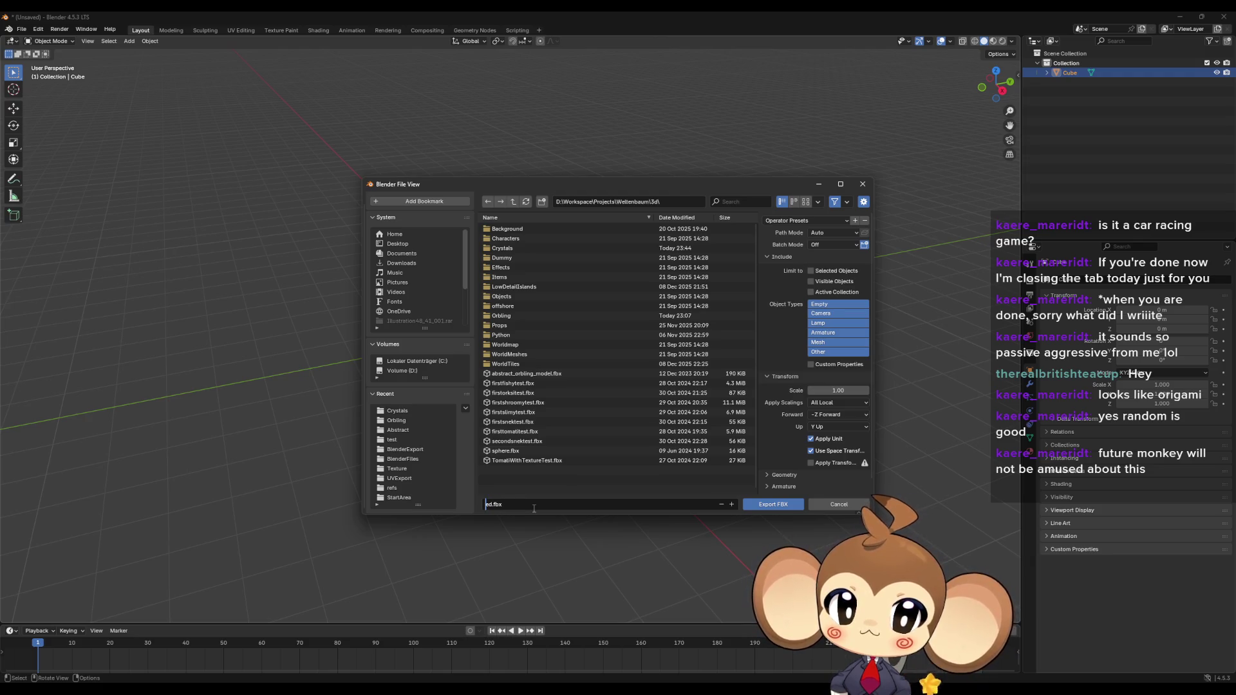
pyautogui.write('delete')
pyautogui.press('Delete')
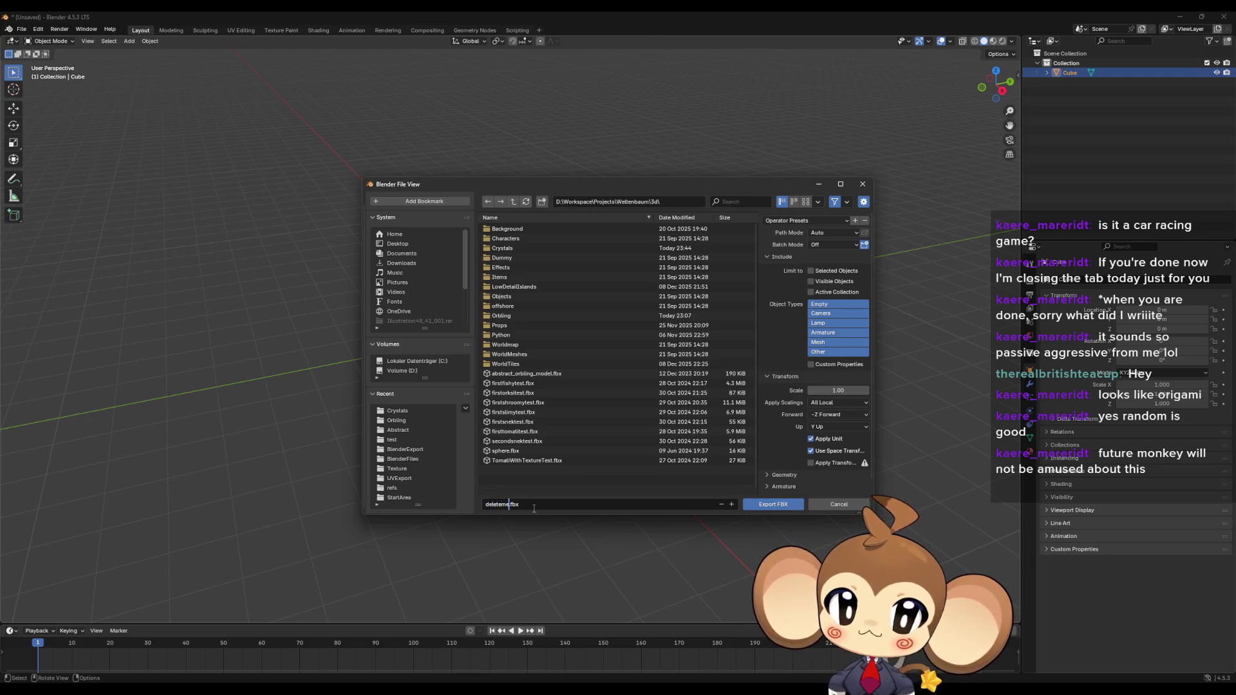
pyautogui.click(802, 221)
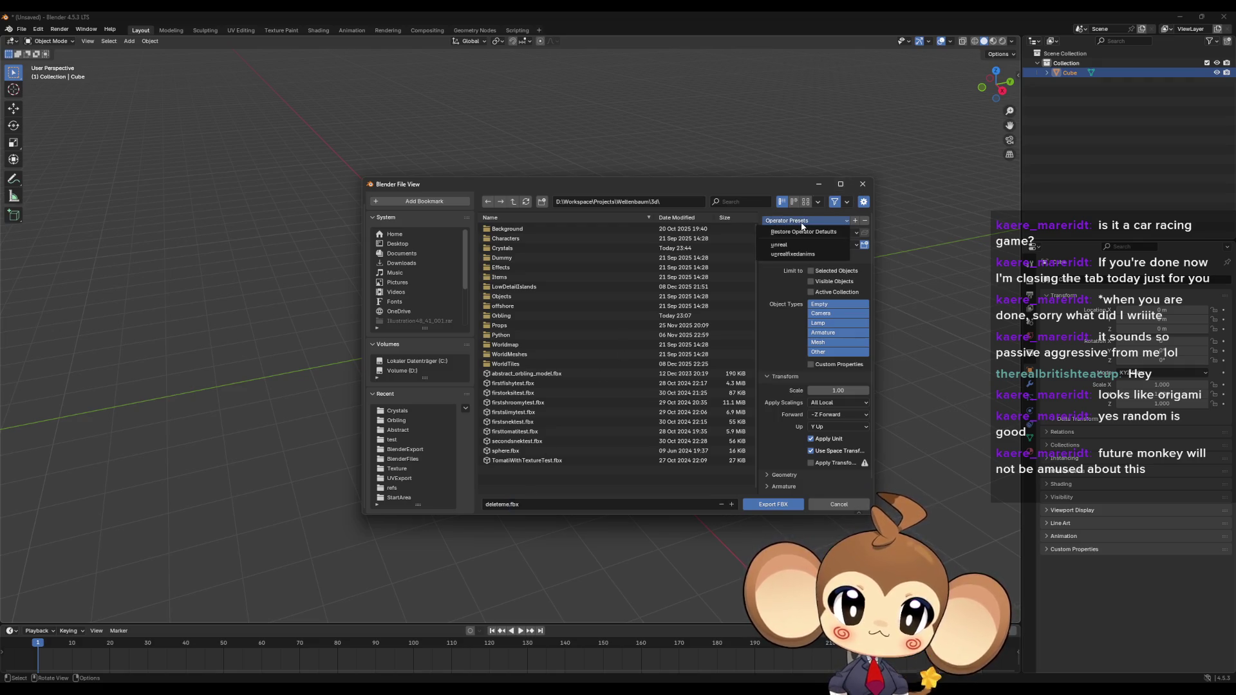
pyautogui.click(796, 250)
pyautogui.click(770, 504)
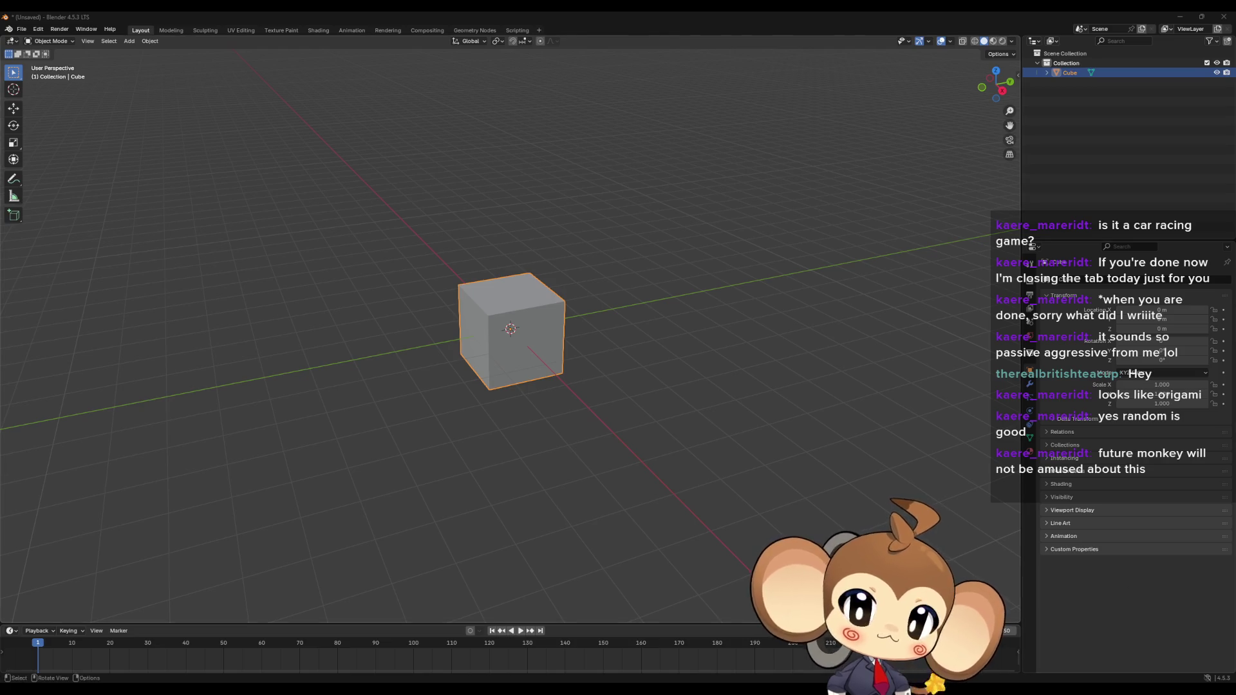
# Step: Import deleteme.fbx into the IntroCrystal folder with default settings, then return to Blender
pyautogui.click(573, 641)
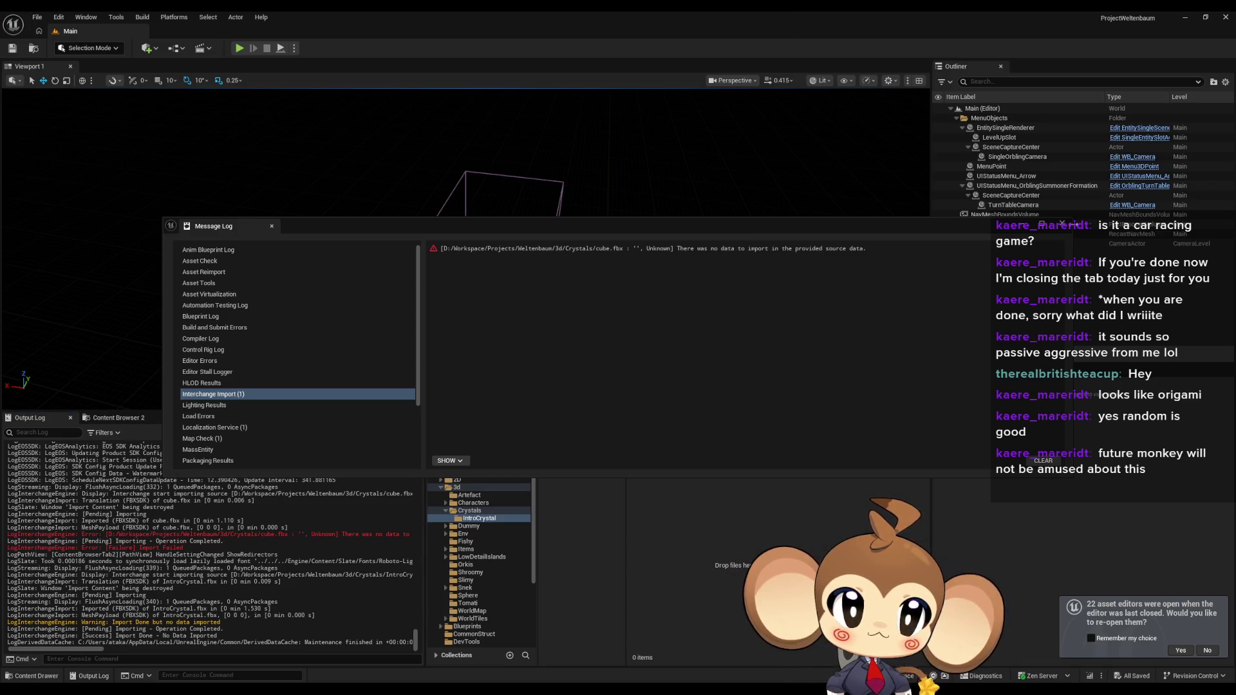
pyautogui.click(1071, 227)
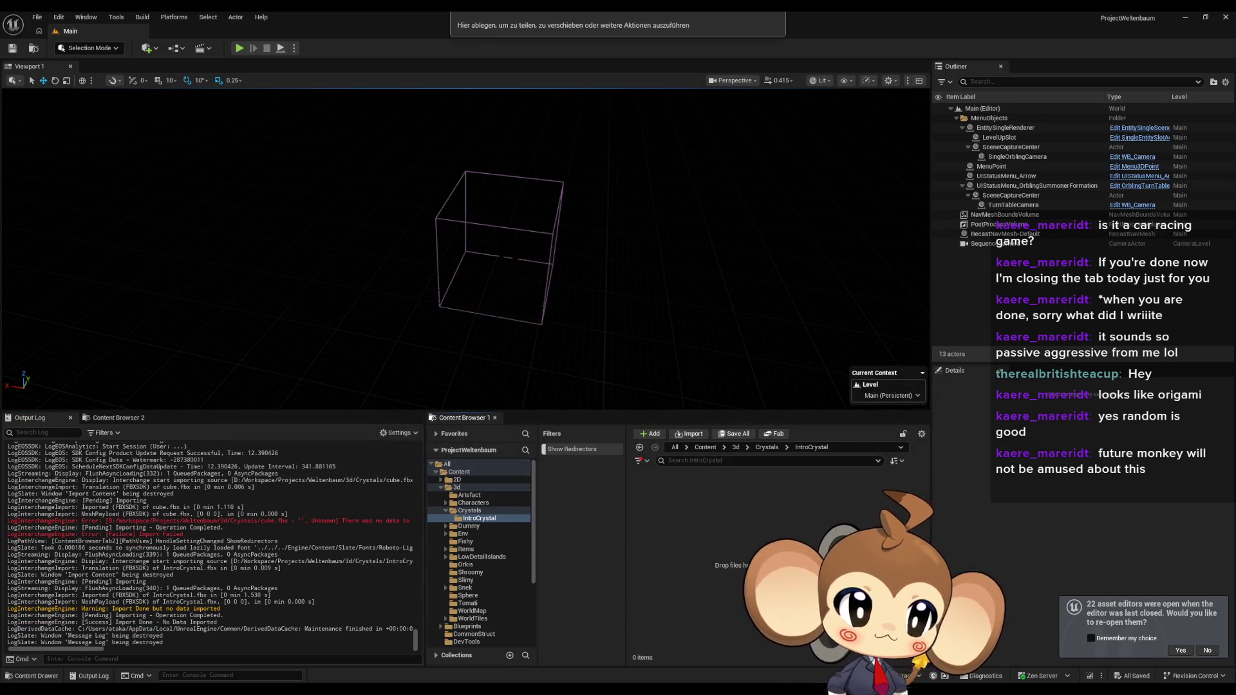
pyautogui.moveTo(772, 560); pyautogui.dragTo(734, 566)
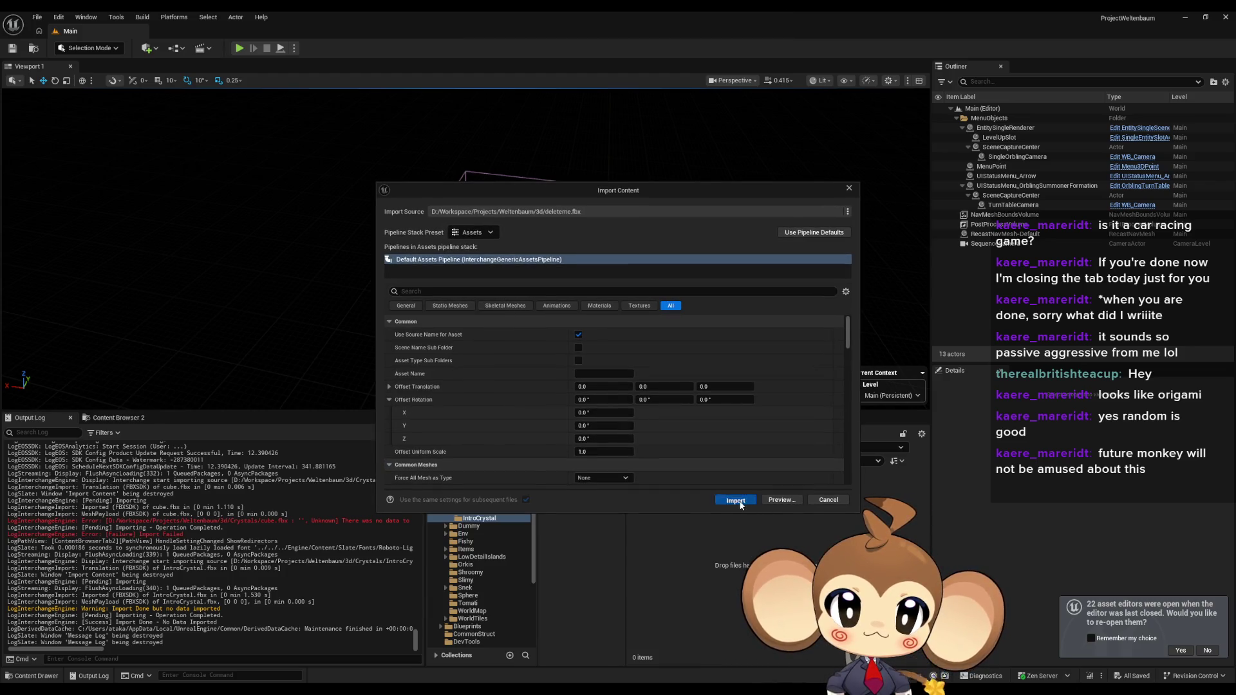
pyautogui.click(737, 501)
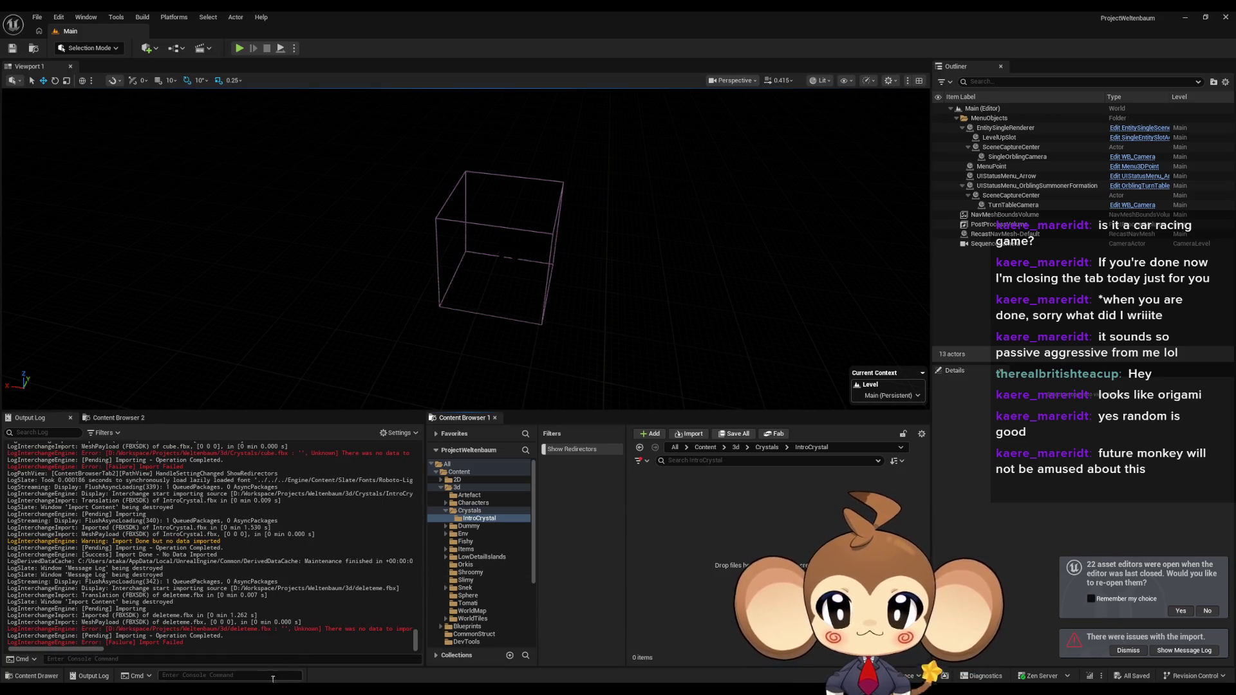
pyautogui.moveTo(273, 692)
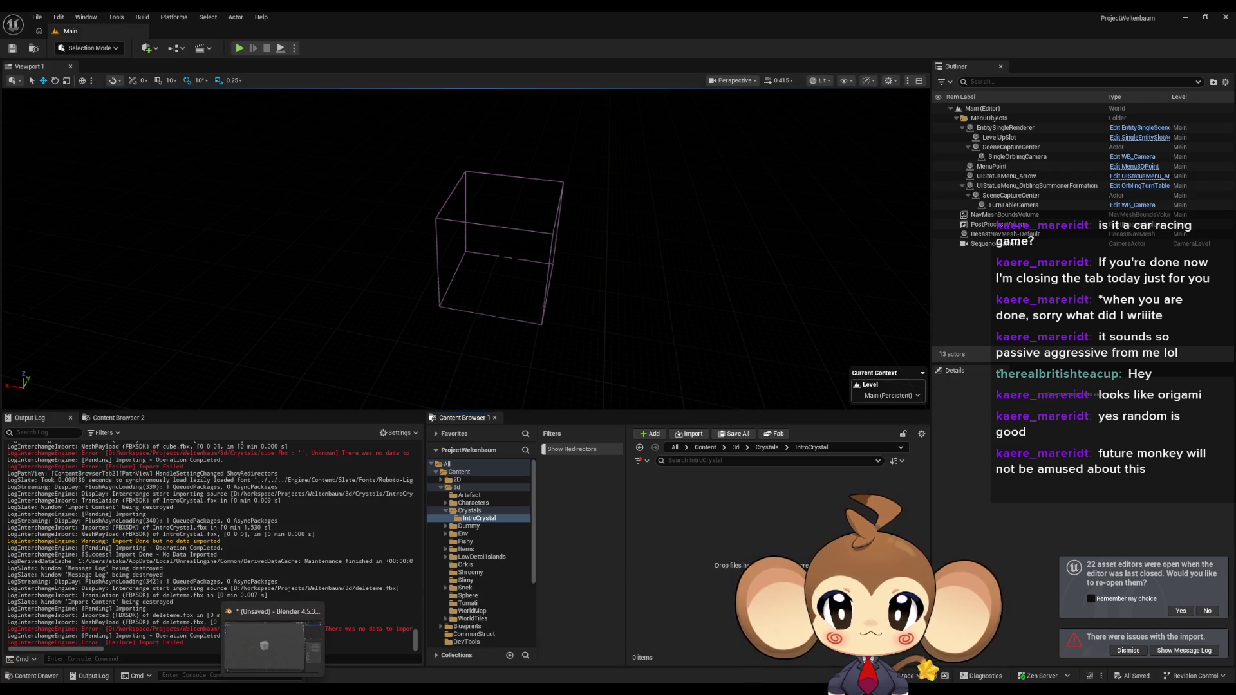
pyautogui.click(263, 641)
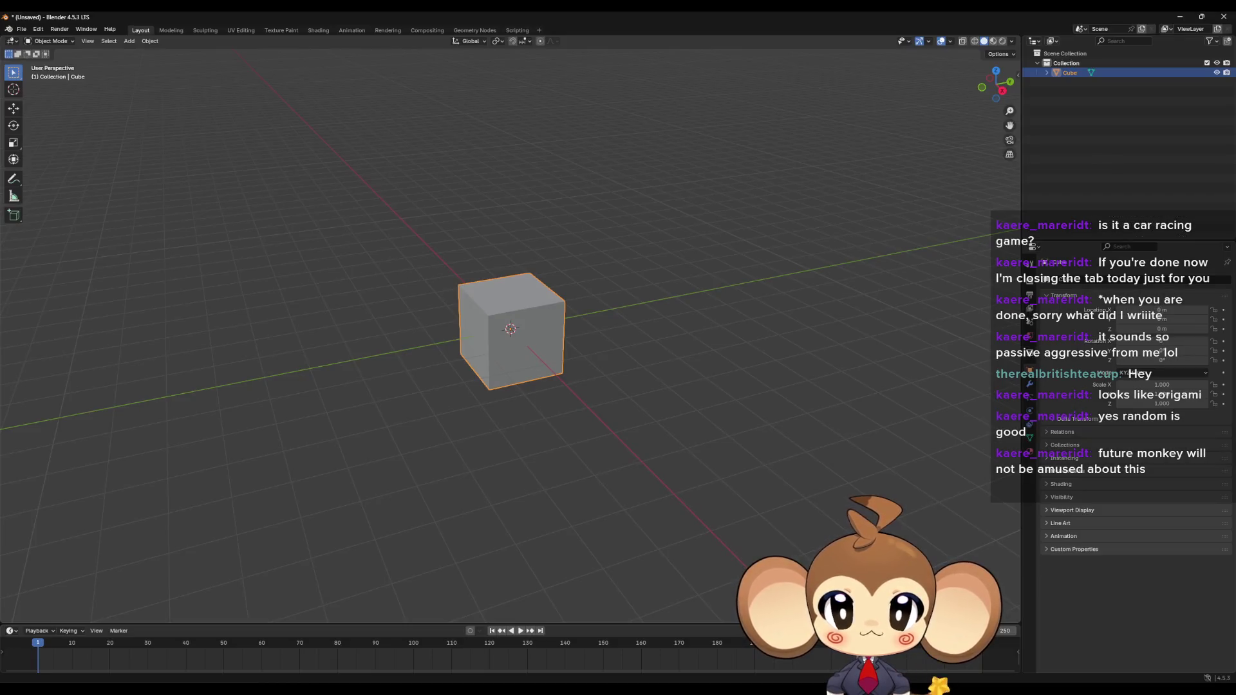
# Step: Discard the throwaway session, then select the cube in IntroCrystal.blend and check its Render settings
pyautogui.click(1218, 20)
pyautogui.click(630, 367)
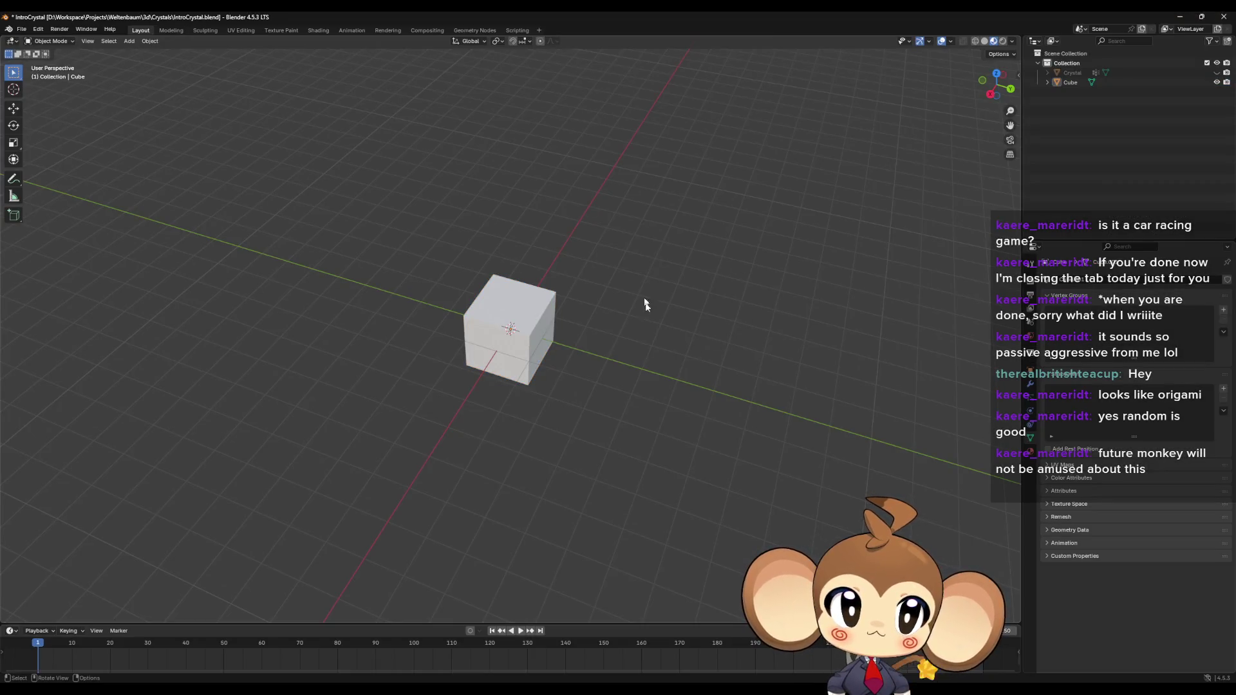
pyautogui.moveTo(644, 299); pyautogui.dragTo(648, 319, button='middle')
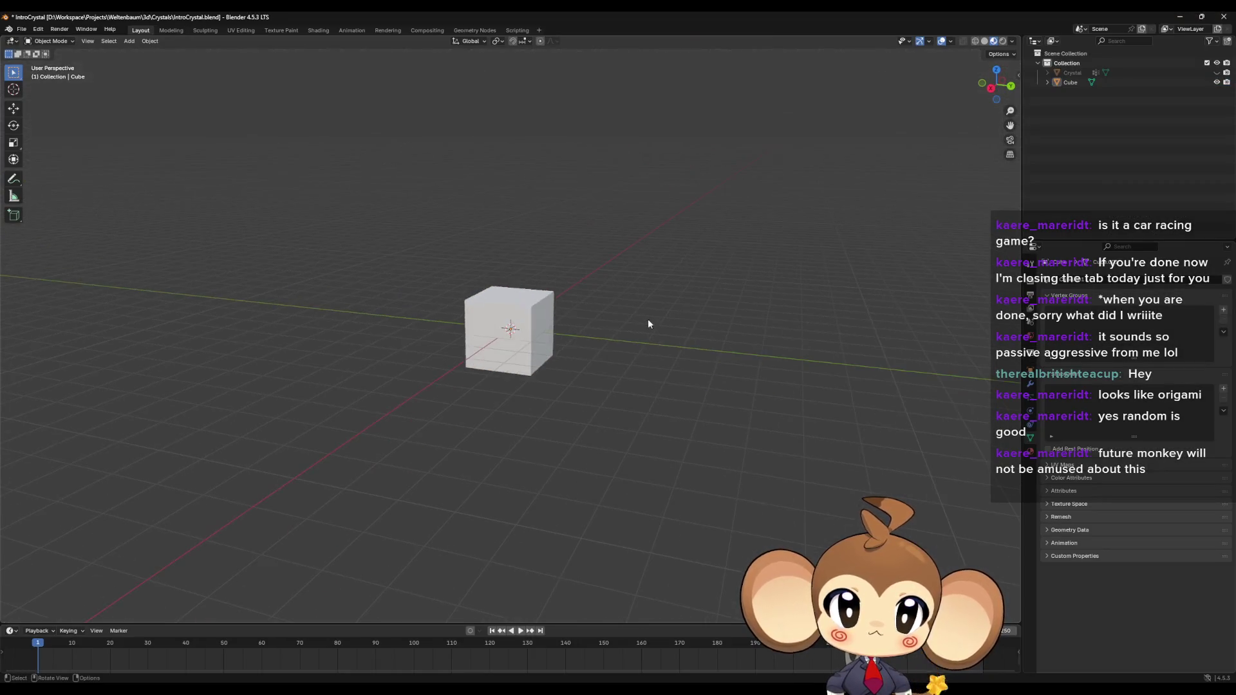
pyautogui.click(529, 325)
pyautogui.moveTo(529, 325)
pyautogui.mouseDown(button='middle')
pyautogui.moveTo(588, 342)
pyautogui.moveTo(587, 326)
pyautogui.mouseUp(button='middle')
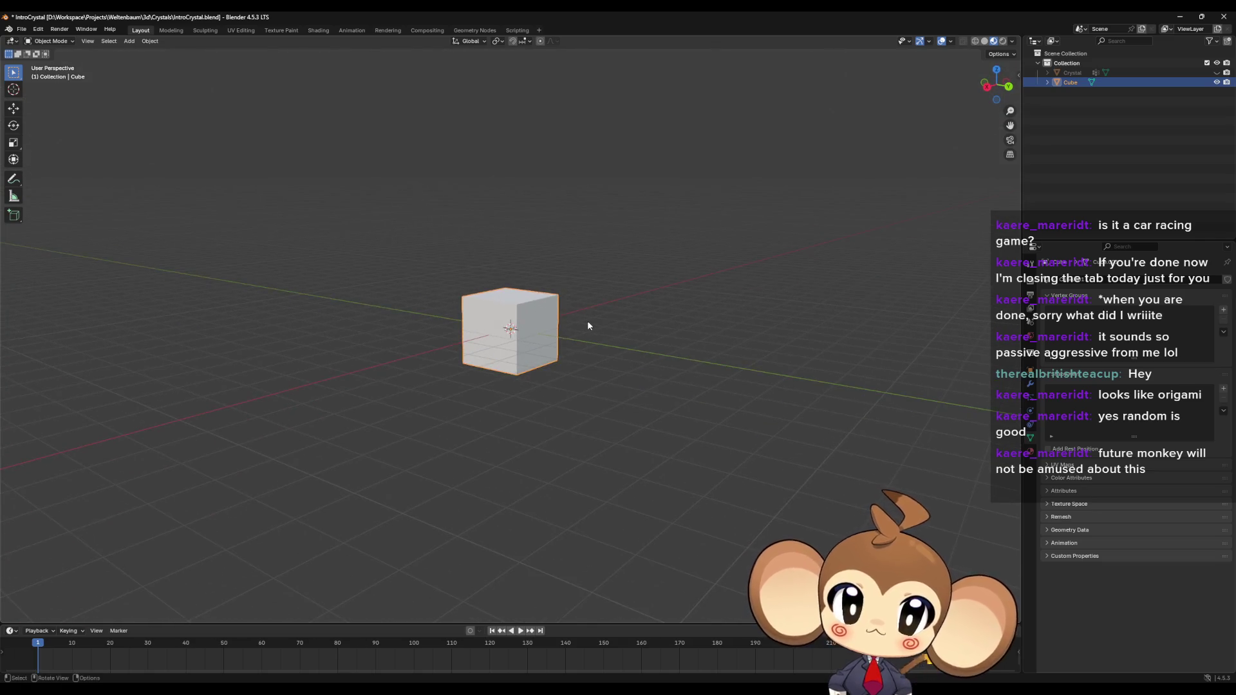
pyautogui.click(1028, 283)
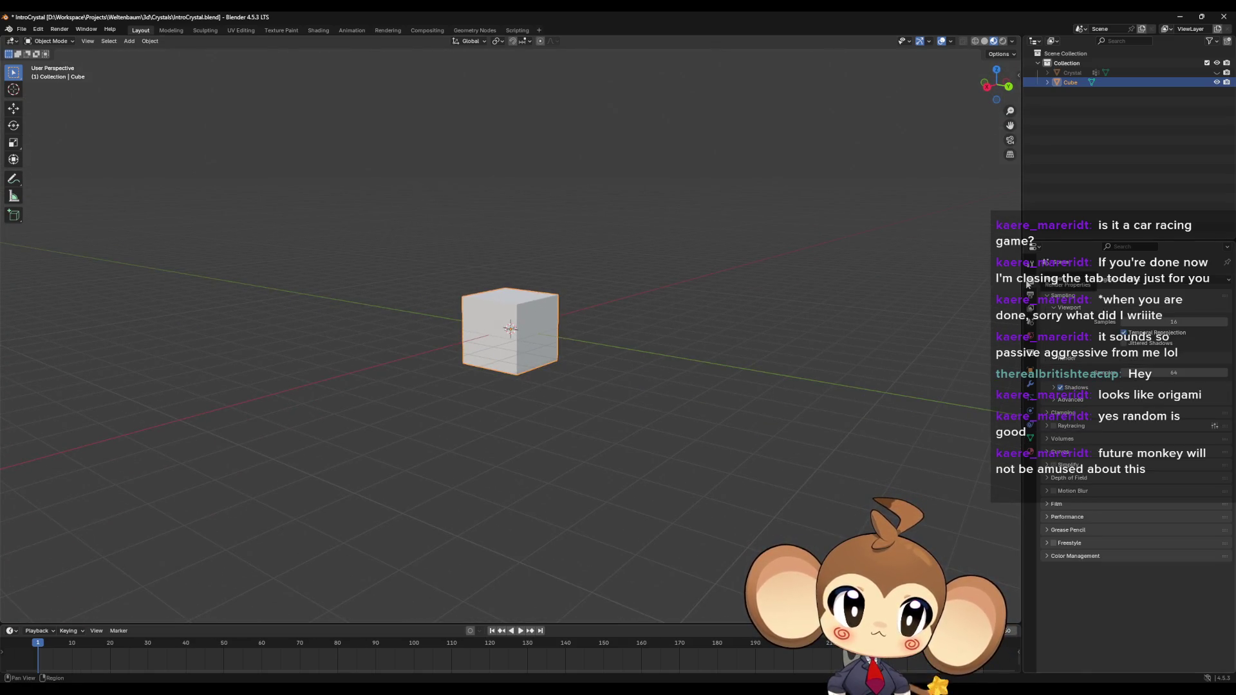
pyautogui.click(1030, 323)
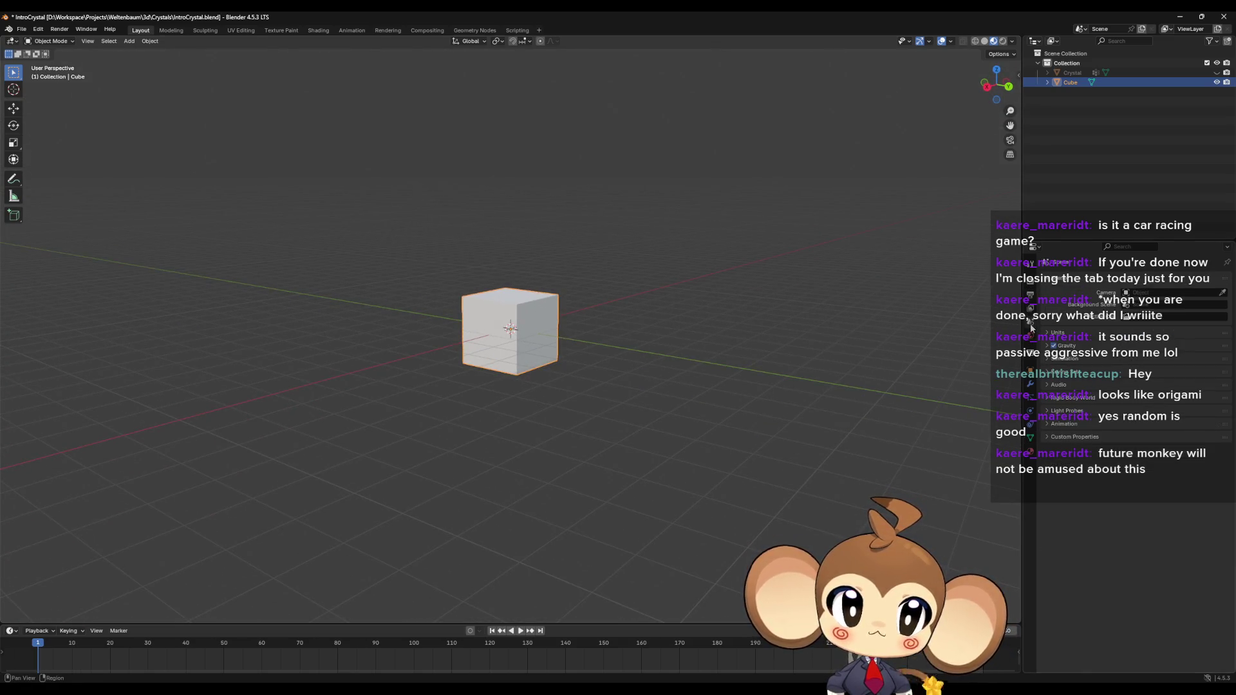
pyautogui.click(1030, 284)
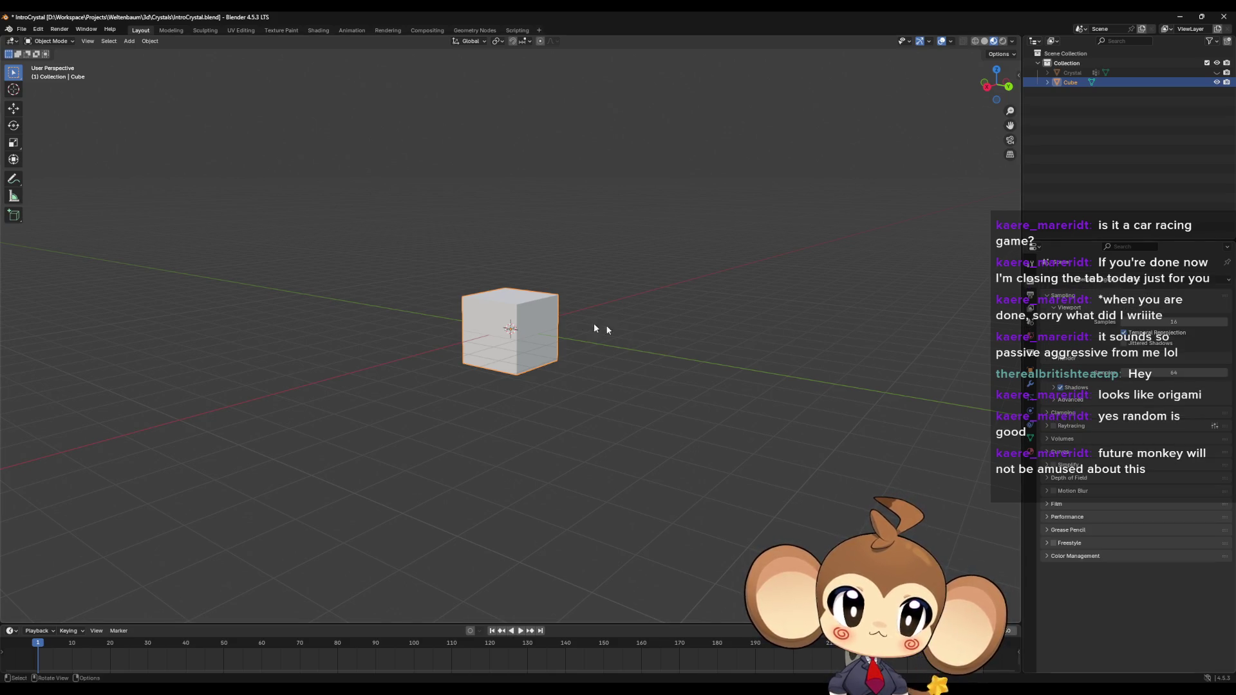
pyautogui.moveTo(550, 312)
pyautogui.mouseDown(button='middle')
pyautogui.moveTo(582, 344)
pyautogui.moveTo(579, 361)
pyautogui.mouseUp(button='middle')
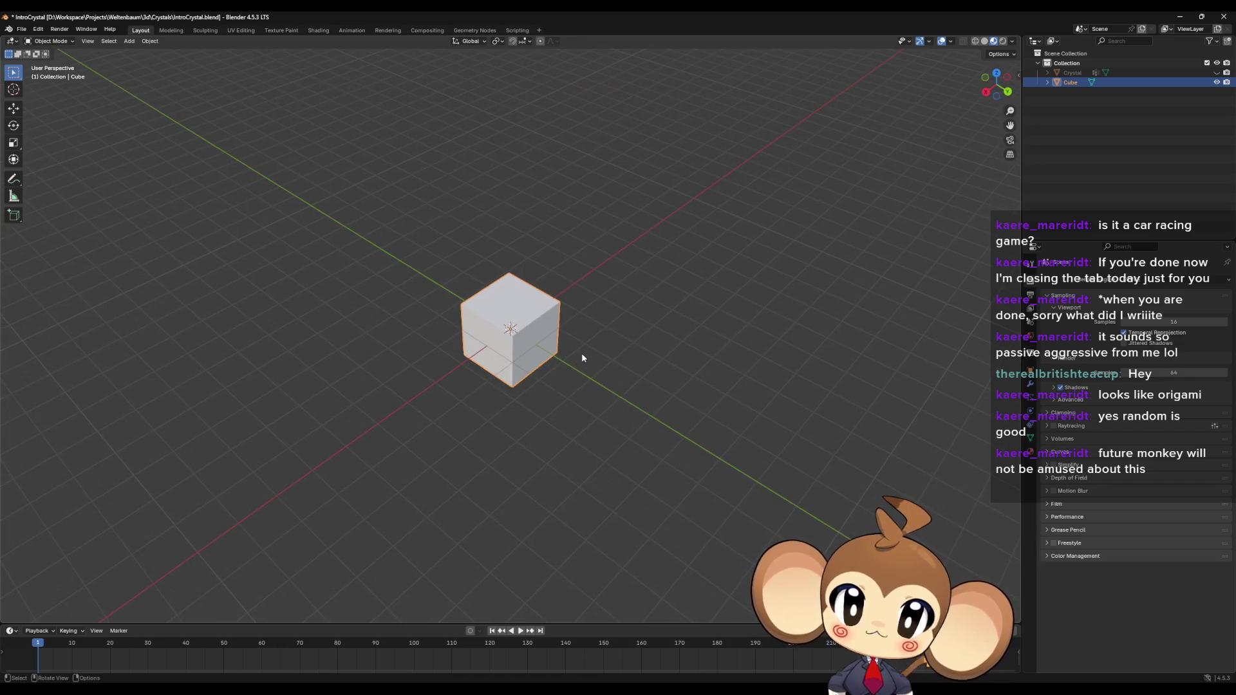
# Step: Move one cube vertex in Edit Mode to deform the cube
pyautogui.press('Tab')
pyautogui.click(560, 301)
pyautogui.moveTo(564, 305)
pyautogui.mouseDown(button='middle')
pyautogui.moveTo(598, 308)
pyautogui.moveTo(611, 330)
pyautogui.moveTo(598, 335)
pyautogui.moveTo(184, 92)
pyautogui.mouseUp(button='middle')
pyautogui.press('g')
pyautogui.click(680, 294)
pyautogui.press('Tab')
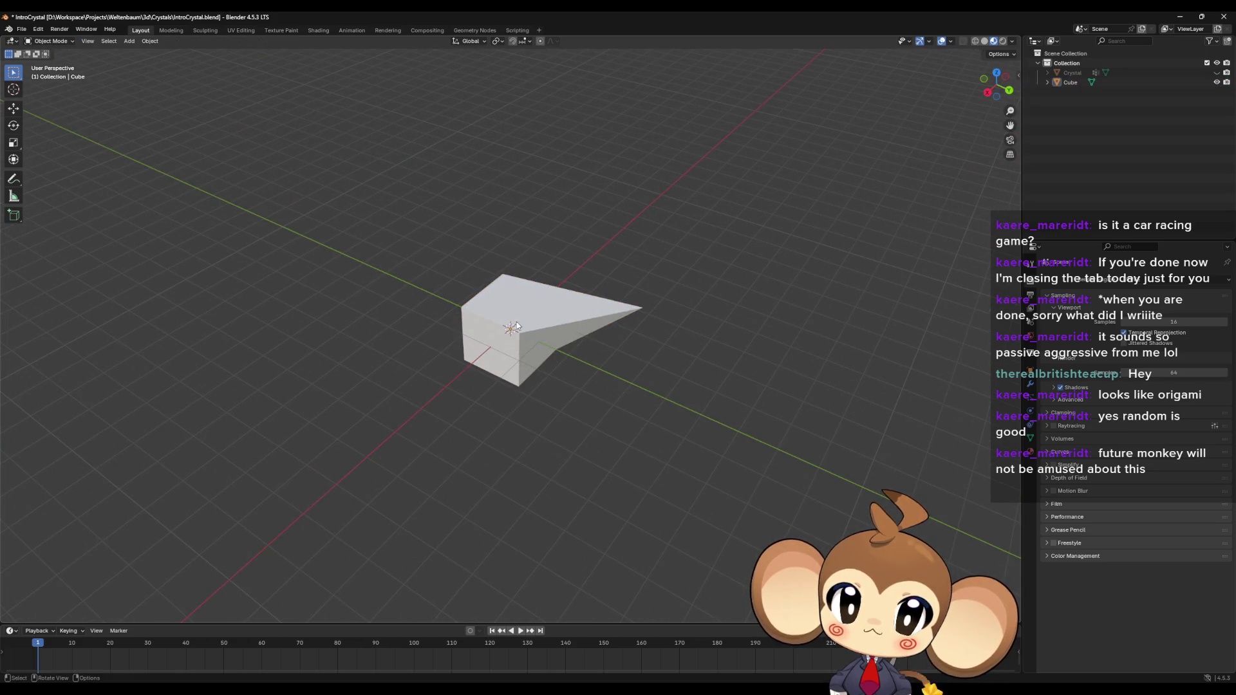
# Step: Export the cube as IntroCrafsaffasfystal.fbx with the unreal preset, then quit Blender without saving
pyautogui.click(21, 30)
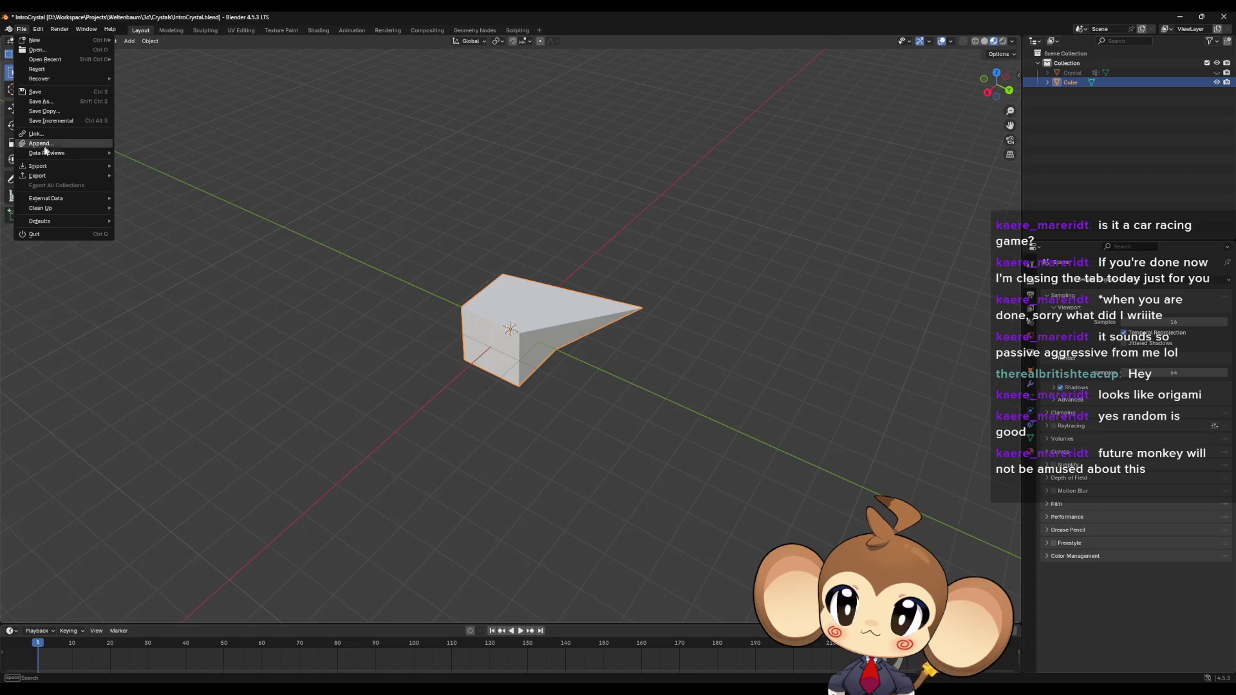
pyautogui.moveTo(53, 176)
pyautogui.click(145, 262)
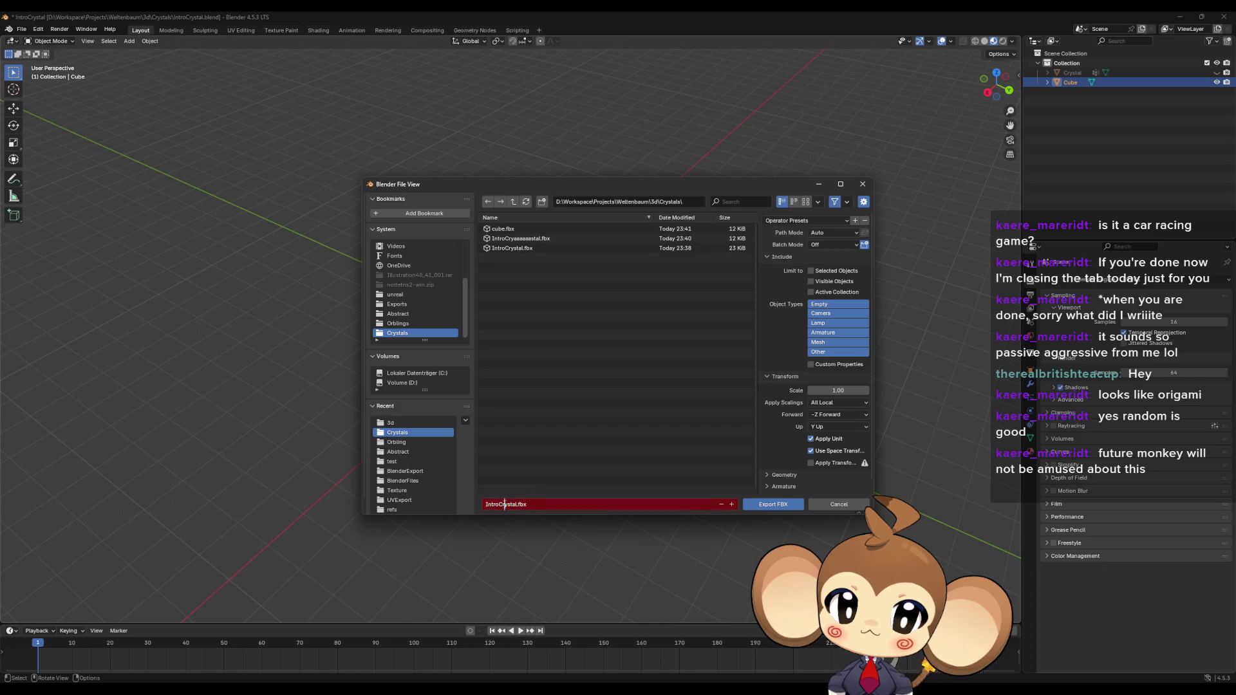
pyautogui.write('sf')
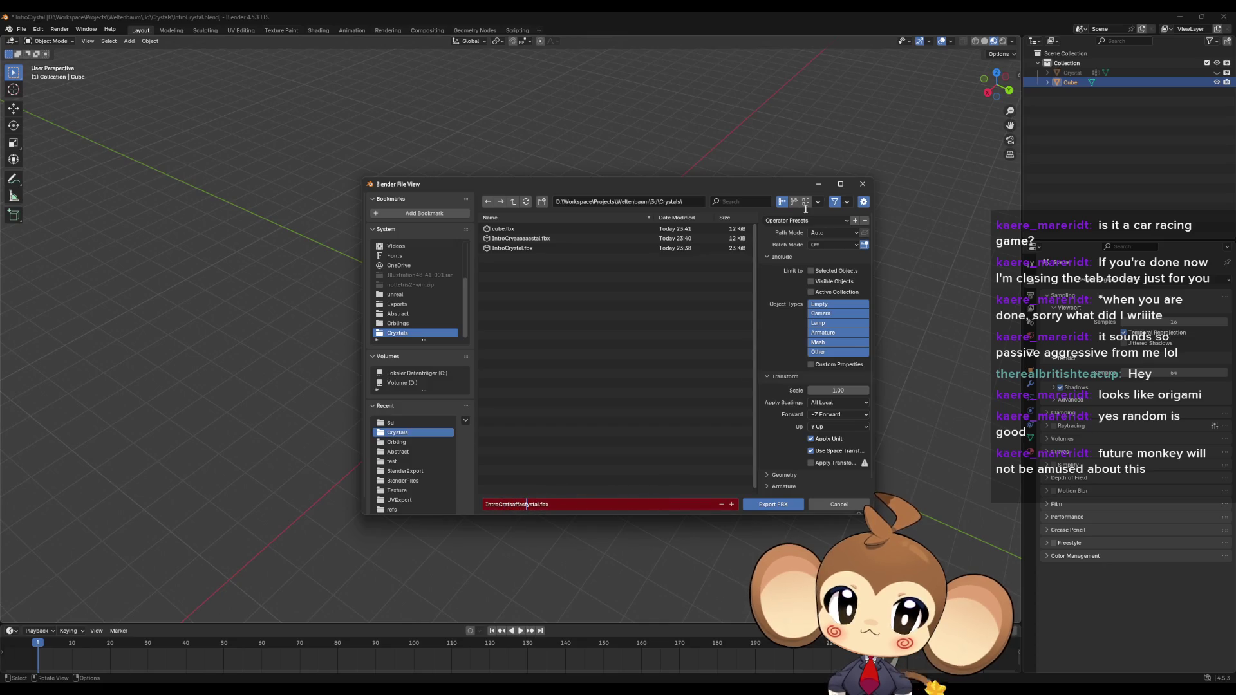
pyautogui.press('Return')
pyautogui.click(805, 220)
pyautogui.click(789, 245)
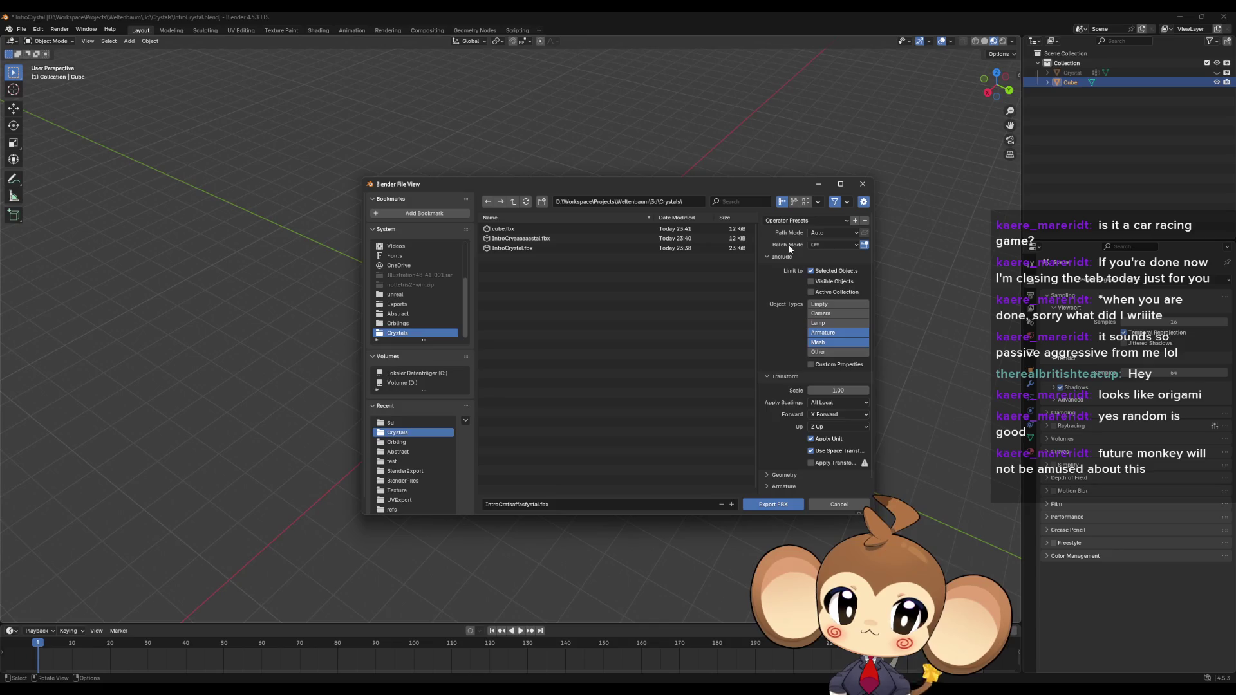
pyautogui.click(783, 502)
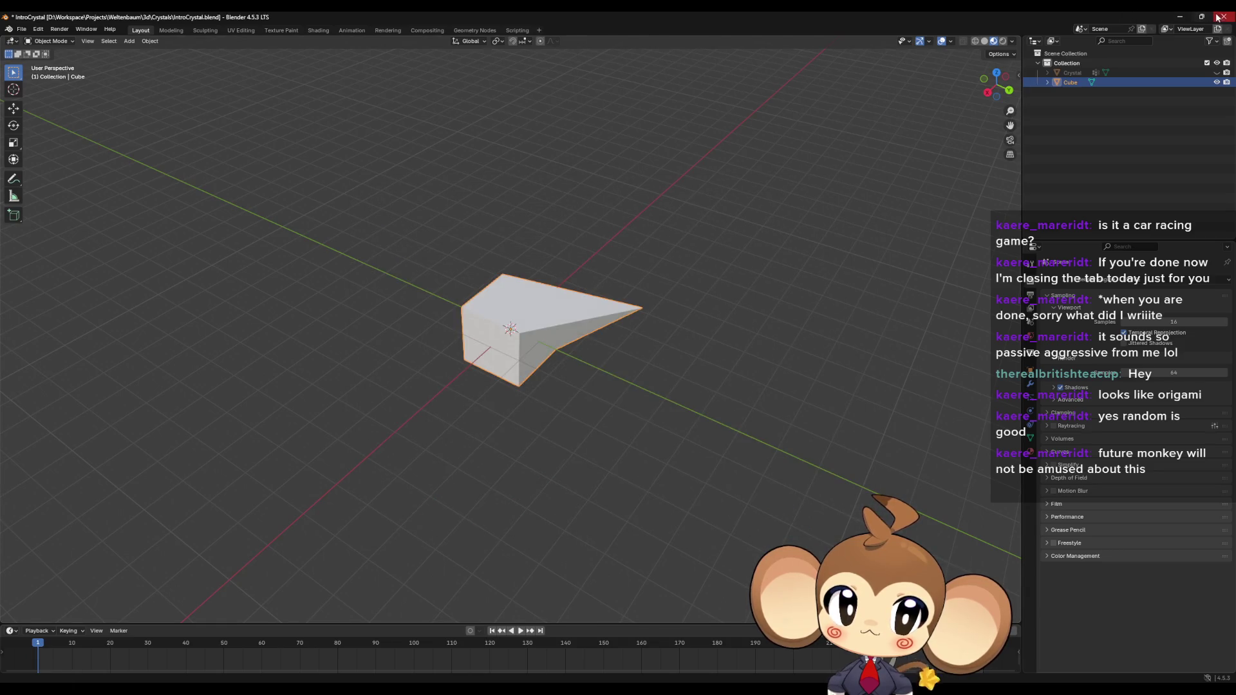
pyautogui.click(1222, 19)
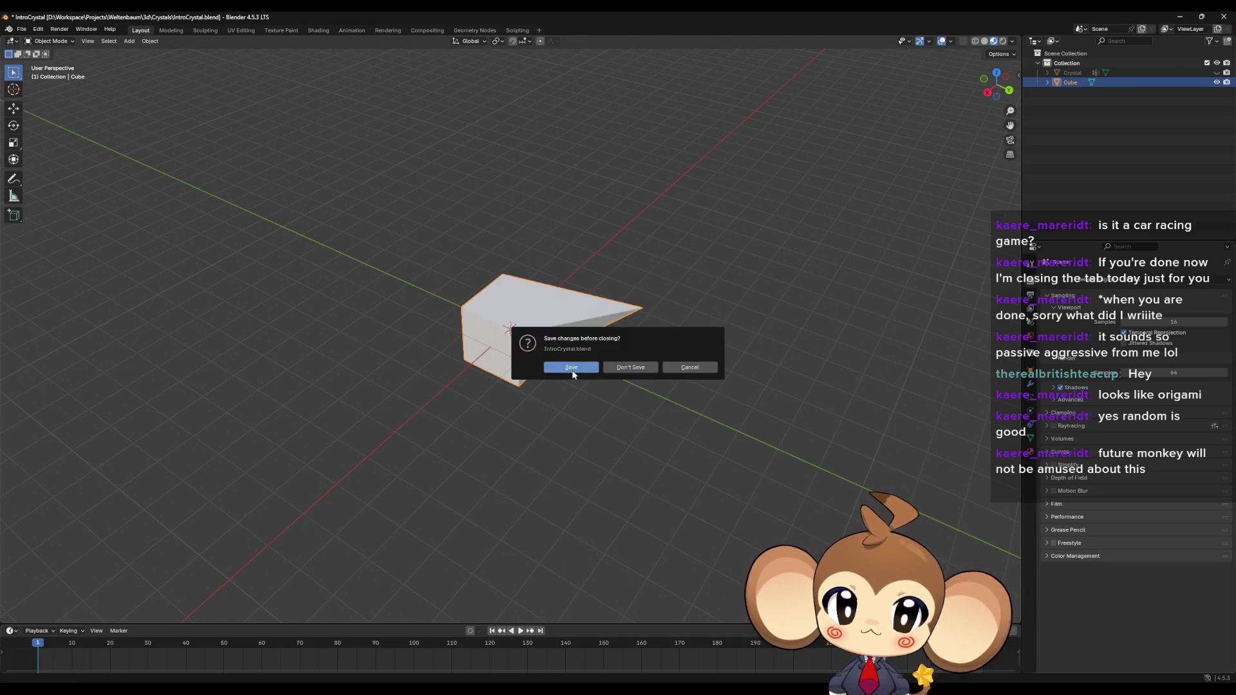
pyautogui.click(626, 368)
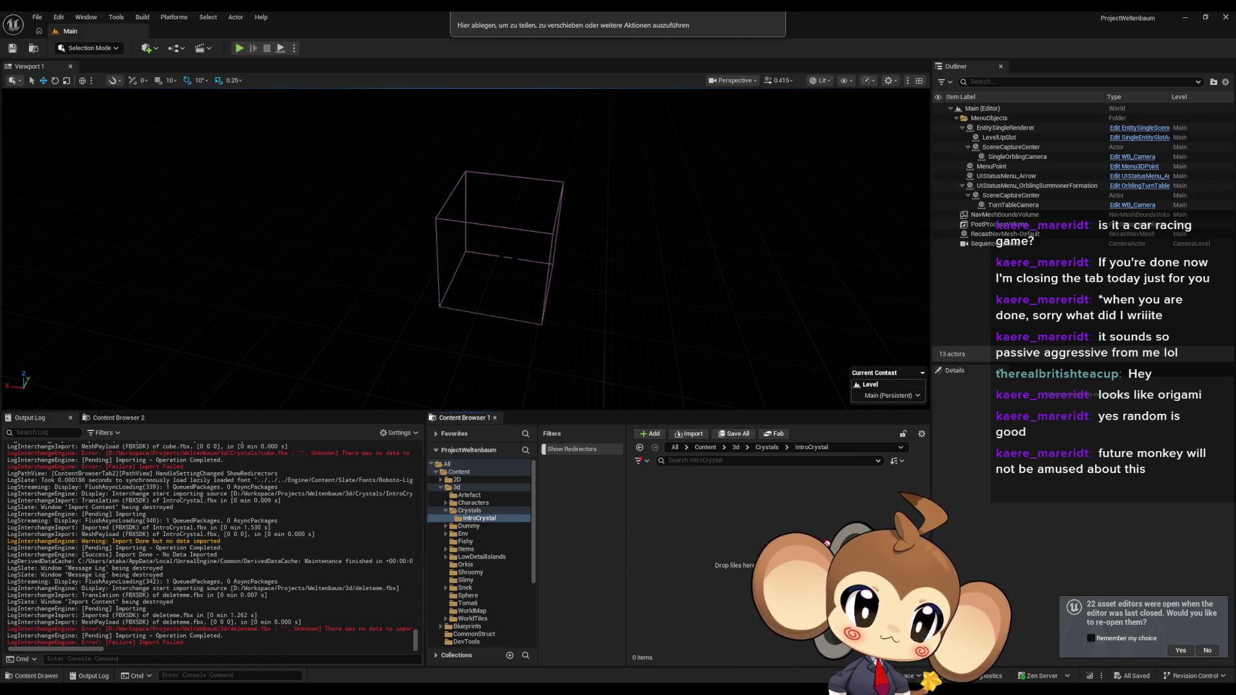
# Step: Import the FBX into IntroCrystal, read the 'no data to import' errors, and retry the drag
pyautogui.moveTo(836, 541); pyautogui.dragTo(701, 542)
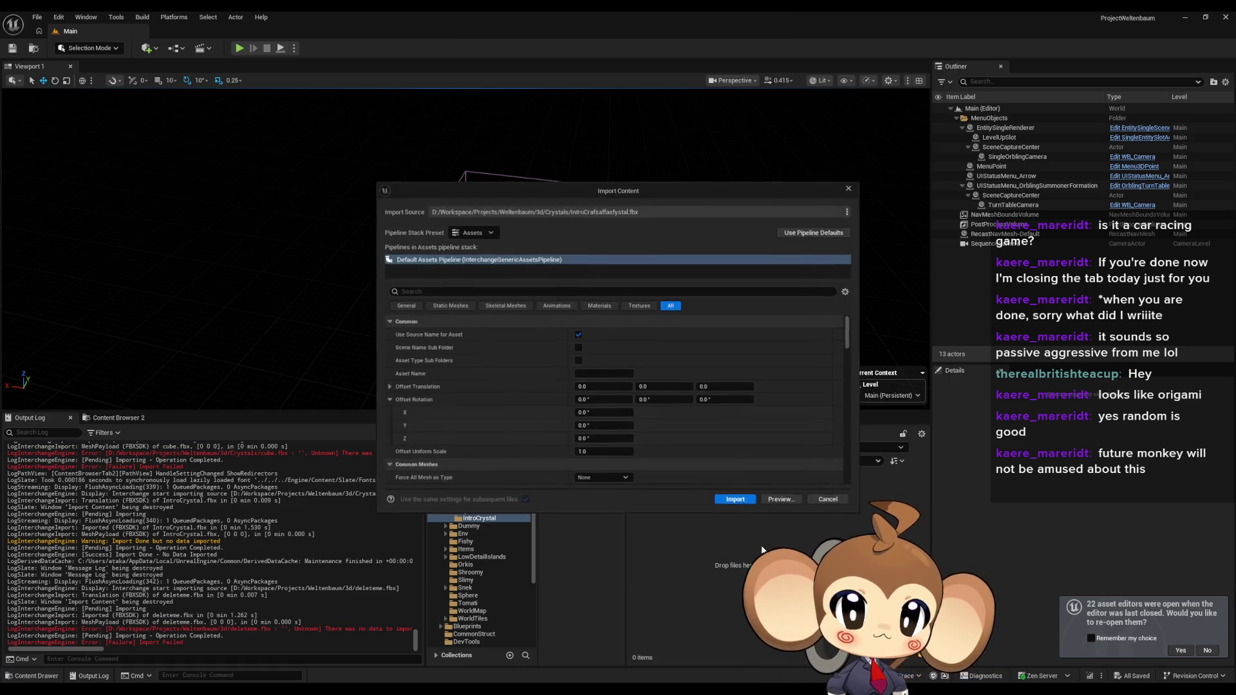
pyautogui.click(735, 500)
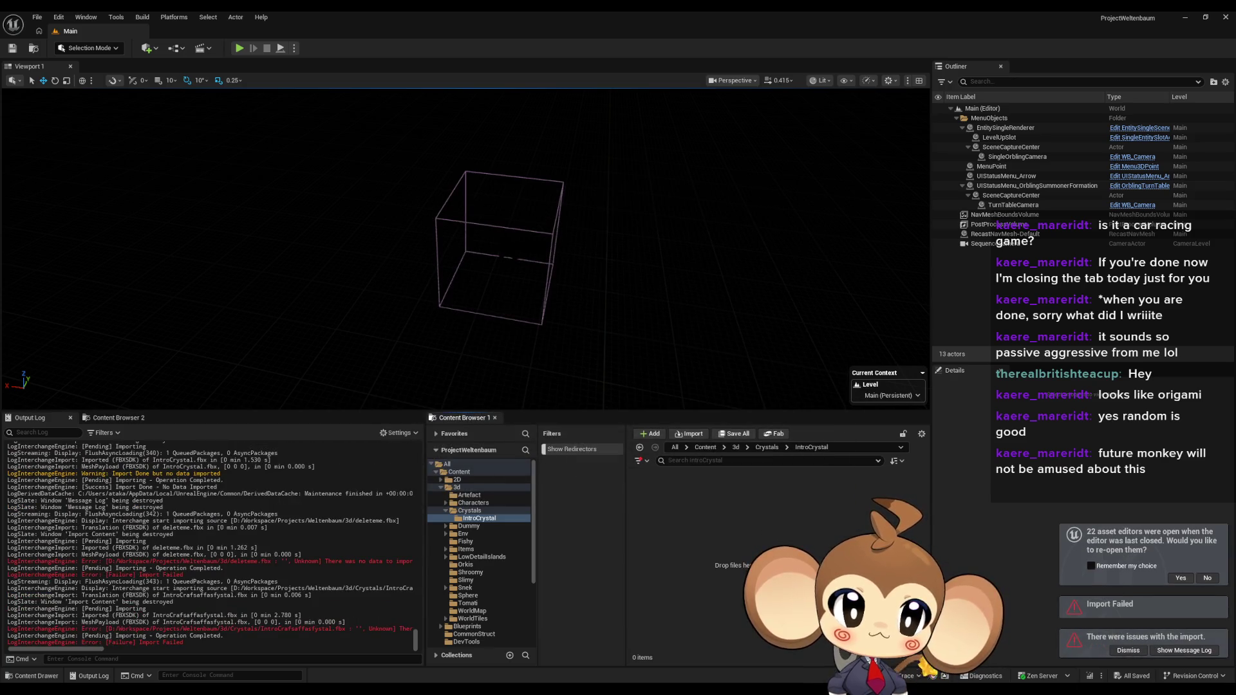
pyautogui.click(1199, 649)
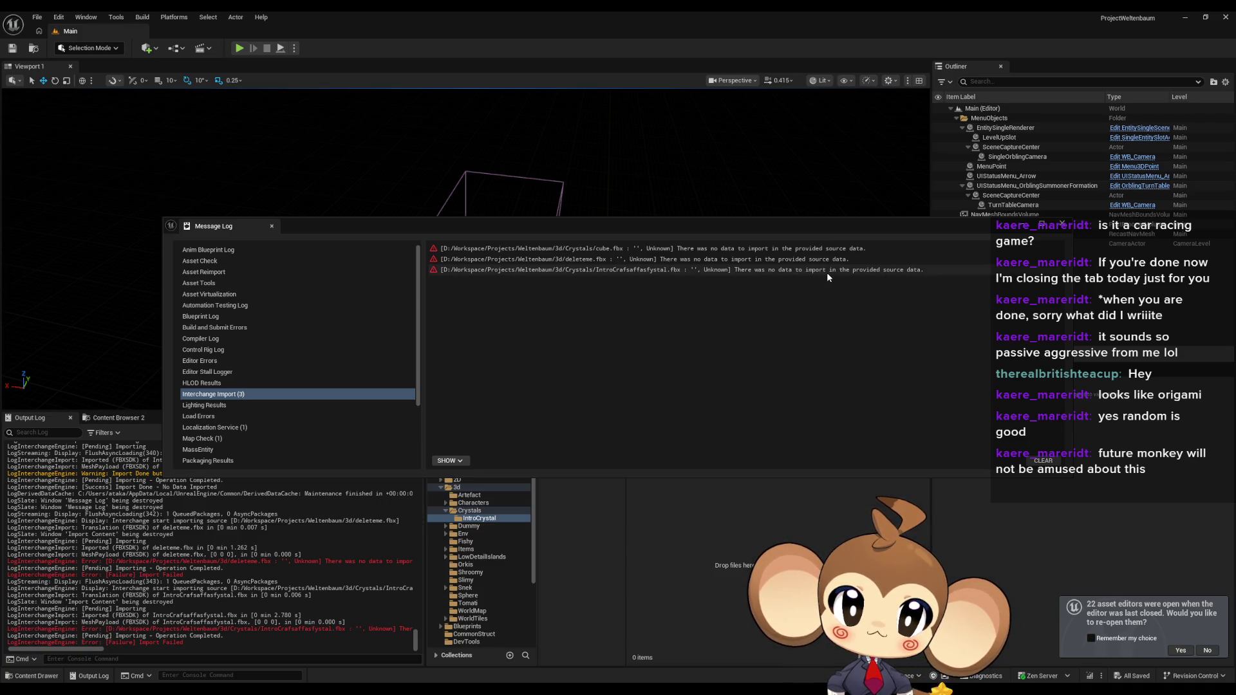
pyautogui.click(1062, 225)
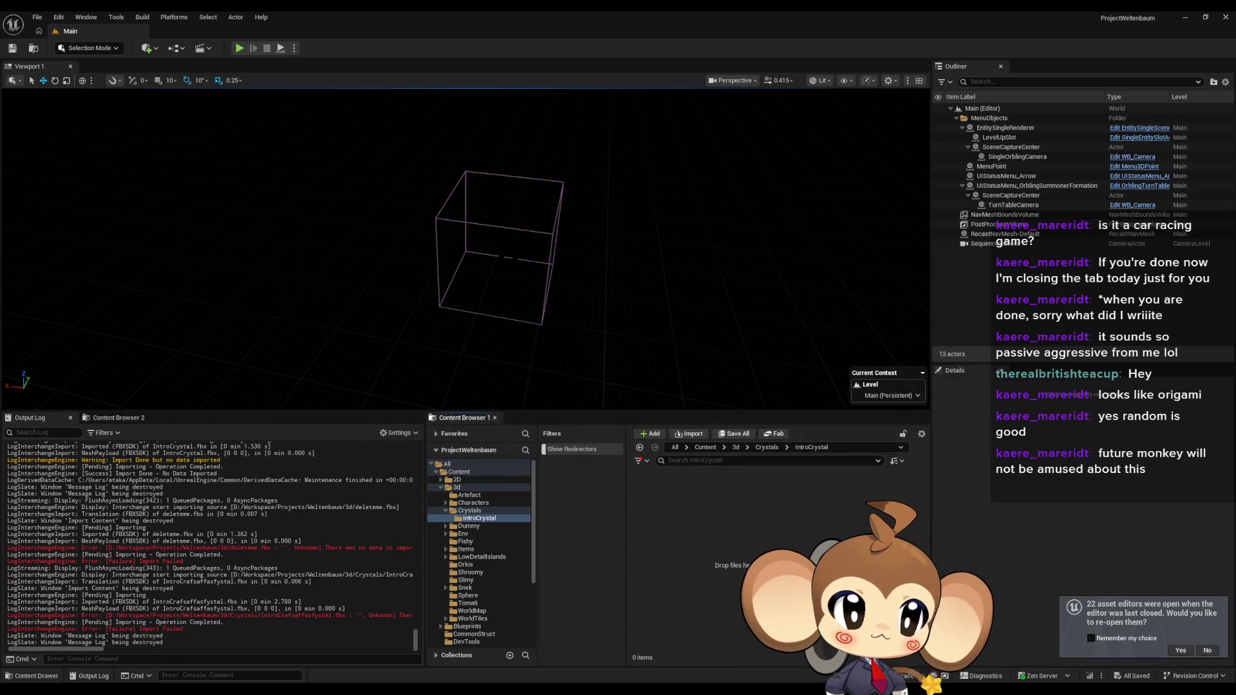
pyautogui.moveTo(618, 19); pyautogui.dragTo(691, 541)
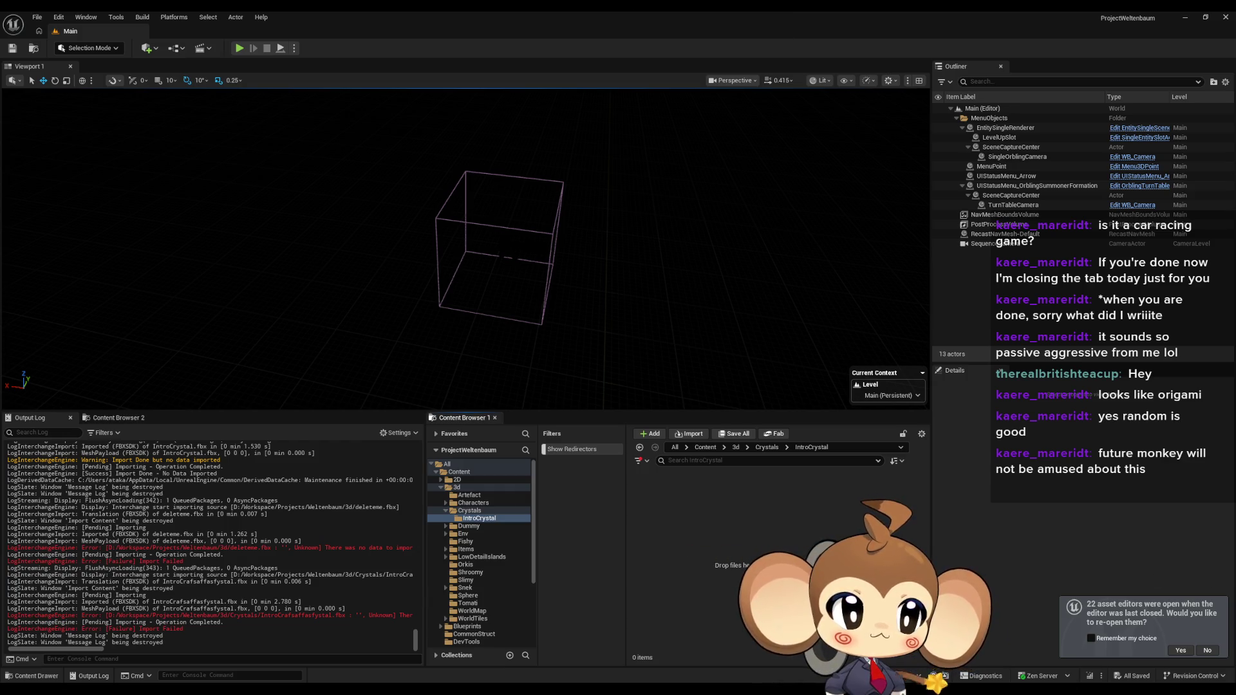
# Step: Drag the FBX into IntroCrystal and review the Static Mesh and General import settings
pyautogui.moveTo(714, 538); pyautogui.dragTo(685, 516)
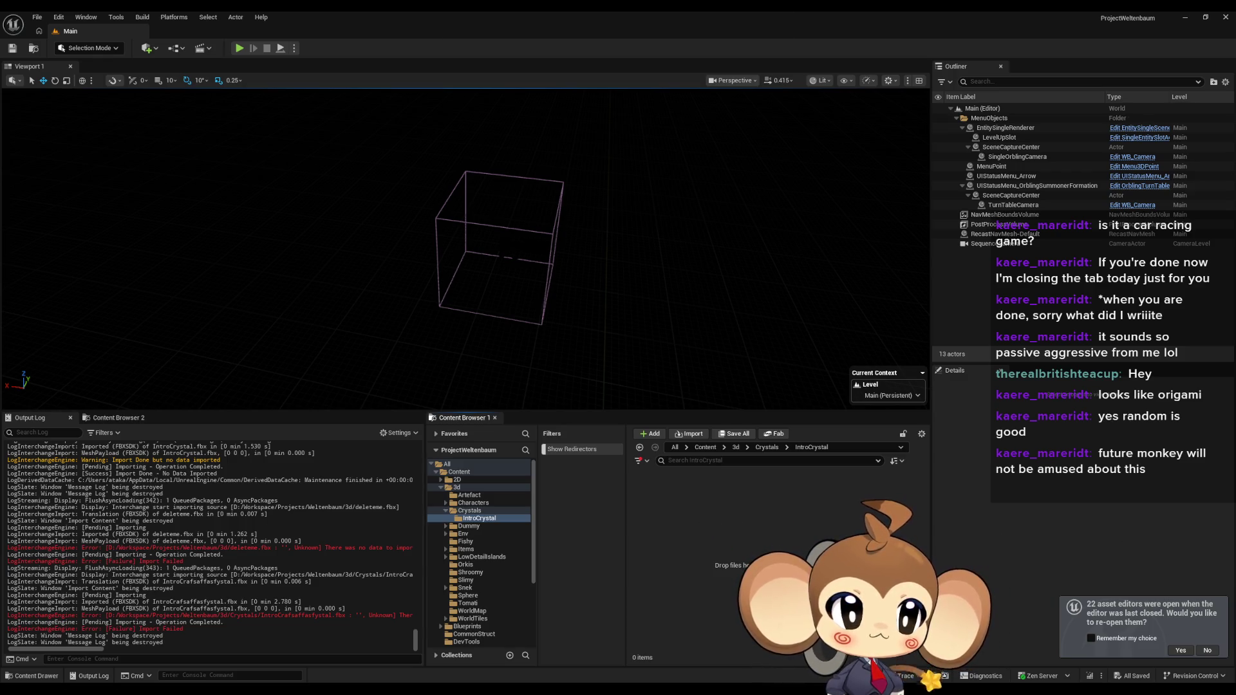
pyautogui.moveTo(1167, 566); pyautogui.dragTo(729, 532)
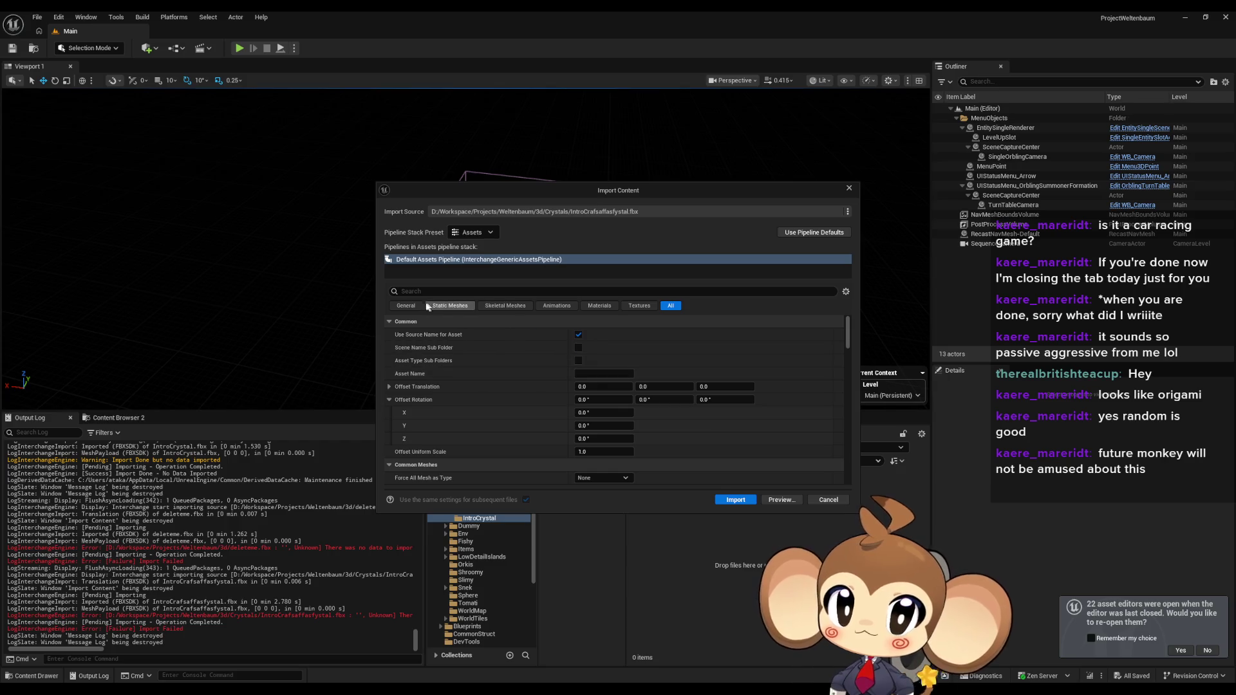
pyautogui.click(454, 307)
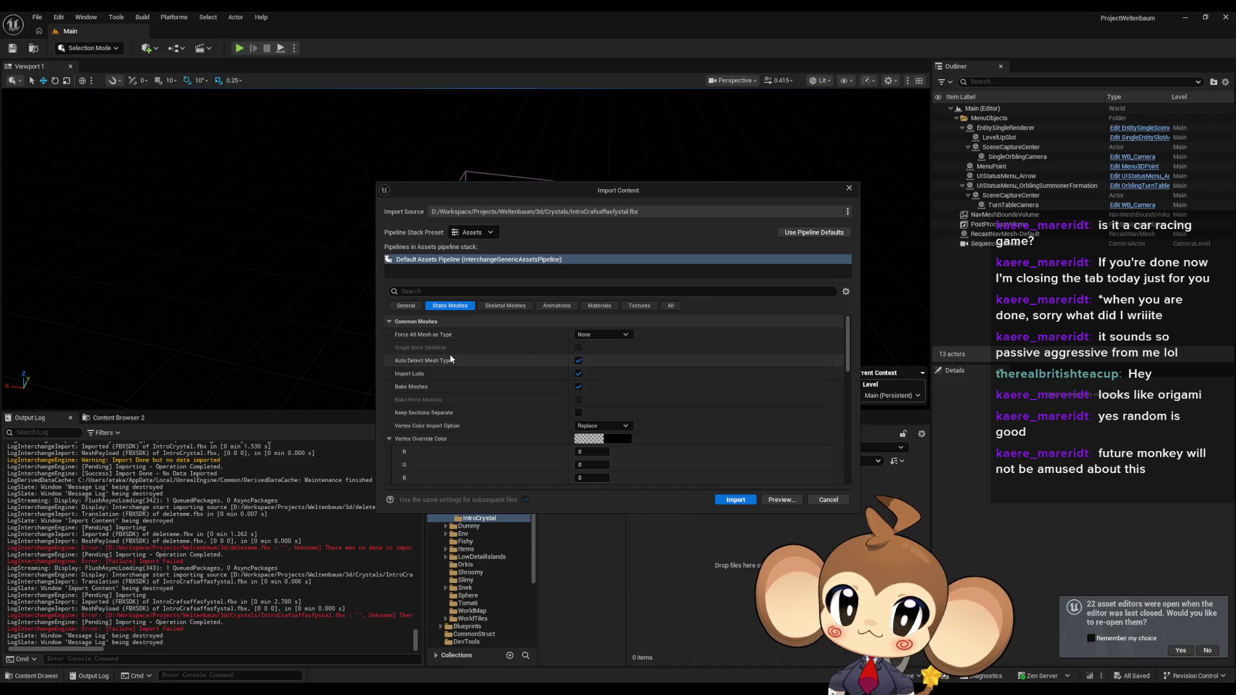
pyautogui.click(405, 305)
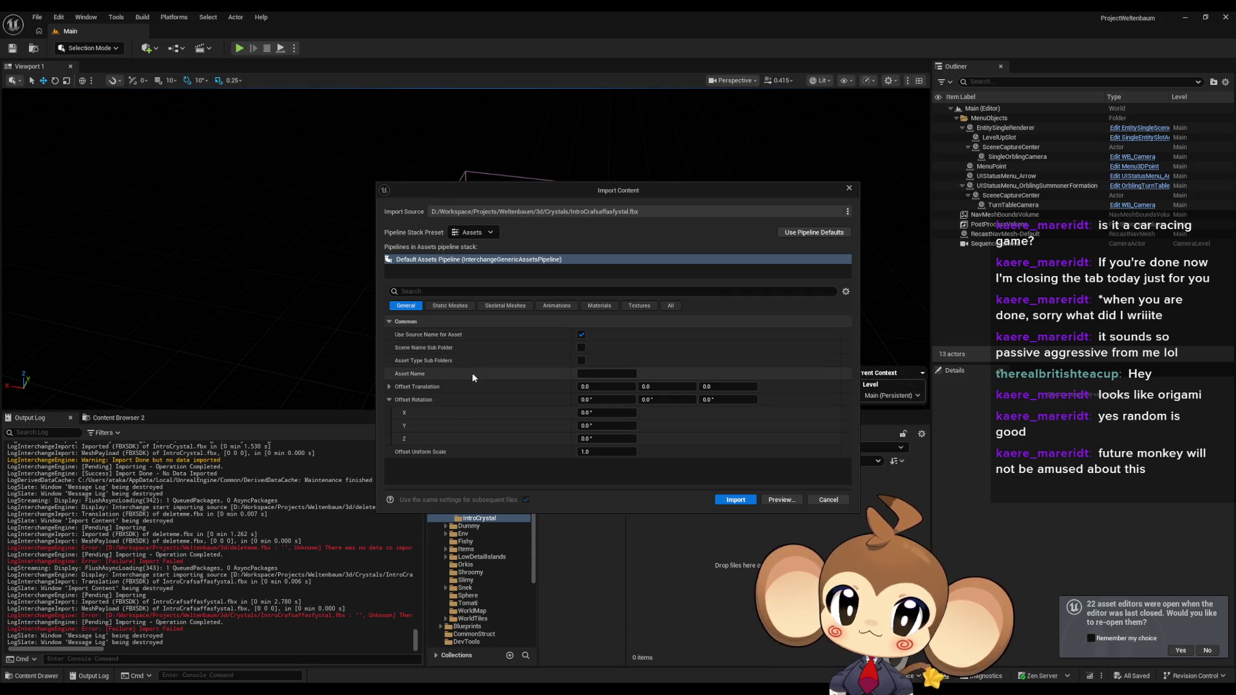
pyautogui.click(670, 305)
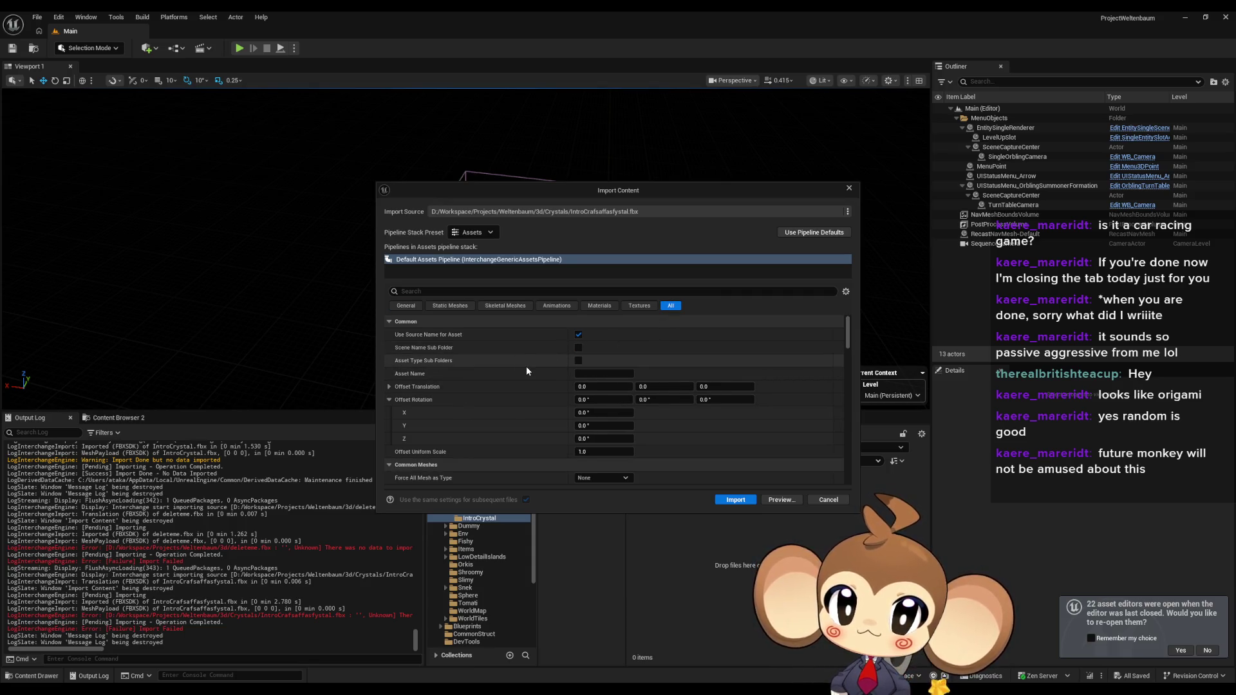
# Step: Import IntroCrafsaffasfystal with Import Static Meshes ticked, then delete the resulting asset
pyautogui.scroll(-3, 526, 368)
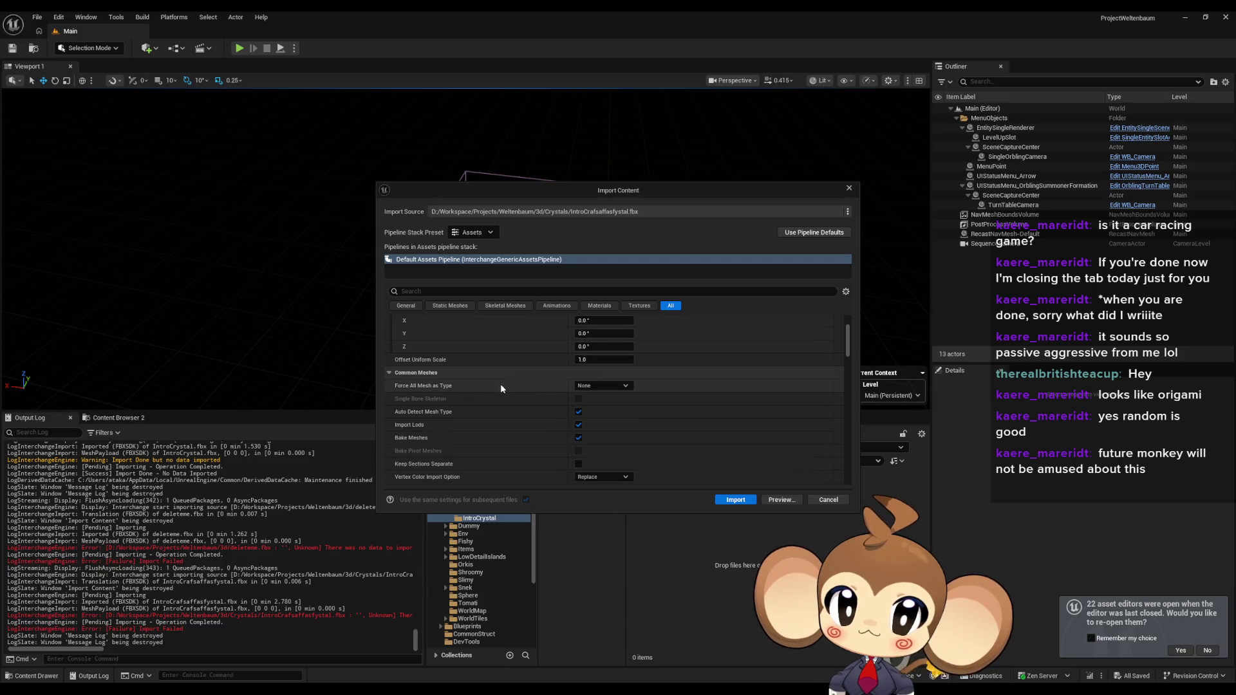
pyautogui.scroll(-3, 500, 385)
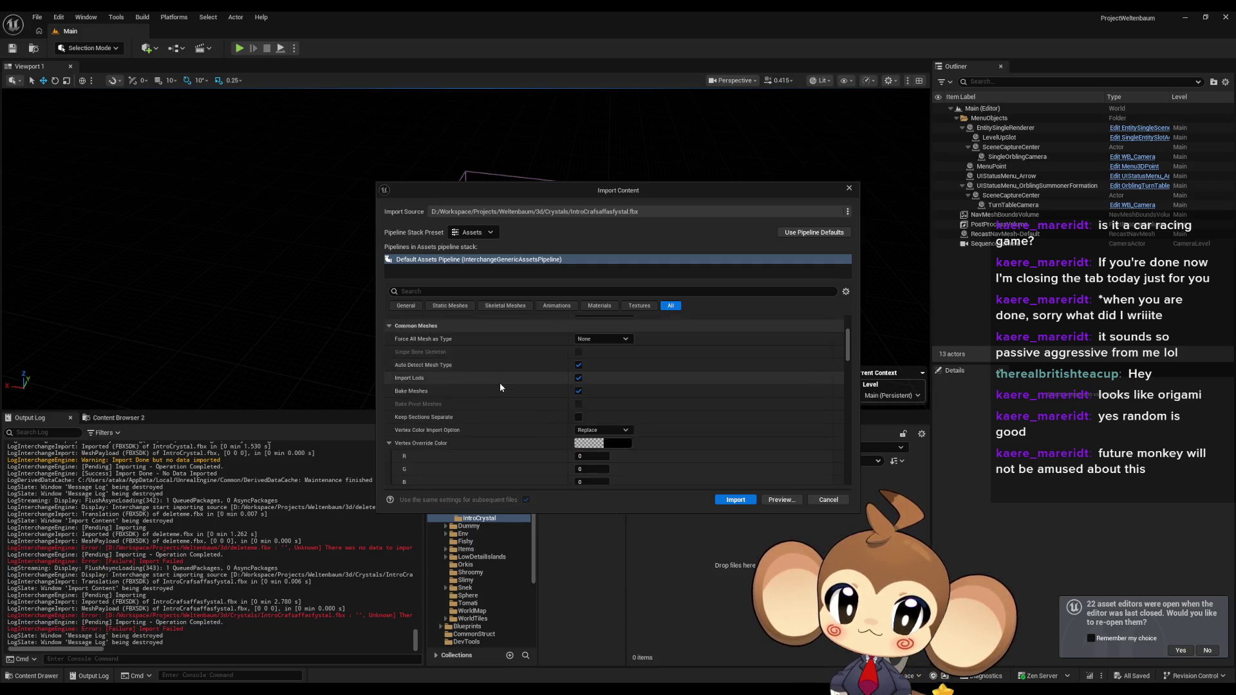
pyautogui.scroll(-8, 501, 379)
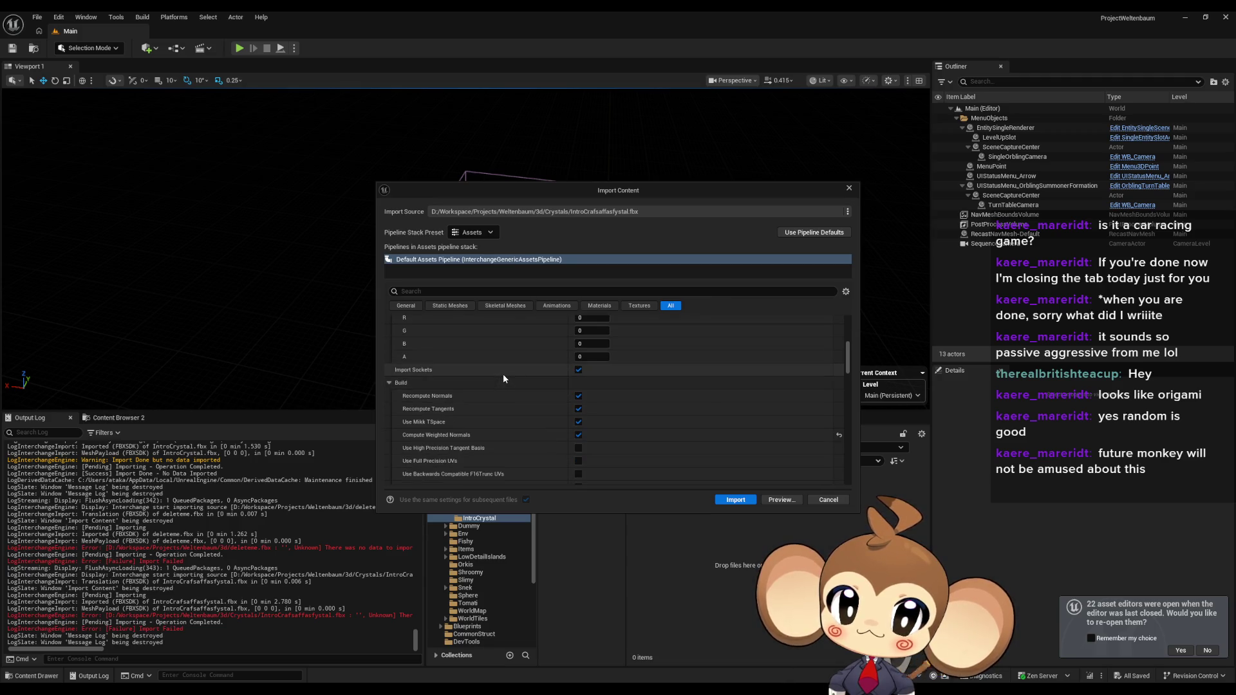
pyautogui.scroll(-5, 503, 380)
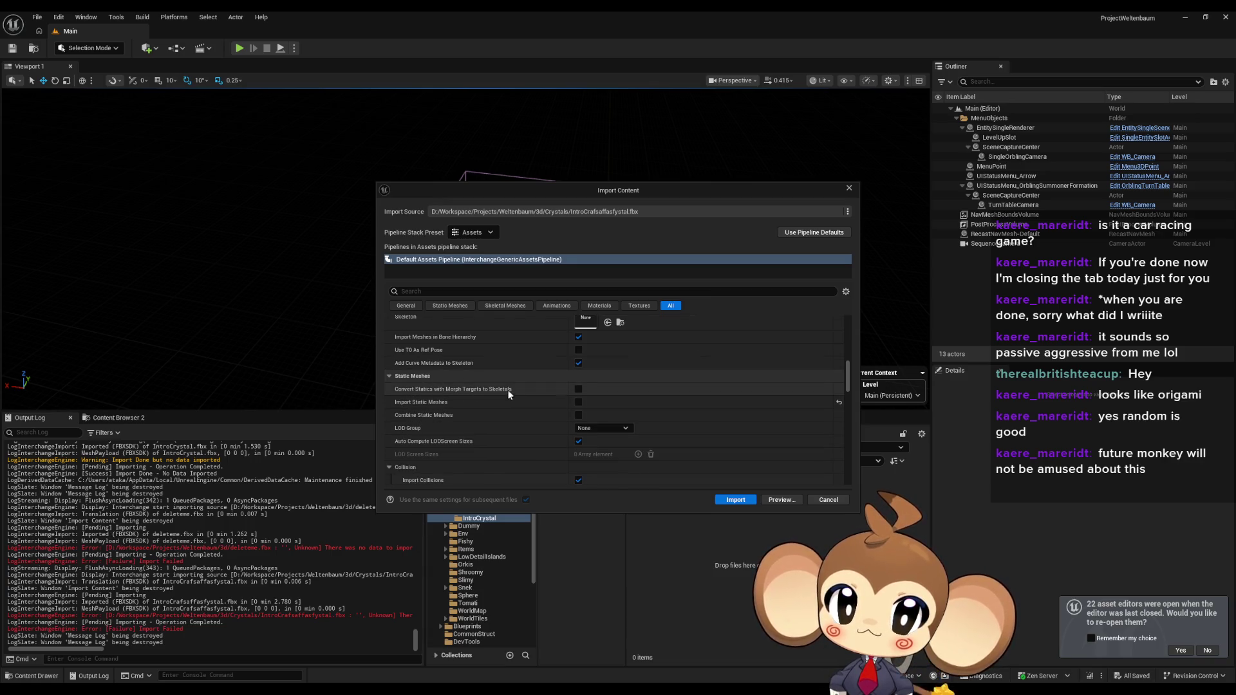
pyautogui.scroll(-1, 505, 389)
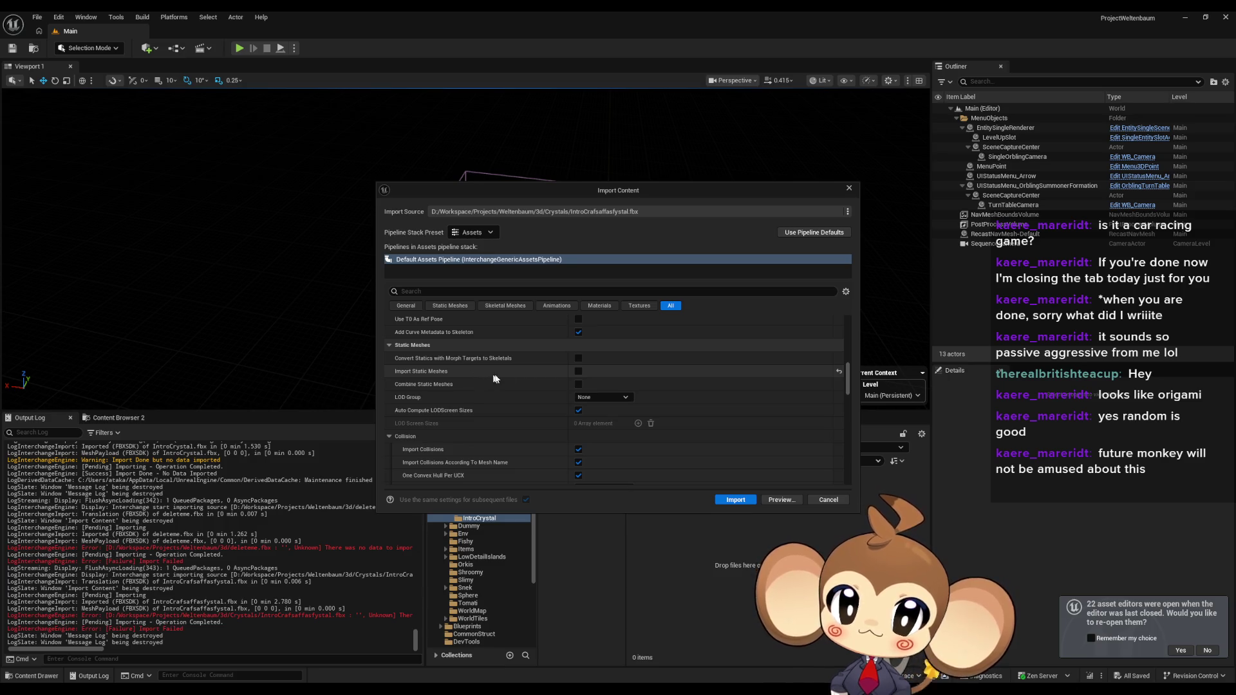
pyautogui.click(578, 371)
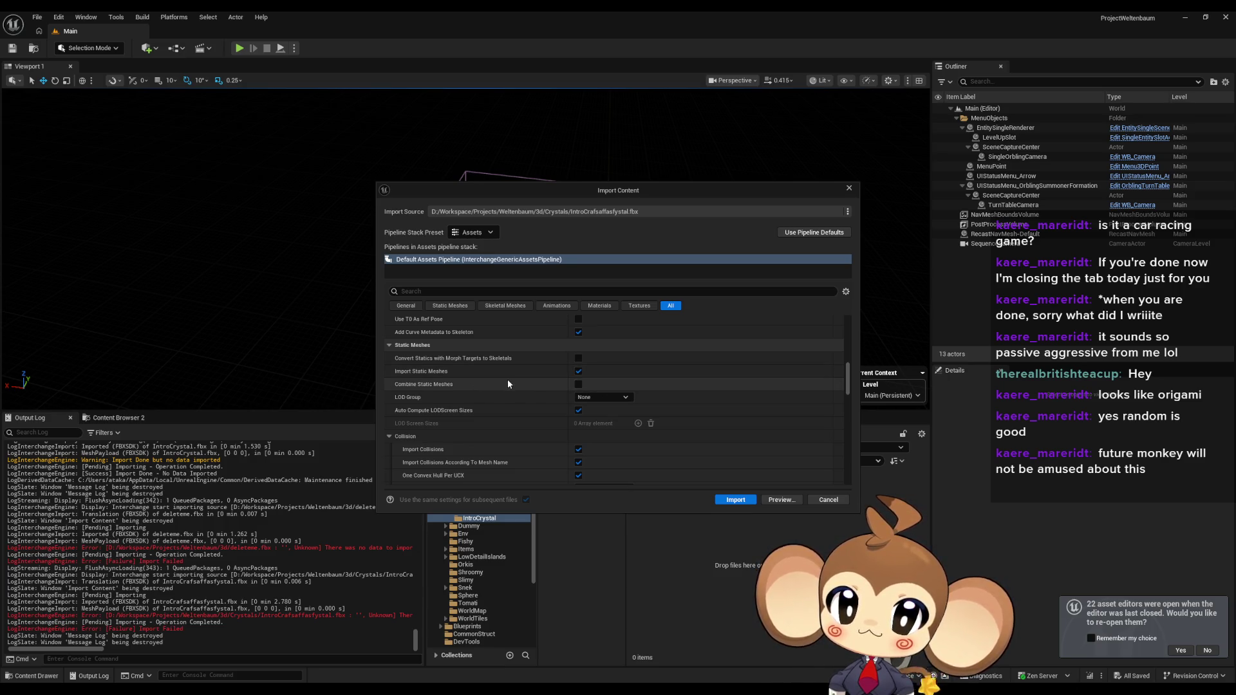
pyautogui.click(734, 500)
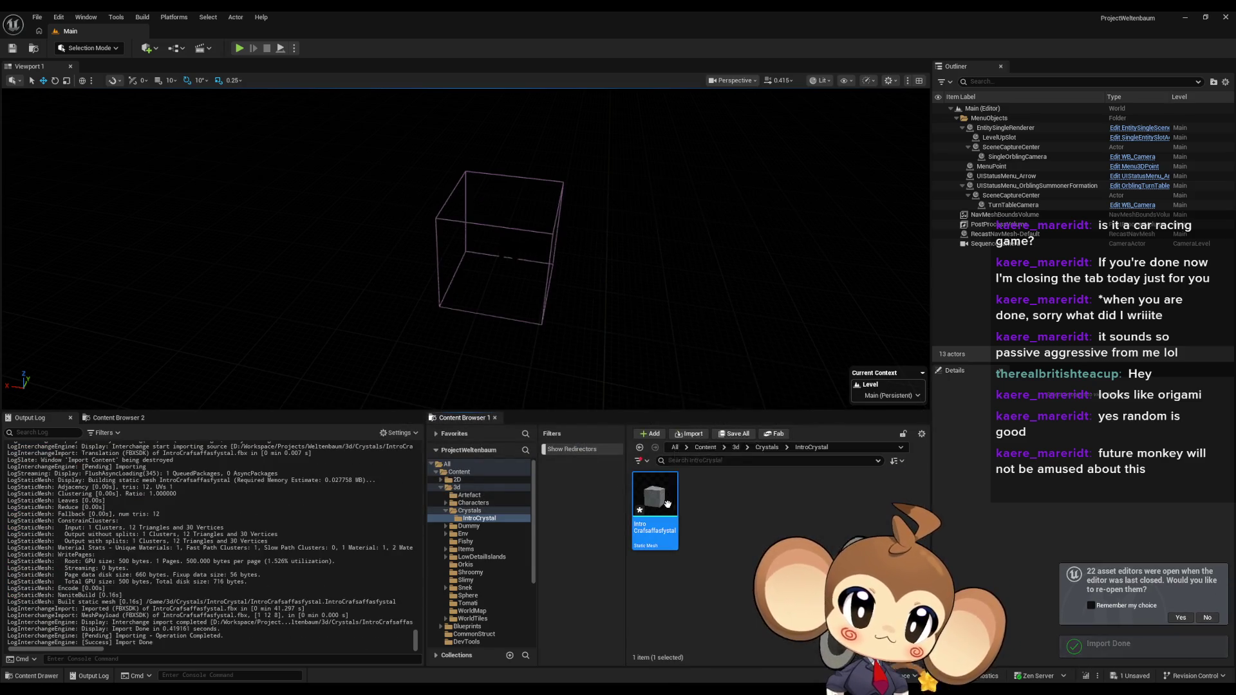
pyautogui.press('Delete')
pyautogui.click(605, 511)
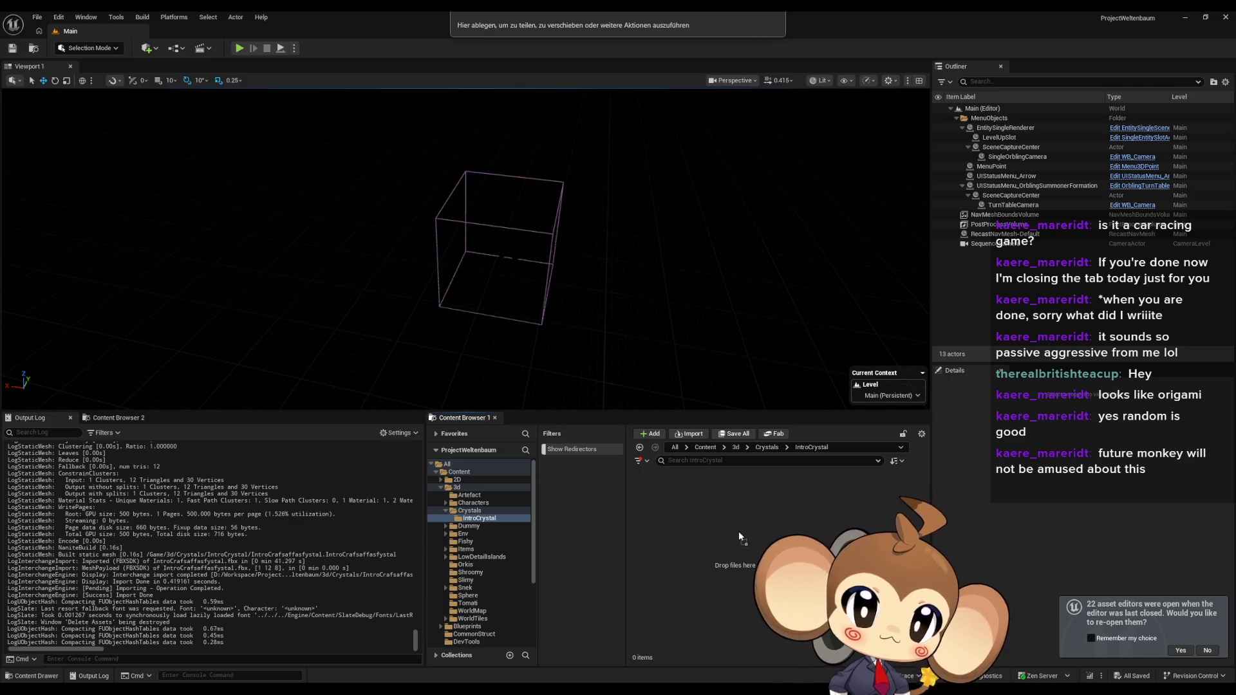
# Step: Import IntroCrystal.fbx with Convert Statics with Morph Targets to Skeletals enabled
pyautogui.moveTo(739, 531); pyautogui.dragTo(737, 536)
pyautogui.scroll(-5, 651, 351)
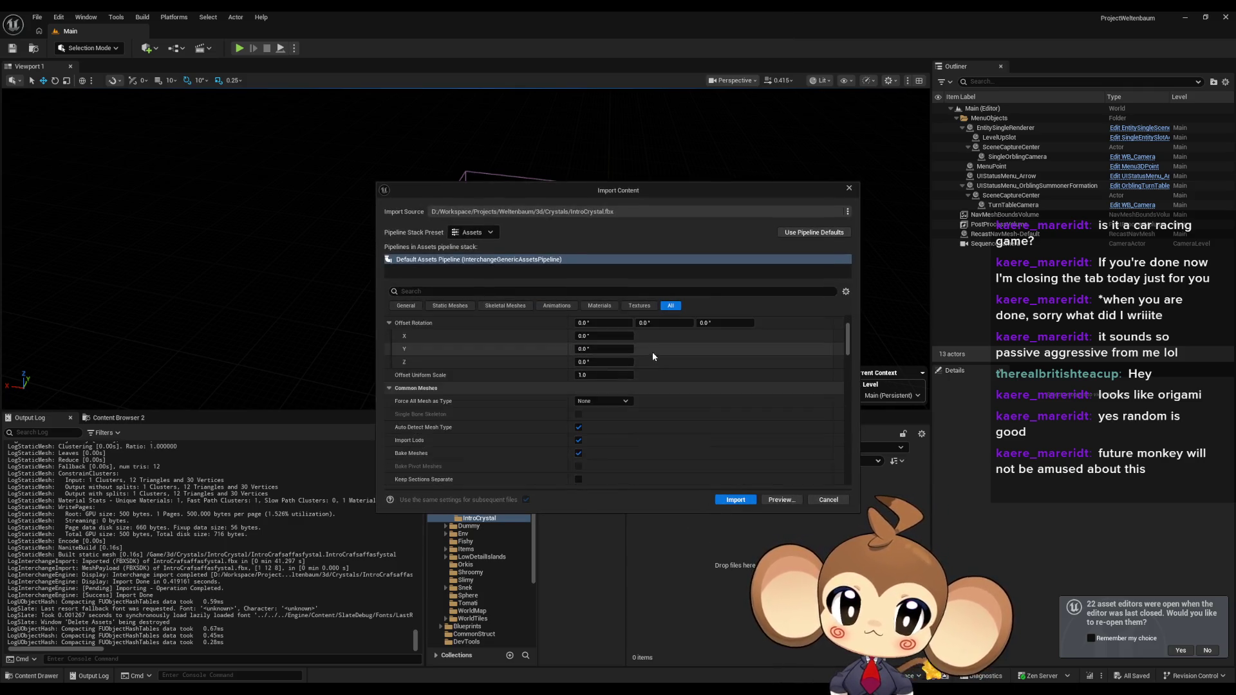
pyautogui.scroll(-5, 656, 373)
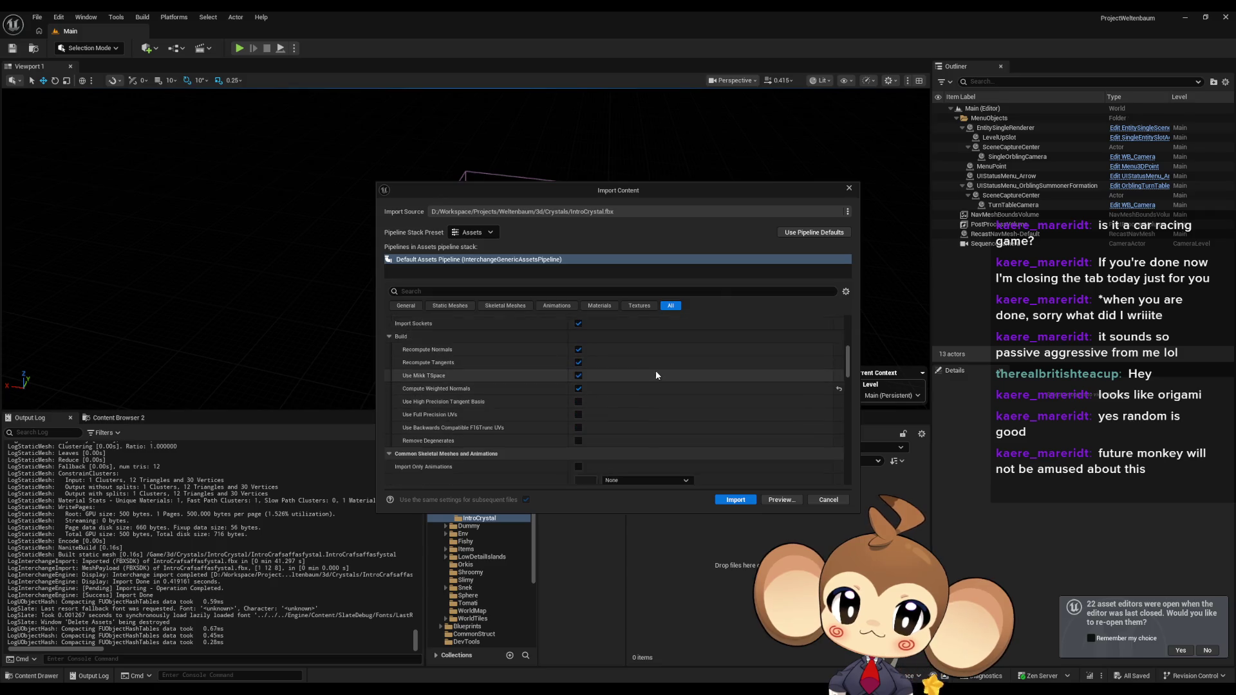
pyautogui.scroll(4, 654, 375)
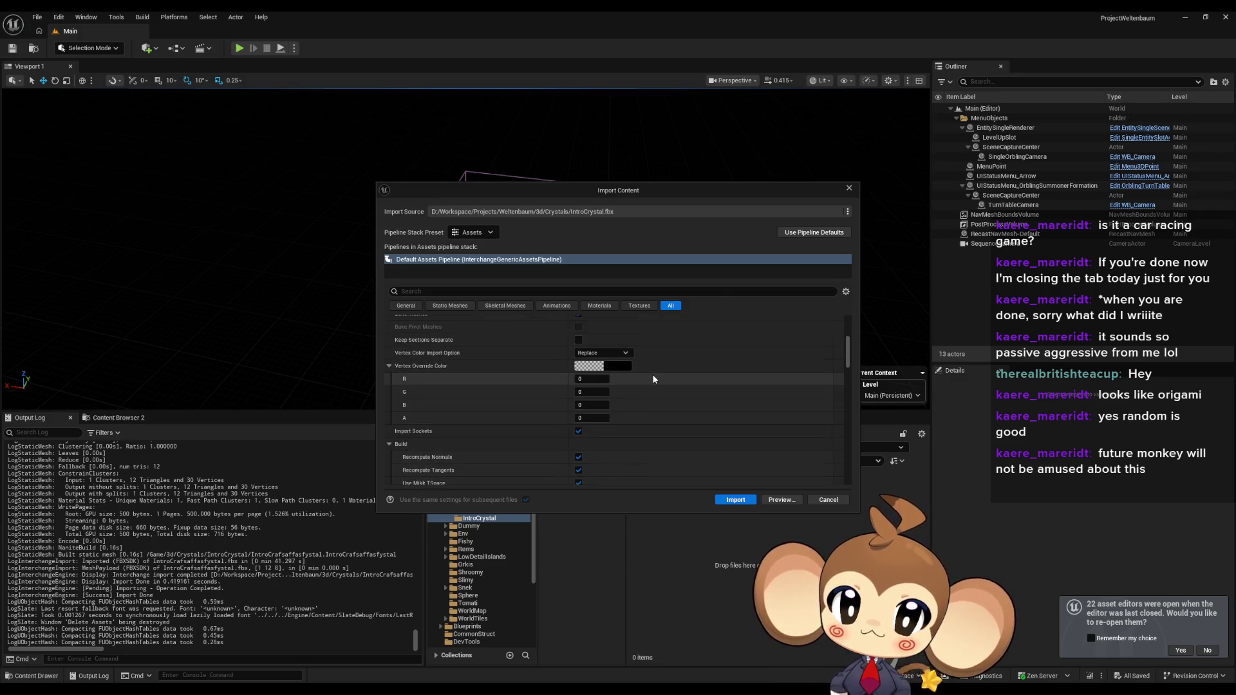
pyautogui.scroll(-5, 654, 379)
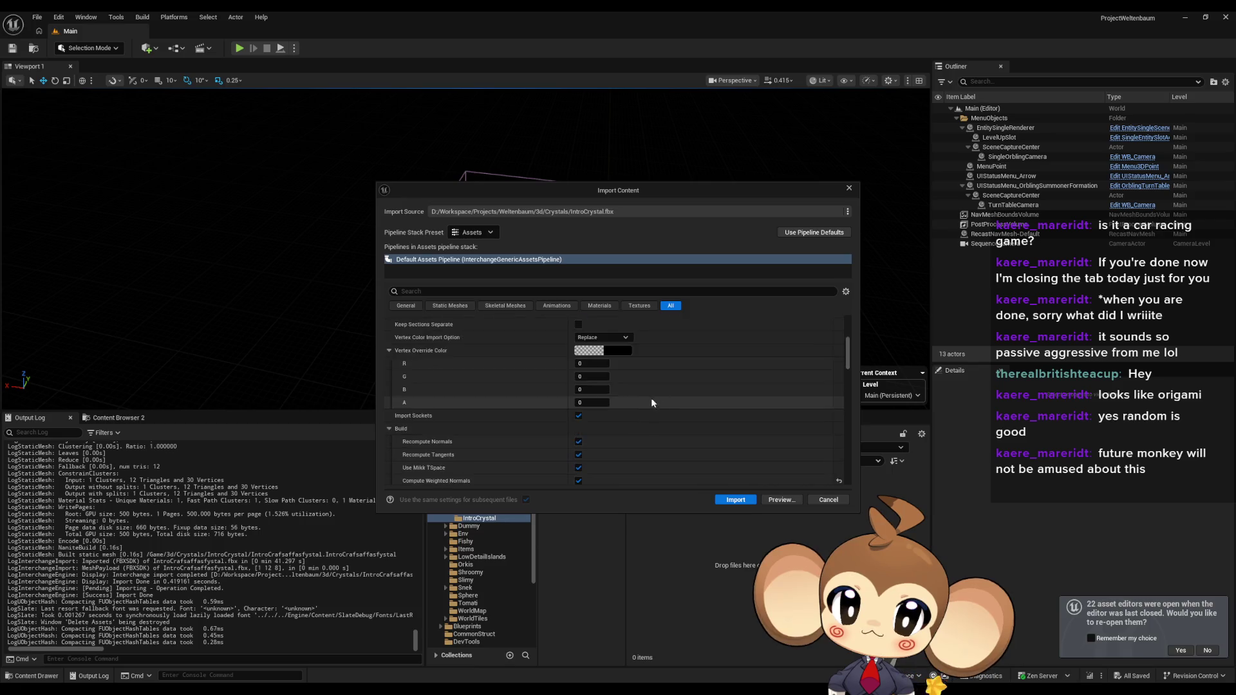
pyautogui.scroll(-1, 651, 409)
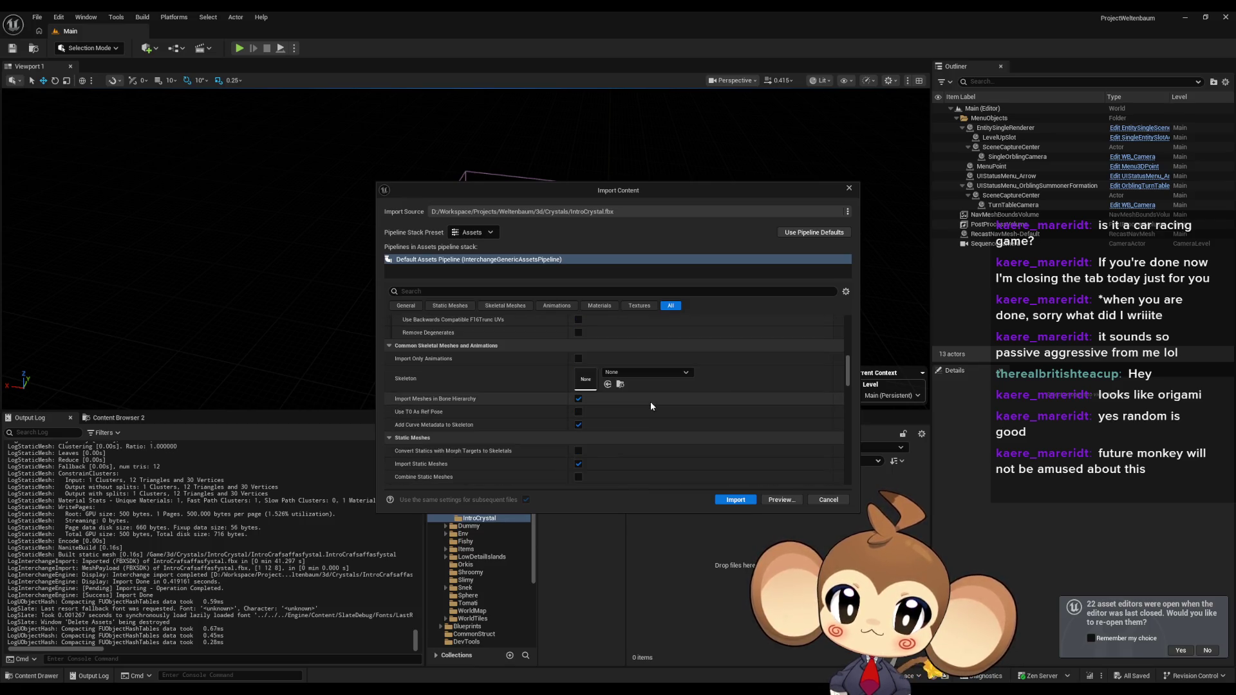
pyautogui.scroll(-6, 650, 400)
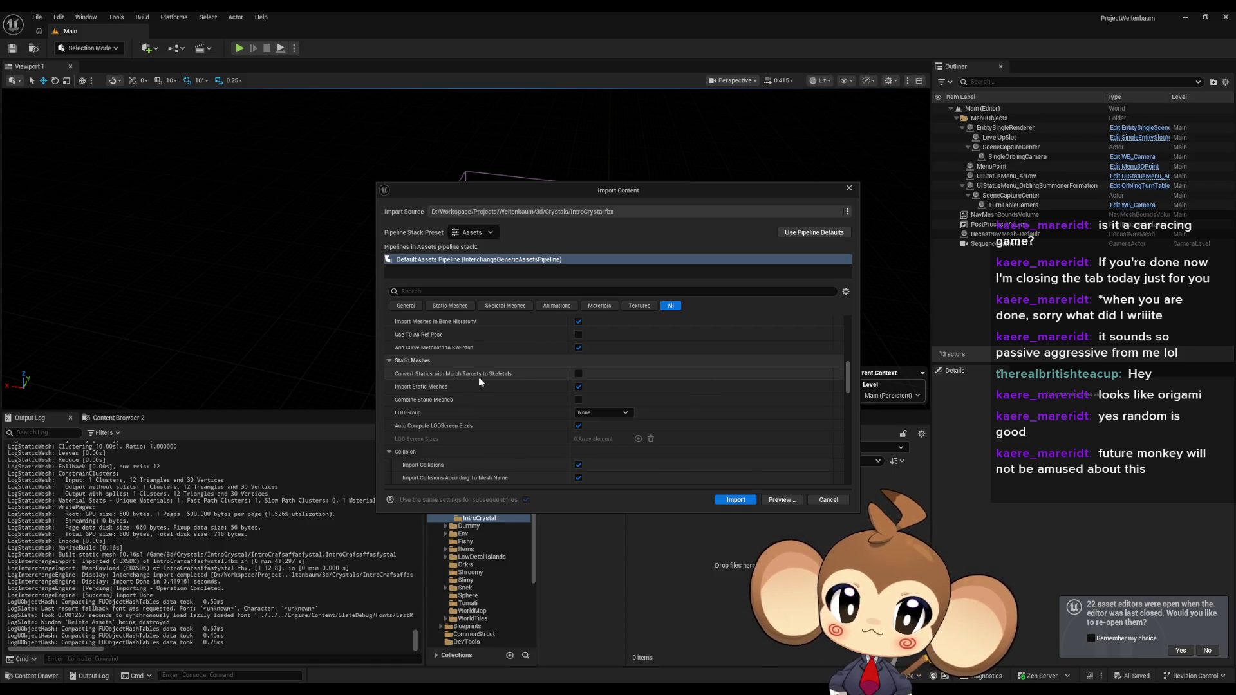
pyautogui.click(577, 374)
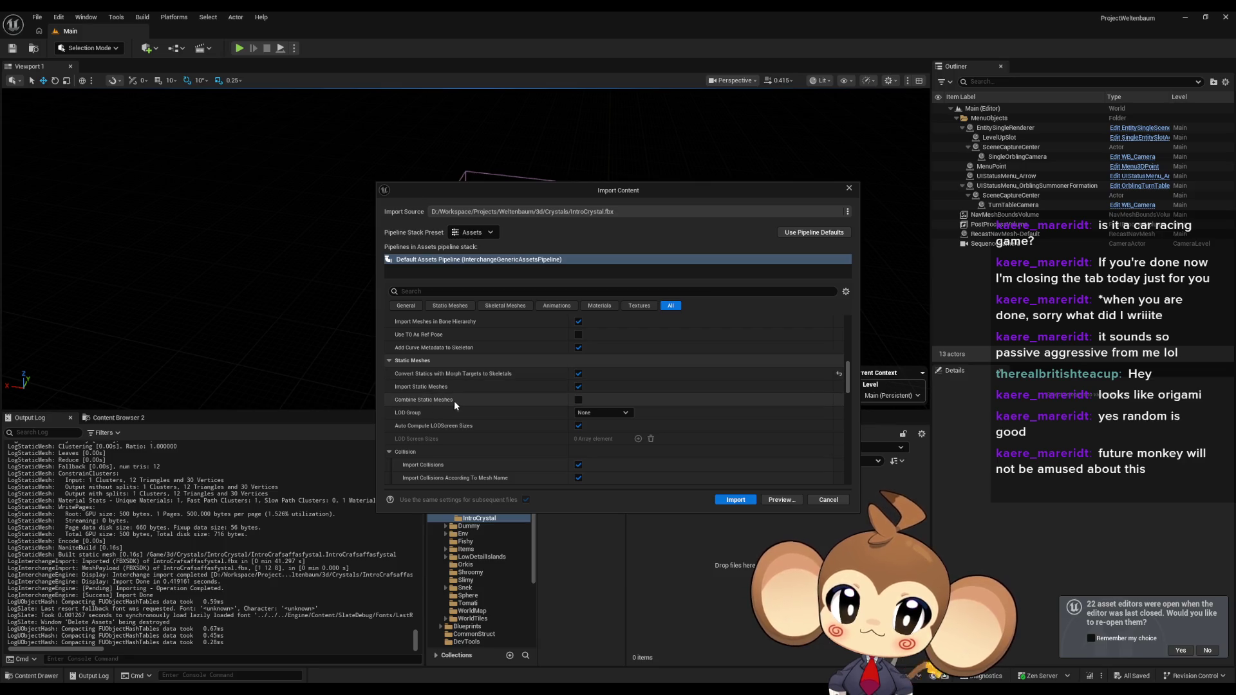
pyautogui.click(735, 499)
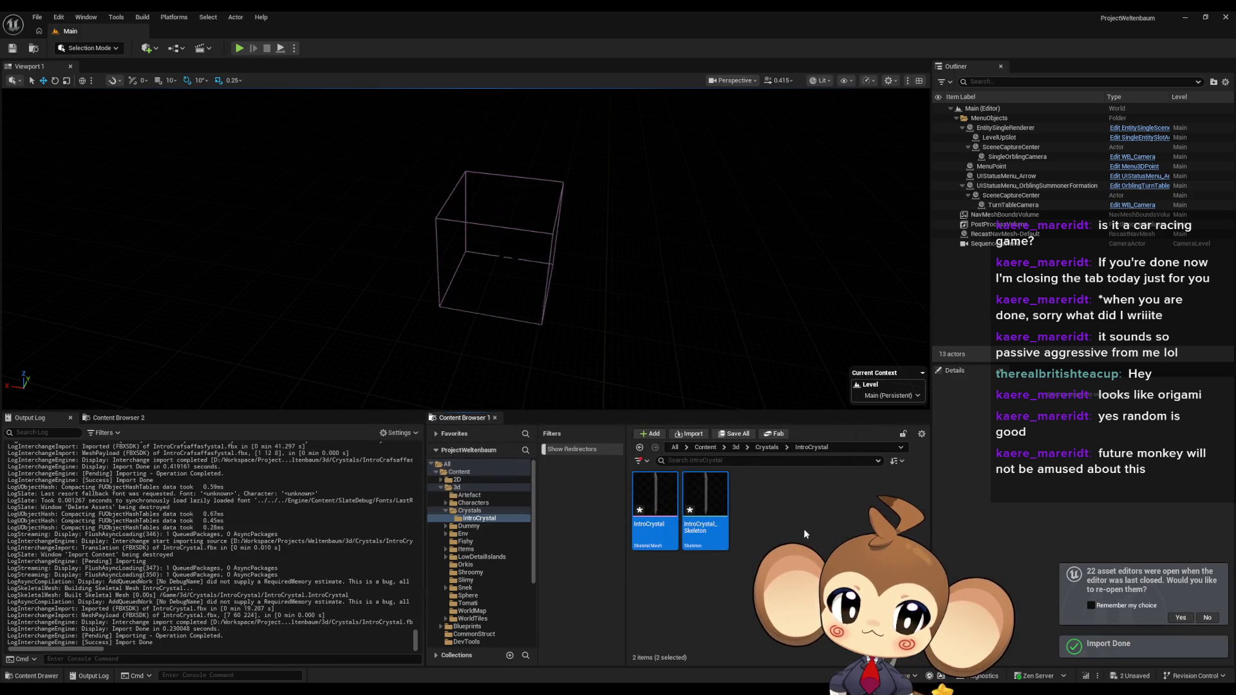
pyautogui.click(804, 527)
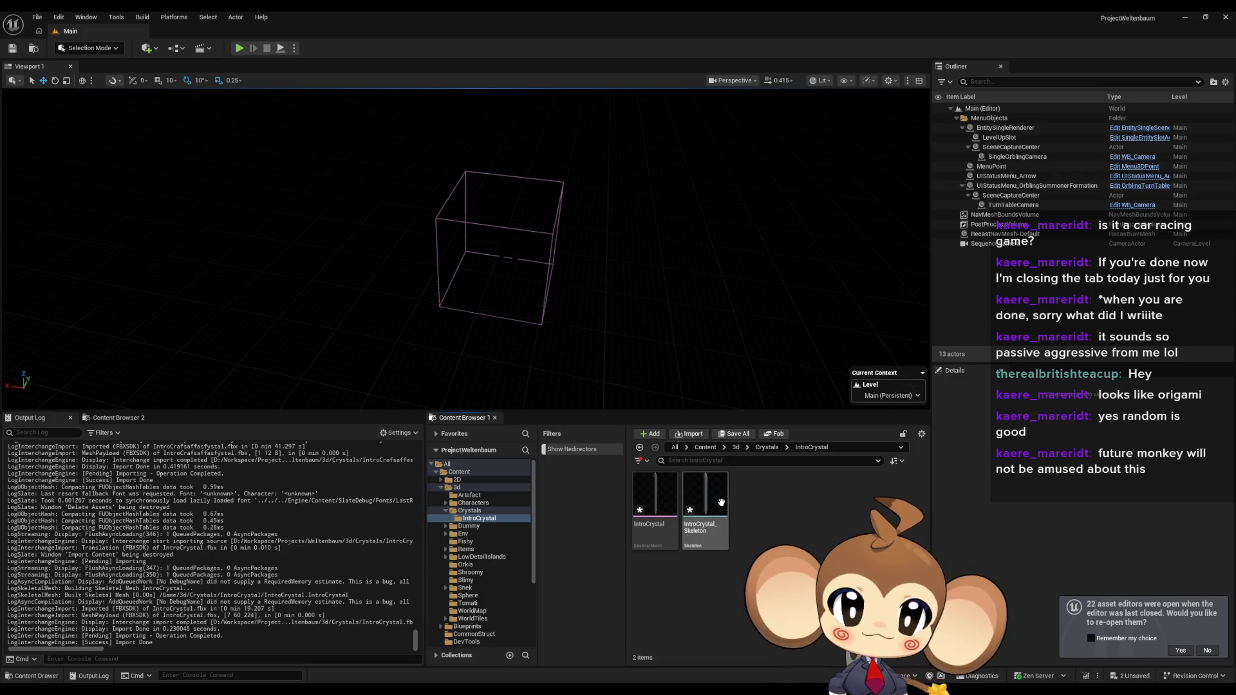
# Step: Open the IntroCrystal skeletal mesh and set the RED morph target weight to 1.0
pyautogui.doubleClick(644, 505)
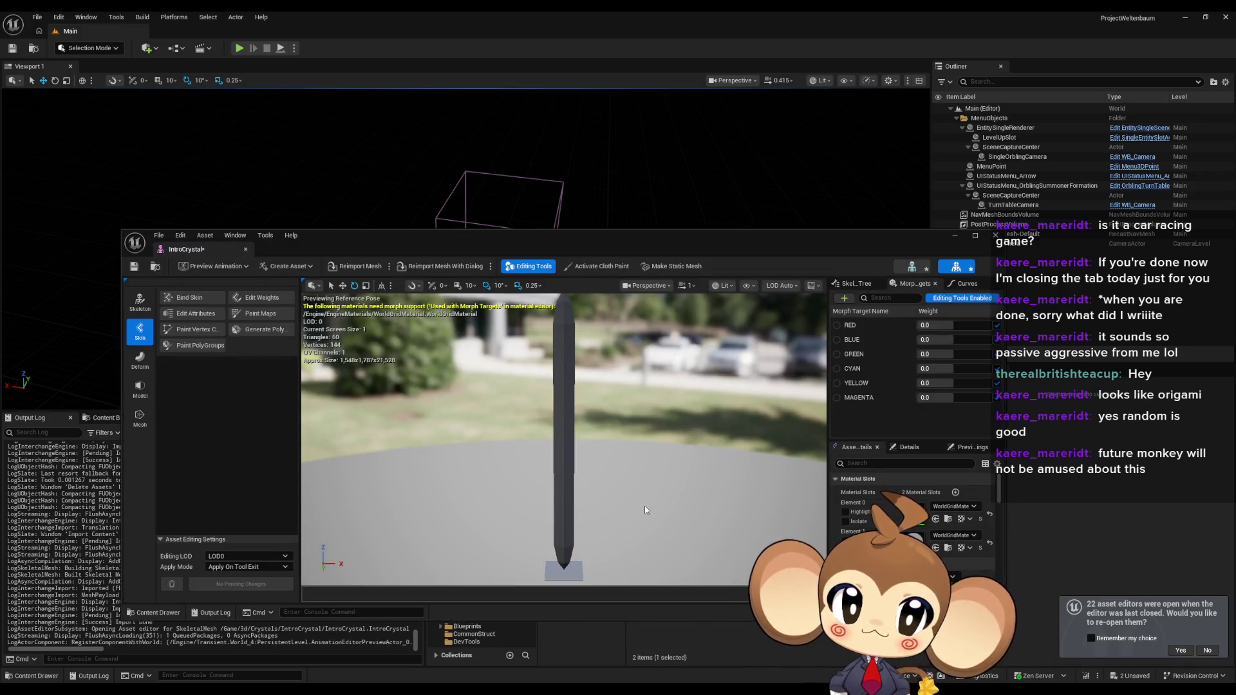
pyautogui.moveTo(933, 325)
pyautogui.mouseDown()
pyautogui.moveTo(988, 325)
pyautogui.moveTo(965, 339)
pyautogui.moveTo(988, 339)
pyautogui.moveTo(987, 353)
pyautogui.moveTo(961, 368)
pyautogui.moveTo(991, 368)
pyautogui.moveTo(991, 397)
pyautogui.mouseUp()
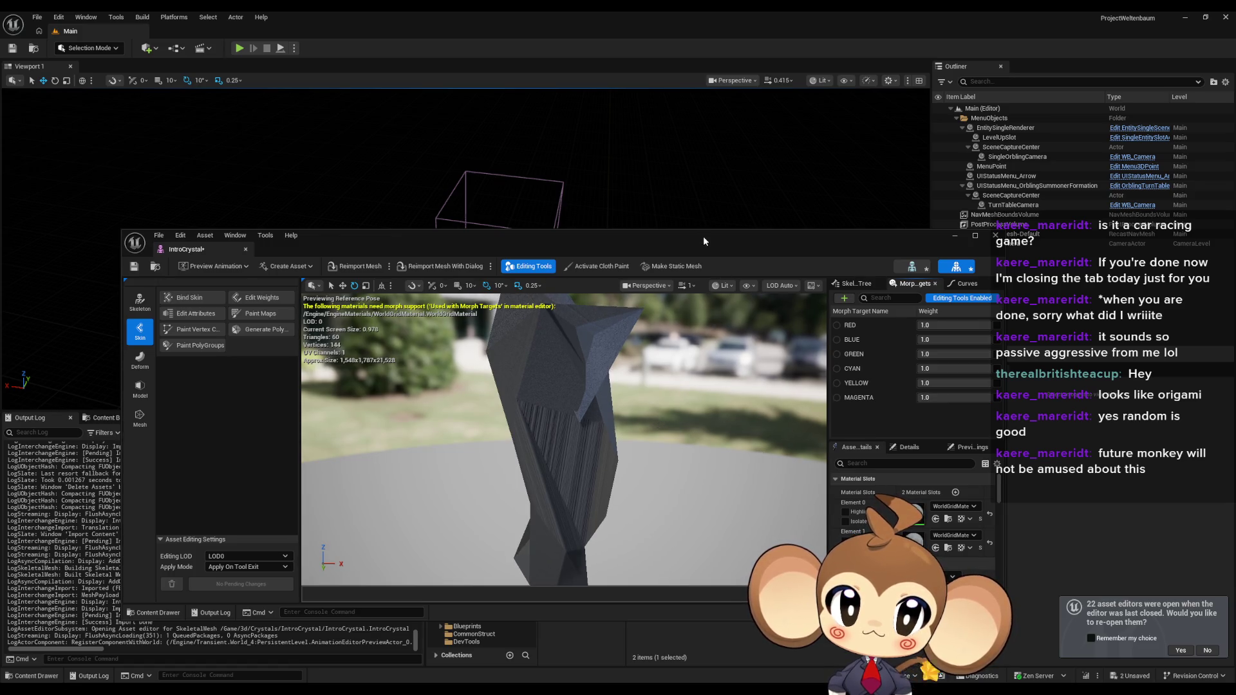
pyautogui.moveTo(703, 236)
pyautogui.mouseDown()
pyautogui.moveTo(654, 58)
pyautogui.moveTo(629, 36)
pyautogui.mouseUp()
# Step: Create a material named introcrystalmaterial with Translucent blend mode and Unlit shading
pyautogui.rightClick(762, 504)
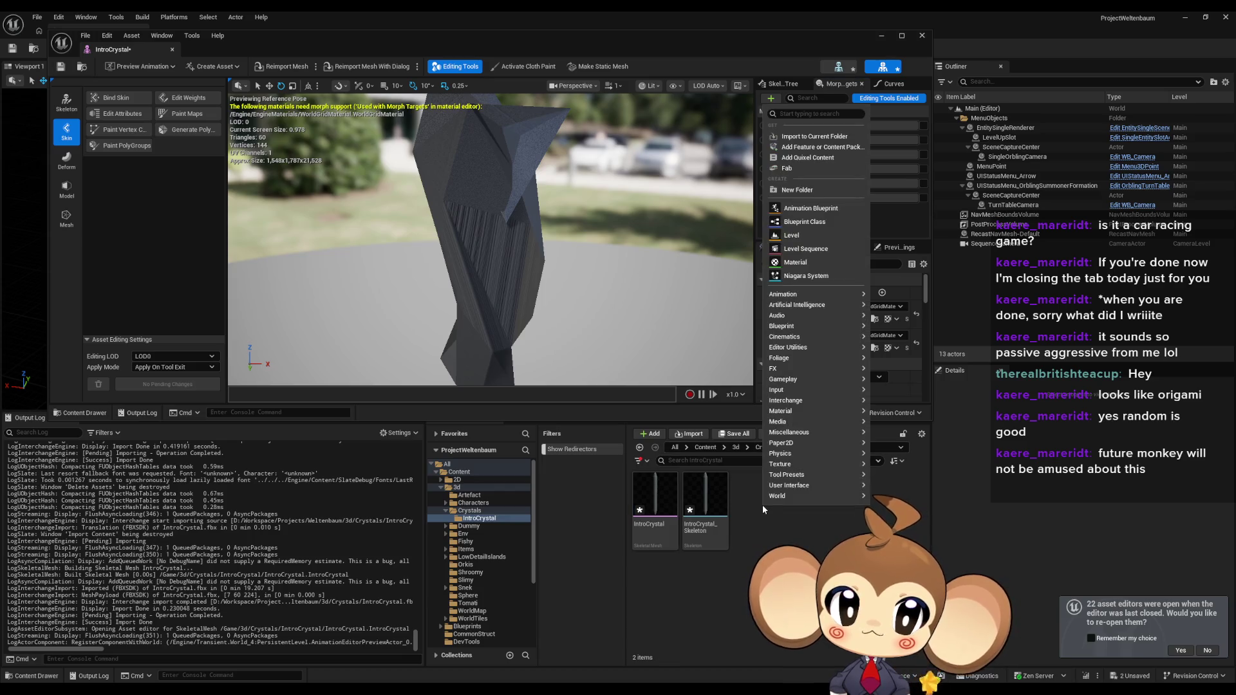
pyautogui.click(798, 262)
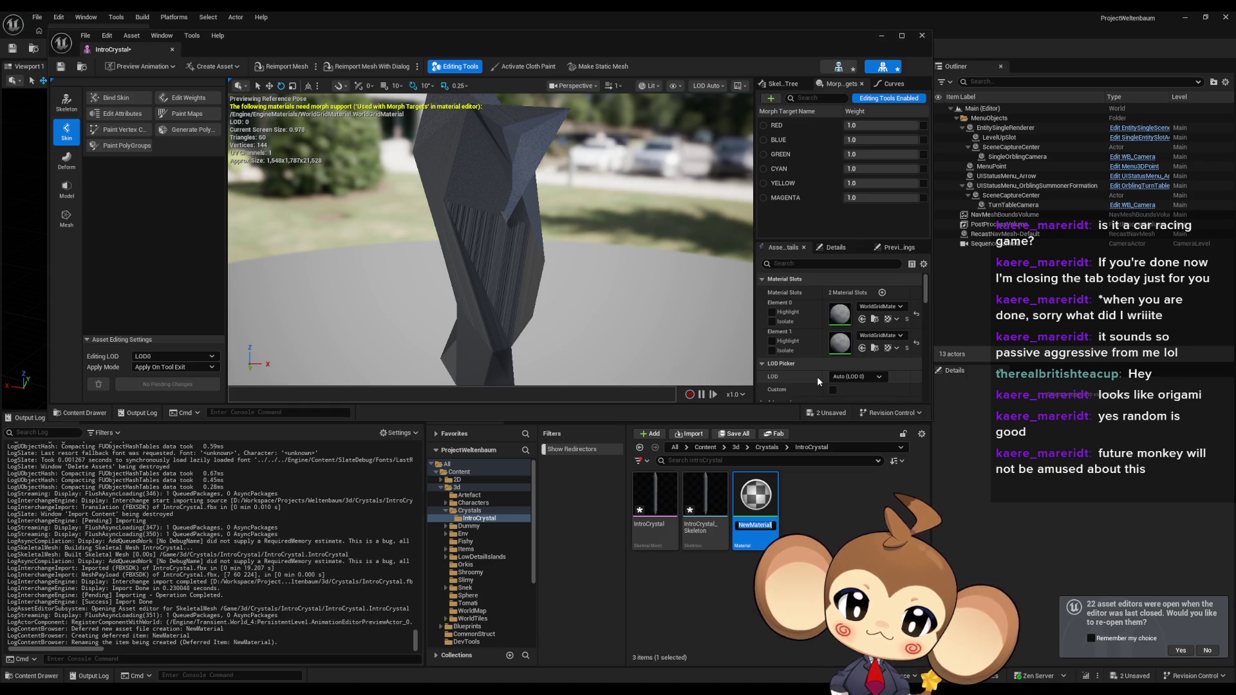
pyautogui.write('introcrys')
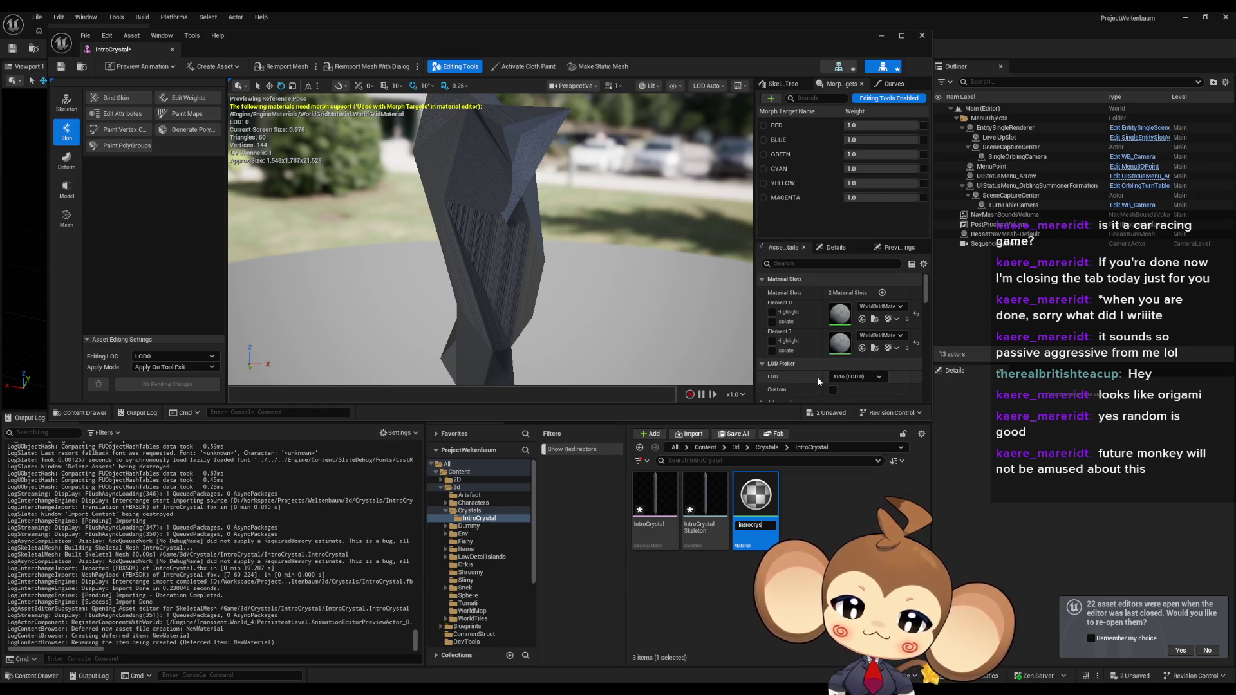
pyautogui.write('talmaterial')
pyautogui.press('Return')
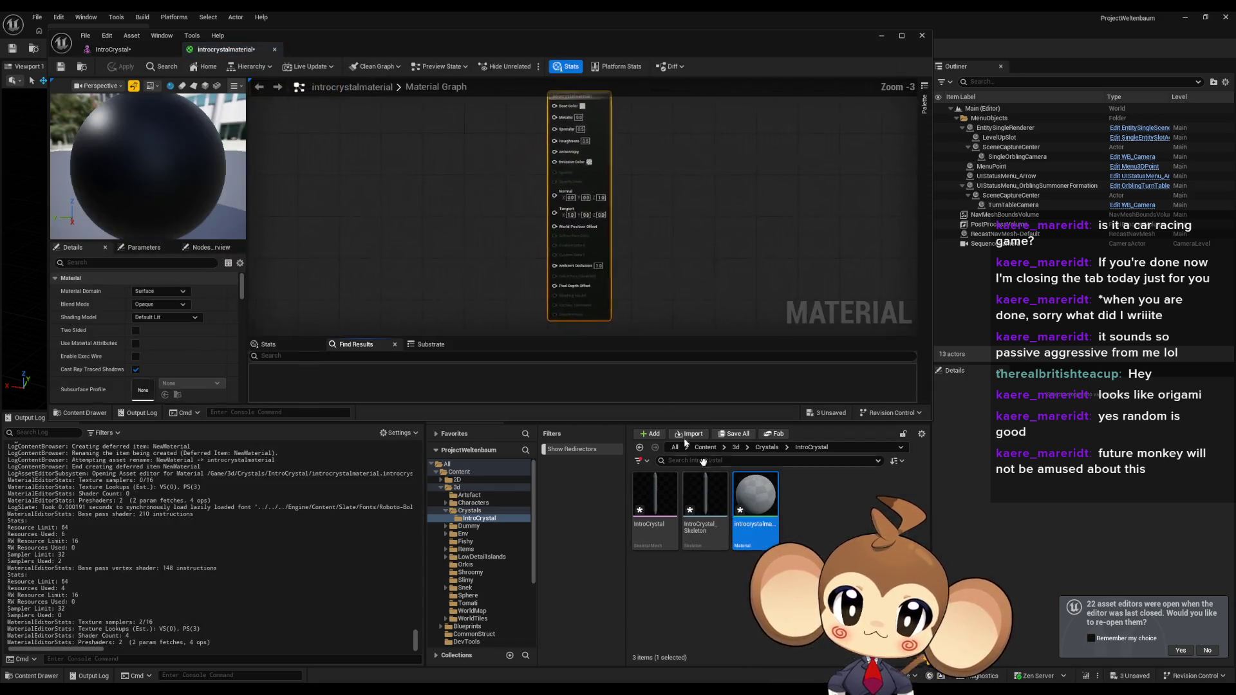
pyautogui.click(157, 304)
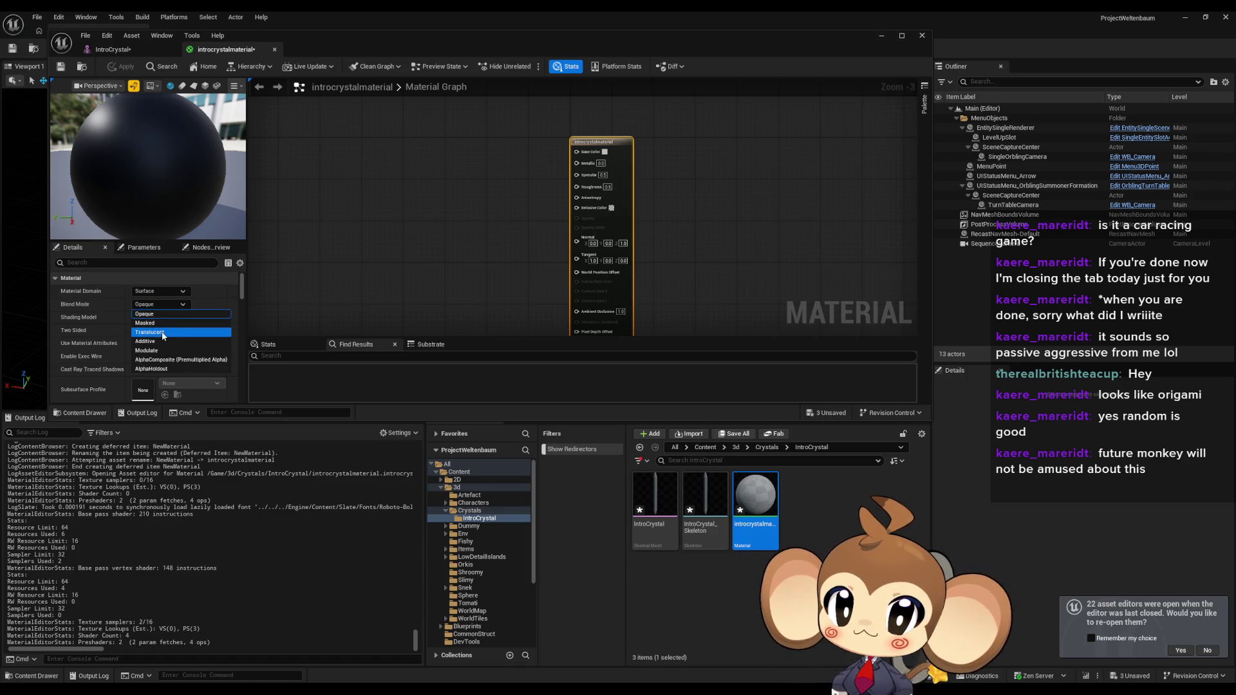
pyautogui.click(164, 332)
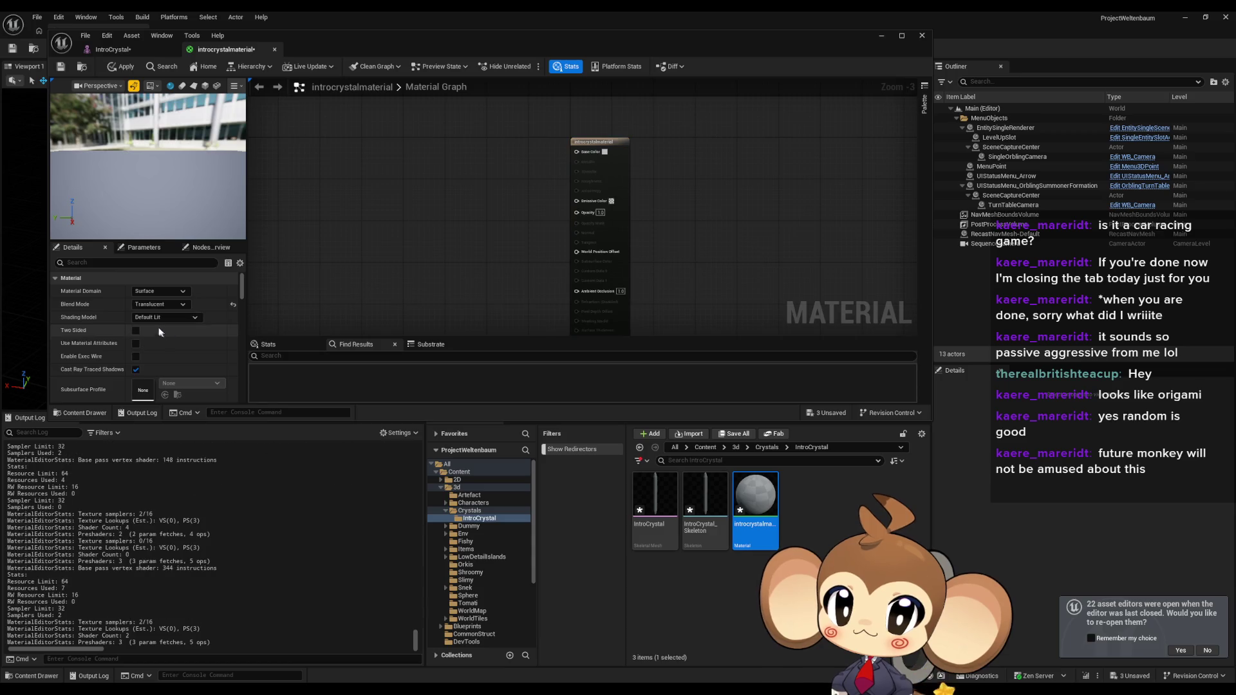
pyautogui.click(161, 317)
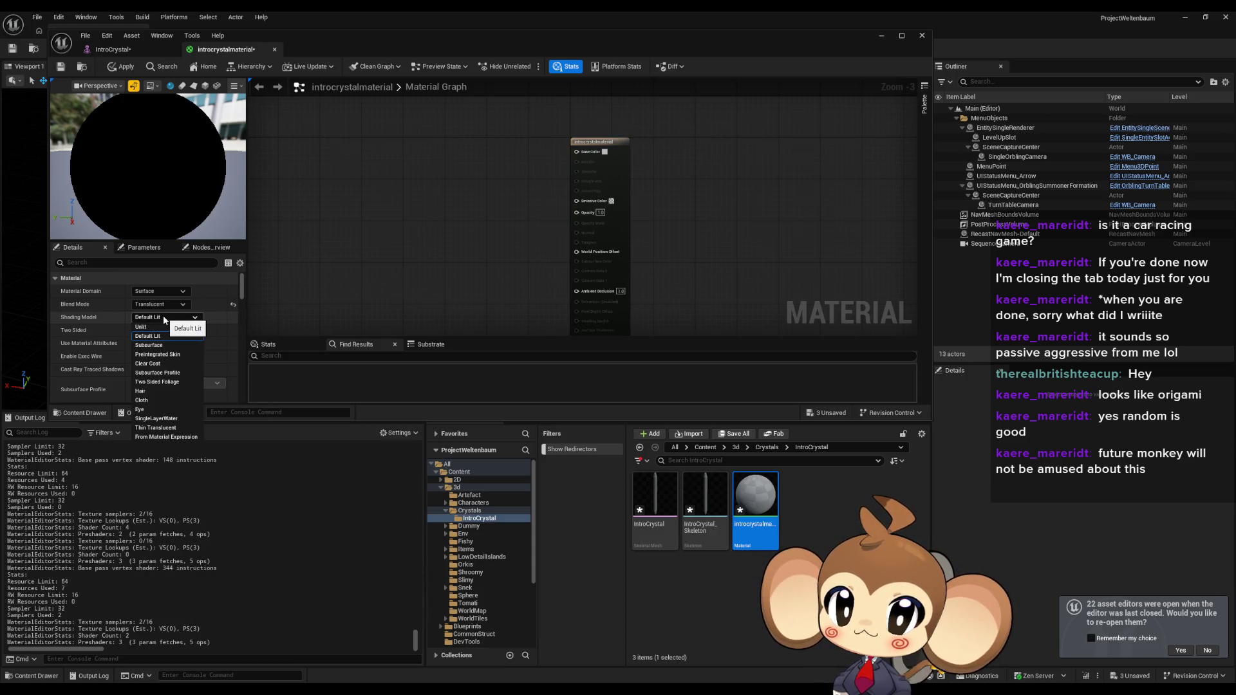
pyautogui.click(154, 327)
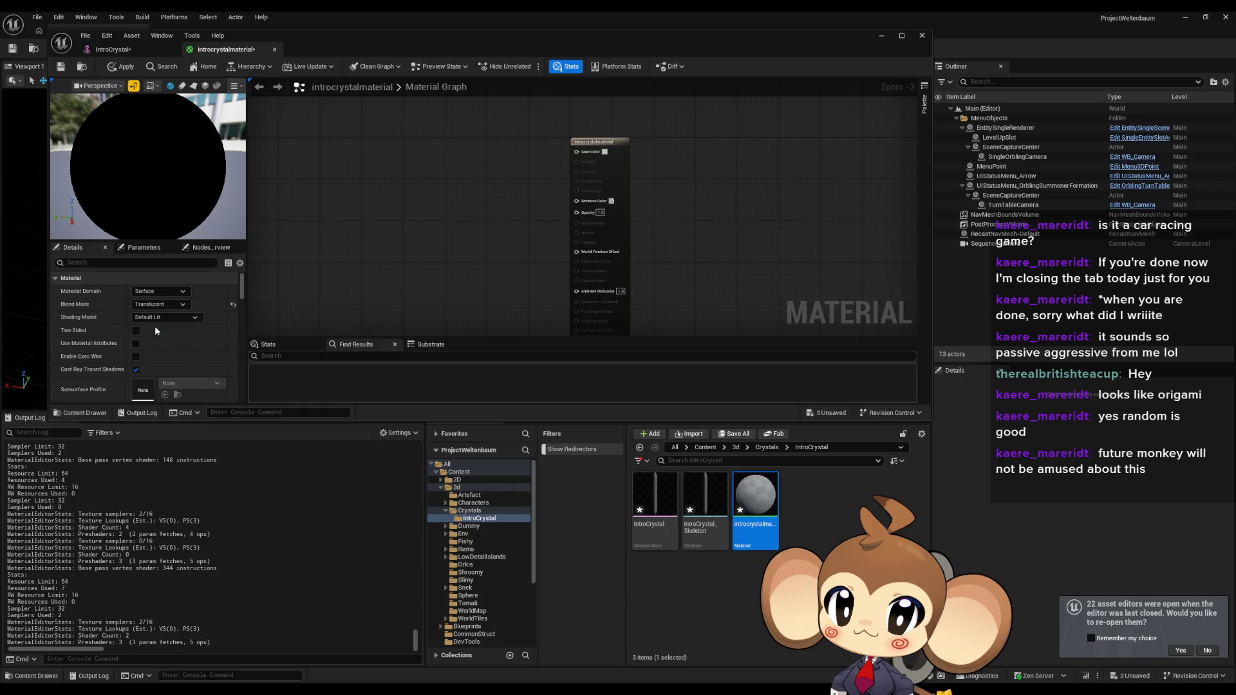
# Step: Add VertexNormalWS and Camera Position nodes to the material graph
pyautogui.scroll(3, 531, 233)
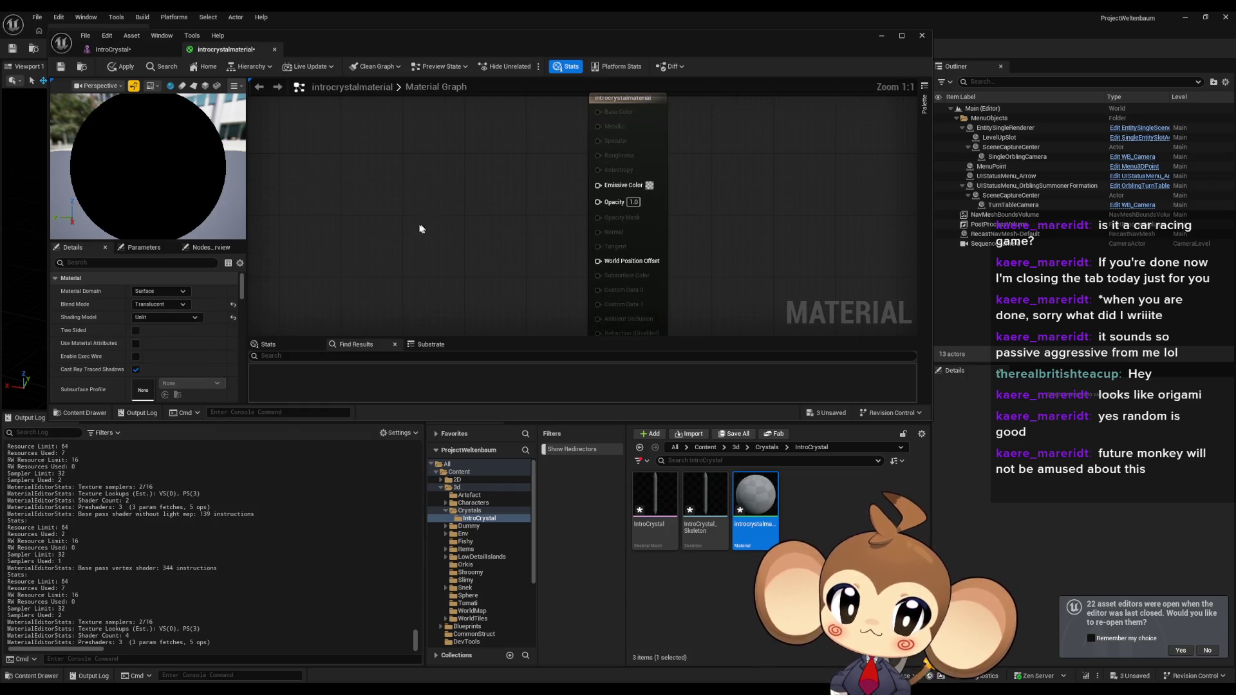
pyautogui.moveTo(531, 231); pyautogui.dragTo(481, 203, button='right')
pyautogui.rightClick(441, 215)
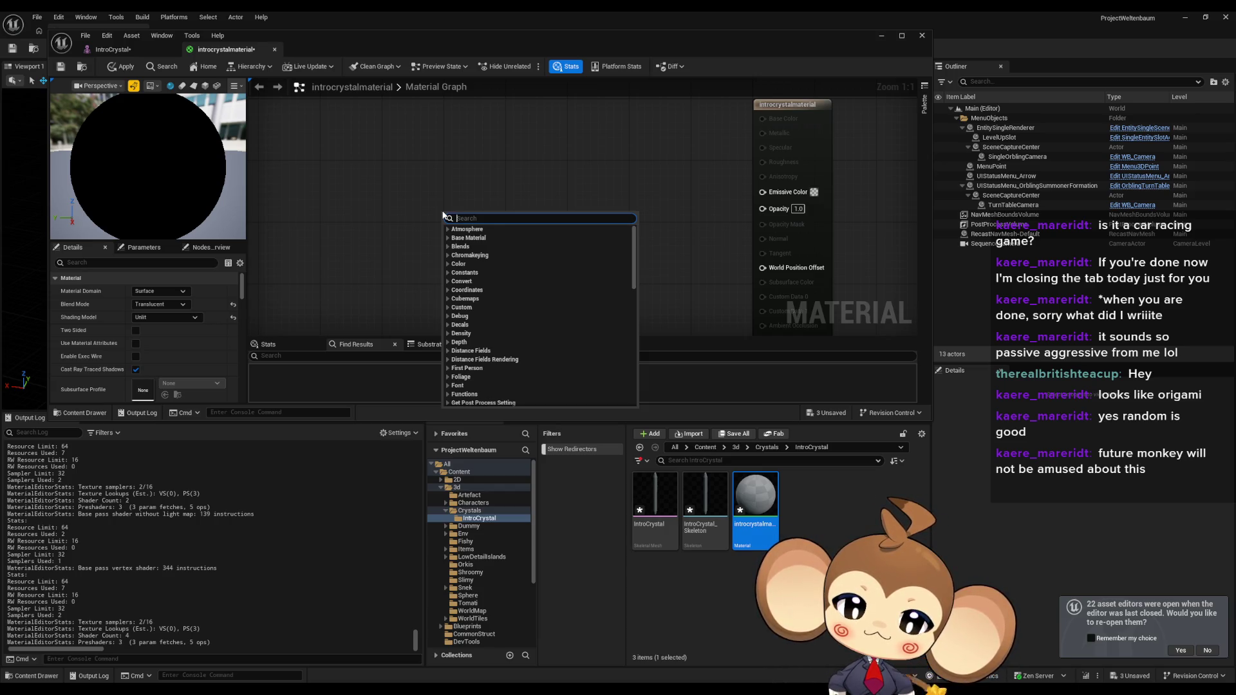
pyautogui.write('vertex')
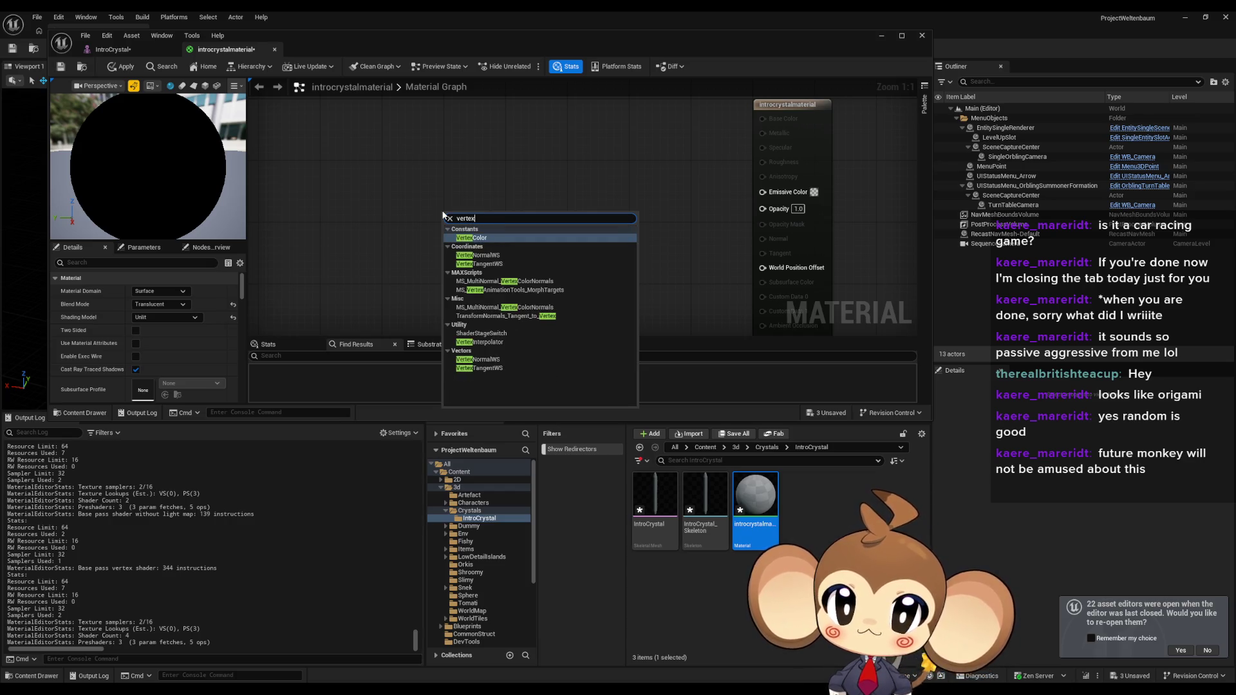
pyautogui.click(477, 254)
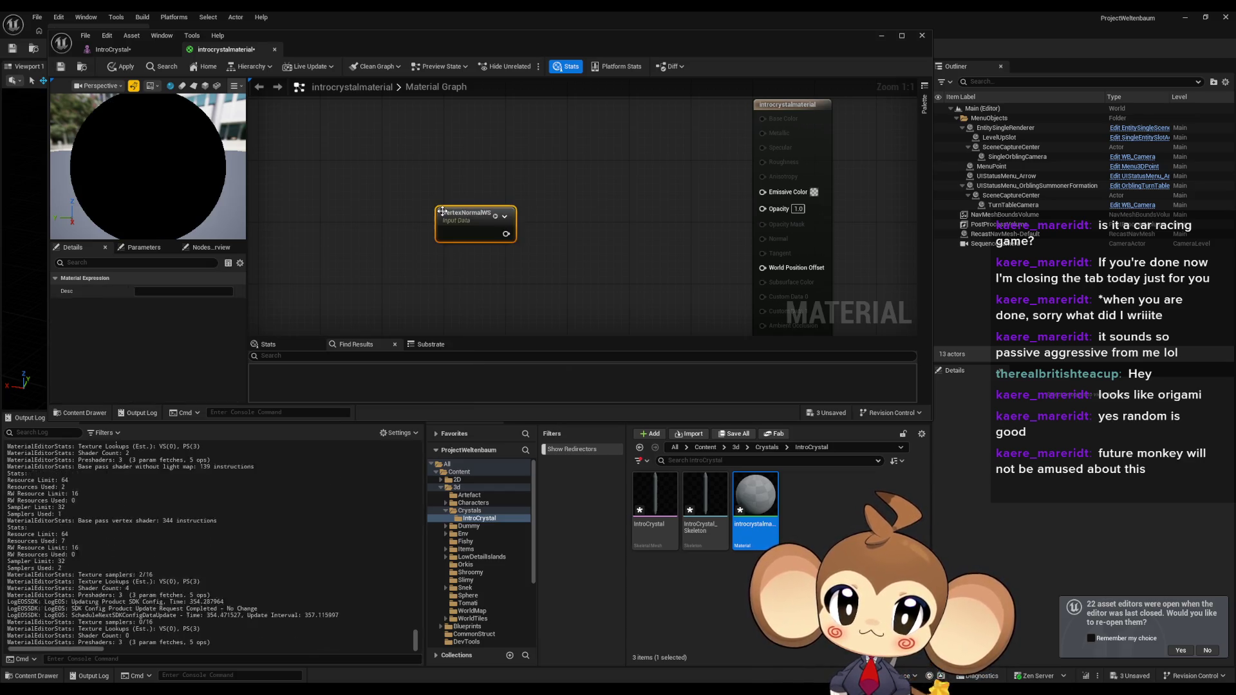
pyautogui.rightClick(434, 288)
pyautogui.write('camera ws')
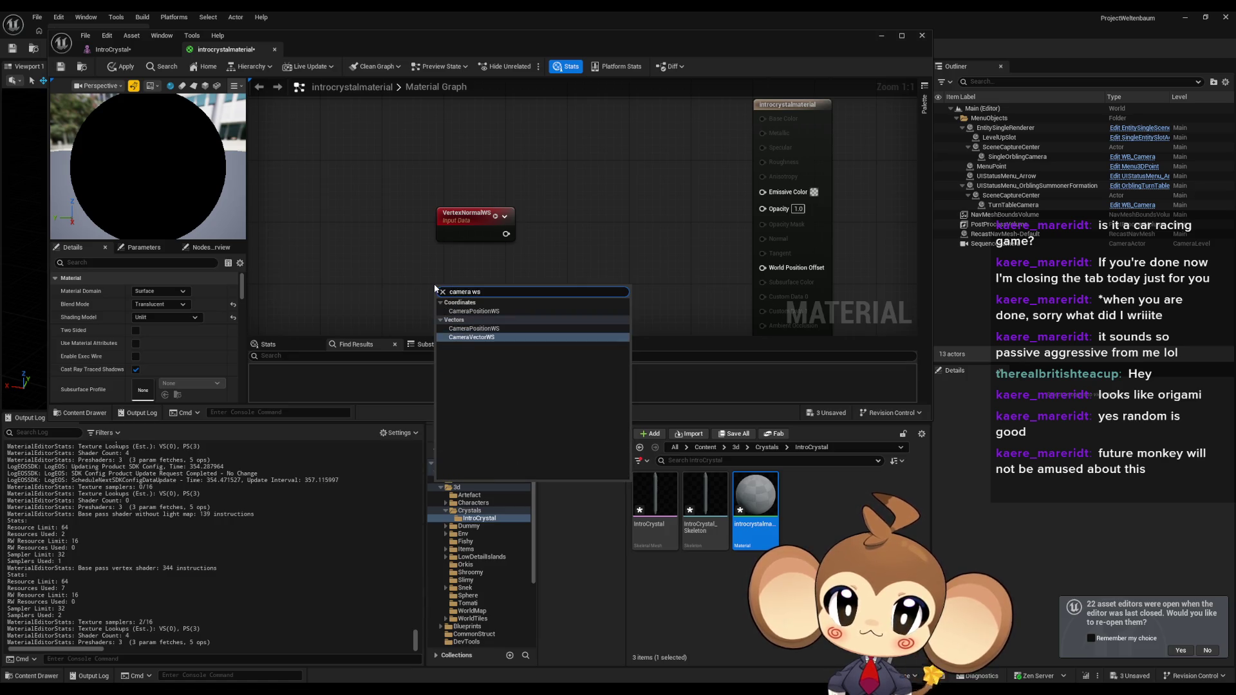
pyautogui.click(507, 329)
pyautogui.moveTo(460, 304); pyautogui.dragTo(460, 269)
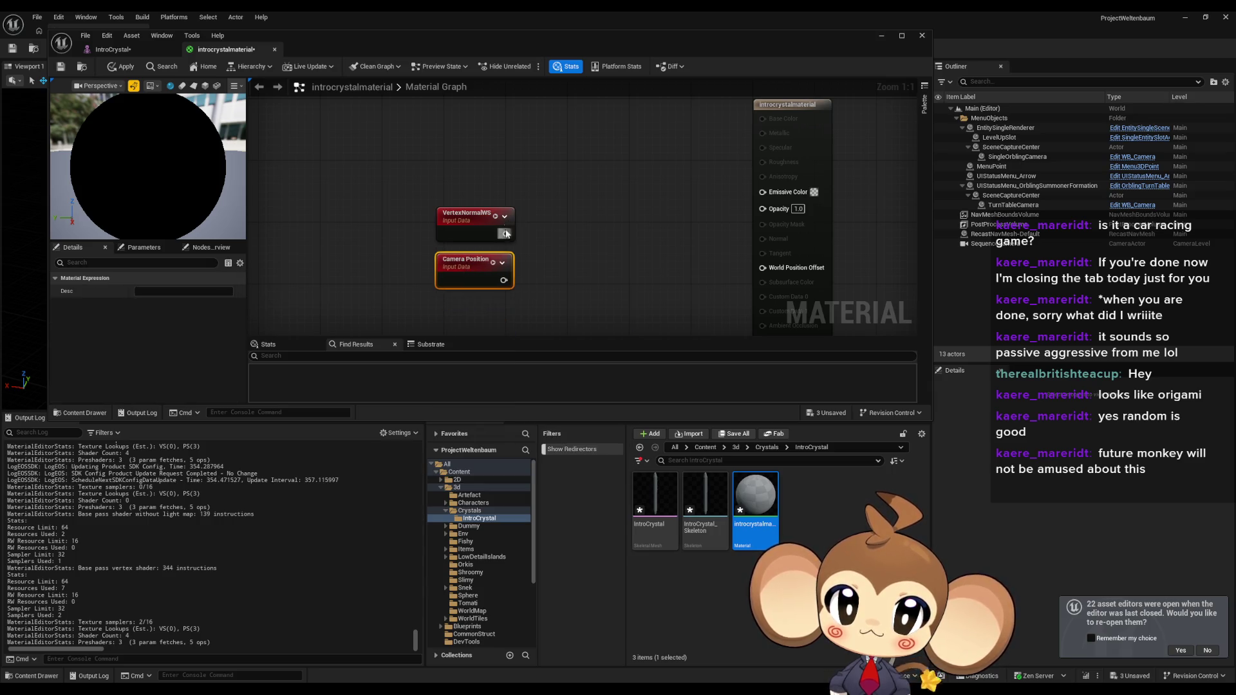
# Step: Wire VertexNormalWS and Camera Position into a Subtract node, then delete it
pyautogui.moveTo(551, 239); pyautogui.dragTo(551, 242)
pyautogui.write('-')
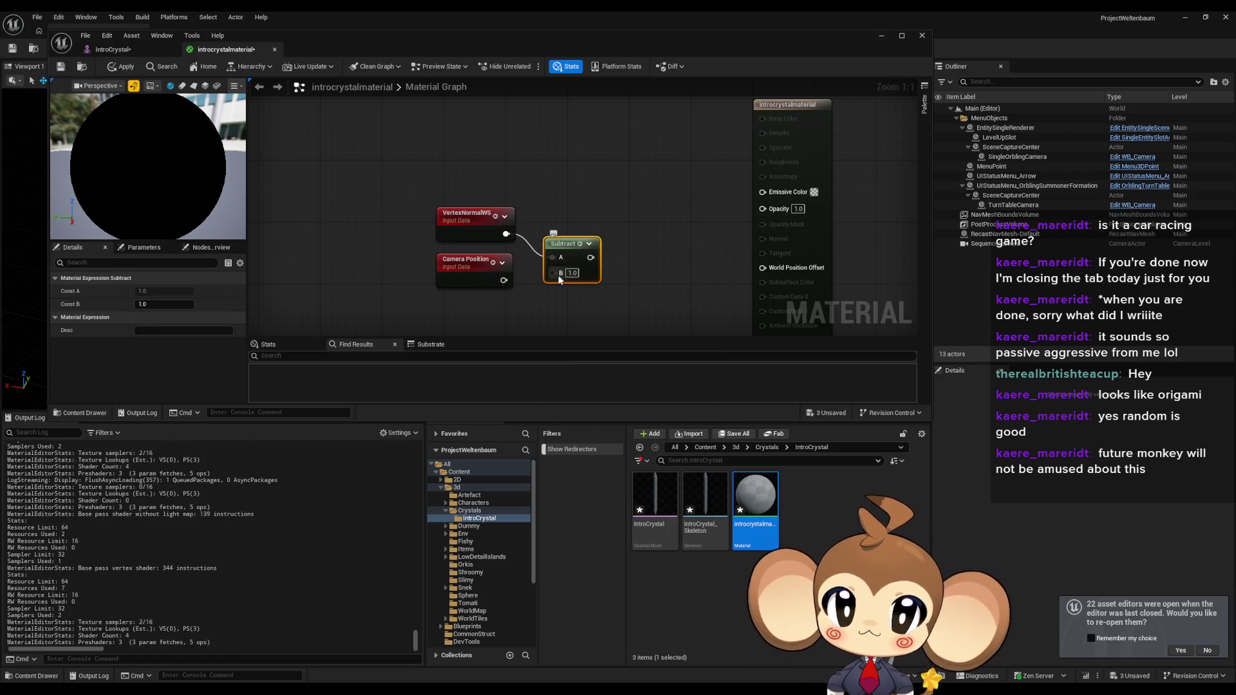
pyautogui.moveTo(506, 281); pyautogui.dragTo(505, 282)
pyautogui.moveTo(577, 246); pyautogui.dragTo(459, 245, button='right')
pyautogui.moveTo(459, 245); pyautogui.dragTo(441, 235)
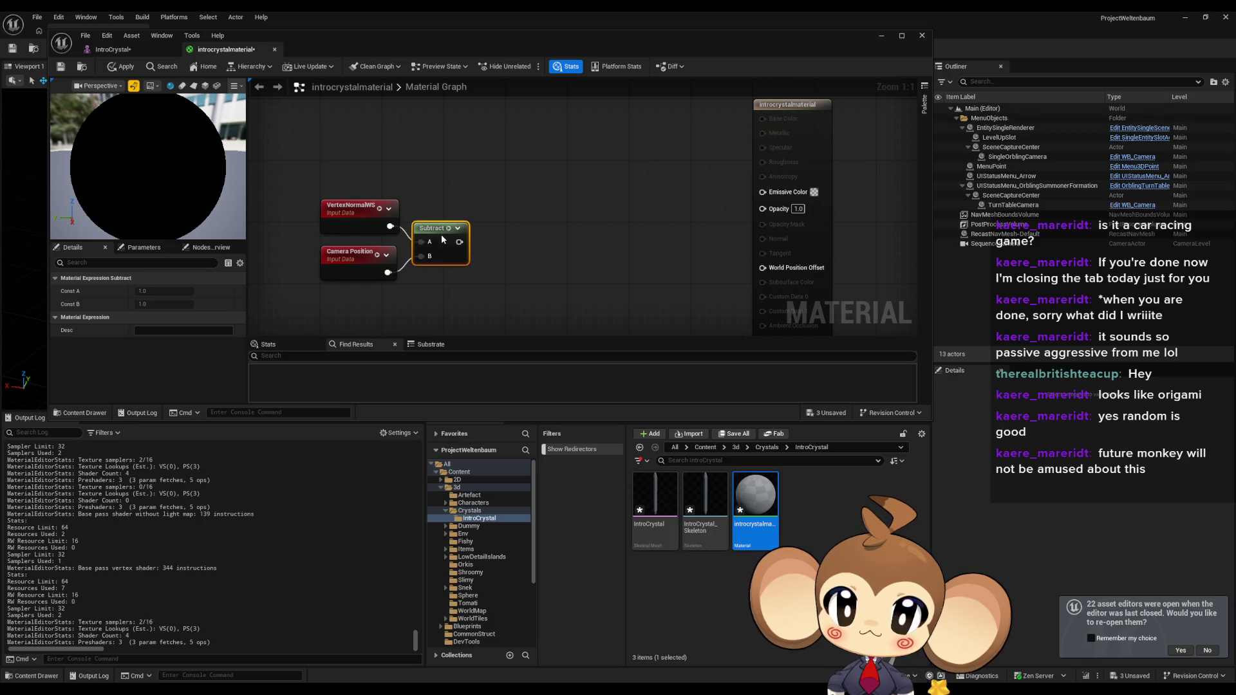
pyautogui.click(512, 189)
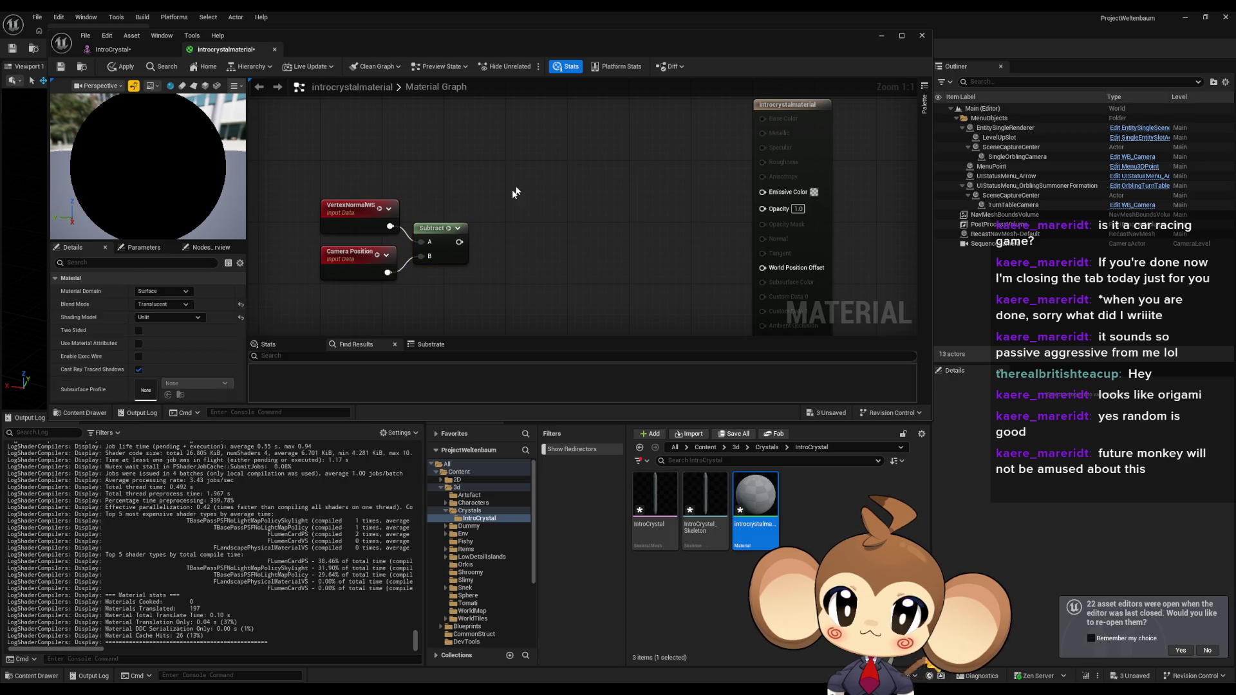
pyautogui.click(451, 229)
pyautogui.press('Delete')
# Step: Feed VertexNormalWS and Camera Position into a new Dot node
pyautogui.moveTo(390, 226); pyautogui.dragTo(451, 244)
pyautogui.write('dot')
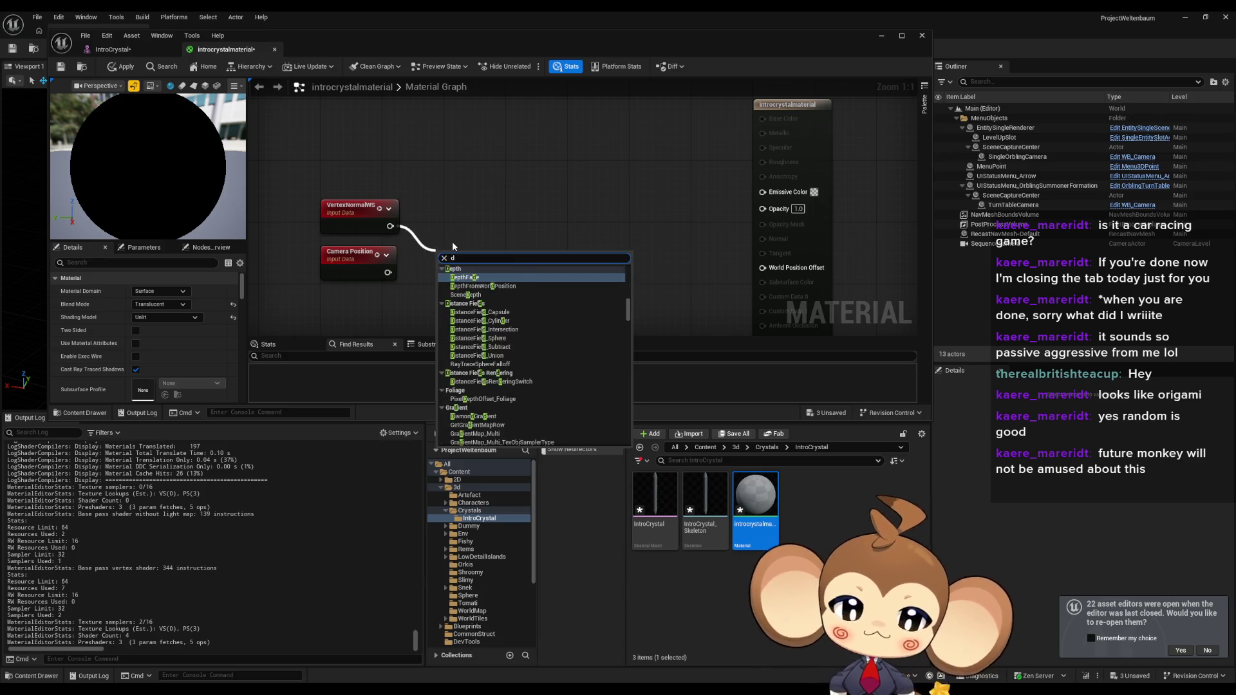
pyautogui.press('Return')
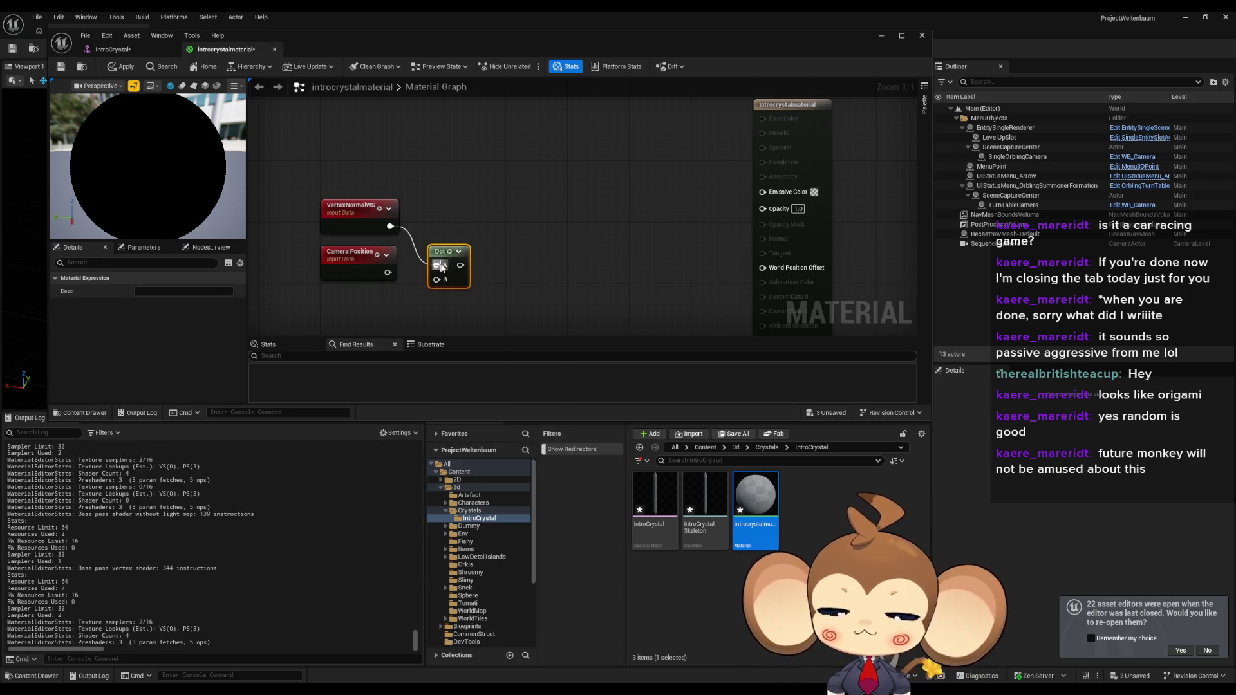
pyautogui.moveTo(437, 279)
pyautogui.mouseDown()
pyautogui.moveTo(390, 275)
pyautogui.moveTo(453, 236)
pyautogui.mouseUp()
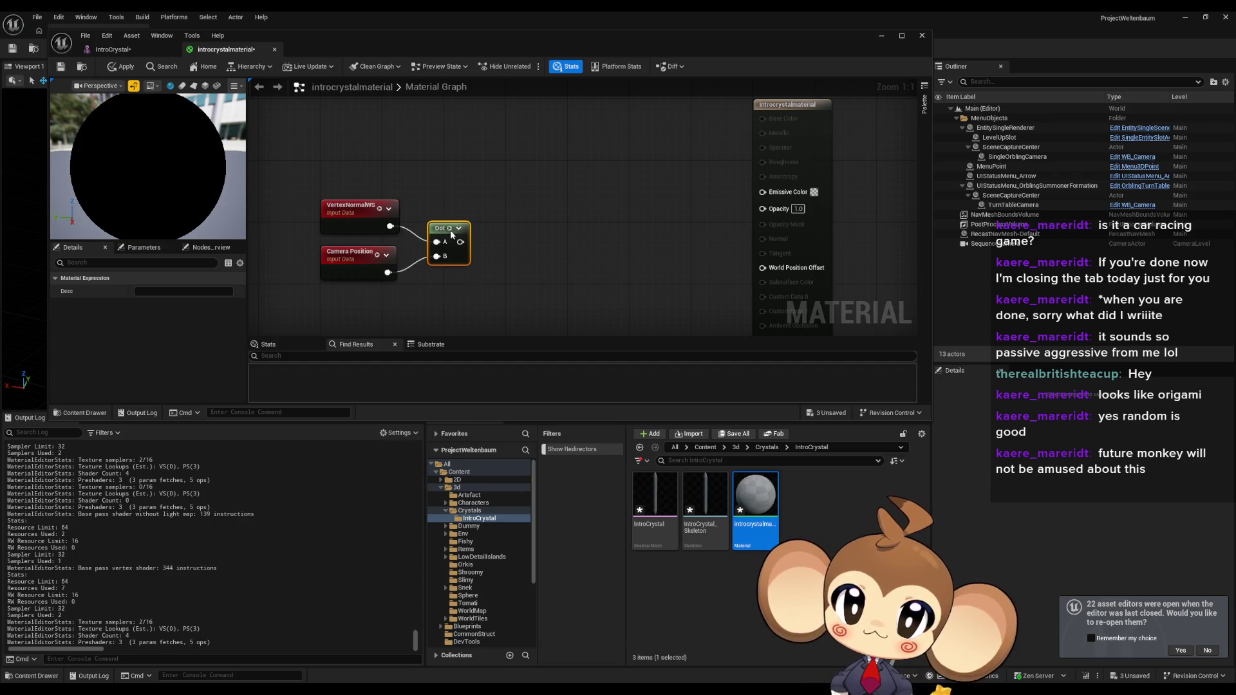
pyautogui.scroll(-2, 447, 298)
pyautogui.click(442, 265)
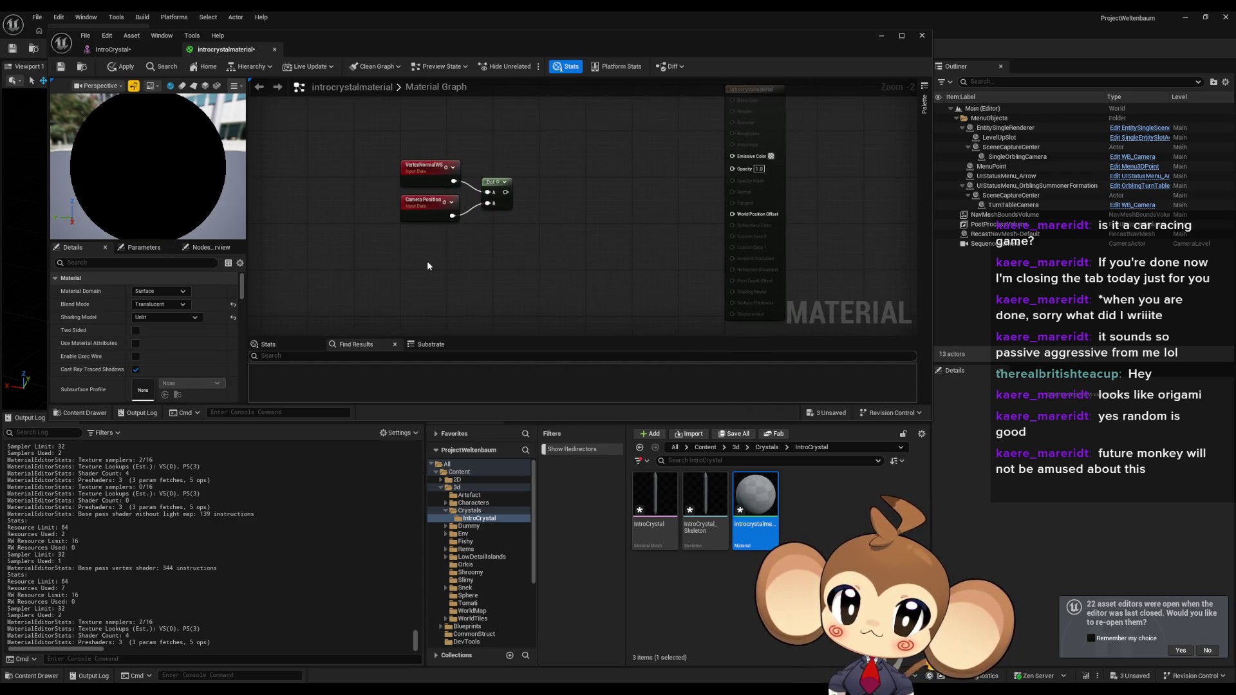
# Step: Add an Abs node after the Dot node, place Constant3Vector and Constant nodes, and wire 0.4 to Opacity
pyautogui.moveTo(506, 191); pyautogui.dragTo(539, 204)
pyautogui.write('ab')
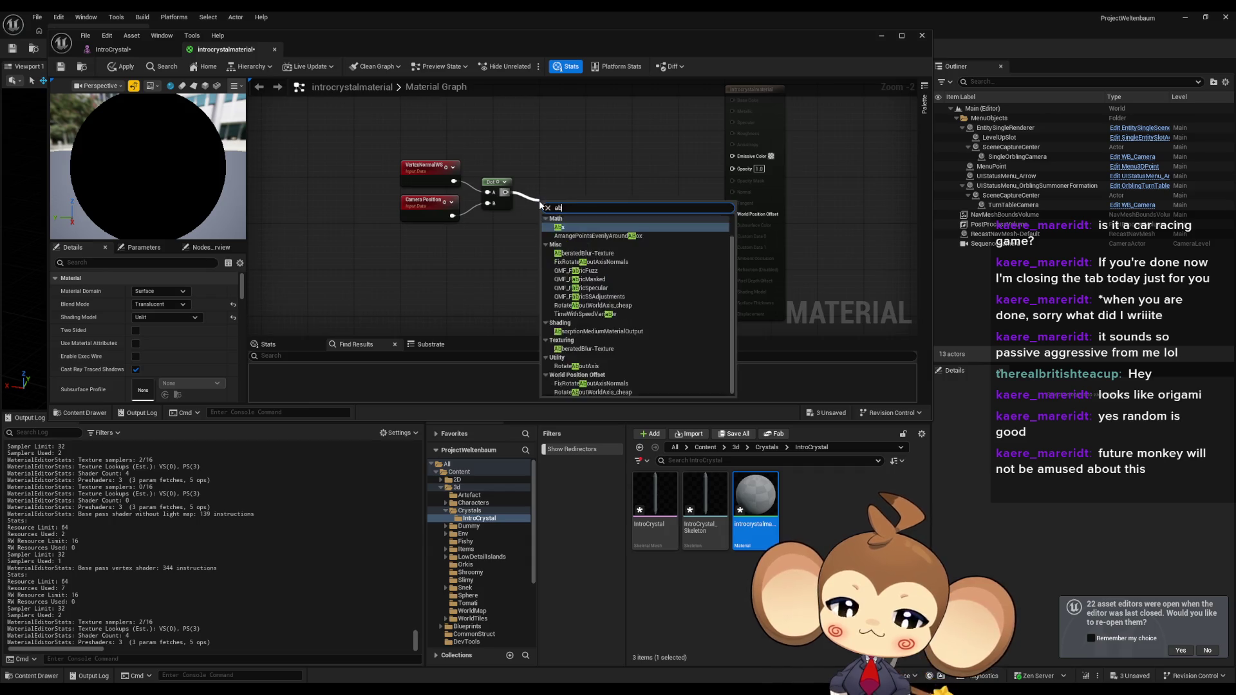
pyautogui.write('s')
pyautogui.press('Return')
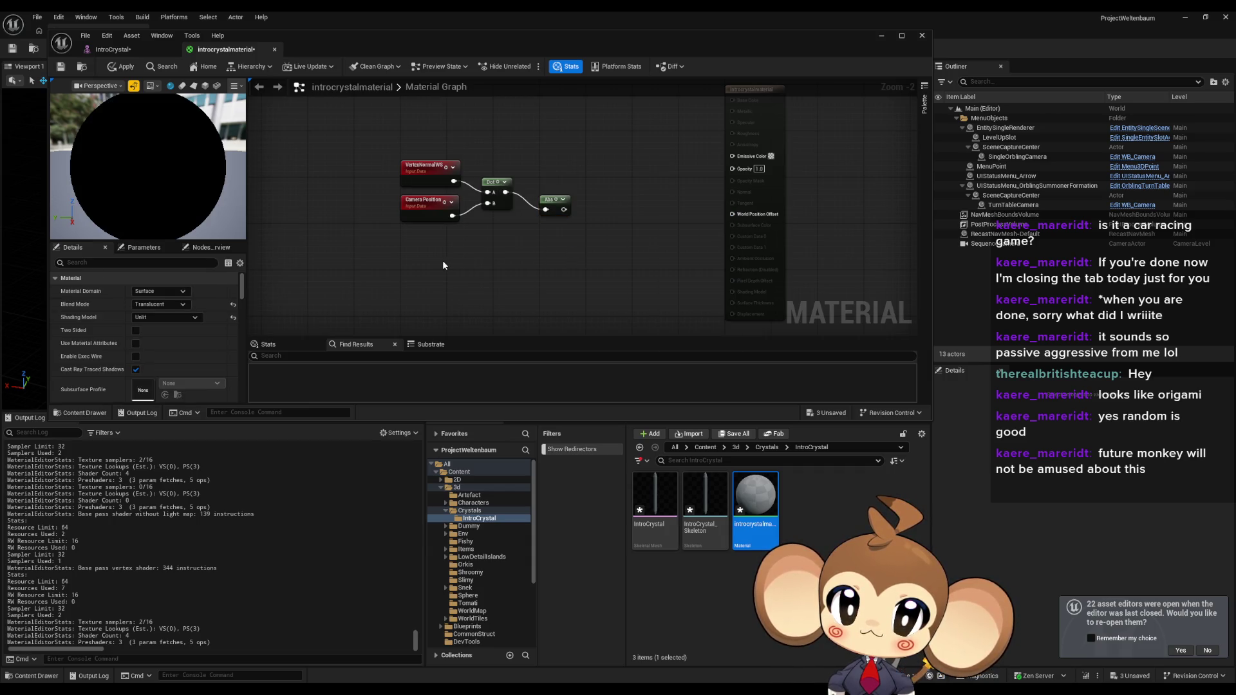
pyautogui.click(447, 261)
pyautogui.click(596, 236)
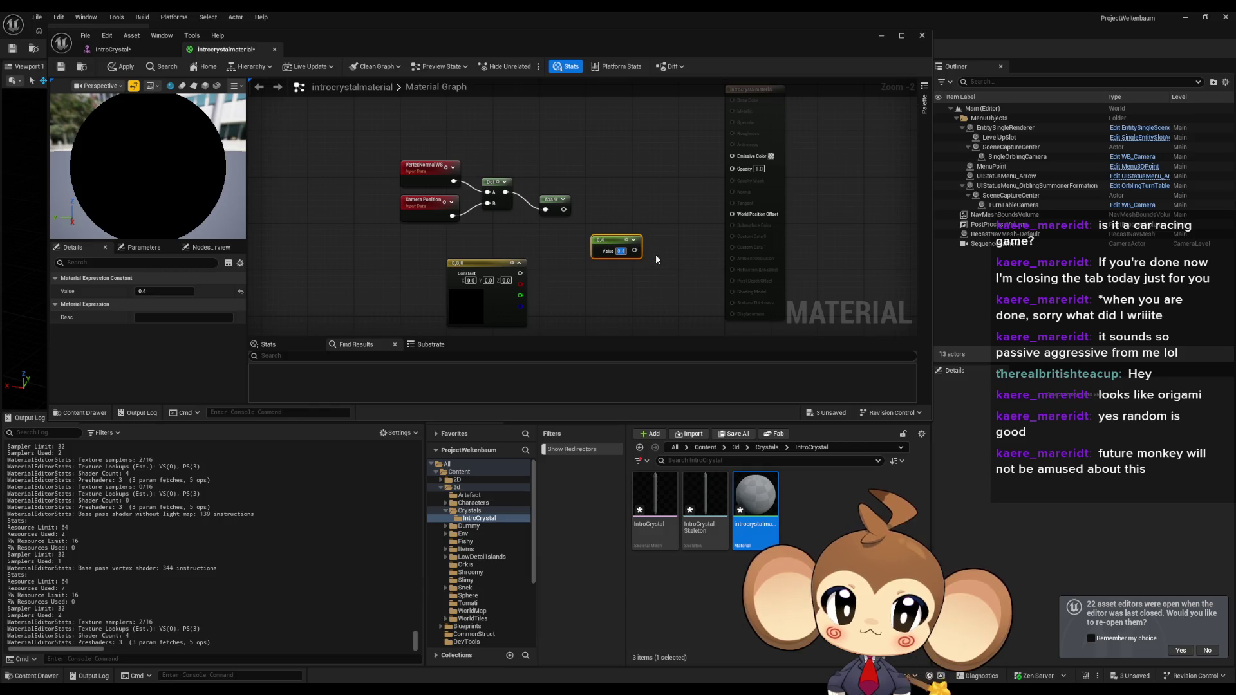
pyautogui.moveTo(732, 175); pyautogui.dragTo(732, 169)
pyautogui.moveTo(602, 243); pyautogui.dragTo(637, 250)
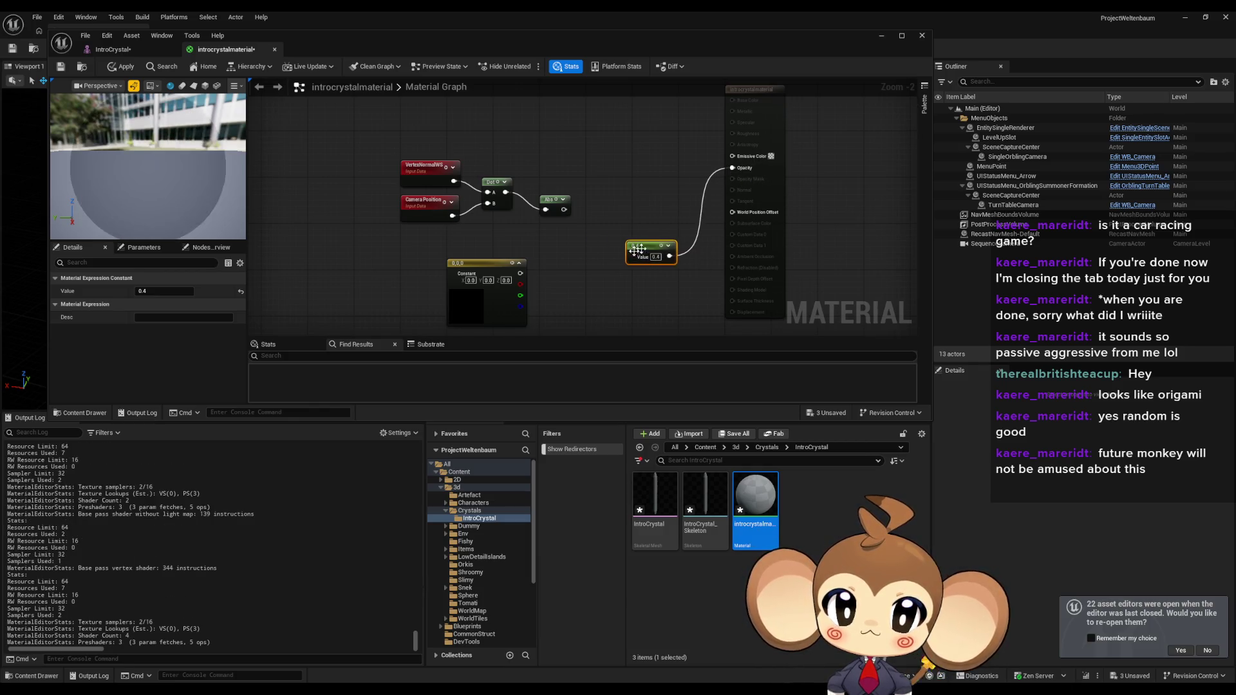
# Step: Set the colour constant to 0.025,0,0 and multiply Abs by it into Emissive Color
pyautogui.click(540, 279)
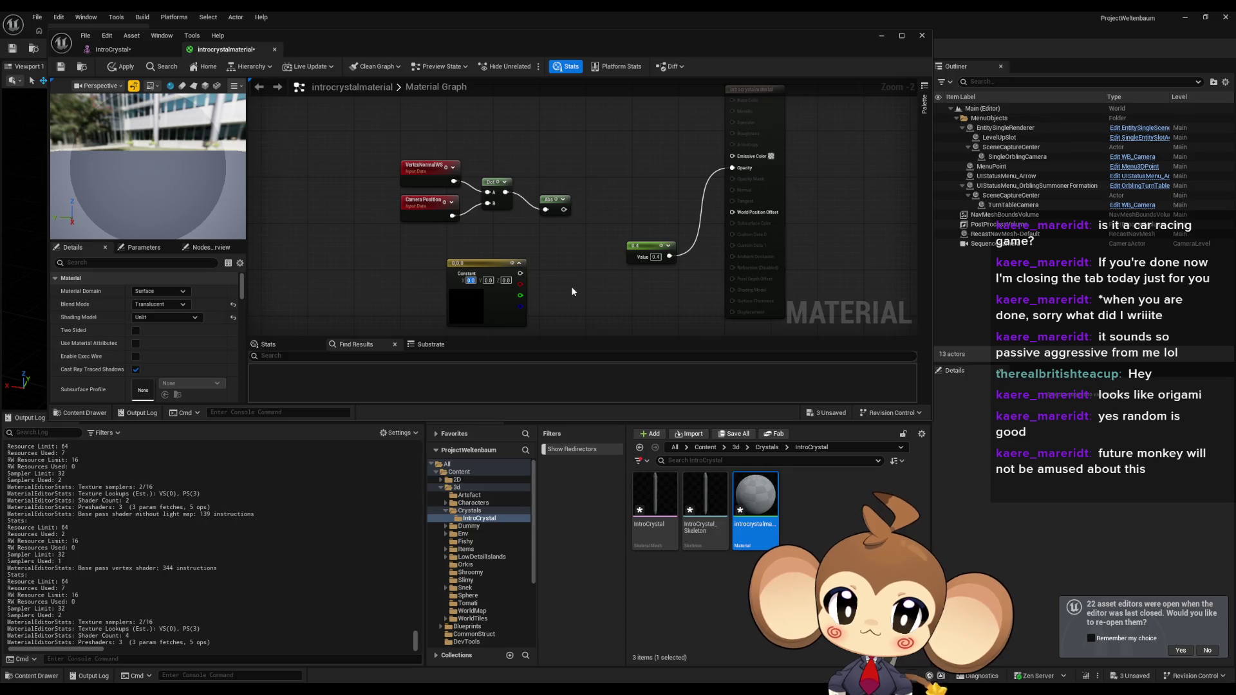
pyautogui.write('0')
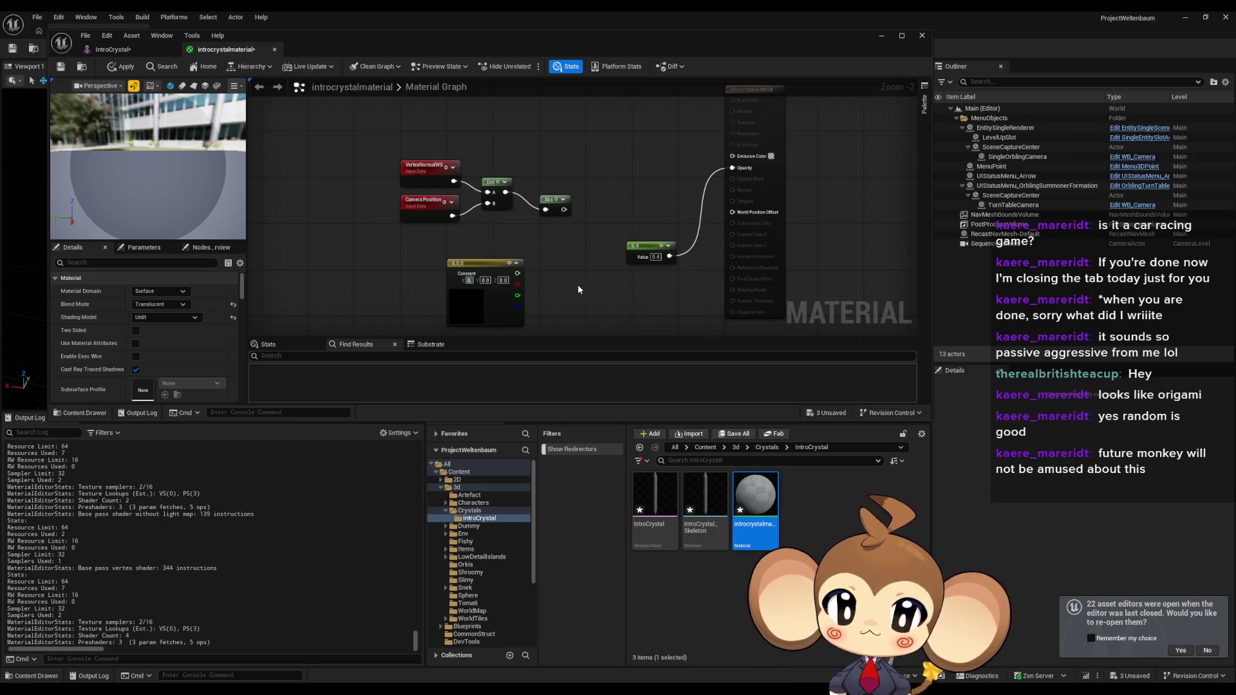
pyautogui.write('.025')
pyautogui.press('Return')
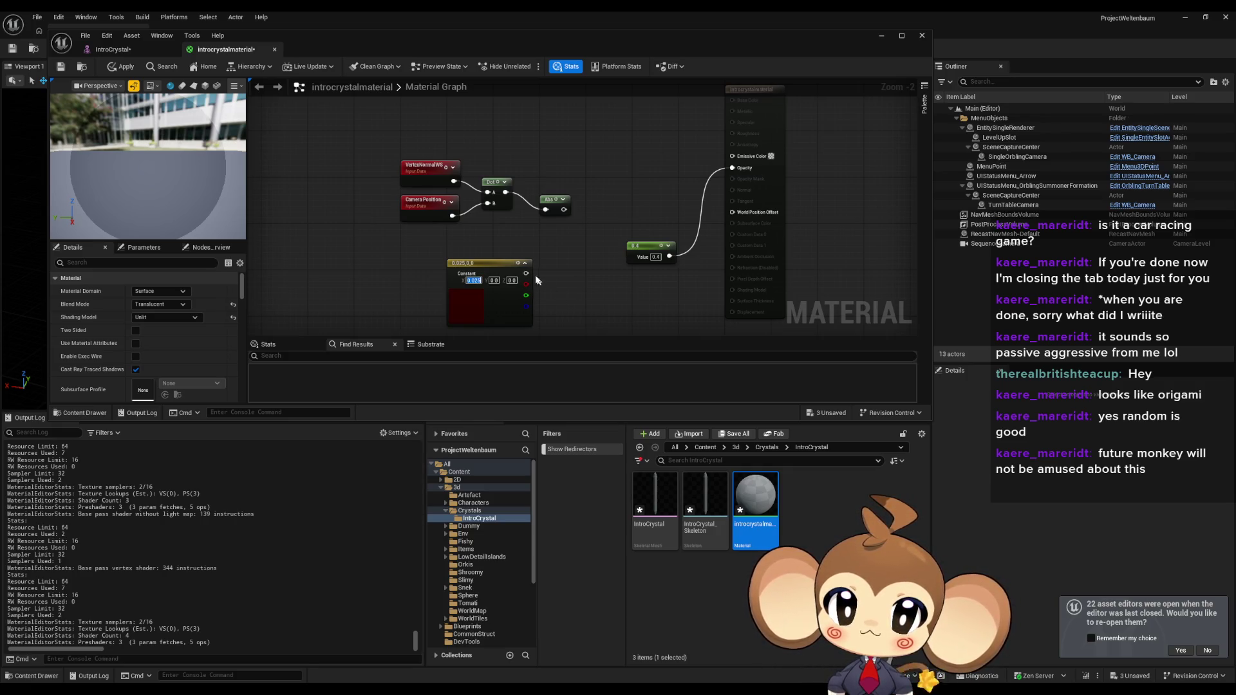
pyautogui.moveTo(563, 209); pyautogui.dragTo(631, 198)
pyautogui.write('multiply')
pyautogui.press('Return')
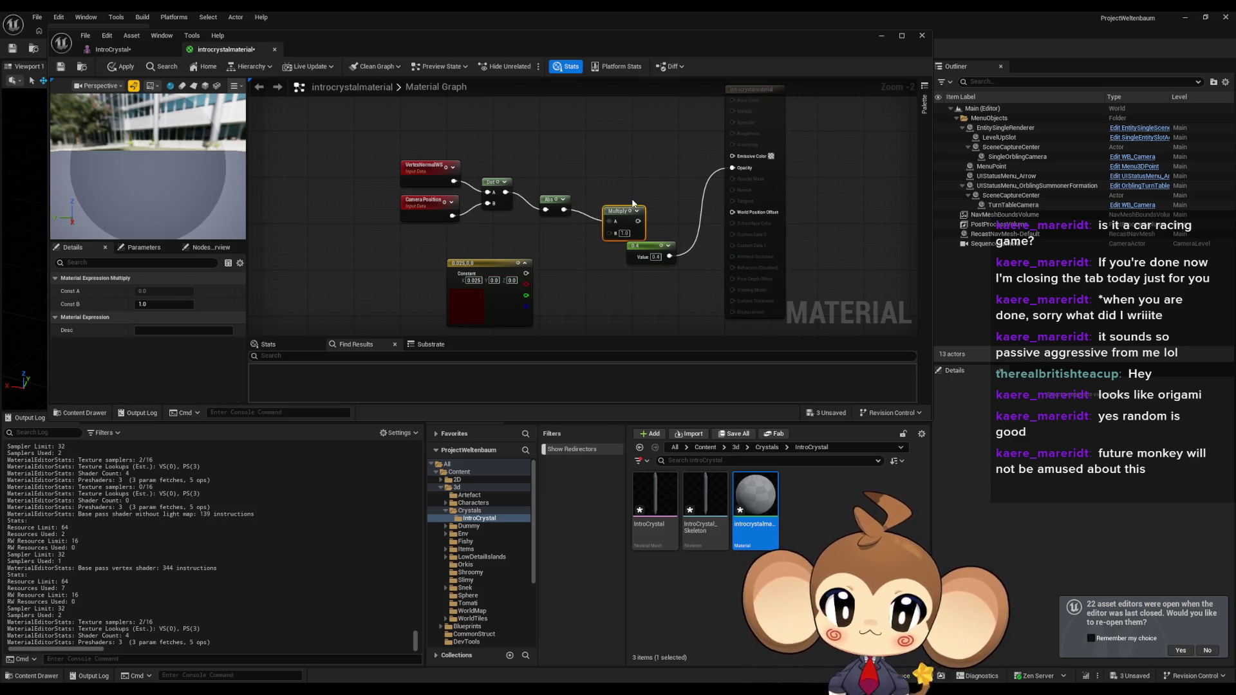
pyautogui.moveTo(527, 280); pyautogui.dragTo(527, 278)
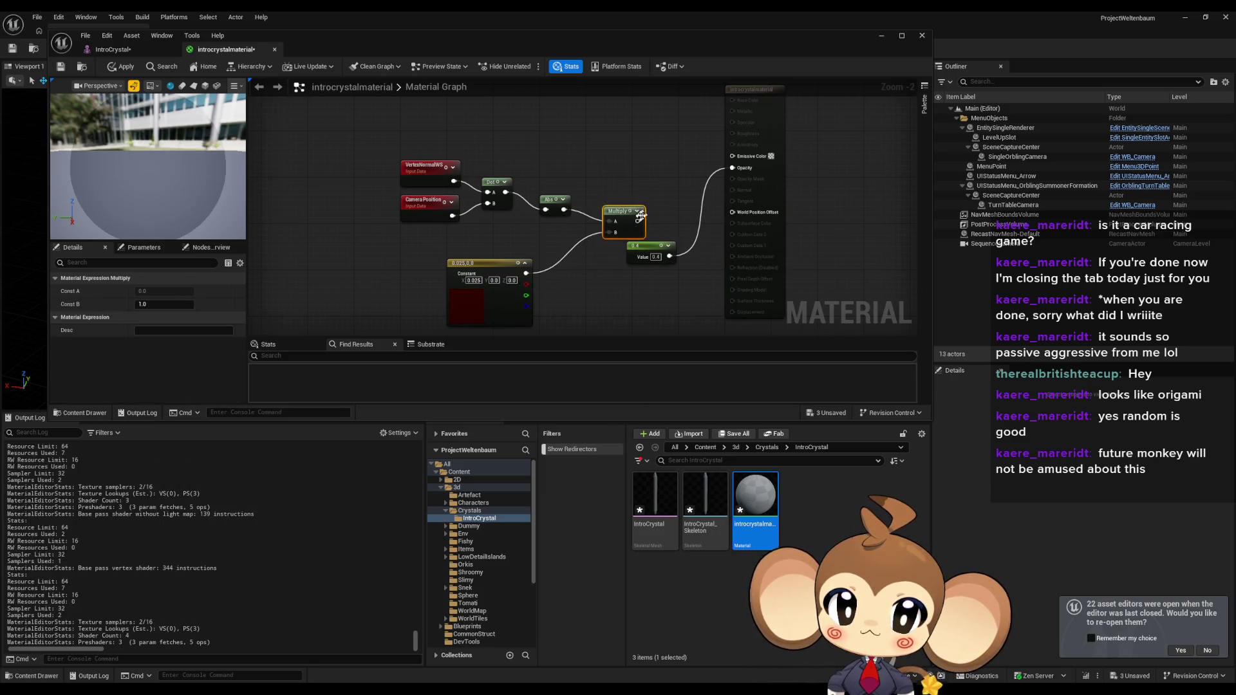
pyautogui.moveTo(725, 155); pyautogui.dragTo(734, 156)
pyautogui.moveTo(617, 211); pyautogui.dragTo(623, 186)
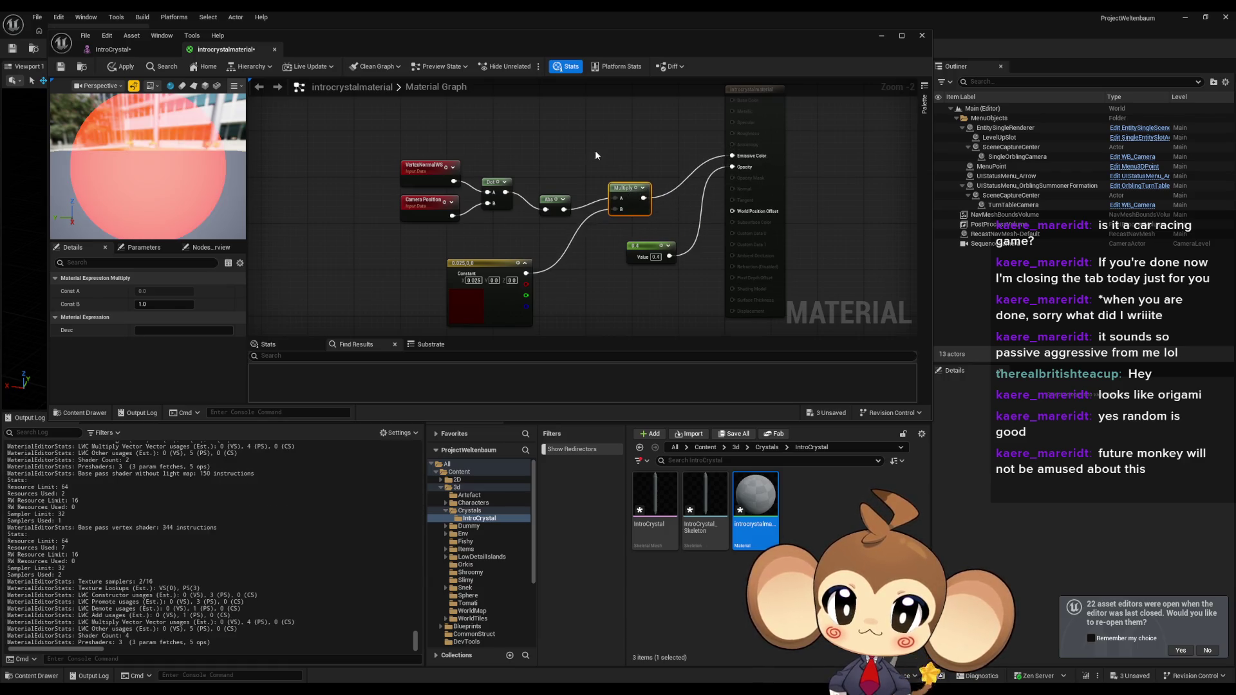
# Step: Enable Two Sided on the material and check it on the plane and cube previews
pyautogui.click(532, 158)
pyautogui.moveTo(533, 157); pyautogui.dragTo(491, 223, button='right')
pyautogui.click(203, 89)
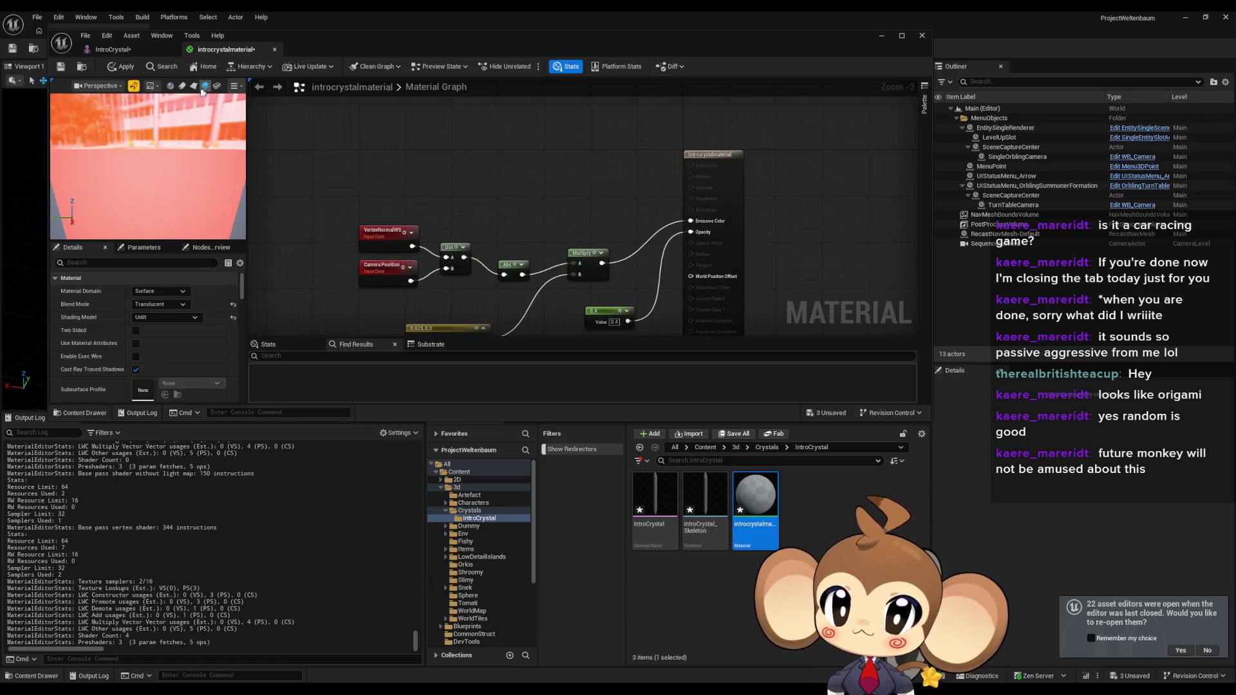
pyautogui.scroll(-3, 161, 170)
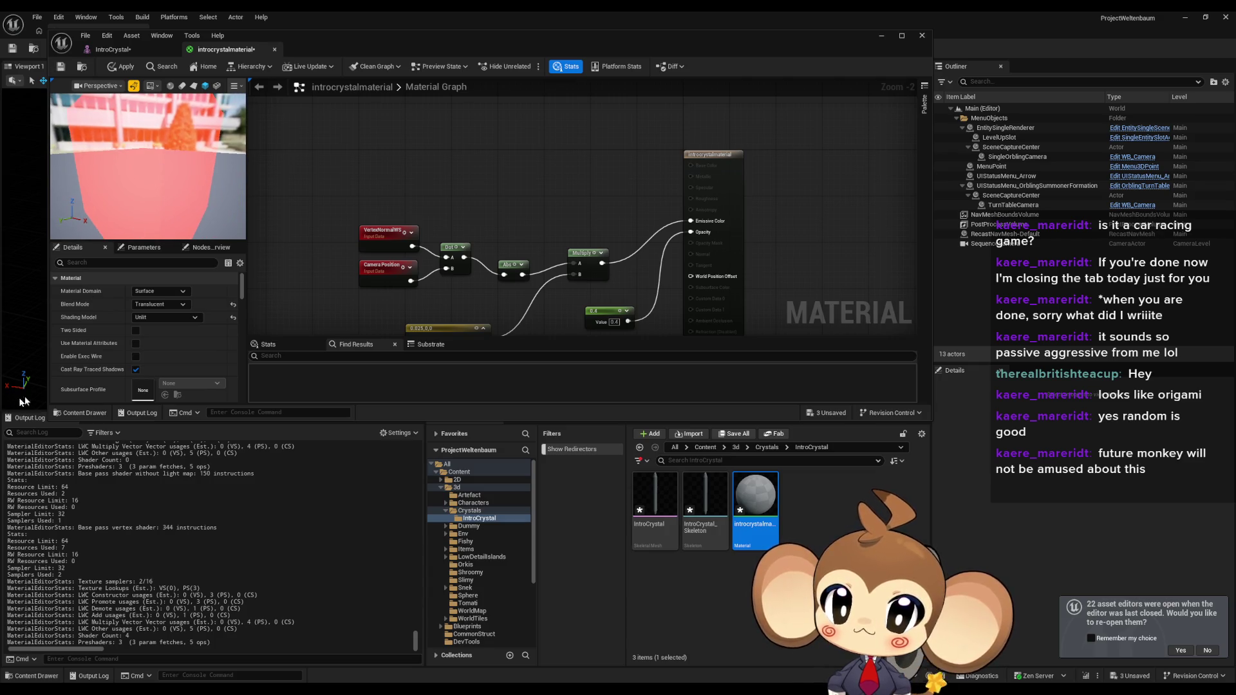
pyautogui.click(136, 330)
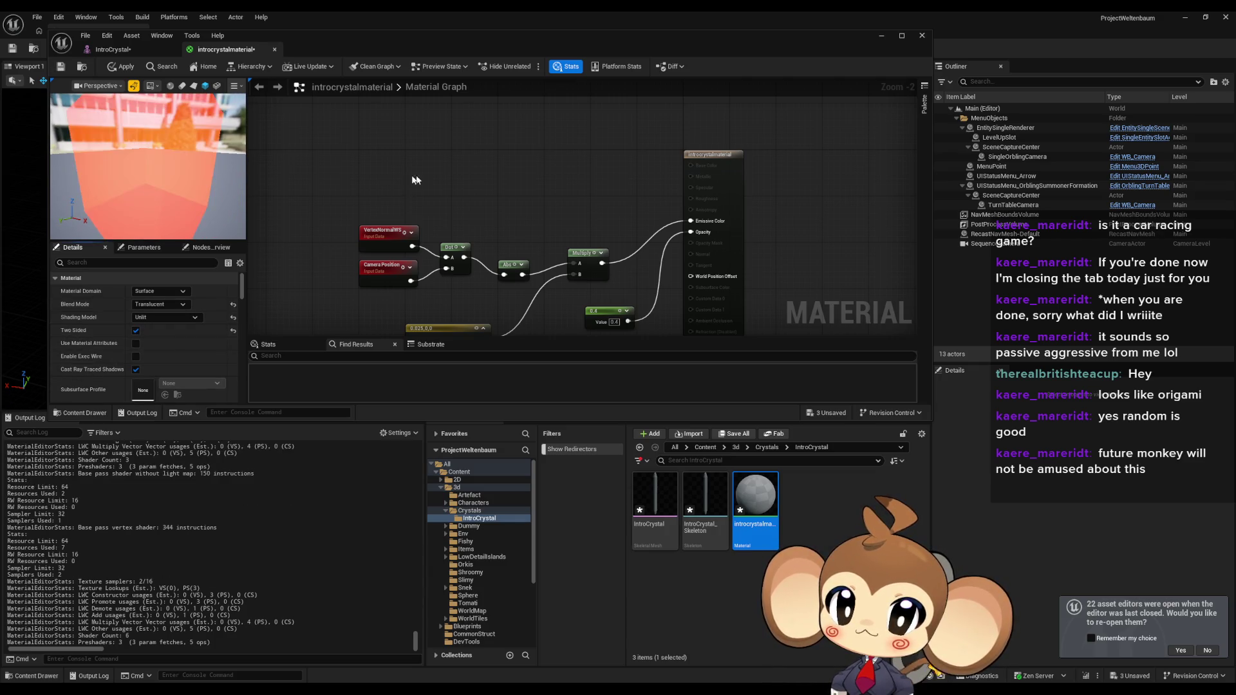
pyautogui.moveTo(218, 169); pyautogui.dragTo(216, 160)
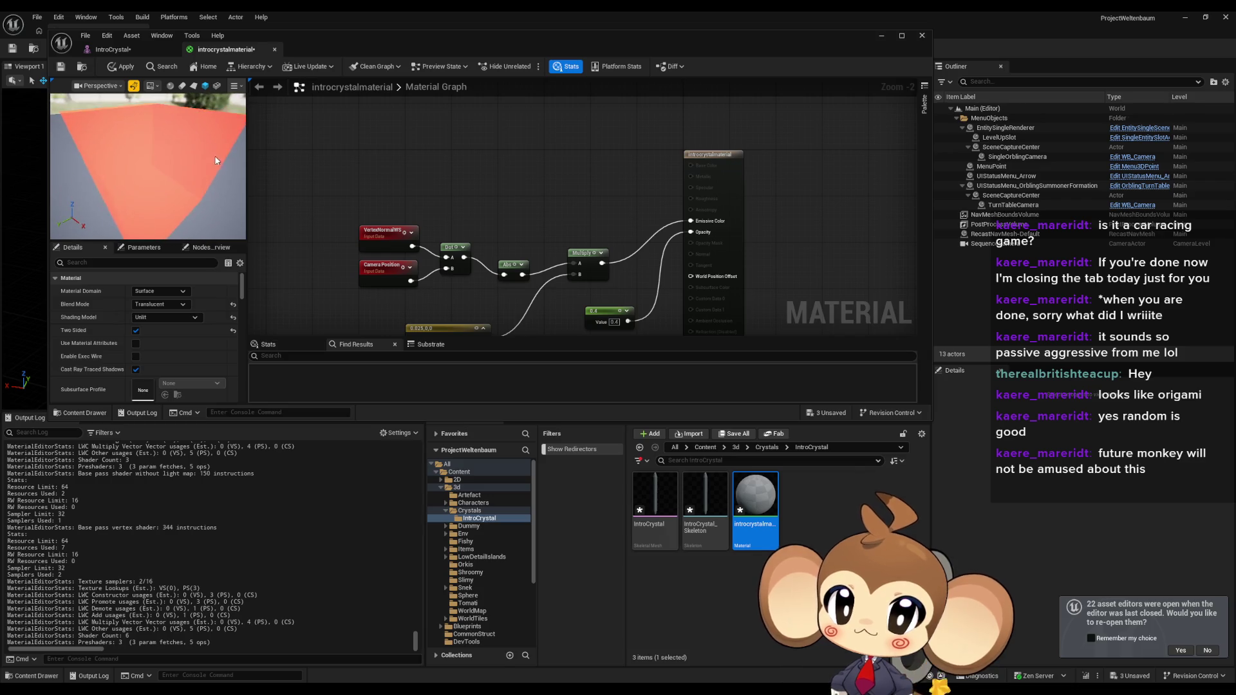
pyautogui.click(206, 86)
# Step: Apply the material, assign introcrystalmaterial to both IntroCrystal material slots, and save the mesh
pyautogui.click(60, 68)
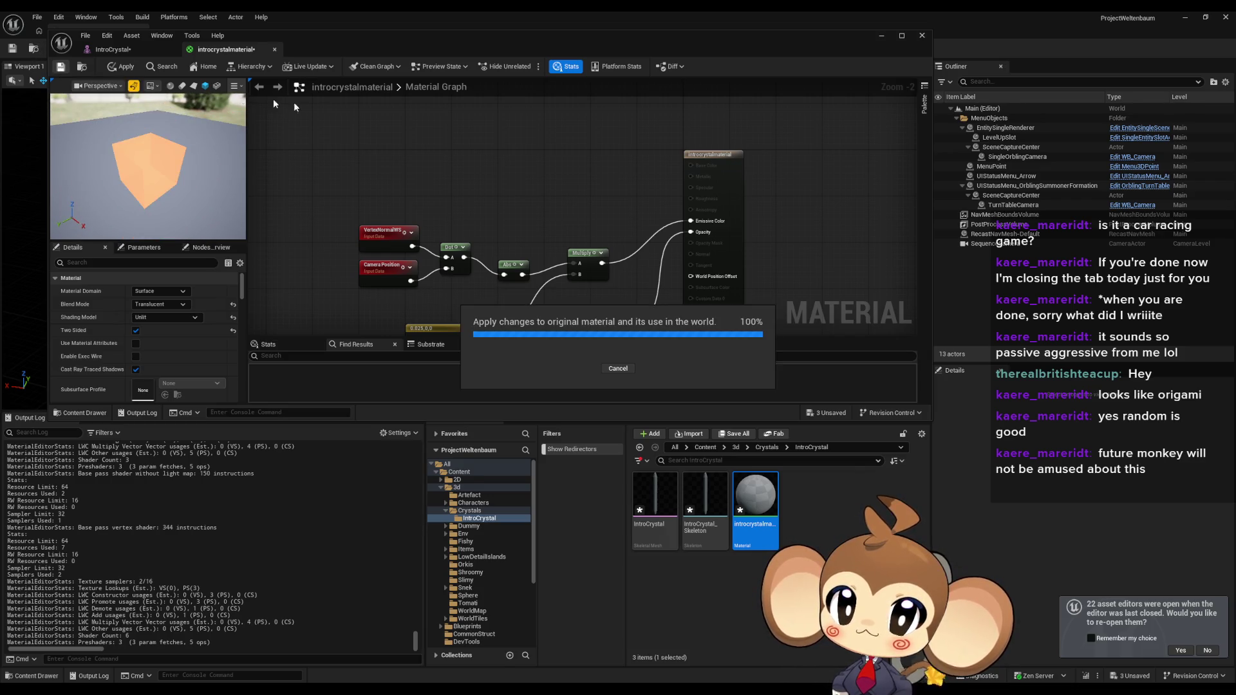
pyautogui.click(110, 51)
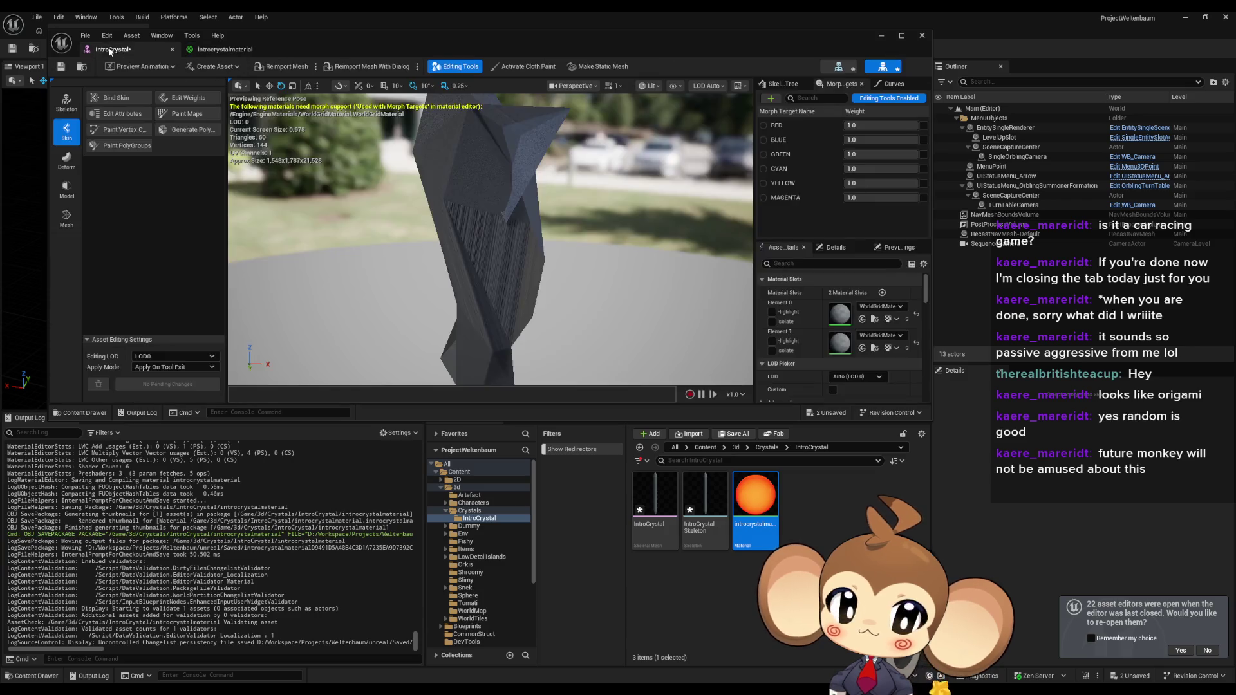
pyautogui.moveTo(754, 494)
pyautogui.mouseDown()
pyautogui.moveTo(853, 393)
pyautogui.moveTo(844, 343)
pyautogui.mouseUp()
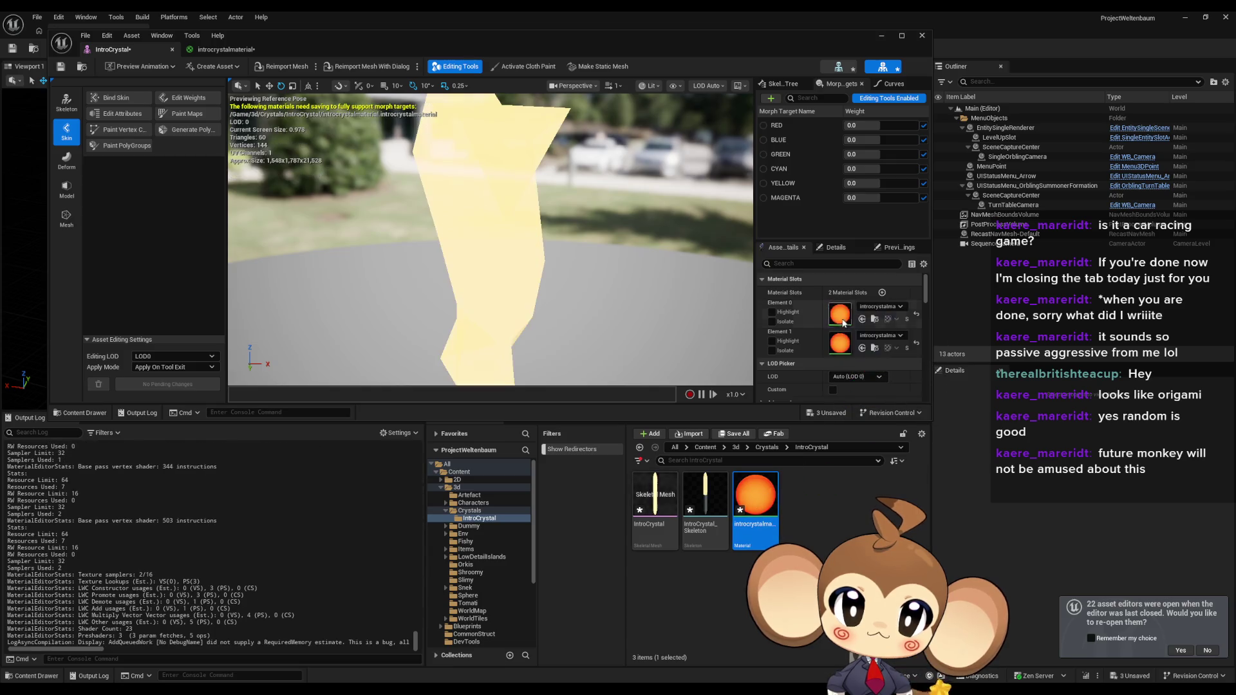
pyautogui.moveTo(617, 268)
pyautogui.mouseDown()
pyautogui.moveTo(599, 254)
pyautogui.moveTo(558, 257)
pyautogui.mouseUp()
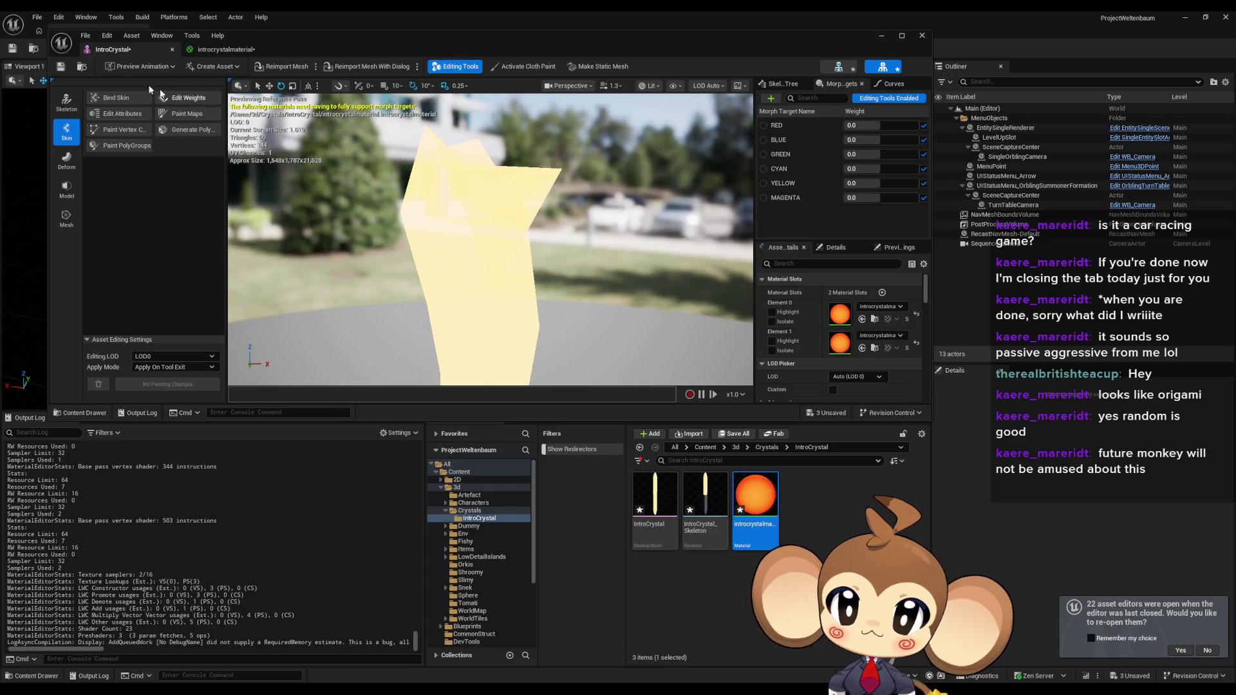
pyautogui.click(60, 71)
pyautogui.moveTo(540, 59)
pyautogui.mouseDown()
pyautogui.moveTo(856, 99)
pyautogui.moveTo(1137, 74)
pyautogui.mouseUp()
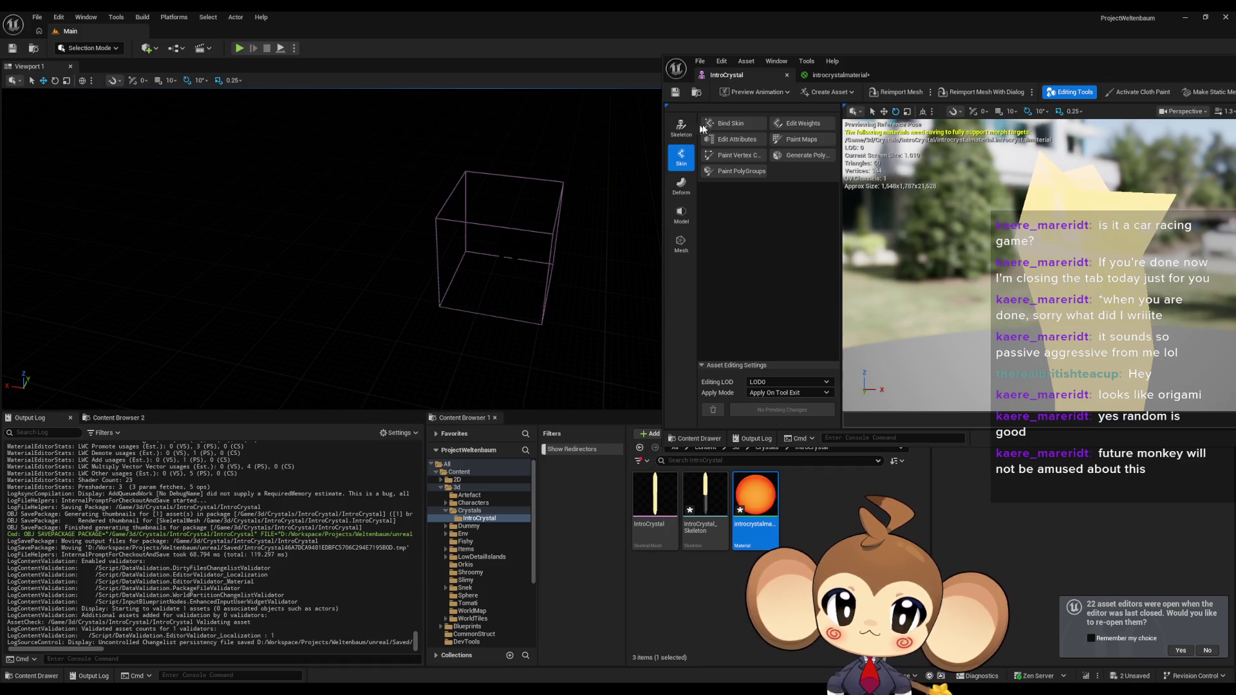
# Step: Open the VoidLevel map from Content > Maps > Intro, saving the modified assets first
pyautogui.moveTo(916, 80); pyautogui.dragTo(962, 37)
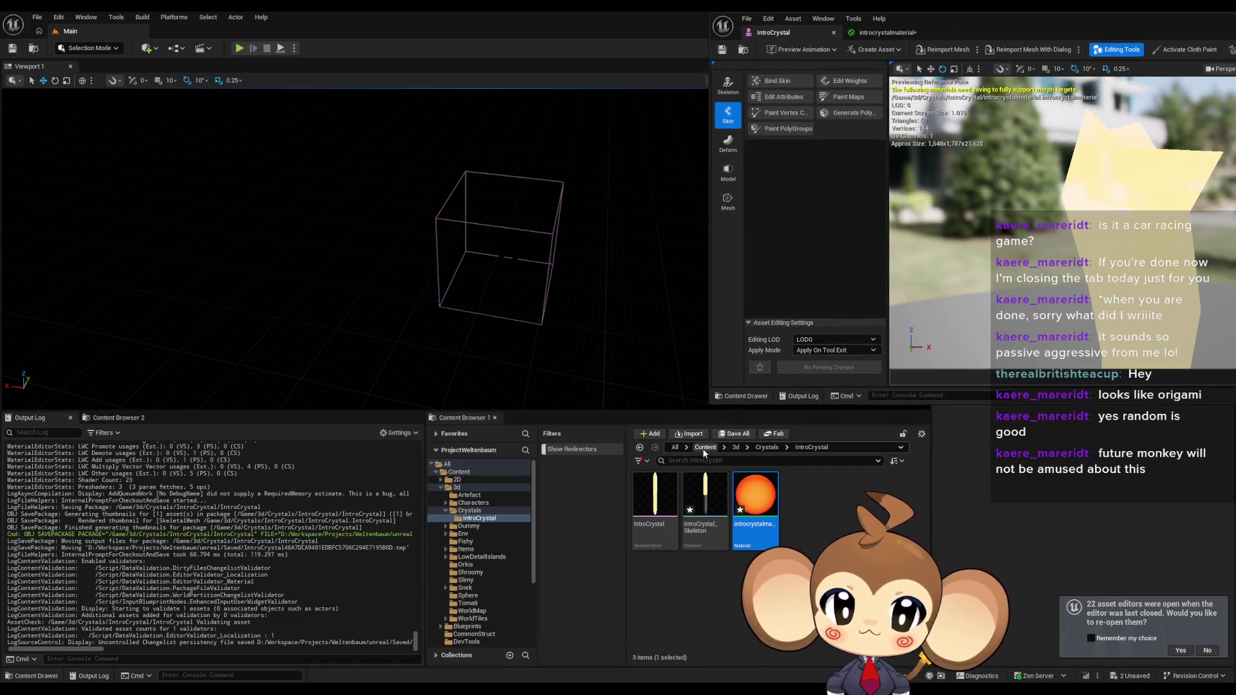
pyautogui.click(704, 449)
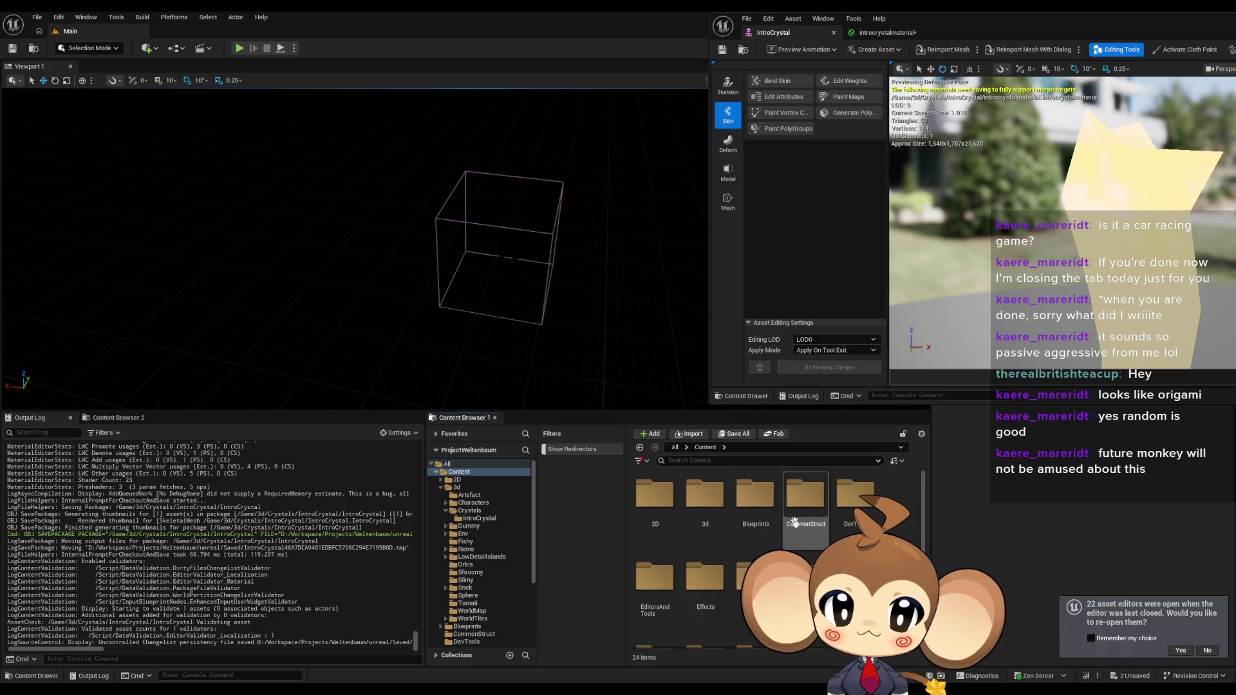
pyautogui.scroll(-2, 708, 547)
pyautogui.scroll(-2, 653, 536)
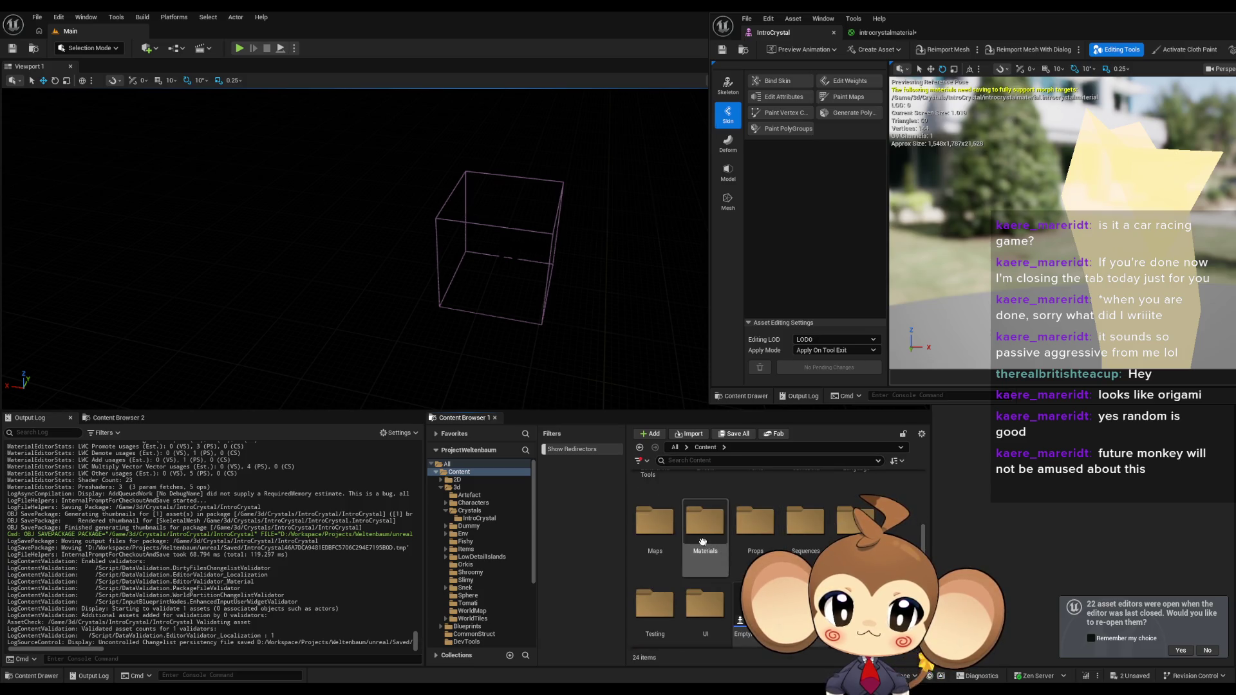
pyautogui.doubleClick(653, 536)
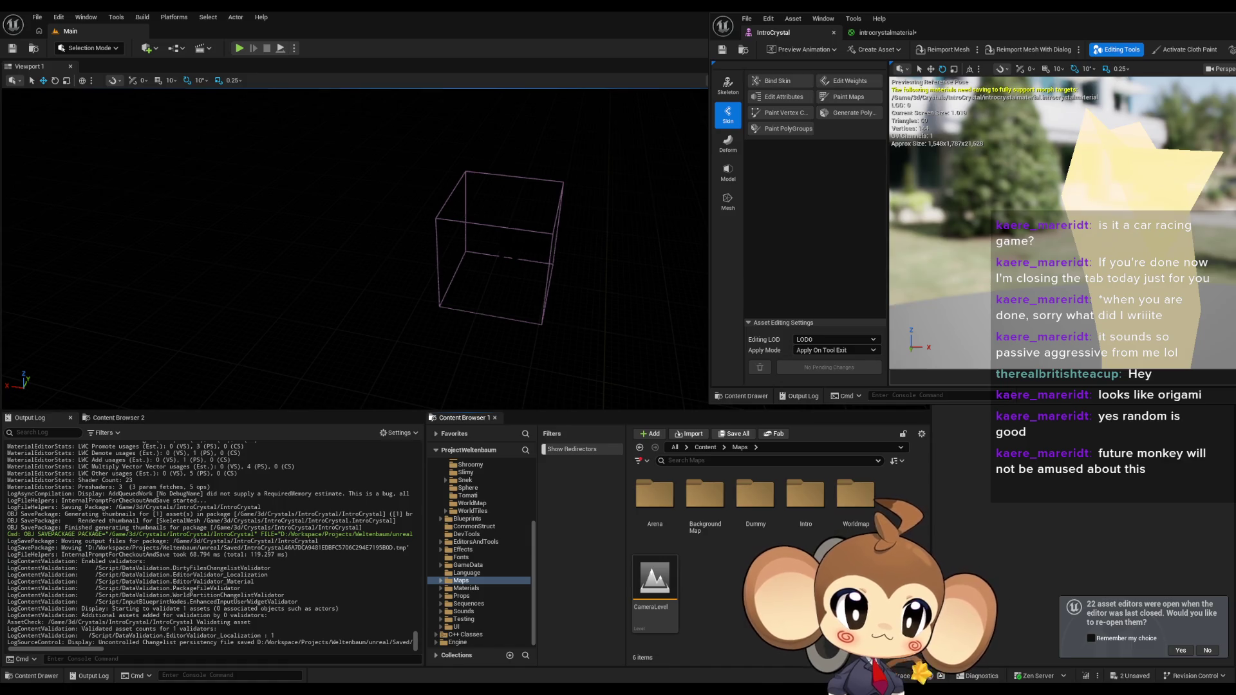
pyautogui.moveTo(965, 22)
pyautogui.mouseDown()
pyautogui.moveTo(660, 278)
pyautogui.moveTo(890, 592)
pyautogui.moveTo(892, 356)
pyautogui.moveTo(1075, 111)
pyautogui.moveTo(1049, 83)
pyautogui.mouseUp()
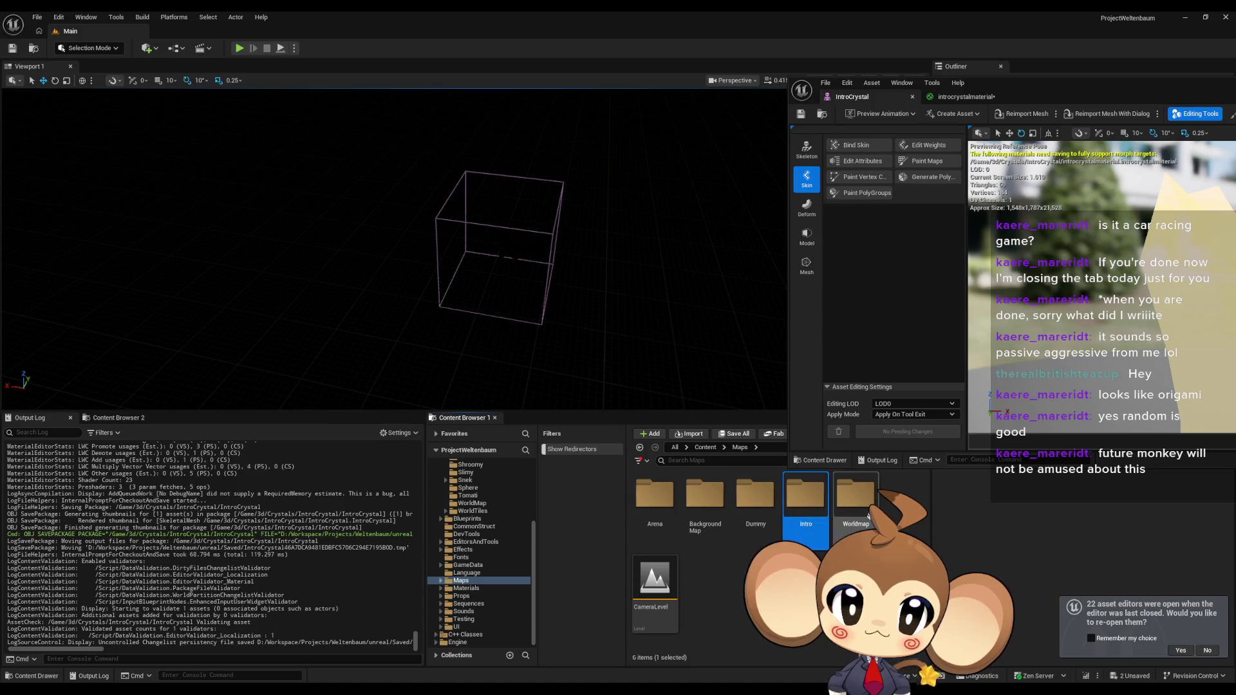
pyautogui.doubleClick(814, 499)
pyautogui.doubleClick(668, 504)
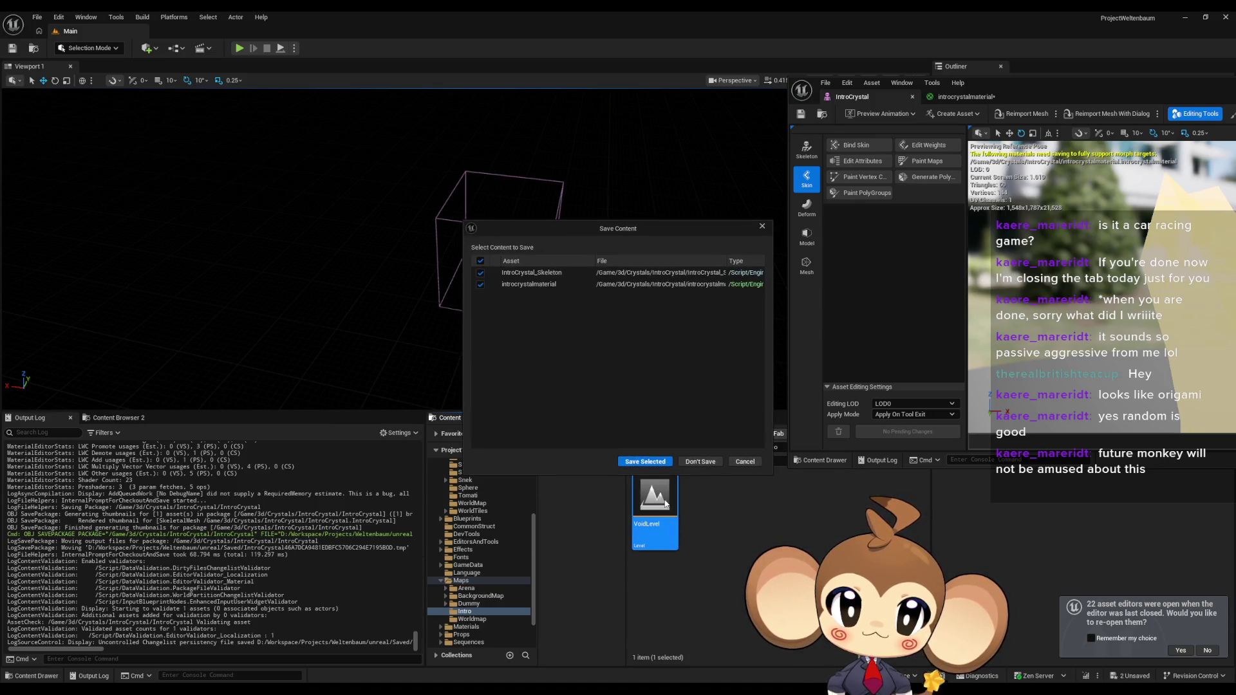
pyautogui.click(648, 461)
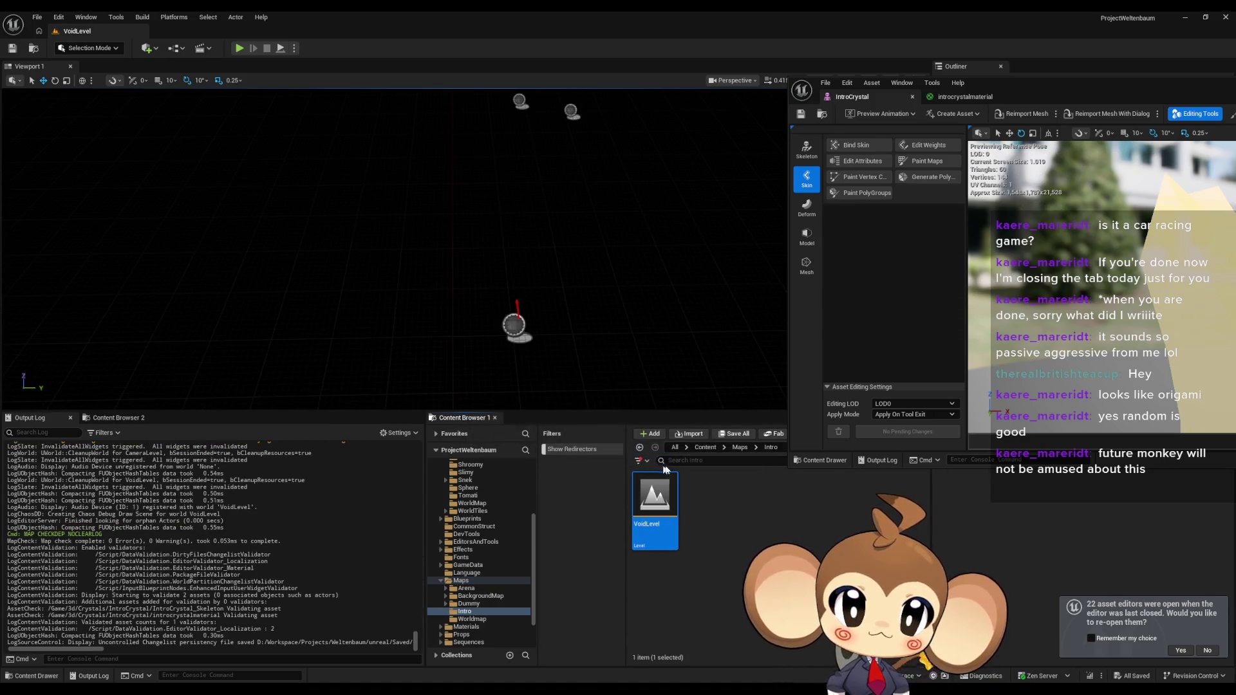
# Step: Browse the Content Browser to Content > 3d > Crystals
pyautogui.click(704, 447)
pyautogui.doubleClick(705, 496)
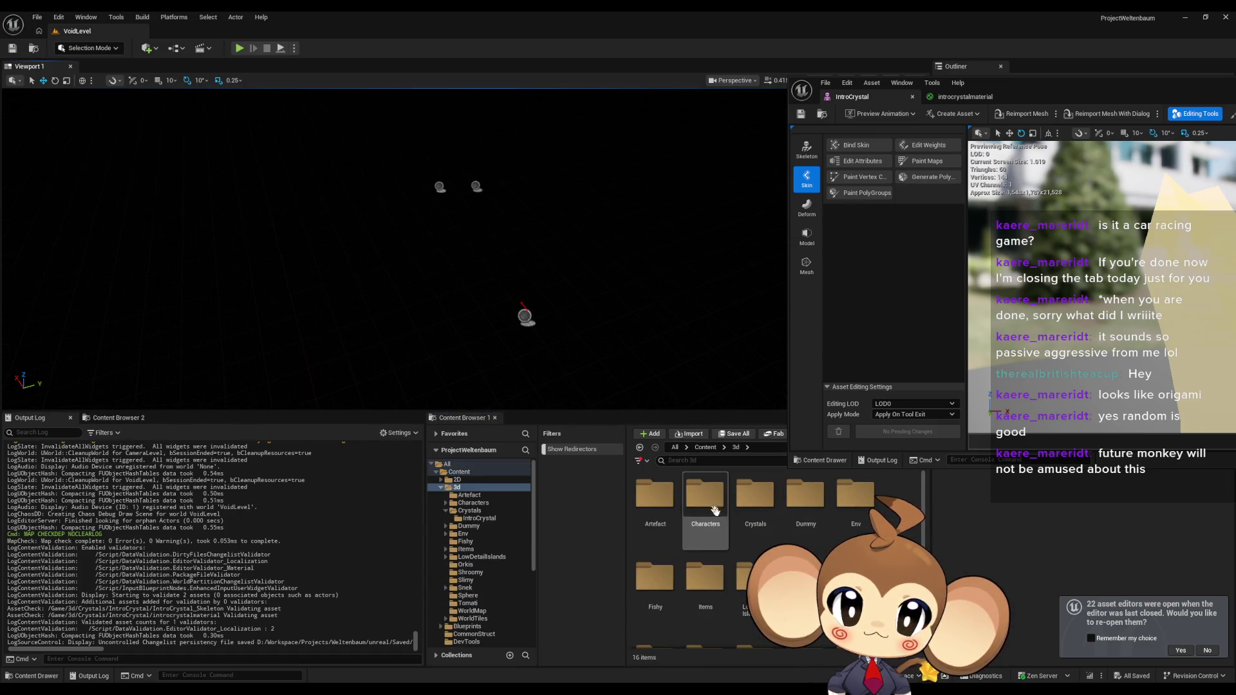
pyautogui.doubleClick(765, 506)
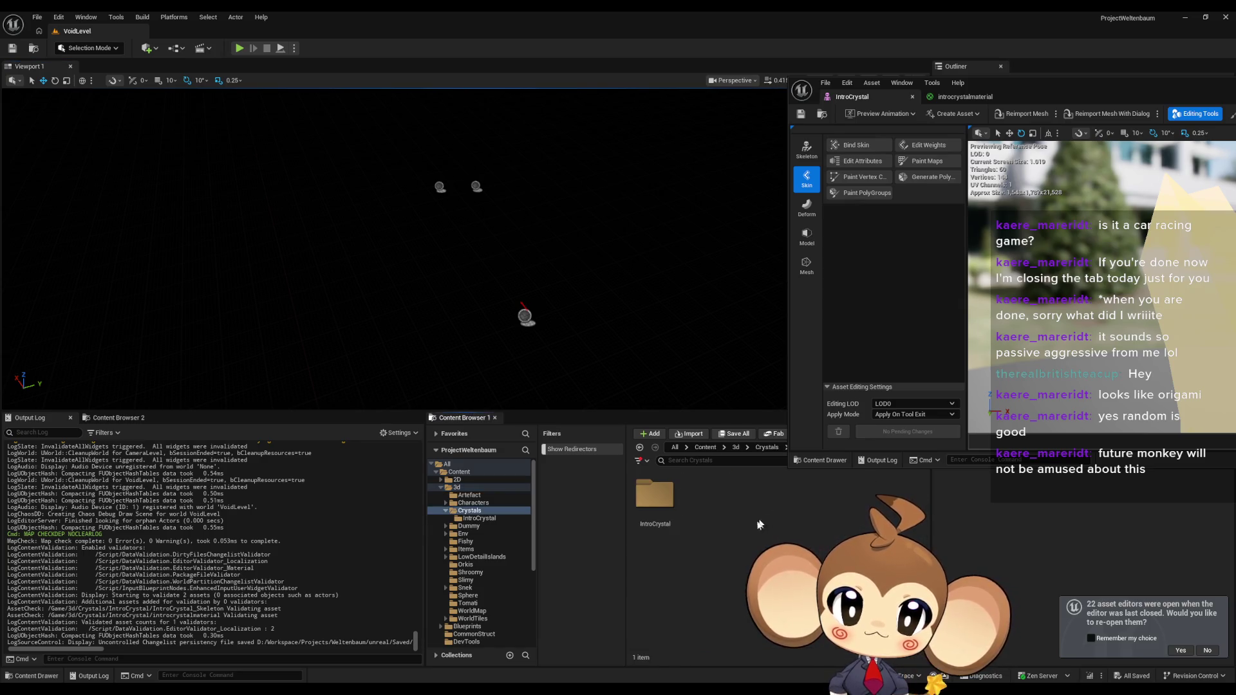
# Step: Place an IntroCrystal actor in VoidLevel, reset its location, and move it along X
pyautogui.moveTo(647, 505)
pyautogui.mouseDown()
pyautogui.moveTo(463, 242)
pyautogui.moveTo(429, 225)
pyautogui.mouseUp()
pyautogui.click(1221, 499)
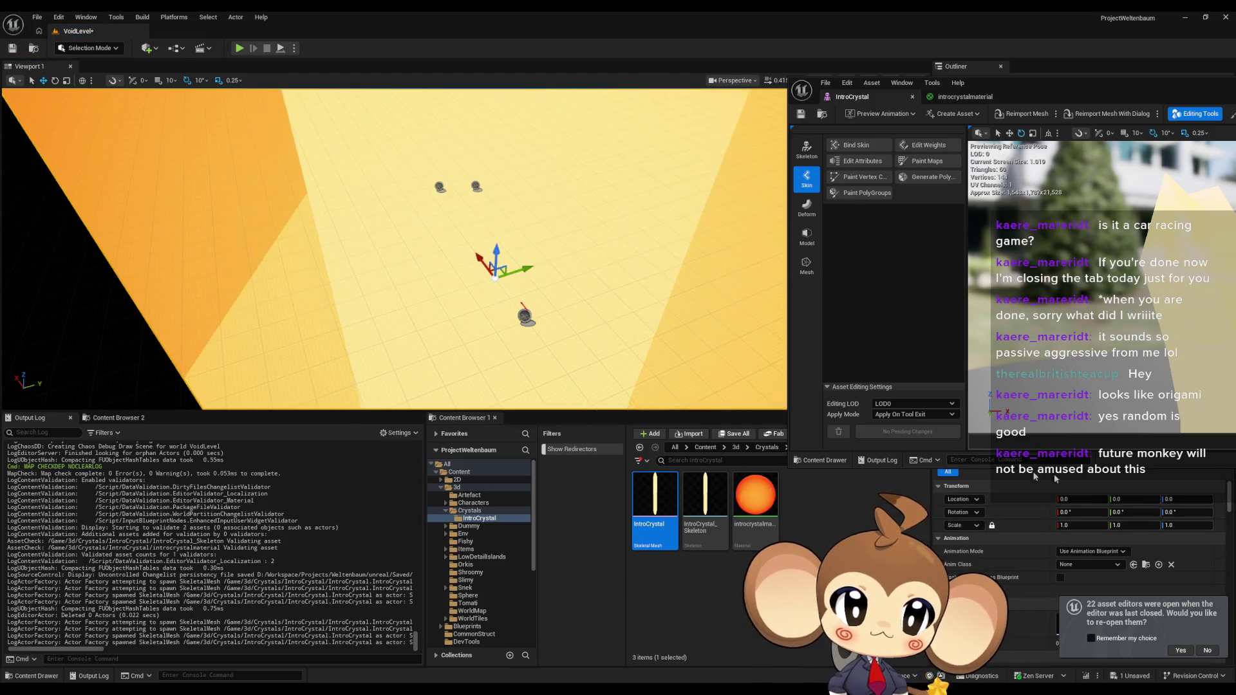
pyautogui.scroll(-5, 531, 316)
pyautogui.scroll(-5, 532, 316)
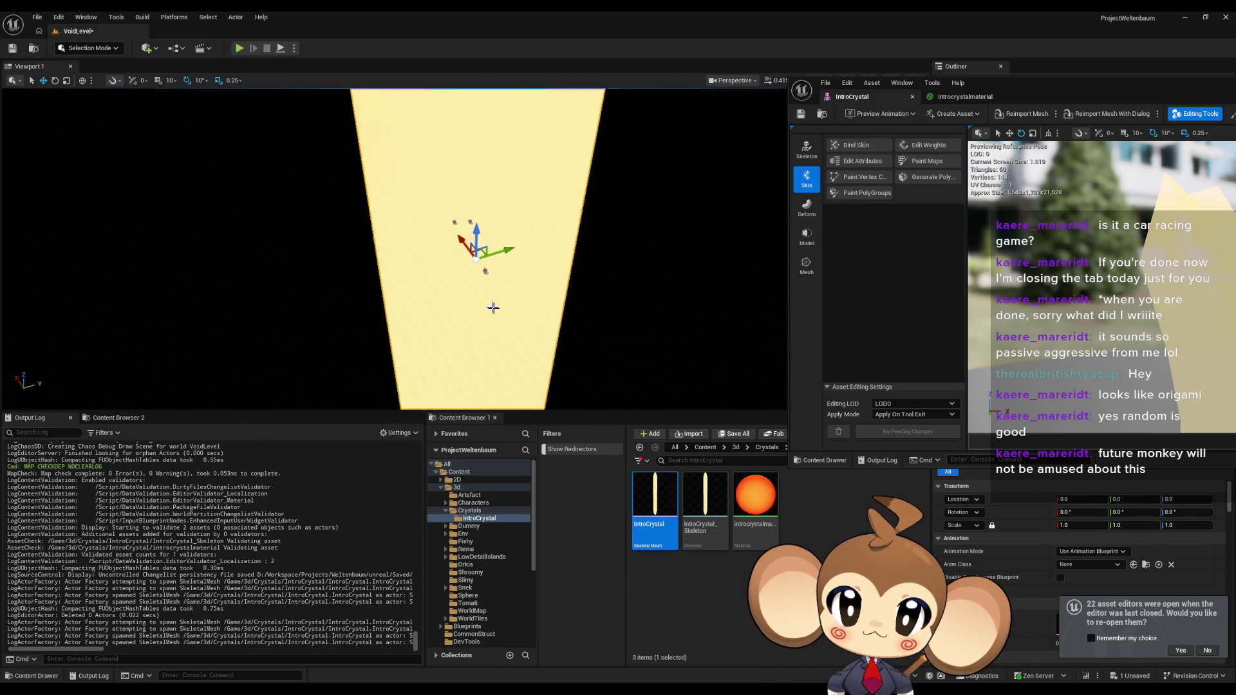
pyautogui.moveTo(547, 305); pyautogui.dragTo(497, 305, button='right')
pyautogui.moveTo(495, 281)
pyautogui.mouseDown()
pyautogui.moveTo(298, 105)
pyautogui.moveTo(245, 98)
pyautogui.moveTo(247, 232)
pyautogui.moveTo(220, 206)
pyautogui.mouseUp()
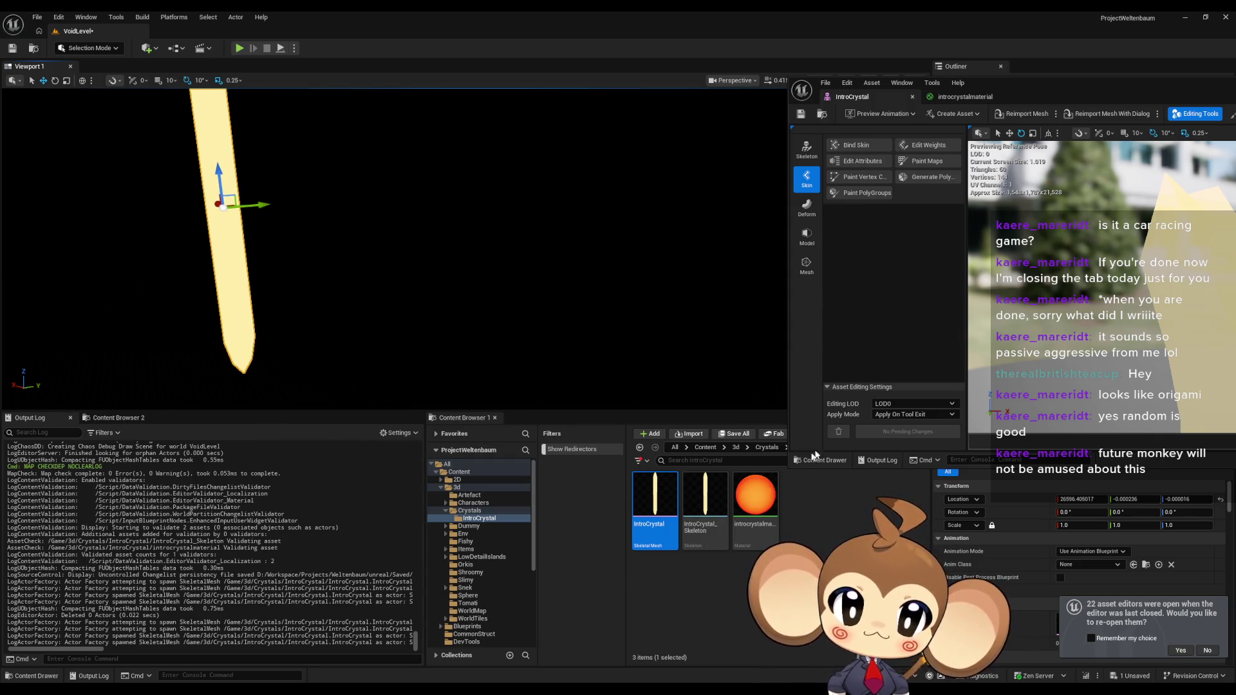
# Step: Bring the asset editor back and return to the introcrystalmaterial graph
pyautogui.moveTo(1024, 90); pyautogui.dragTo(700, 161)
pyautogui.click(645, 166)
pyautogui.scroll(2, 926, 415)
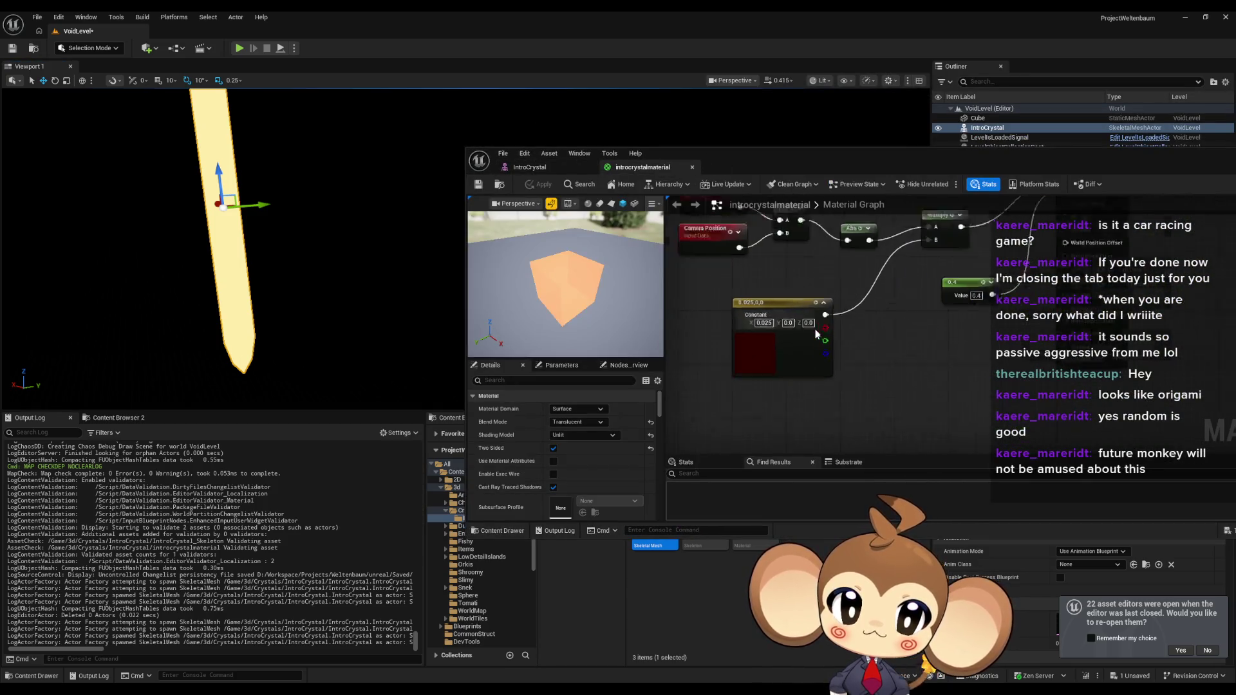